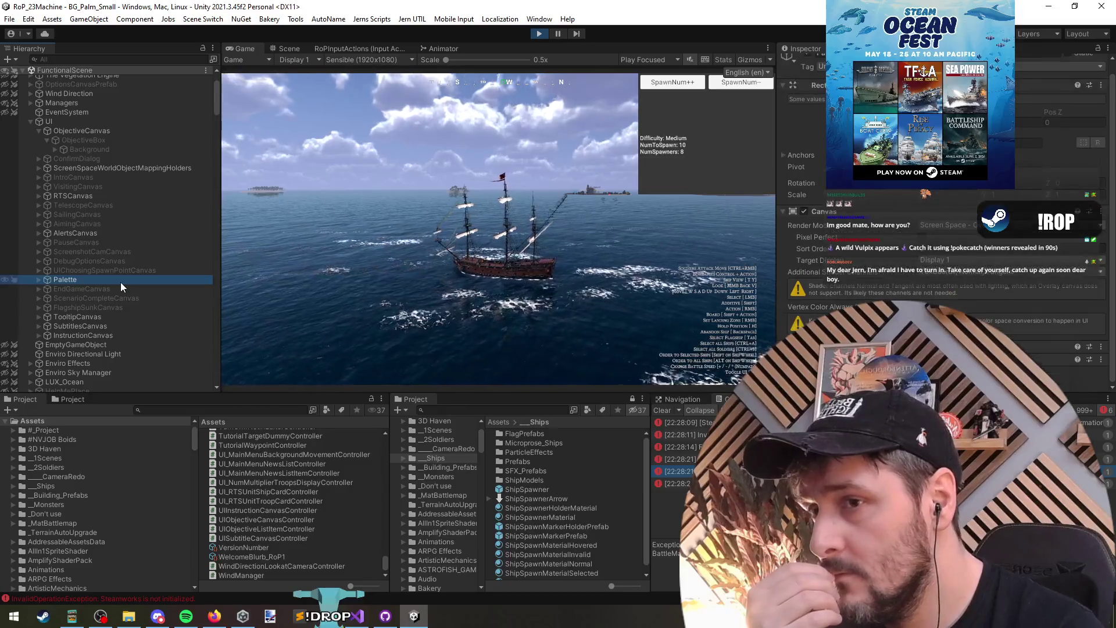
Inspect ScreenSpaceWorldObjectMappingHolders and ObjectiveCanvas in the Hierarchy and Inspector during play.
click(108, 166)
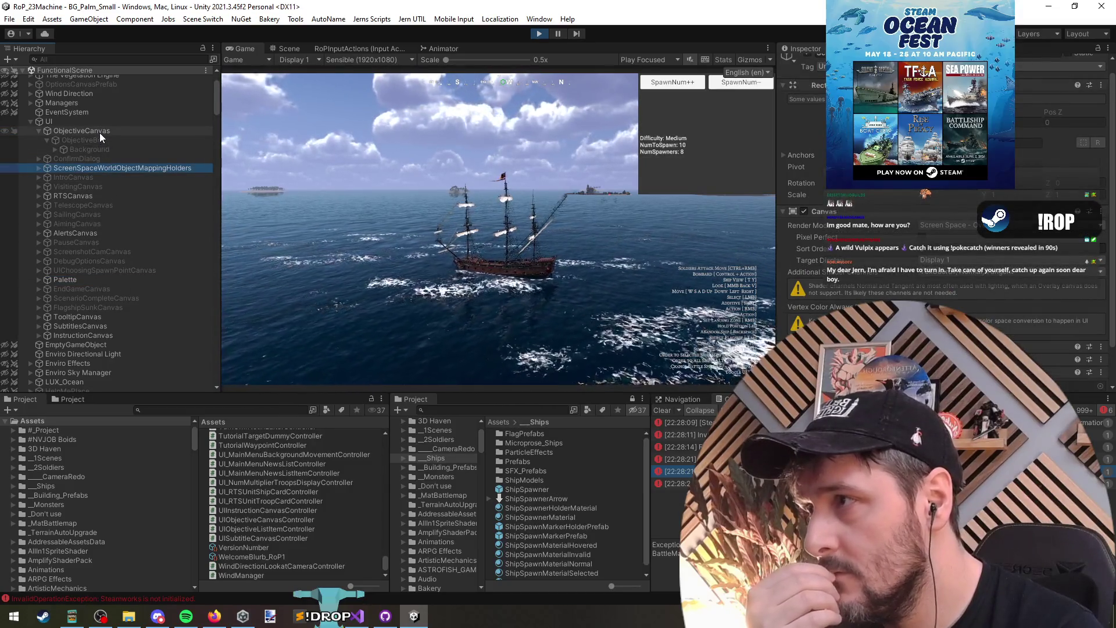
scroll(944, 221, down, 2)
click(683, 339)
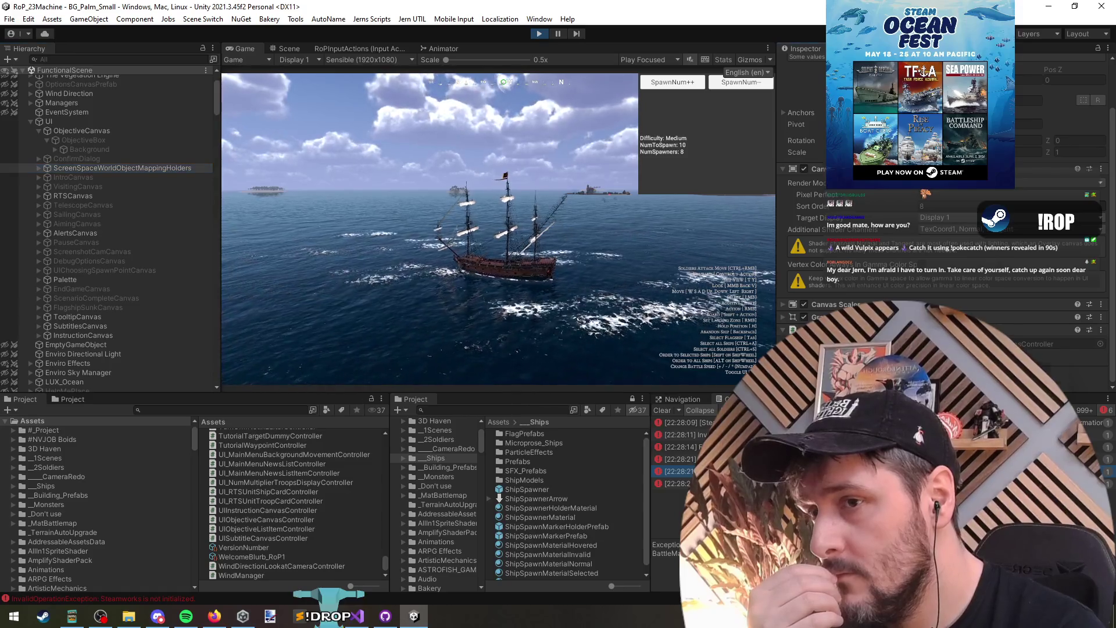
click(59, 130)
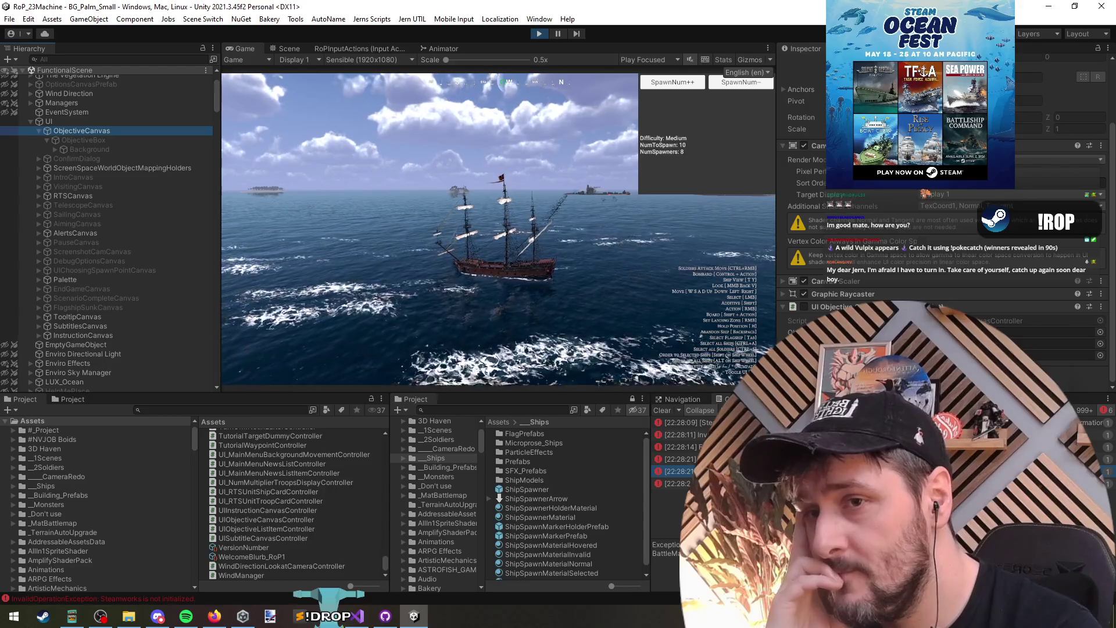
click(479, 131)
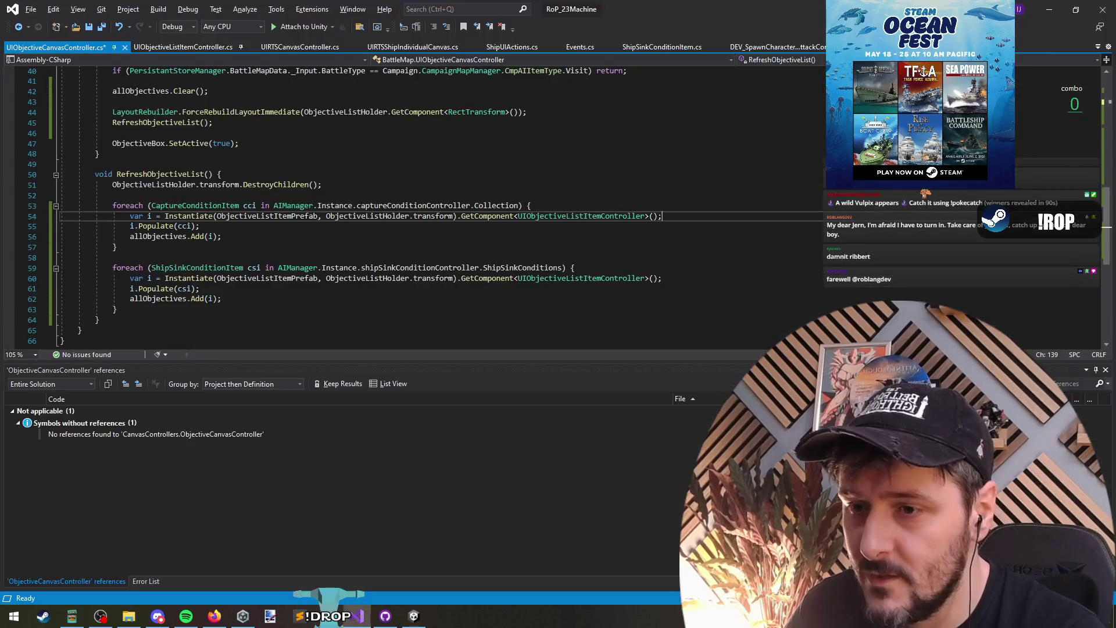
Enable info messages in the Unity Console while the game runs.
key(alt+Tab)
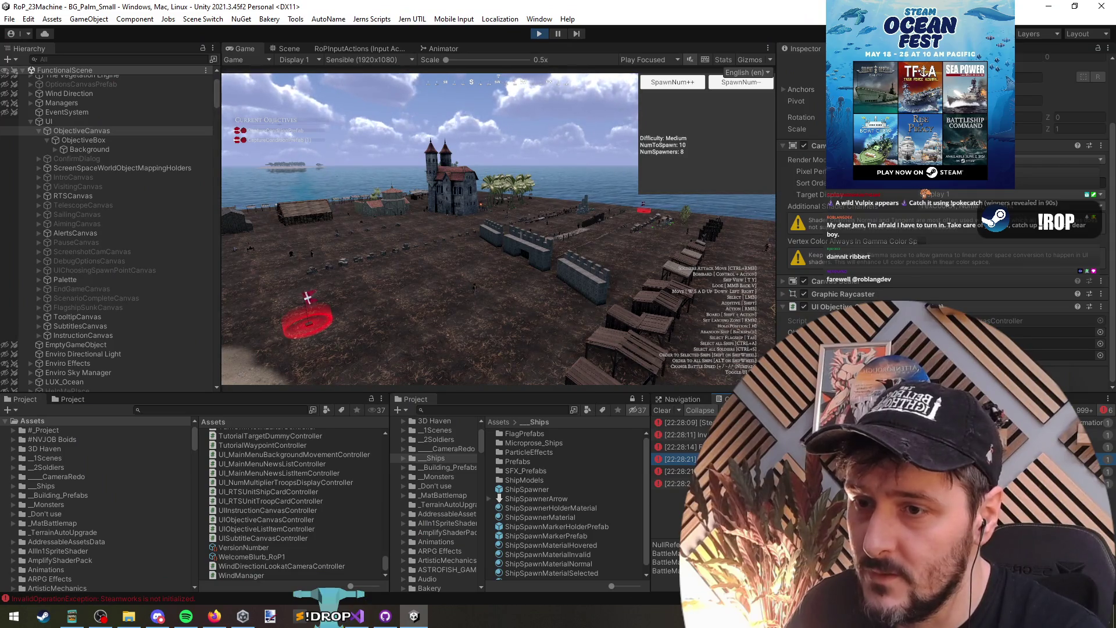
key(alt+Tab)
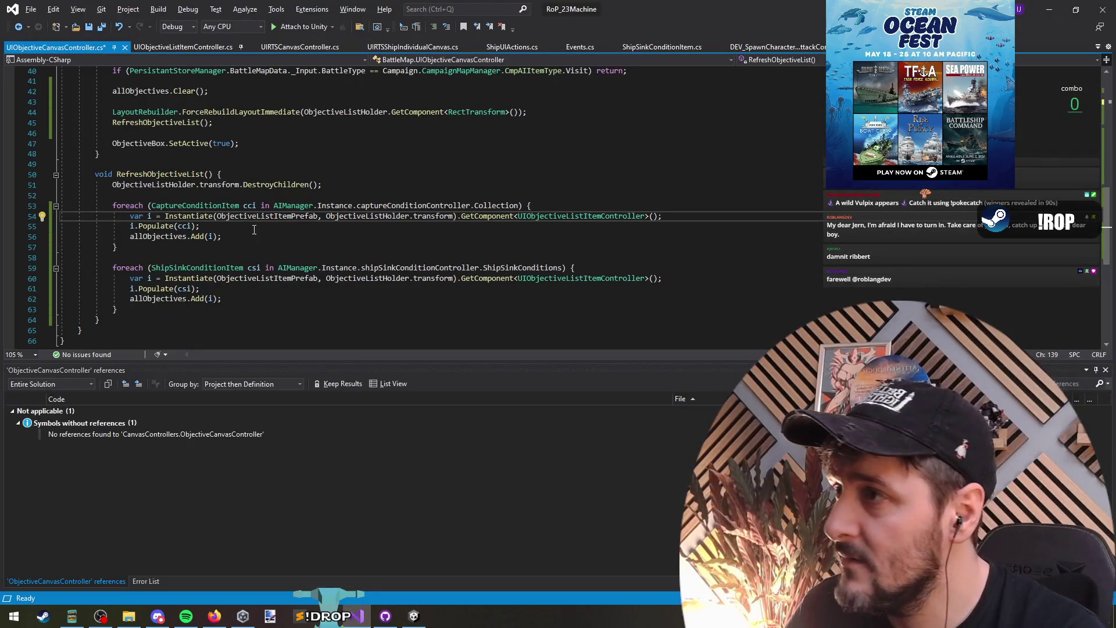
scroll(254, 230, up, 6)
key(alt+Tab)
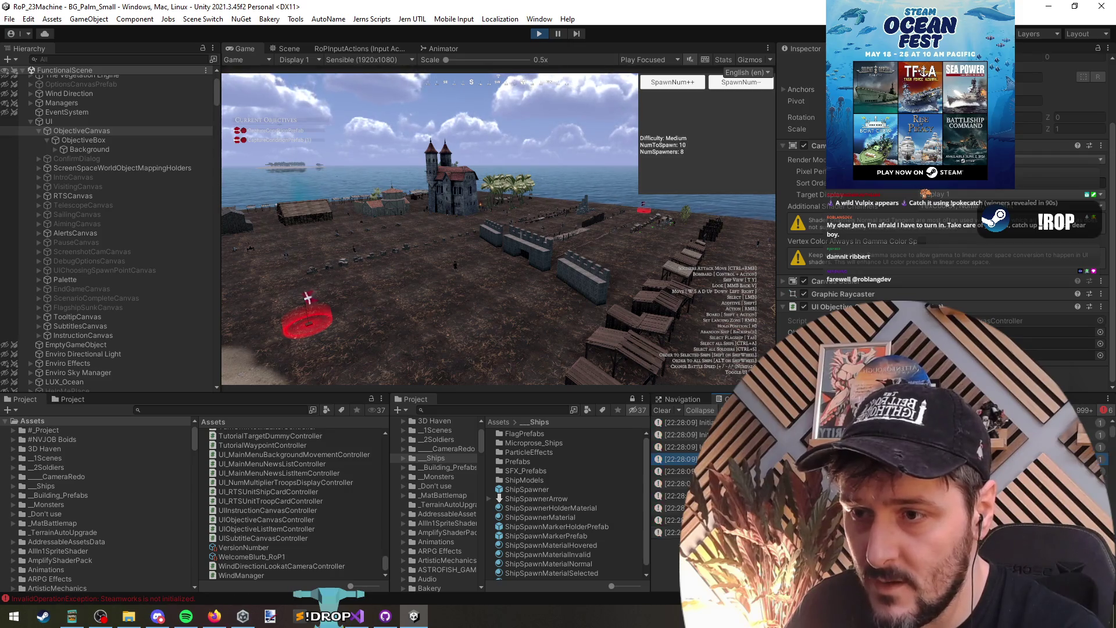
click(1084, 410)
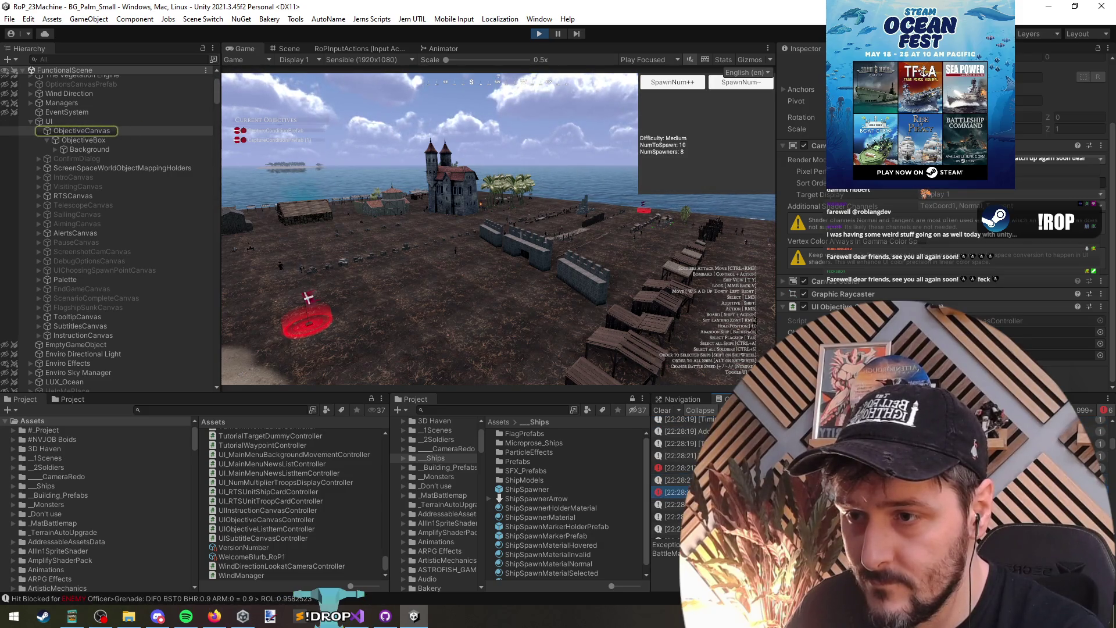
Select the NullReference error in the Console to inspect it.
key(alt+Tab)
key(alt+Tab)
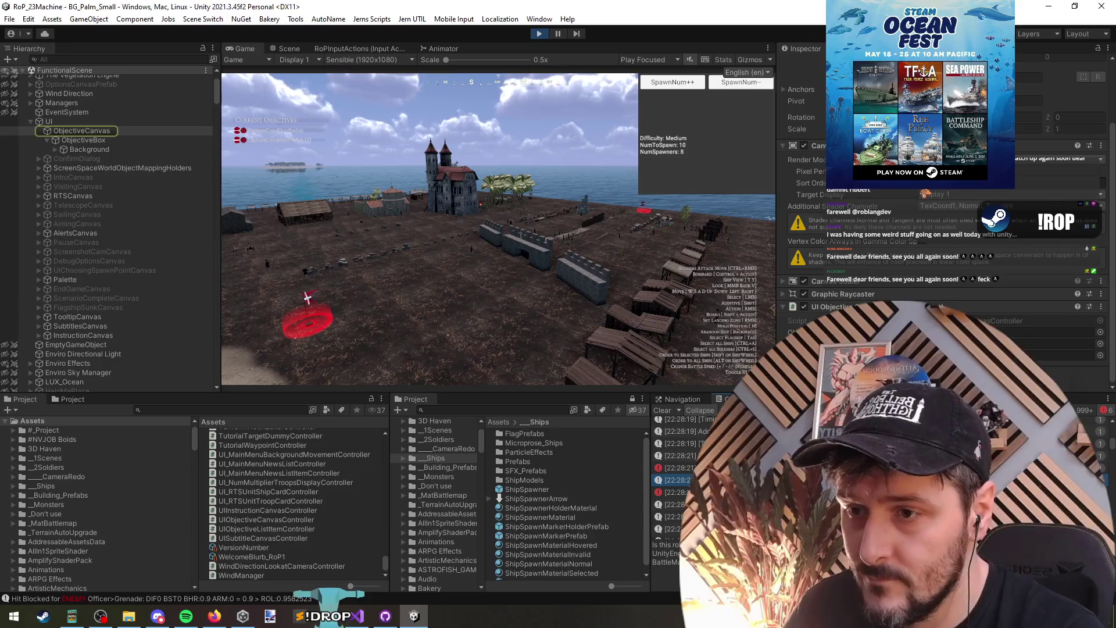
key(Up)
key(alt+Tab)
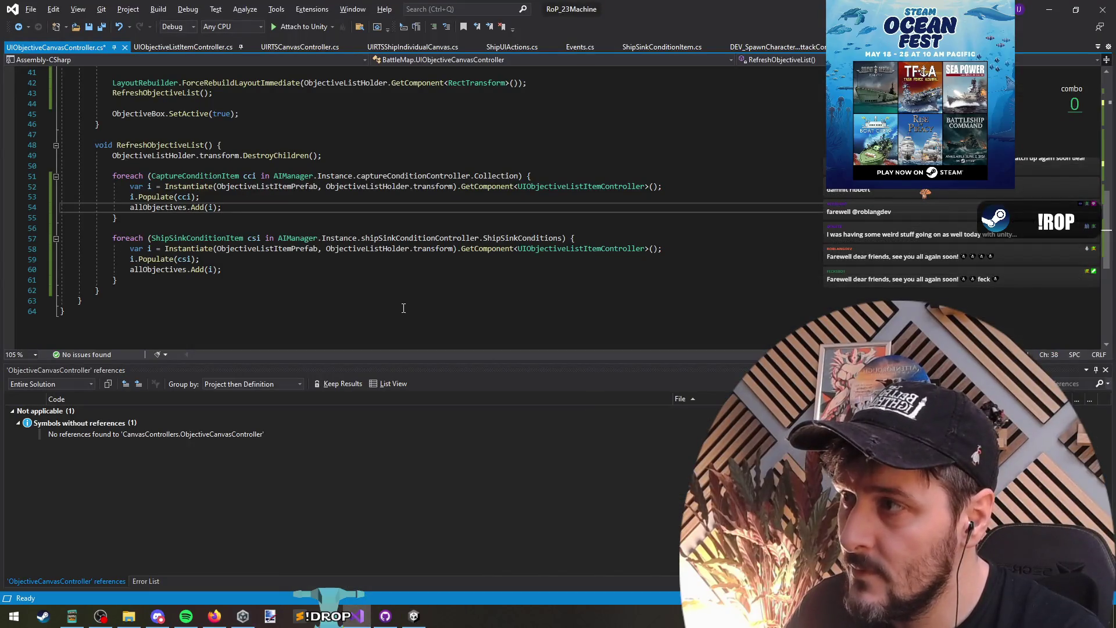
Review uses of RefreshObjectiveList and SetObjectiveListVisible, then select the Awake method.
click(173, 145)
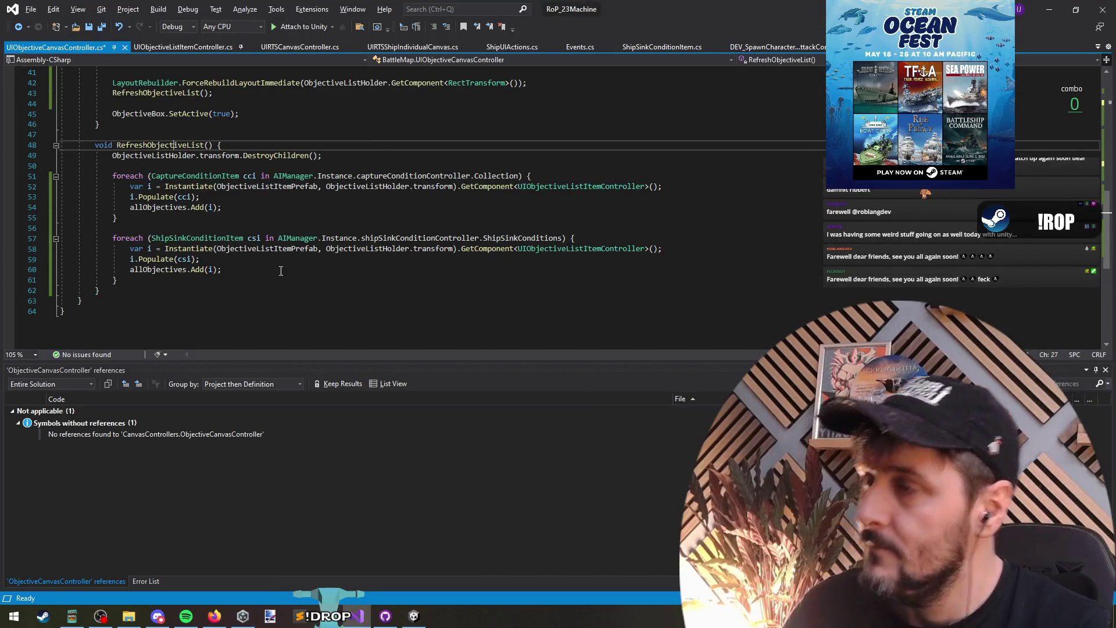
scroll(287, 275, up, 6)
scroll(287, 274, up, 1)
click(177, 207)
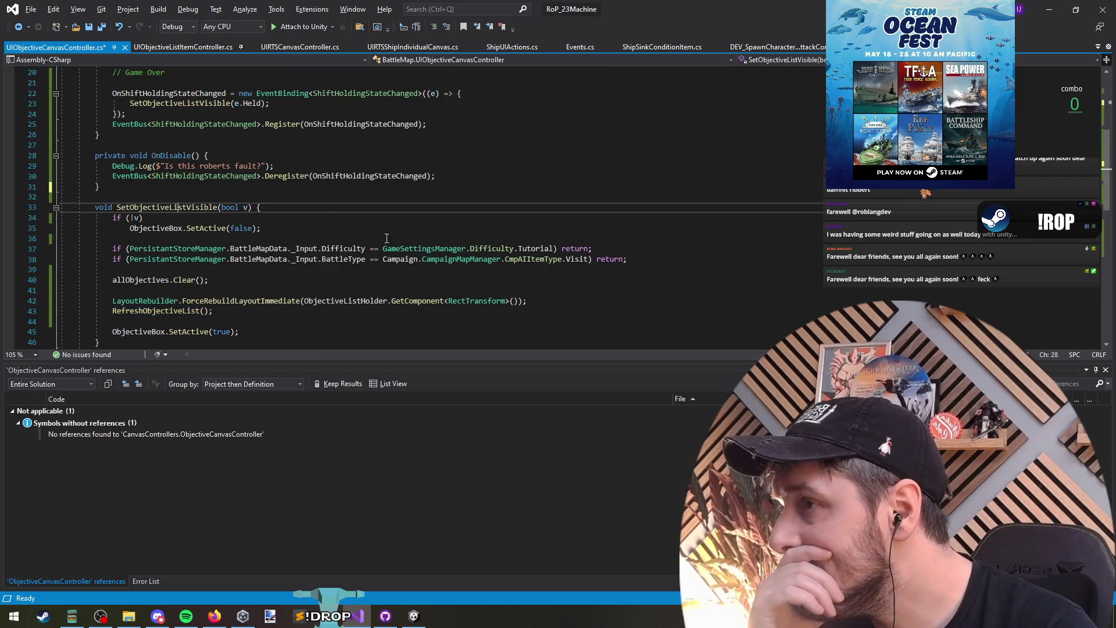
scroll(426, 209, up, 6)
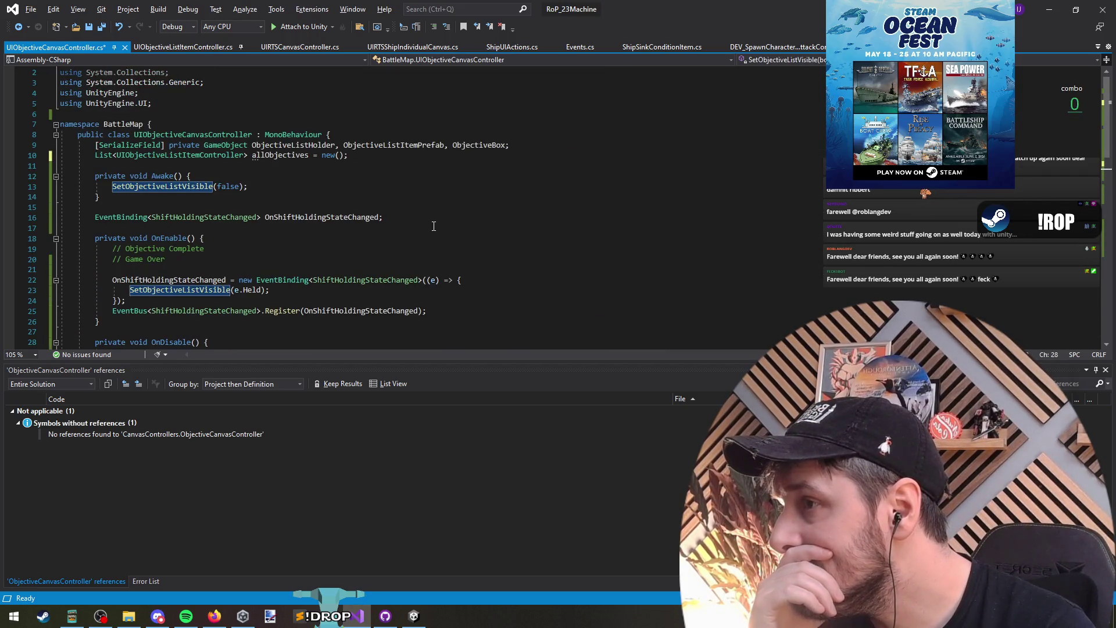
triple_click(233, 189)
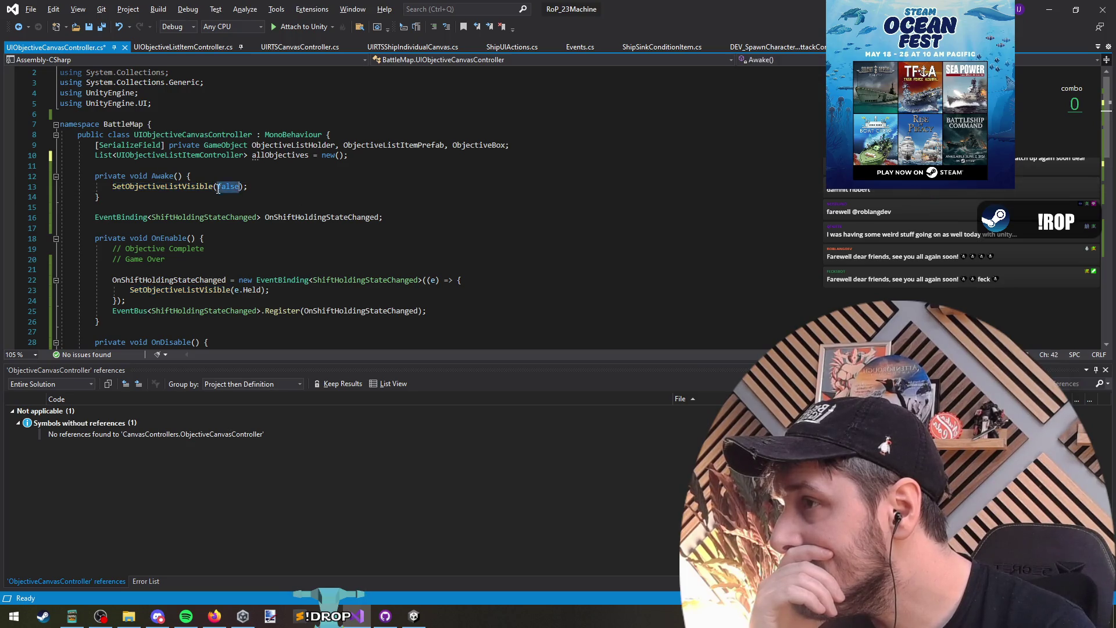
drag(103, 207, 19, 178)
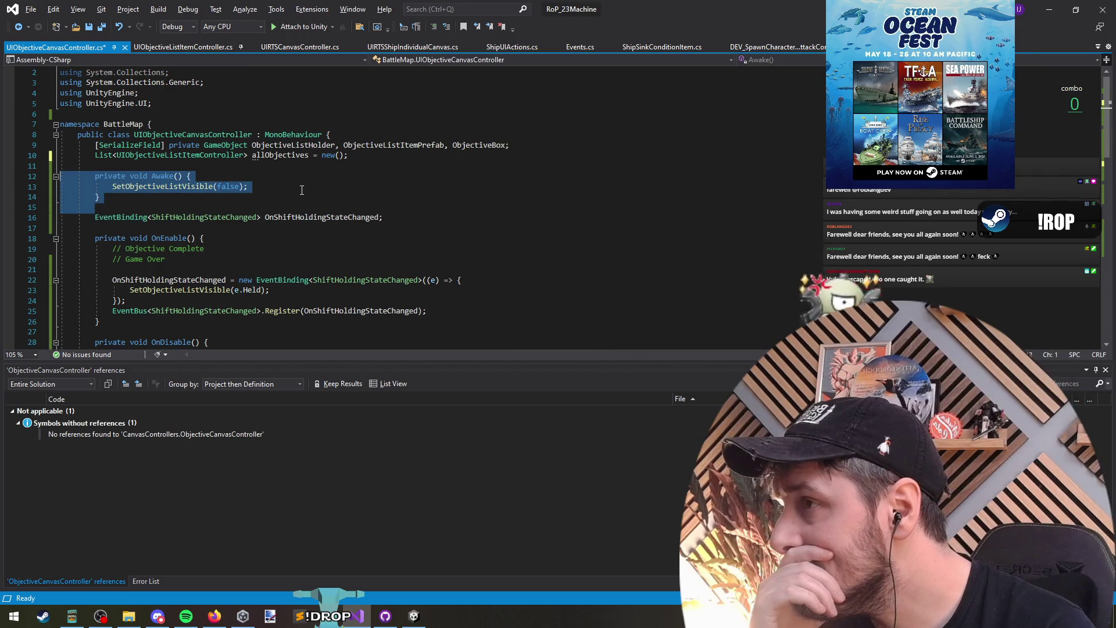
click(157, 187)
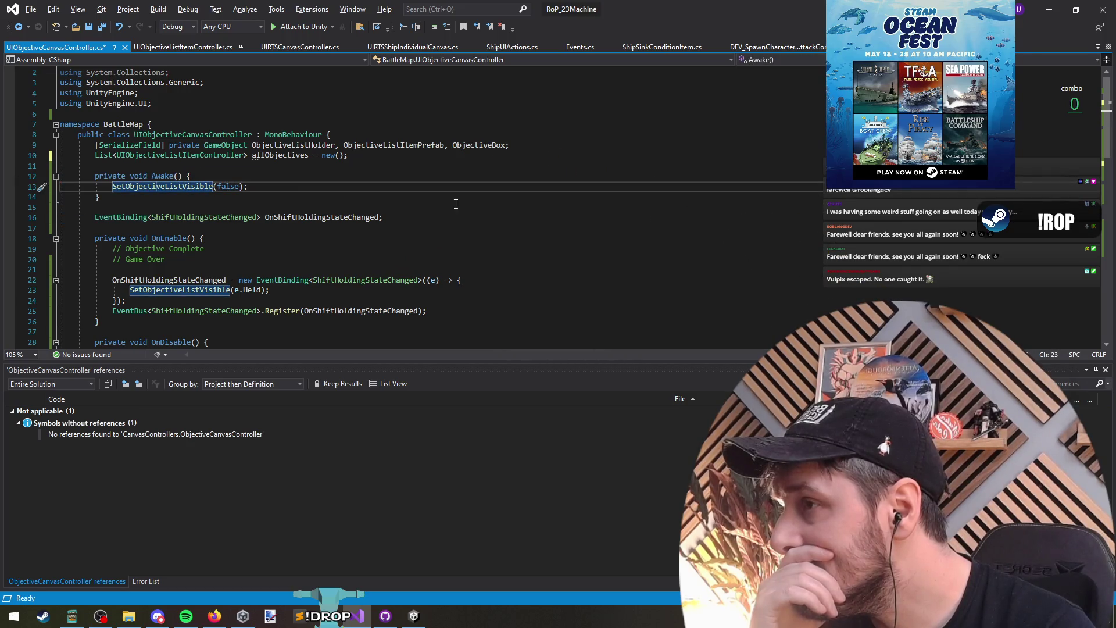
drag(203, 166, 205, 206)
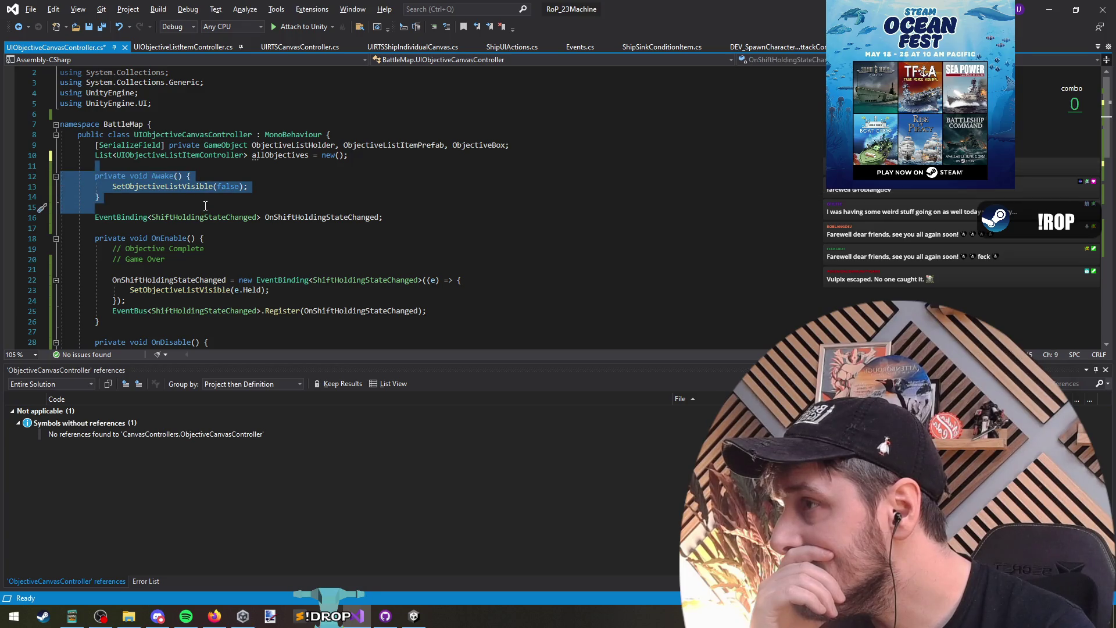
Change 'private Awake' to 'public SetInitialState' and save the file.
key(Up)
key(Up)
key(Up)
key(ctrl+Right)
key(ctrl+Right)
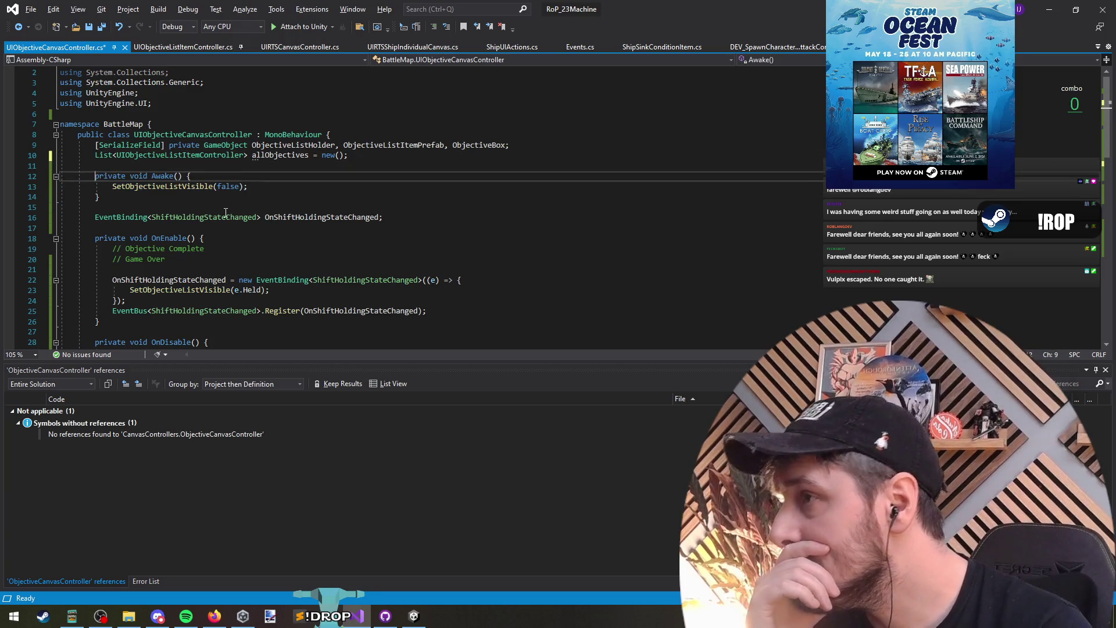
key(ctrl+Left)
key(Left)
key(ctrl+shift+Left)
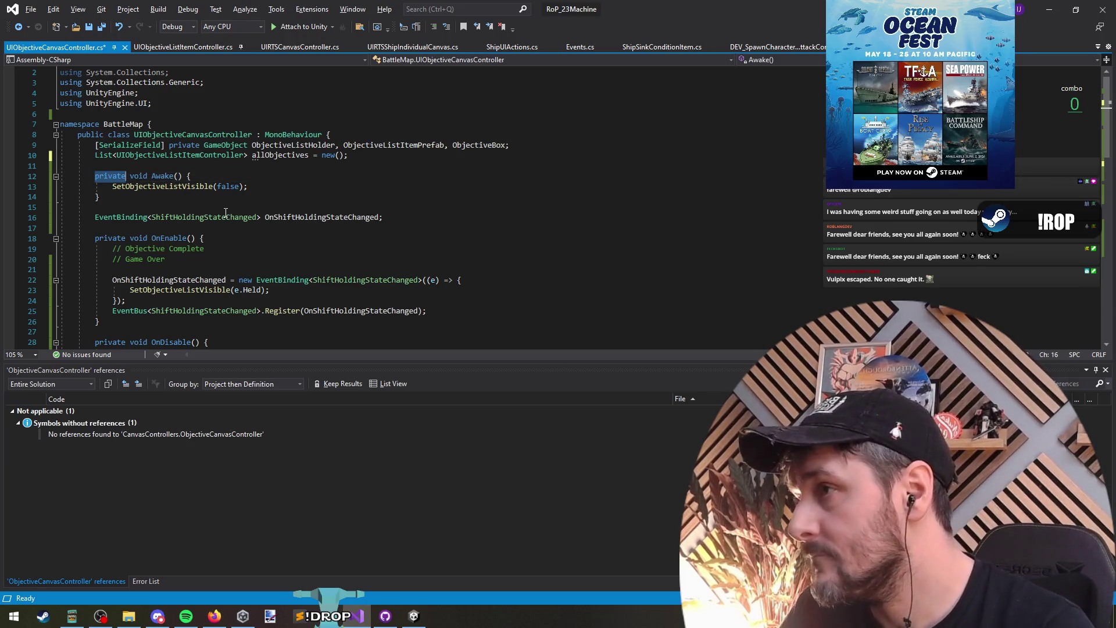
text(public)
key(ctrl+Right)
key(ctrl+Right)
key(ctrl+shift+Right)
text(S)
key(BackSpace)
key(BackSpace)
text(i)
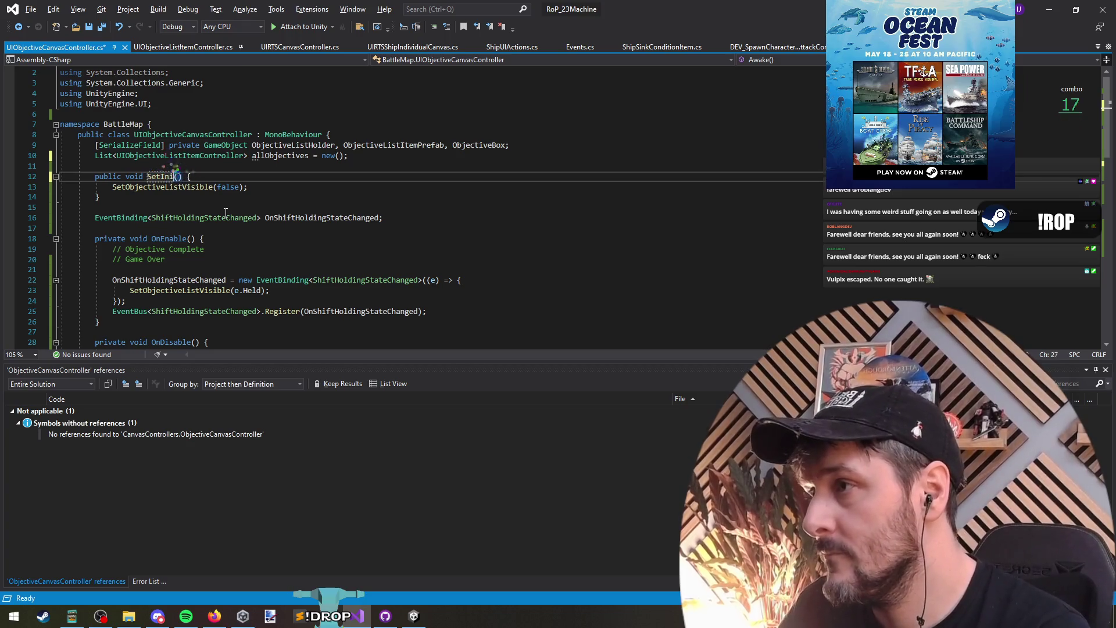
text(te)
key(ctrl+s)
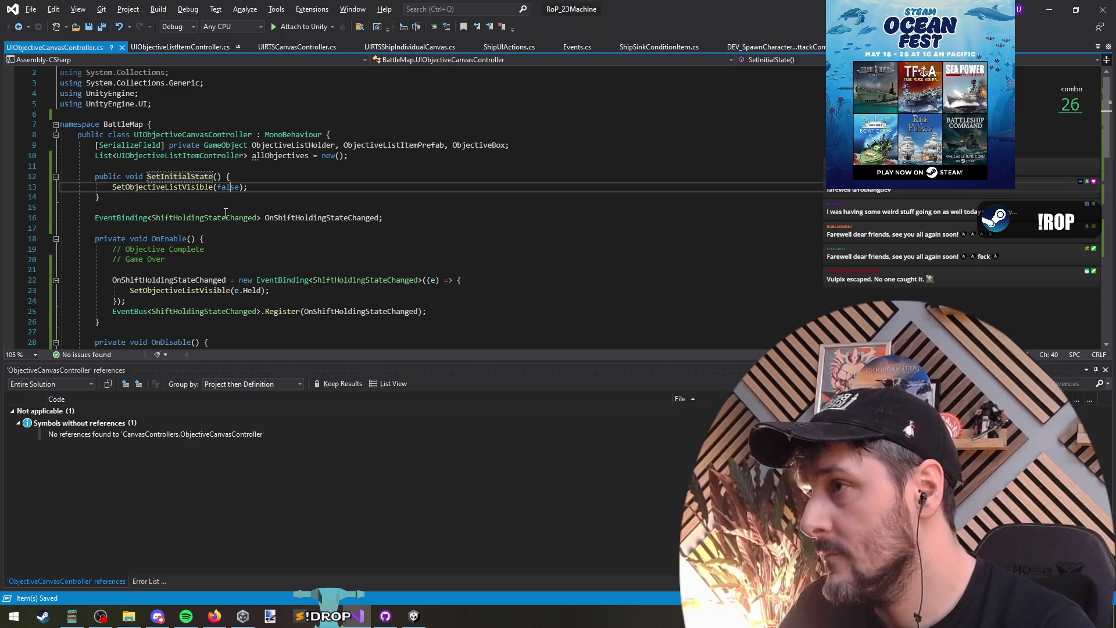
Search UIManager.cs for SetInitialState ('setinitial') and look over the results.
double_click(184, 180)
key(ctrl+Tab)
key(ctrl+Tab)
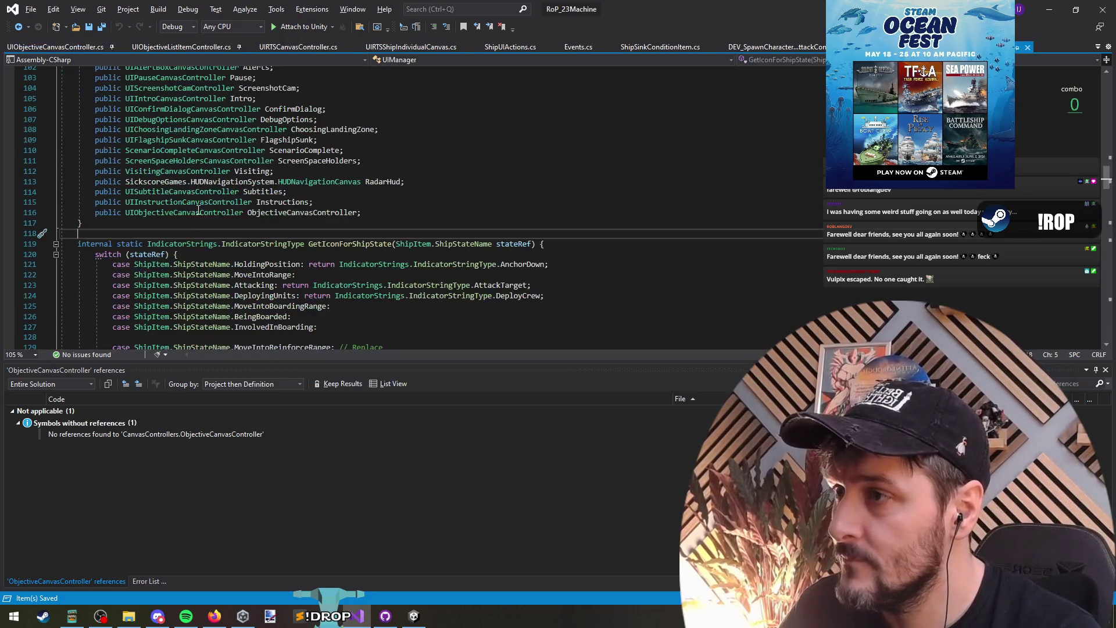
key(ctrl+f)
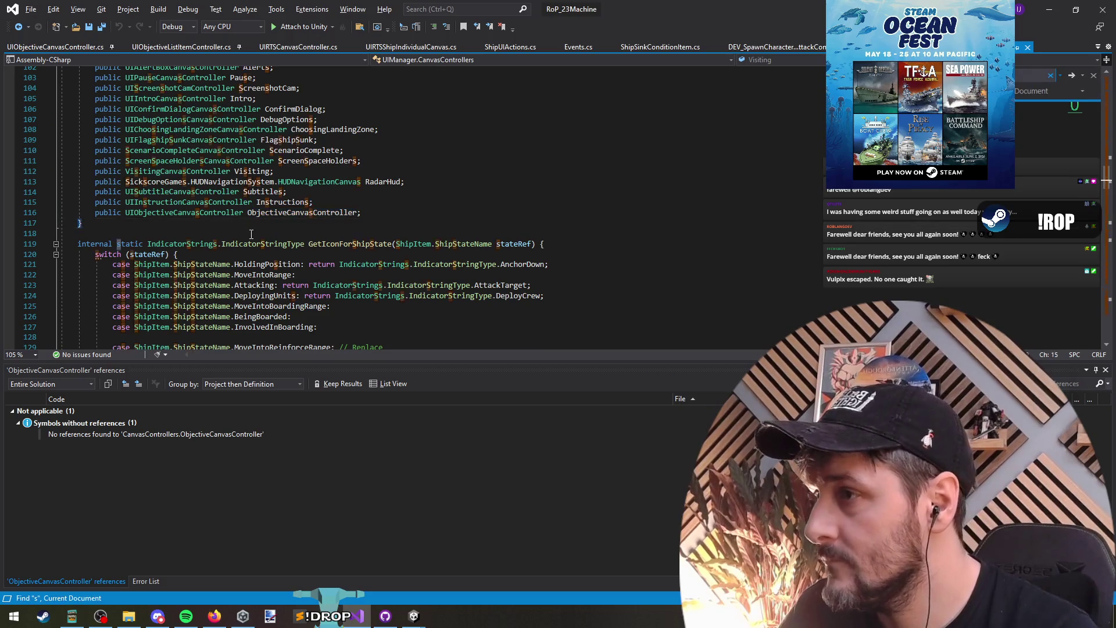
text(setinitial)
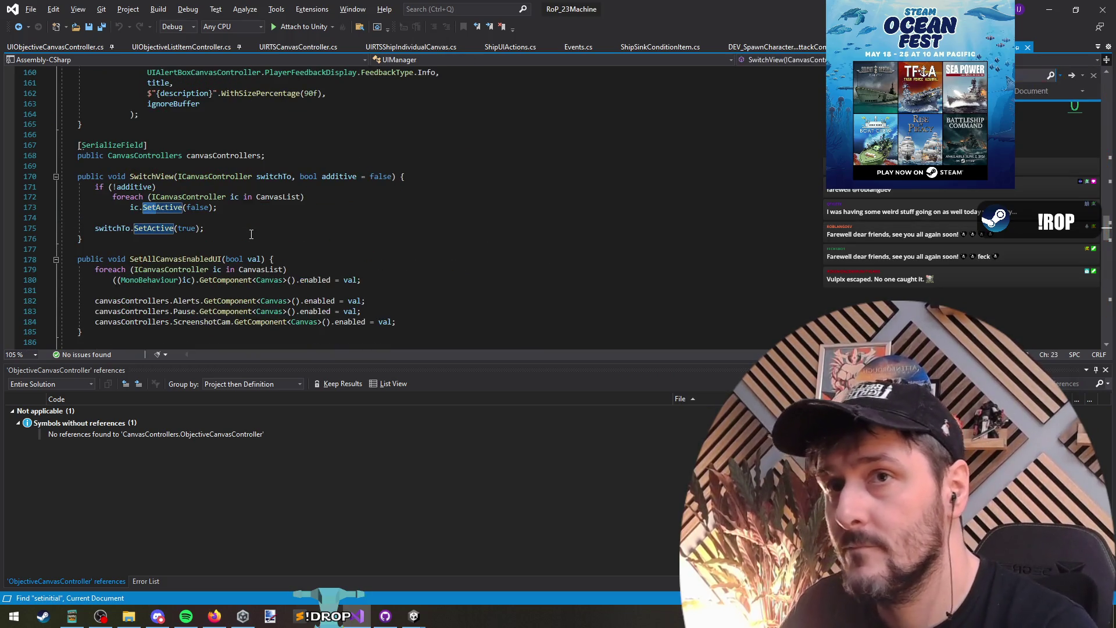
click(251, 234)
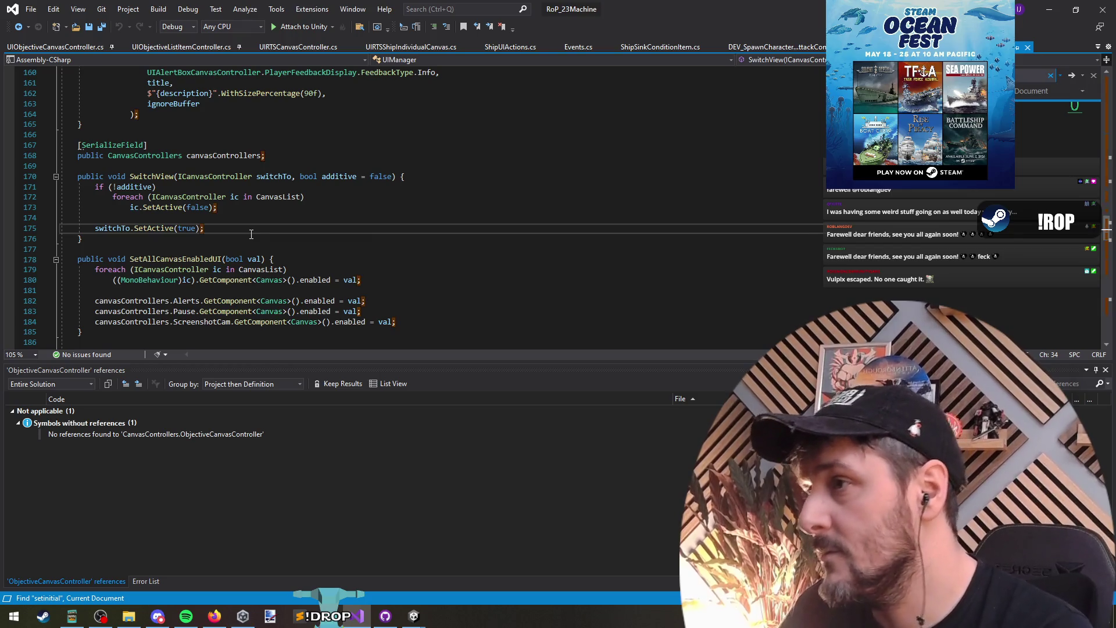
key(Escape)
scroll(251, 234, up, 20)
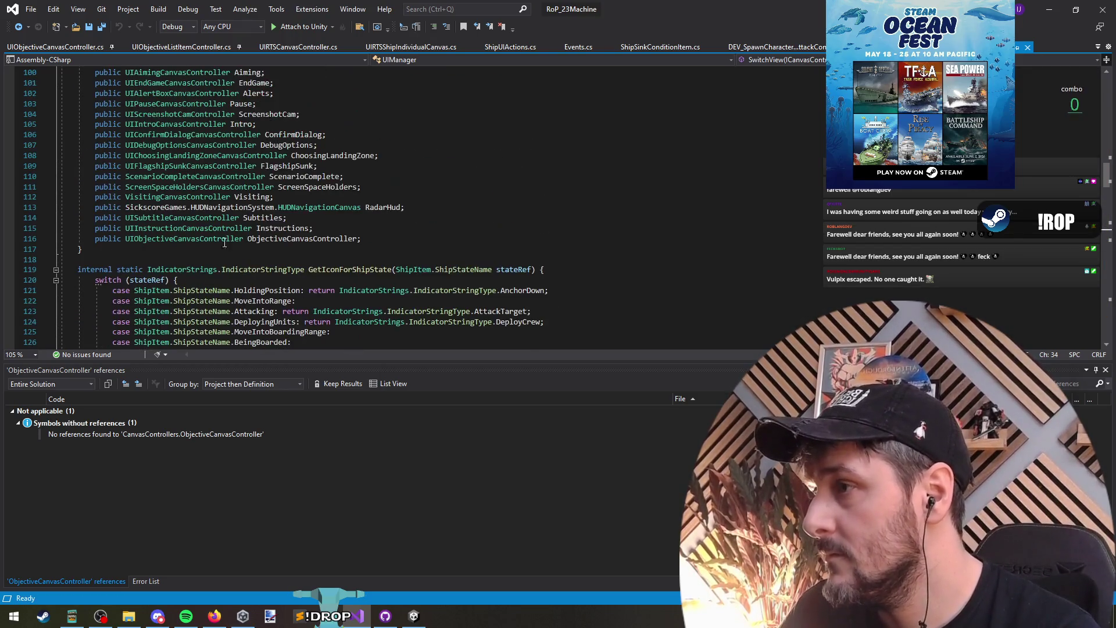
click(363, 269)
scroll(260, 209, up, 13)
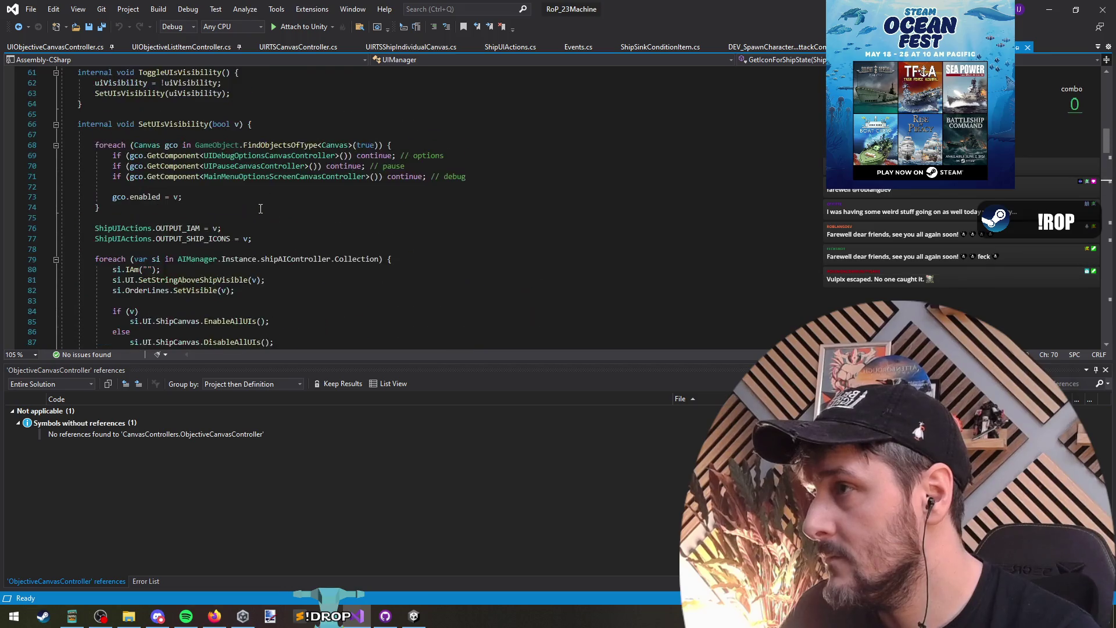
scroll(200, 191, up, 2)
Find the Awake method and place the caret after its InitialiseCanvasList() call.
key(ctrl+f)
text(star)
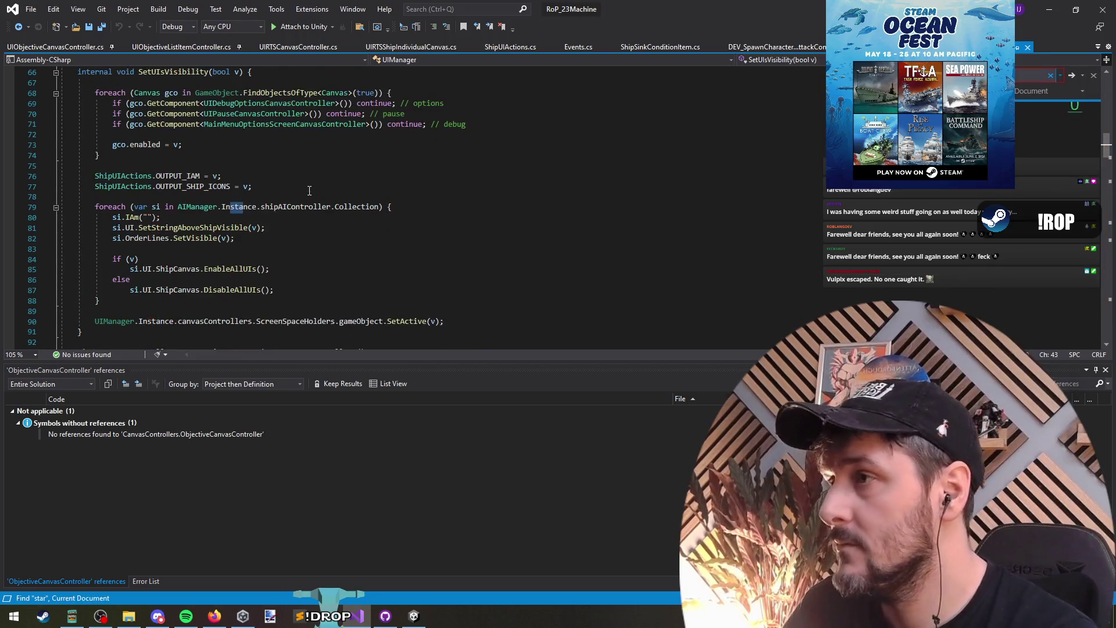
text(awake)
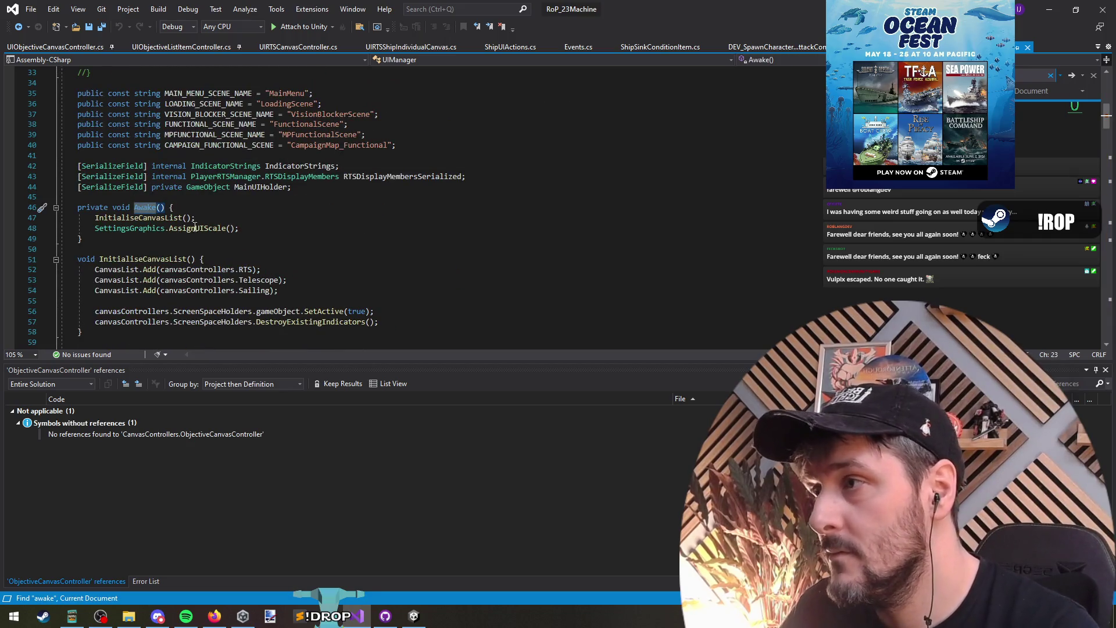
click(147, 217)
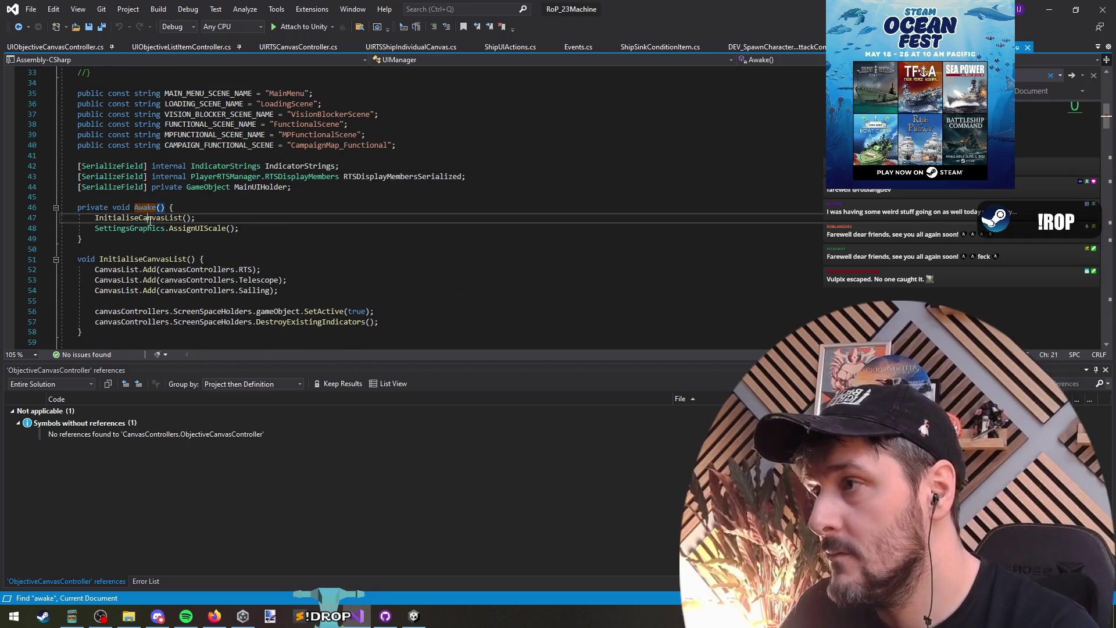
scroll(392, 236, down, 1)
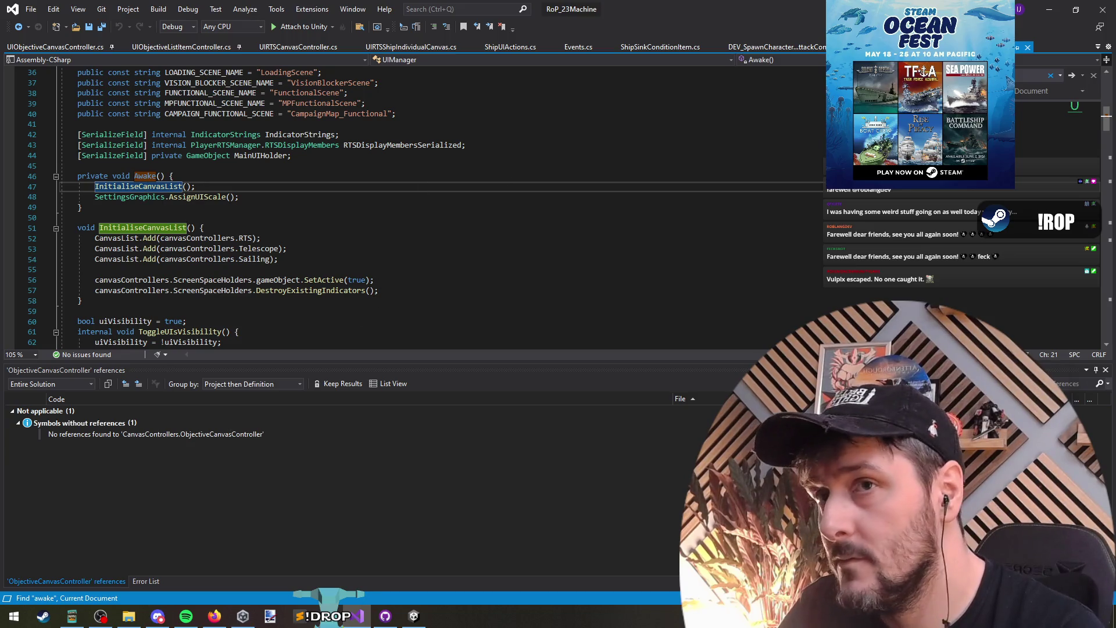
key(F3)
key(F3)
key(Return)
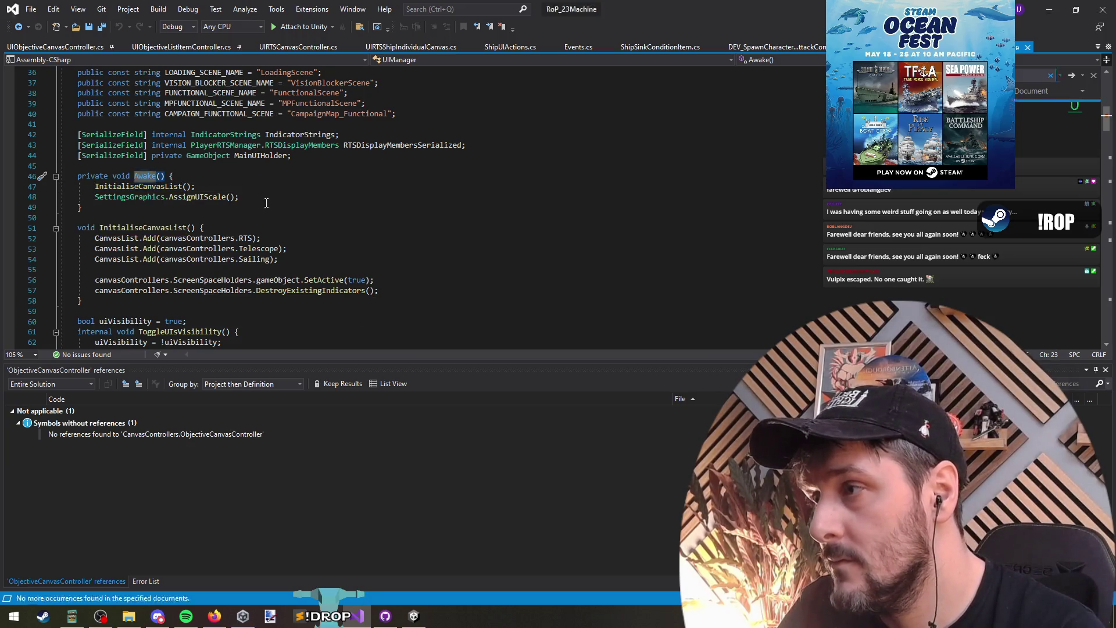
click(253, 190)
Append canvasControllers.ObjectiveCanvasController.SetInitialState(); to the end of InitialiseCanvasList.
key(Return)
text(SetInitialState;)
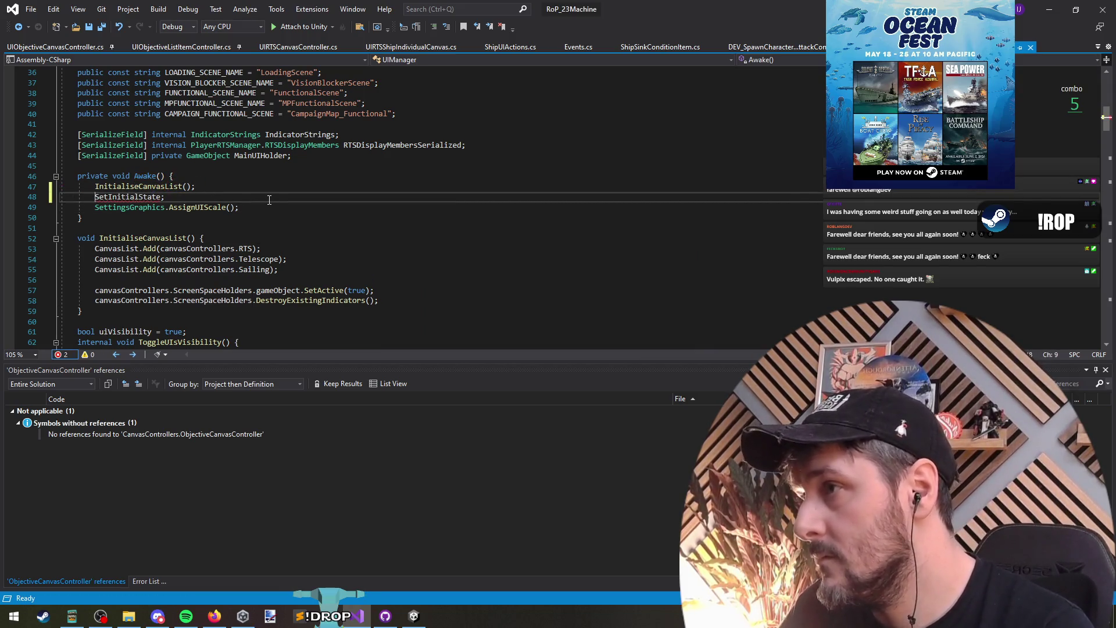
key(ctrl+z)
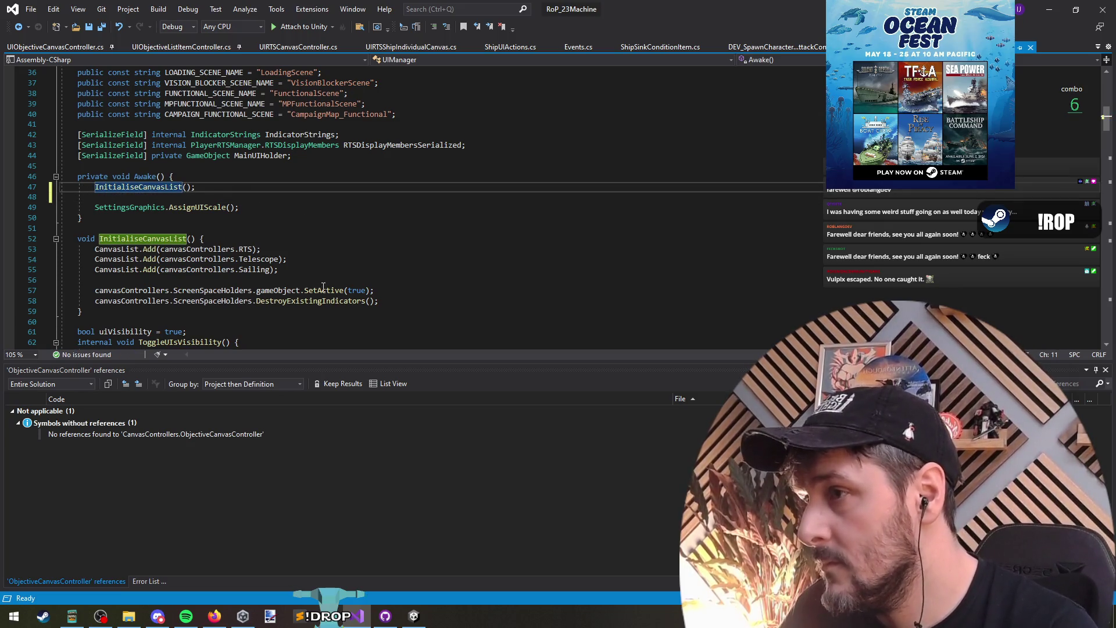
click(457, 303)
key(Return)
key(Return)
text(Canvas.)
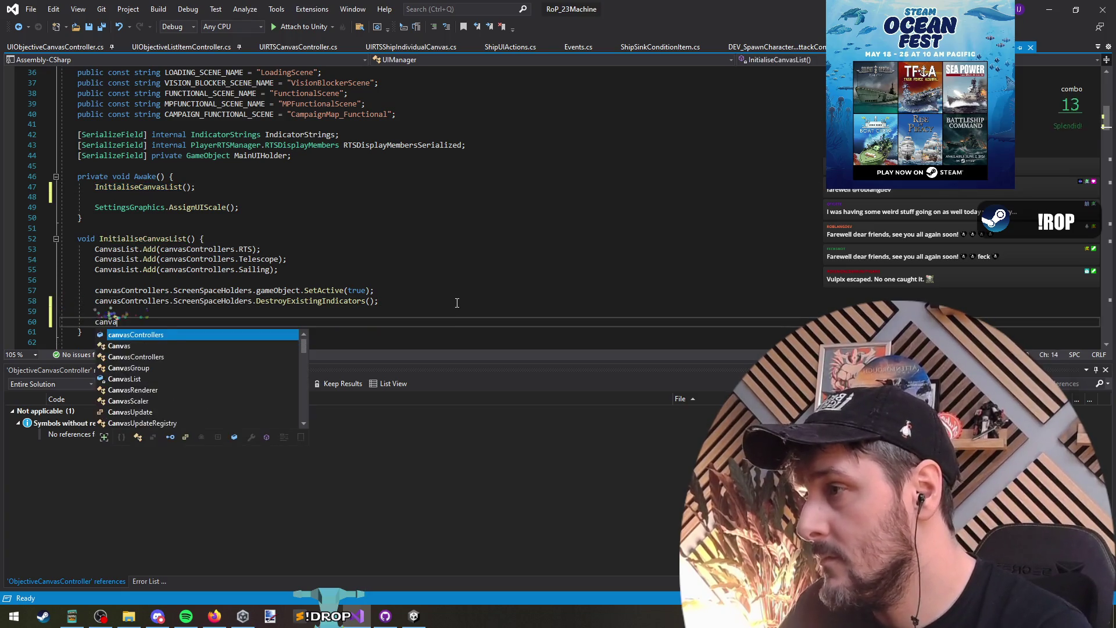
key(Home)
key(Delete)
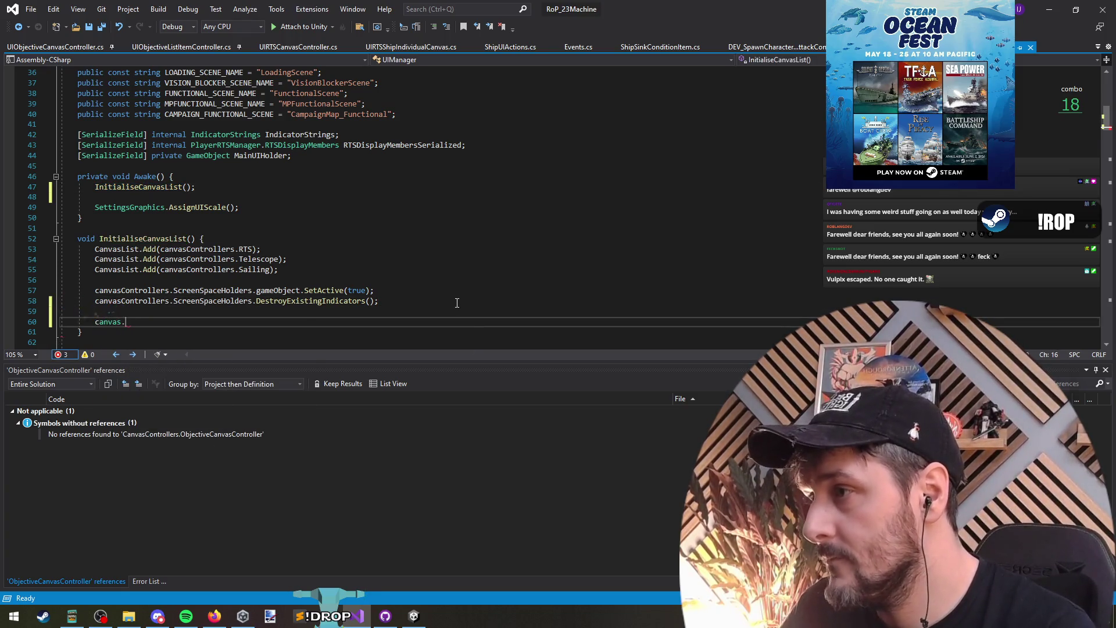
text(.)
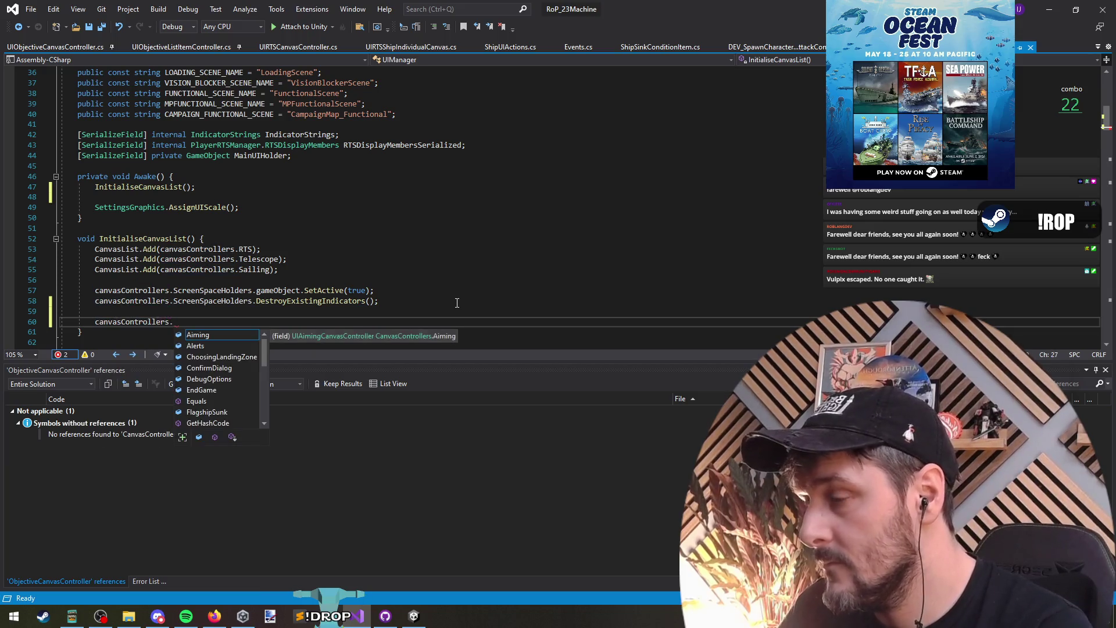
text(Obj.)
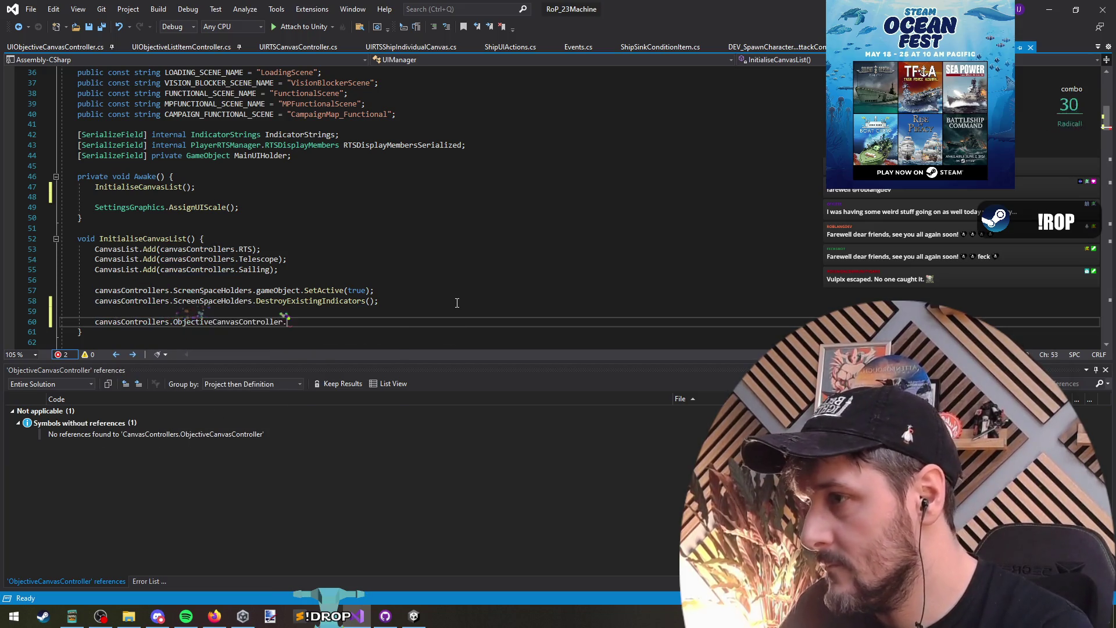
text(game)
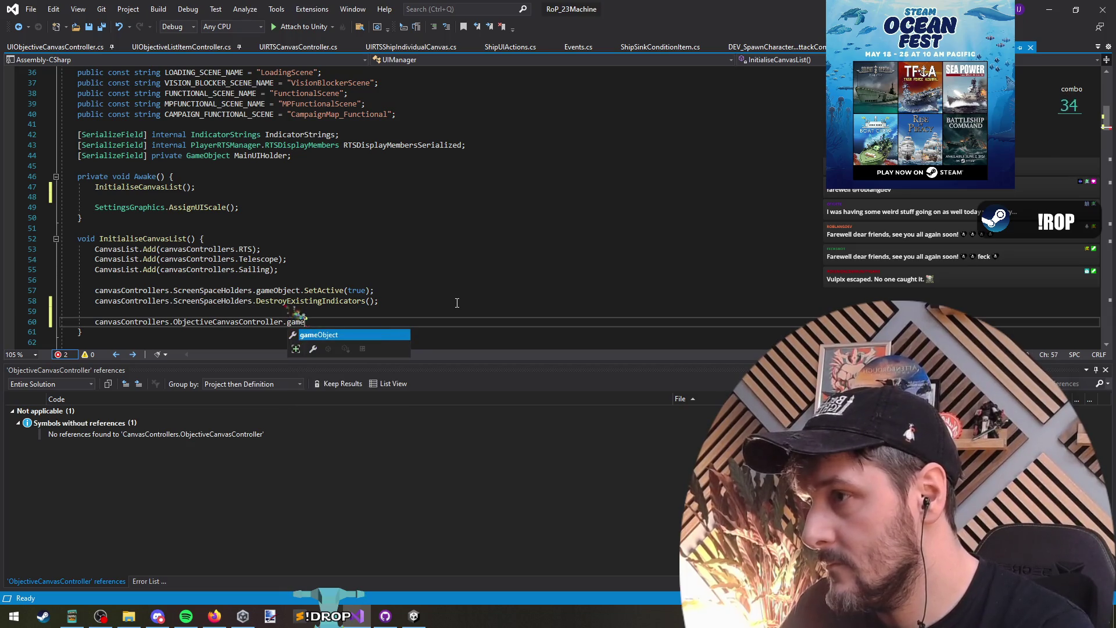
key(BackSpace)
key(ctrl+space)
text(Set();)
key(Up)
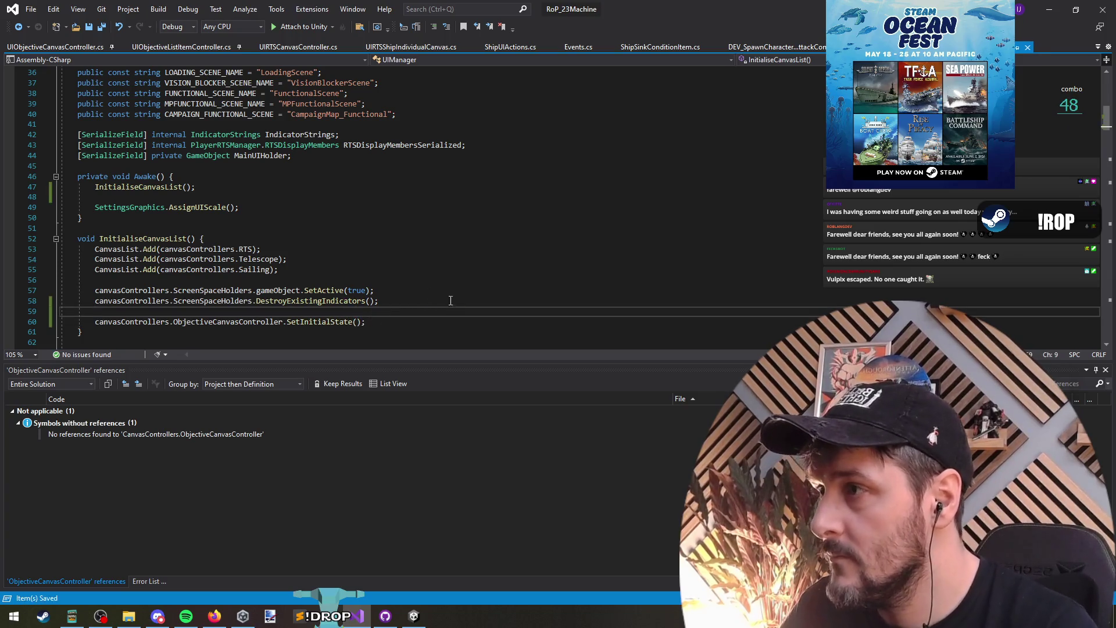
Delete the blank line in Awake and save UIManager.cs.
click(116, 197)
key(ctrl+x)
click(120, 302)
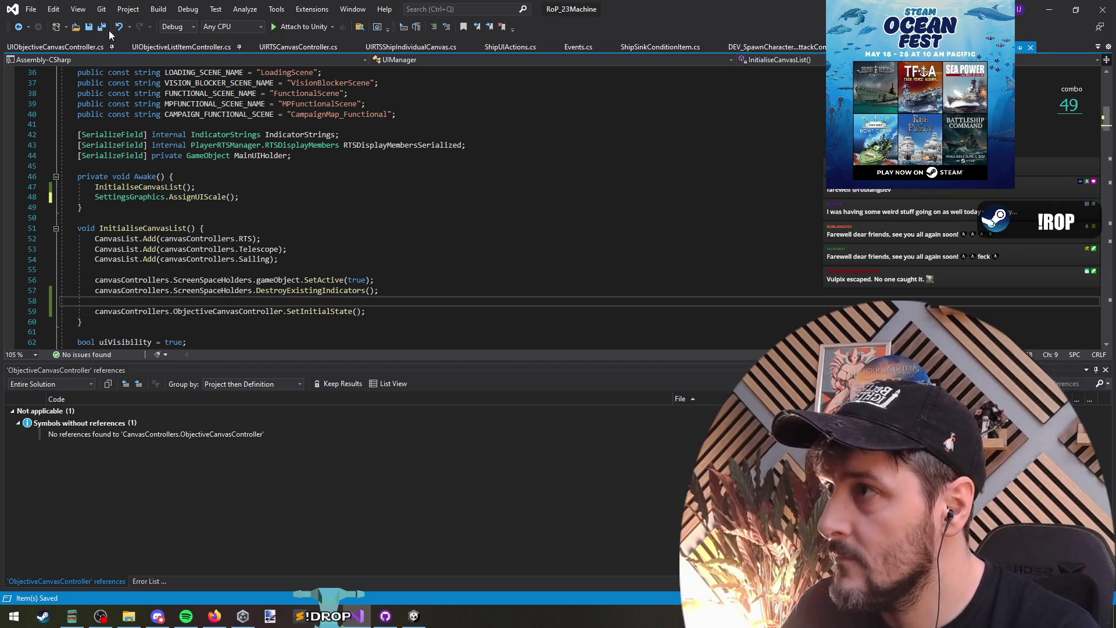
Restart the Unity game with the recompiled scripts and select the logged error in the Console.
click(1050, 6)
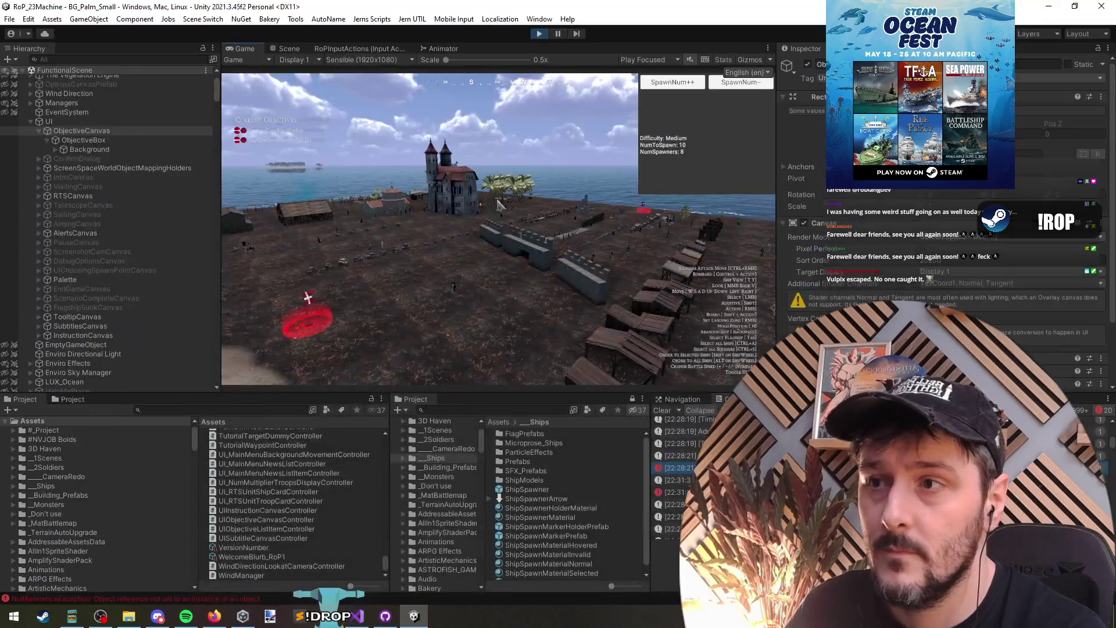
click(539, 33)
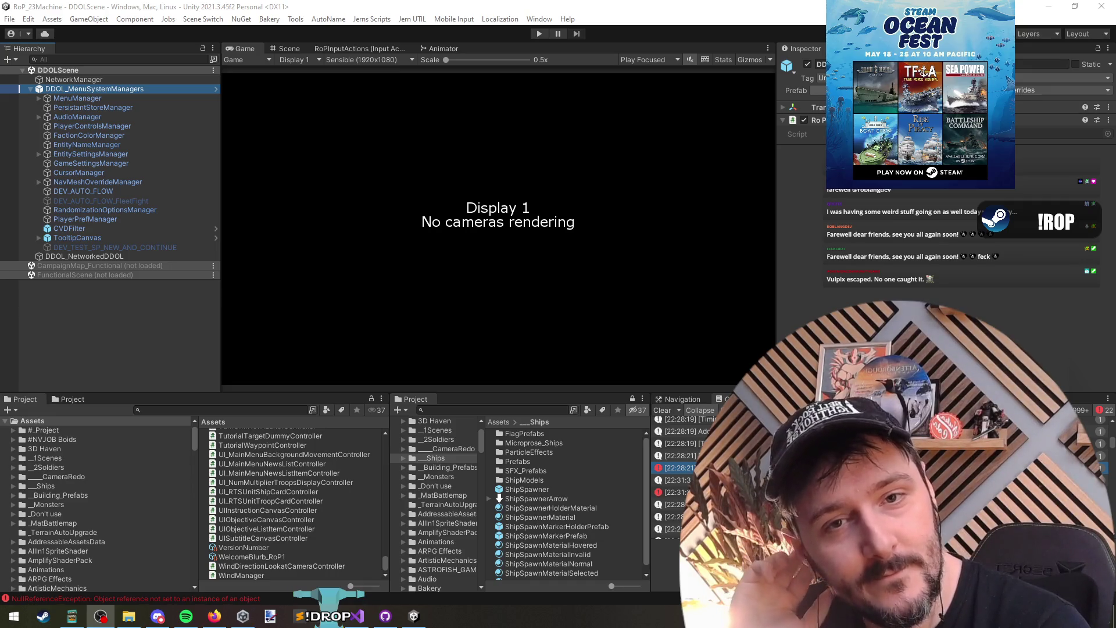
key(ctrl+p)
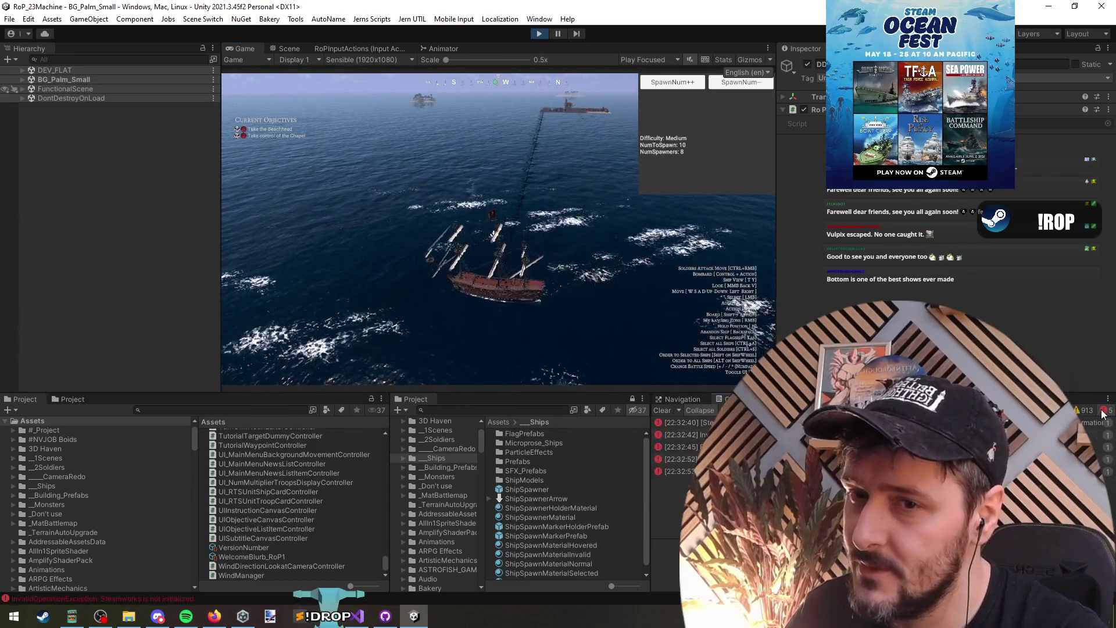
click(680, 458)
key(alt+Tab)
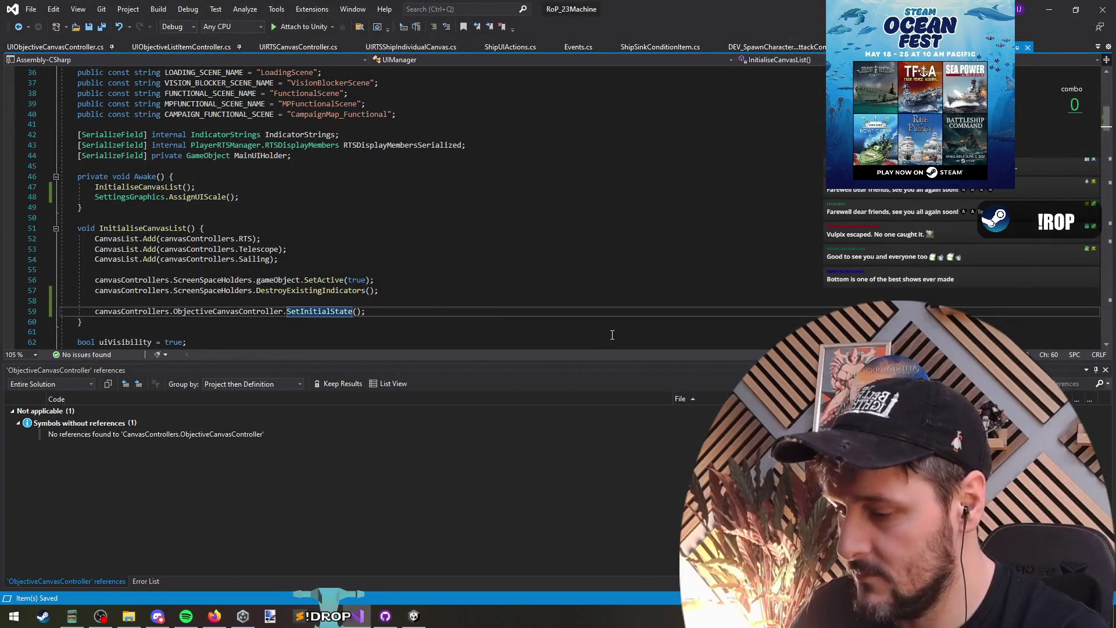
Add 'return;' after ObjectiveBox.SetActive(false) inside SetObjectiveListVisible's if (!v) block, then save.
key(F12)
key(Down)
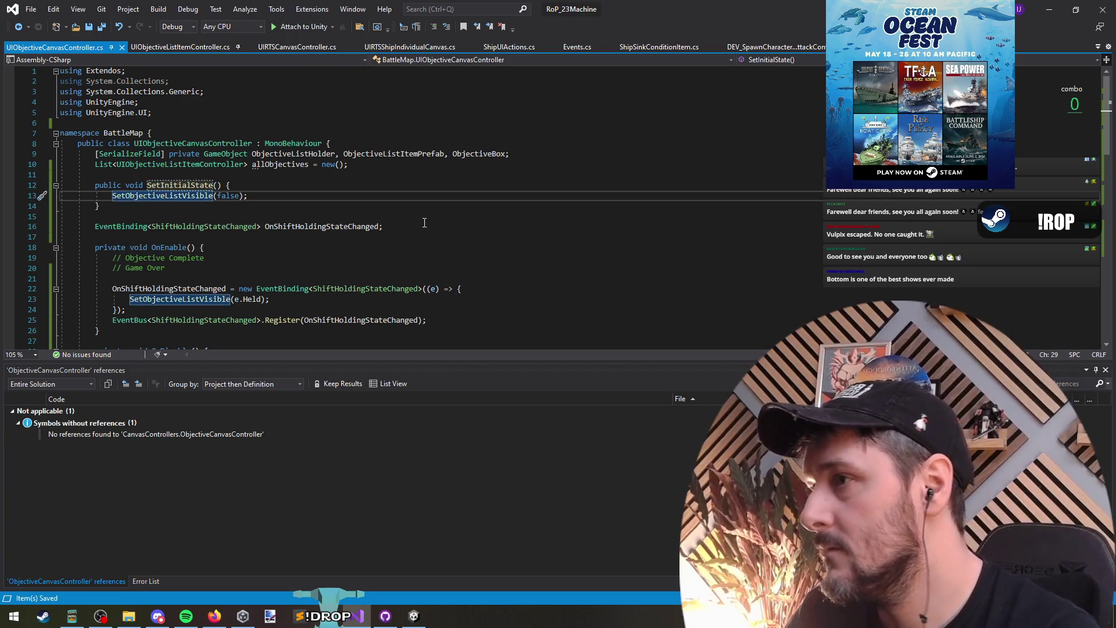
key(F12)
key(Down)
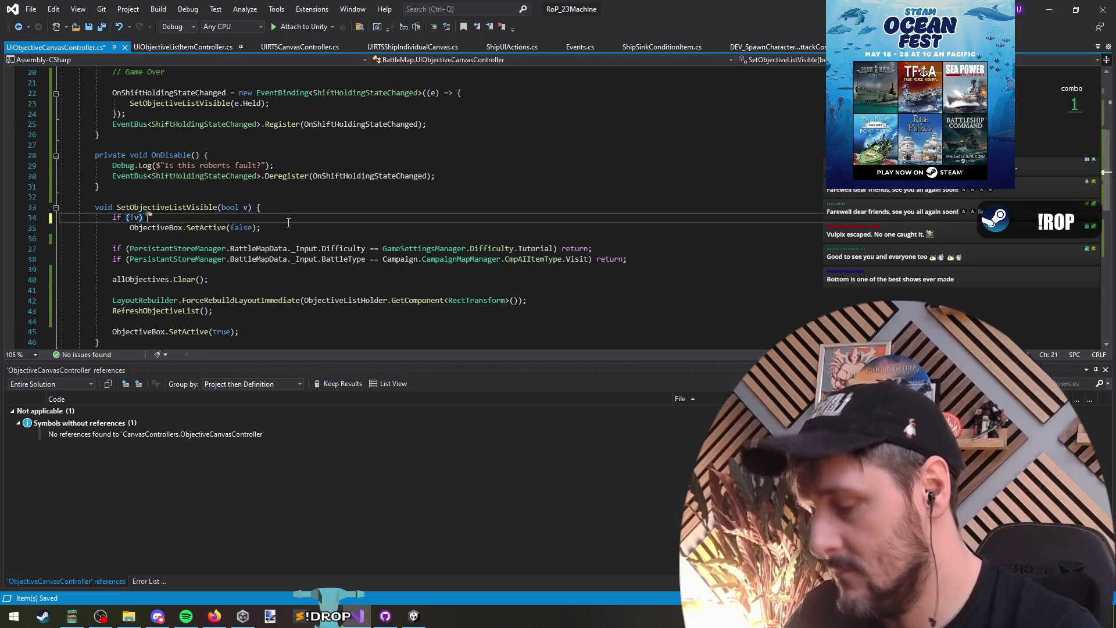
key(Down)
key(Down)
key(Return)
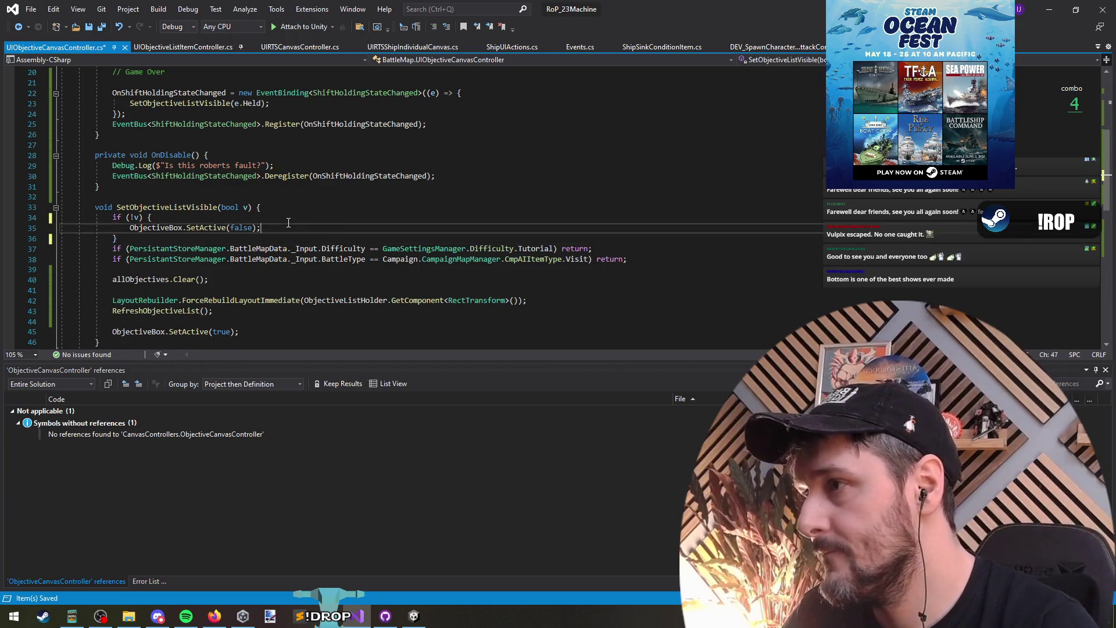
text(return;)
key(ctrl+s)
key(alt+Tab)
key(alt+Tab)
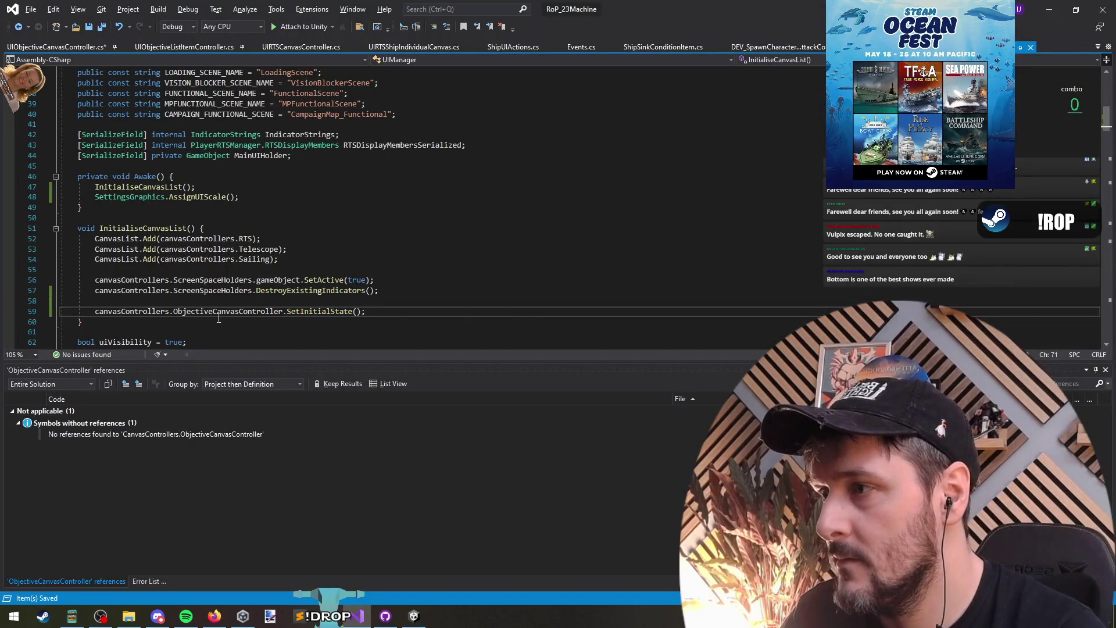
key(alt+Tab)
Stop play mode, load CampaignMap_Functional to inspect CampaignCanvas, then unload it.
click(533, 33)
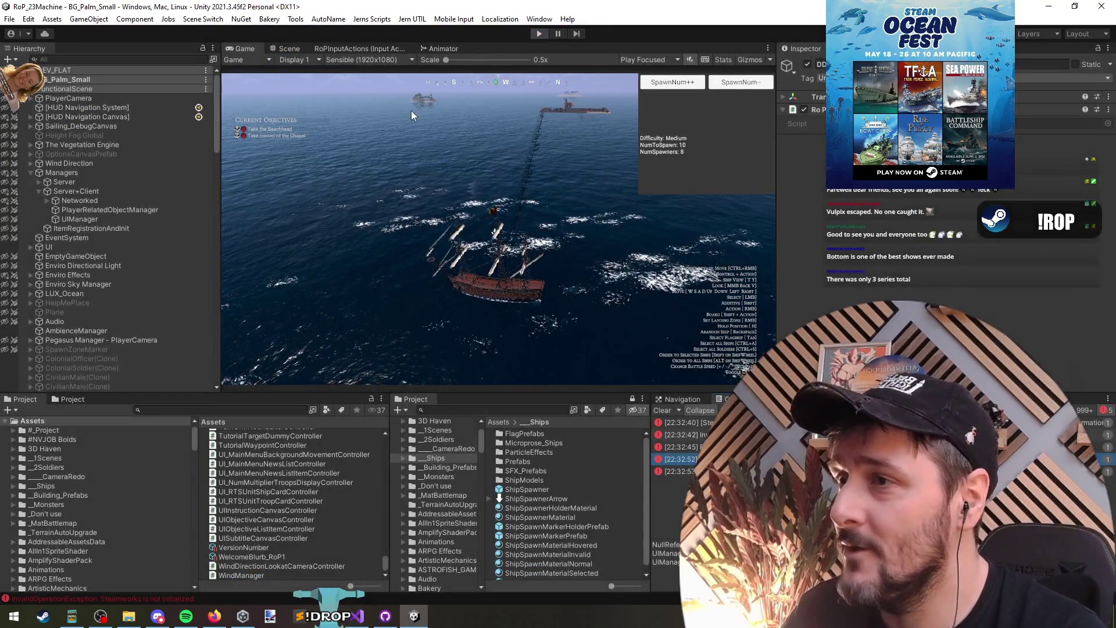
click(82, 272)
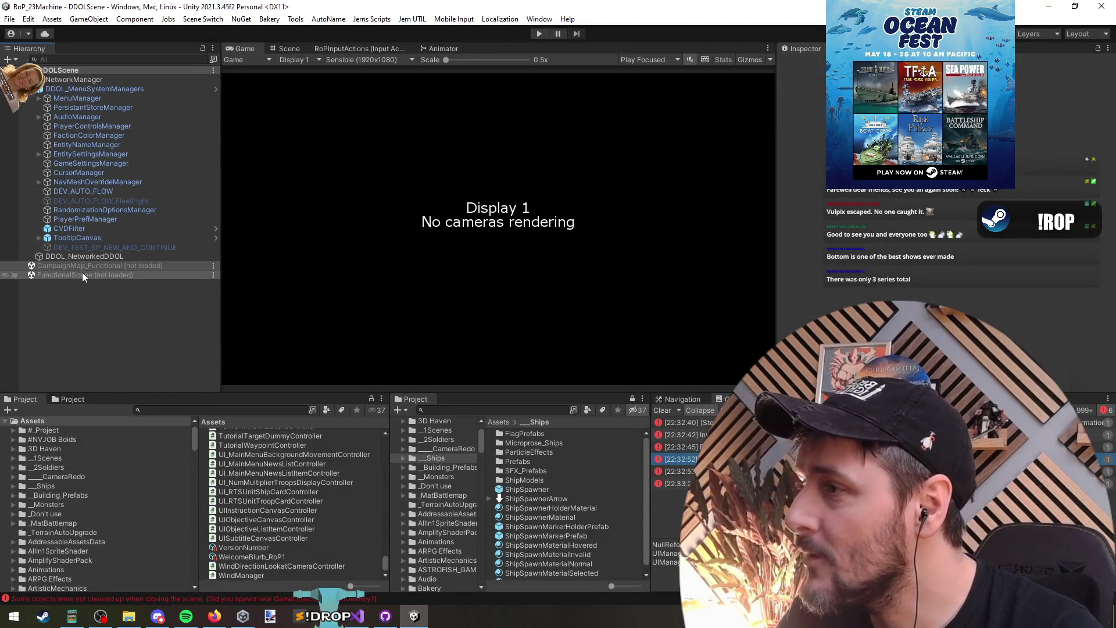
right_click(69, 266)
click(84, 271)
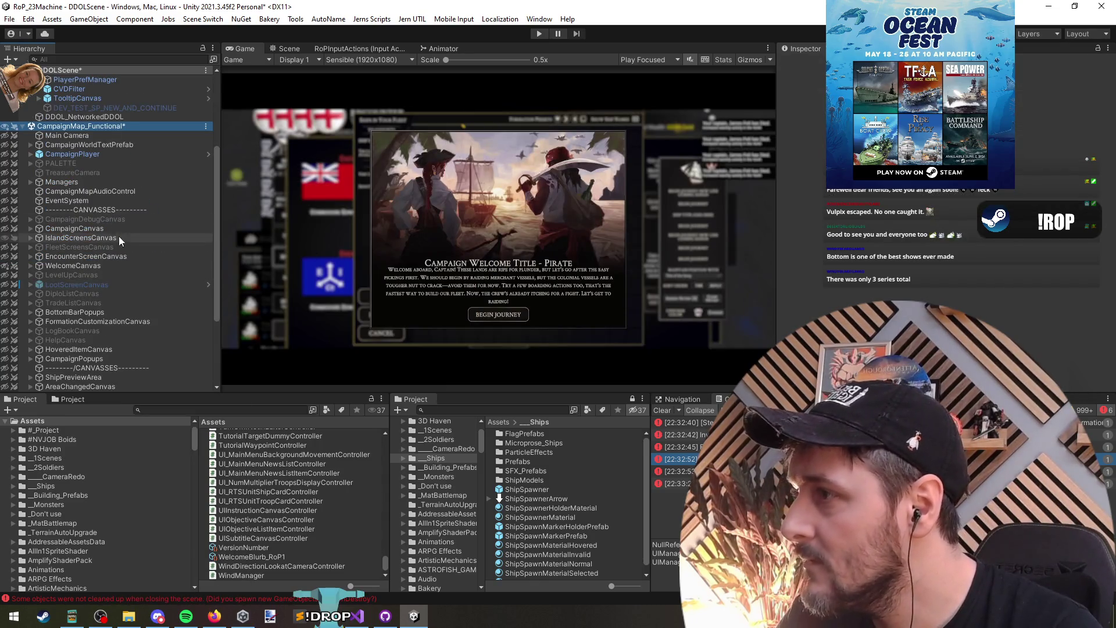
click(69, 229)
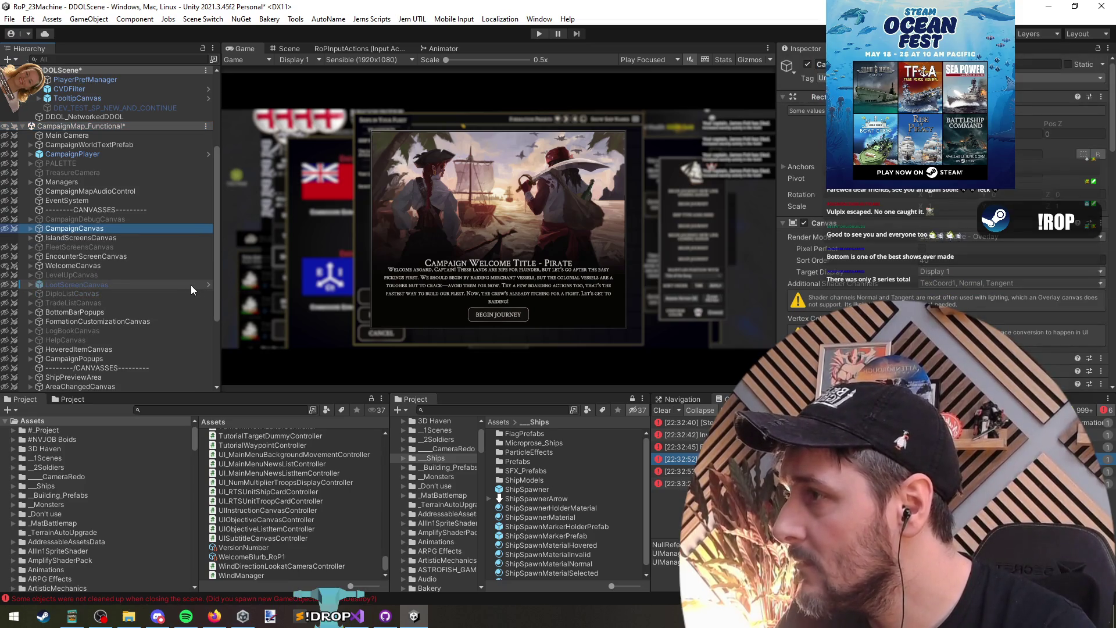
right_click(127, 128)
click(160, 194)
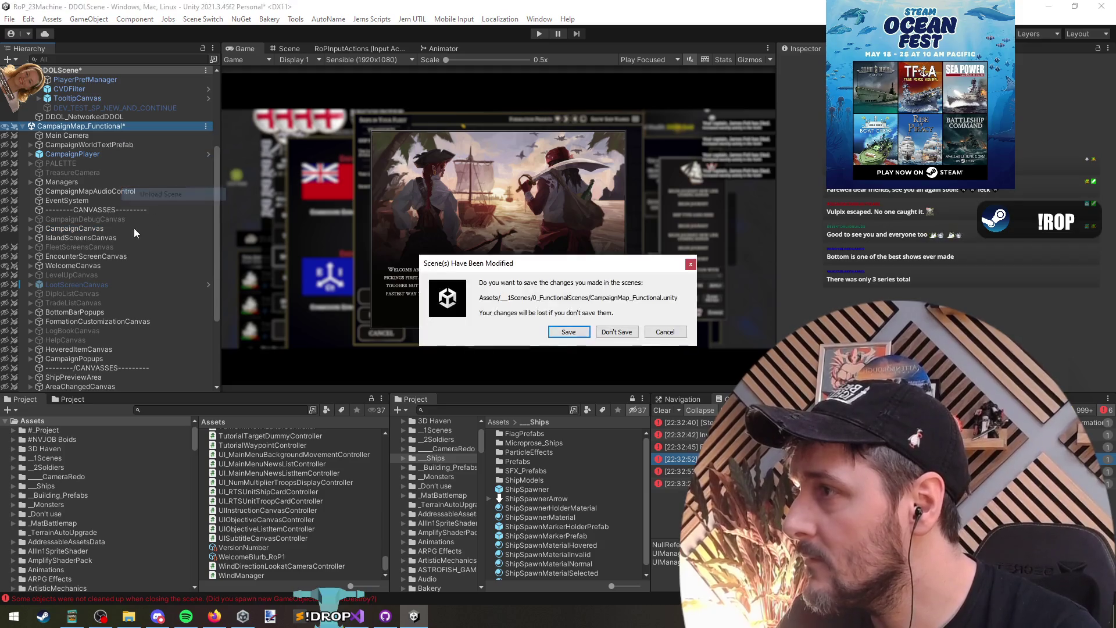
click(569, 332)
Load FunctionalScene and inspect Managers, UIManager and ObjectiveCanvas in the Hierarchy.
right_click(97, 274)
click(116, 284)
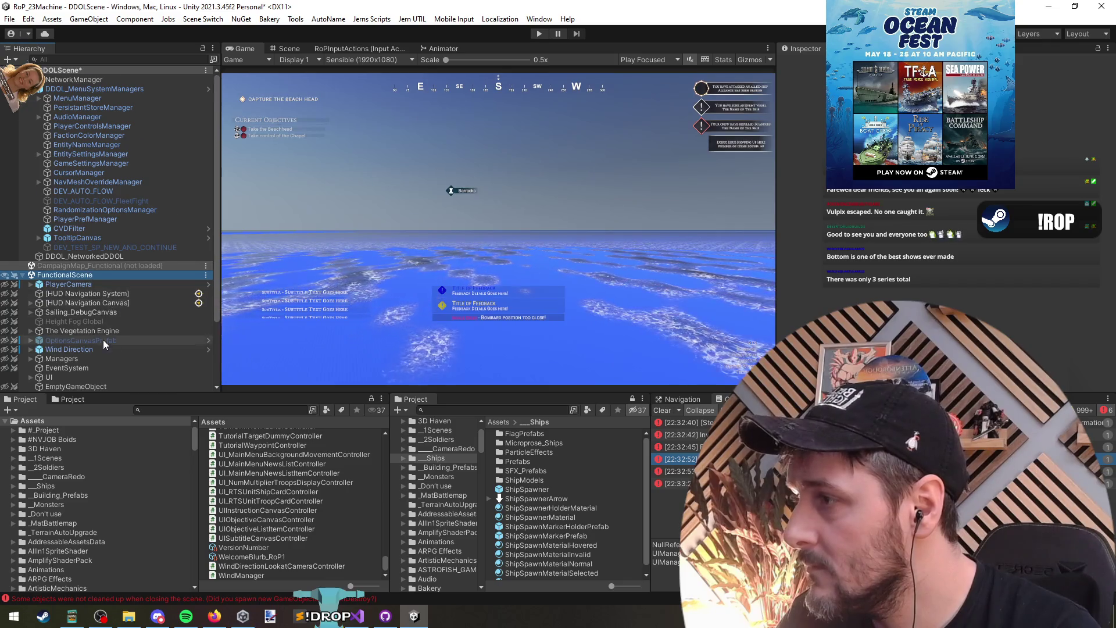
scroll(103, 340, down, 3)
click(62, 289)
click(68, 306)
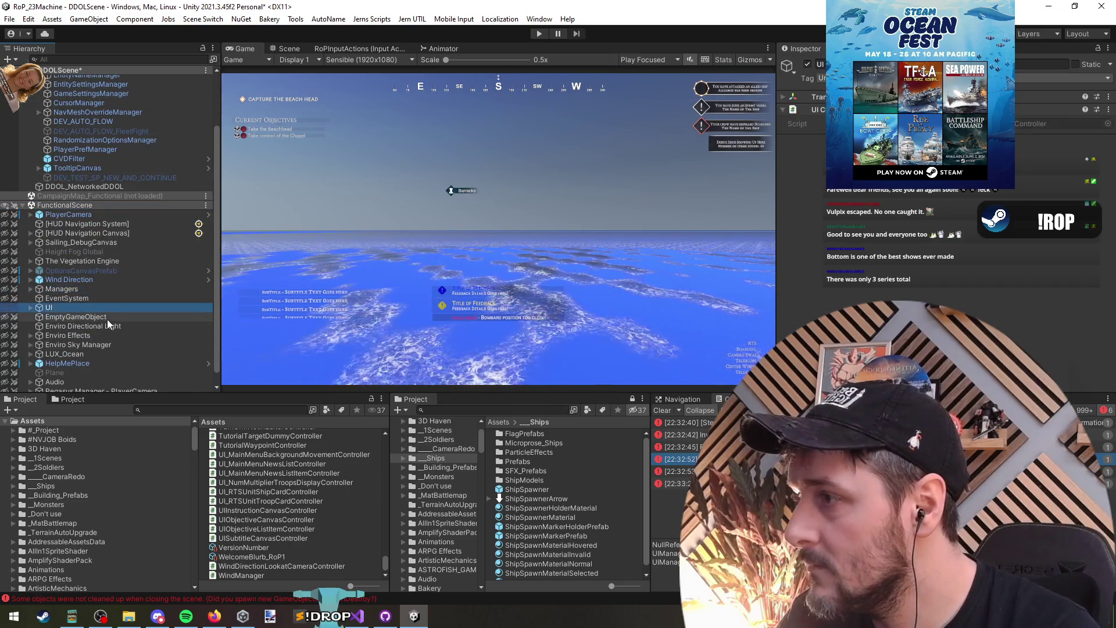
key(Right)
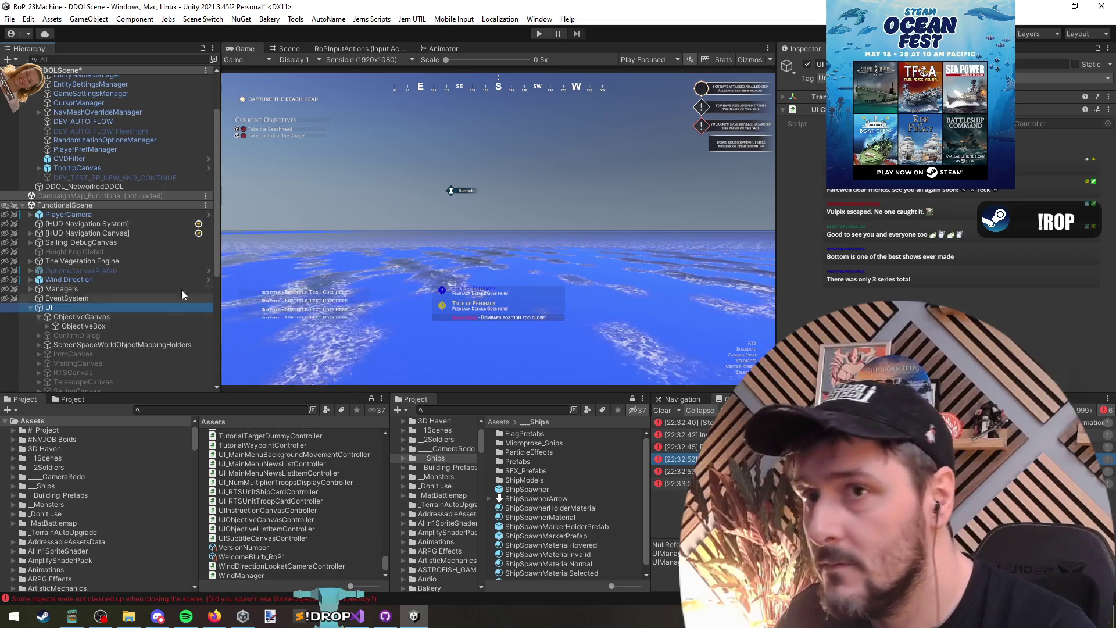
click(75, 290)
key(Right)
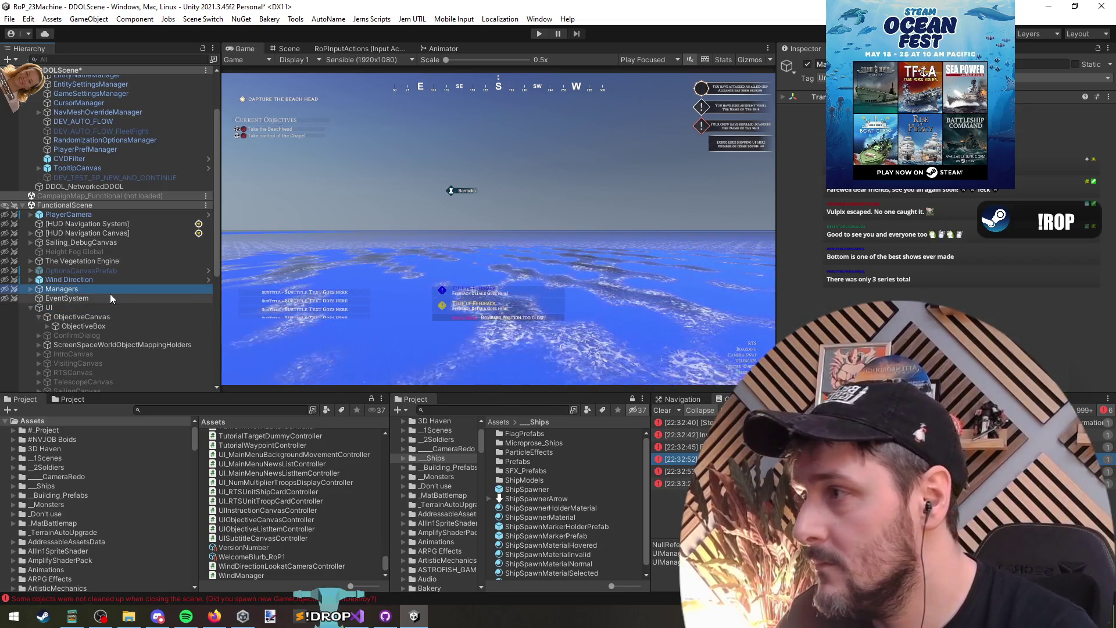
key(Down)
key(Down)
key(Down)
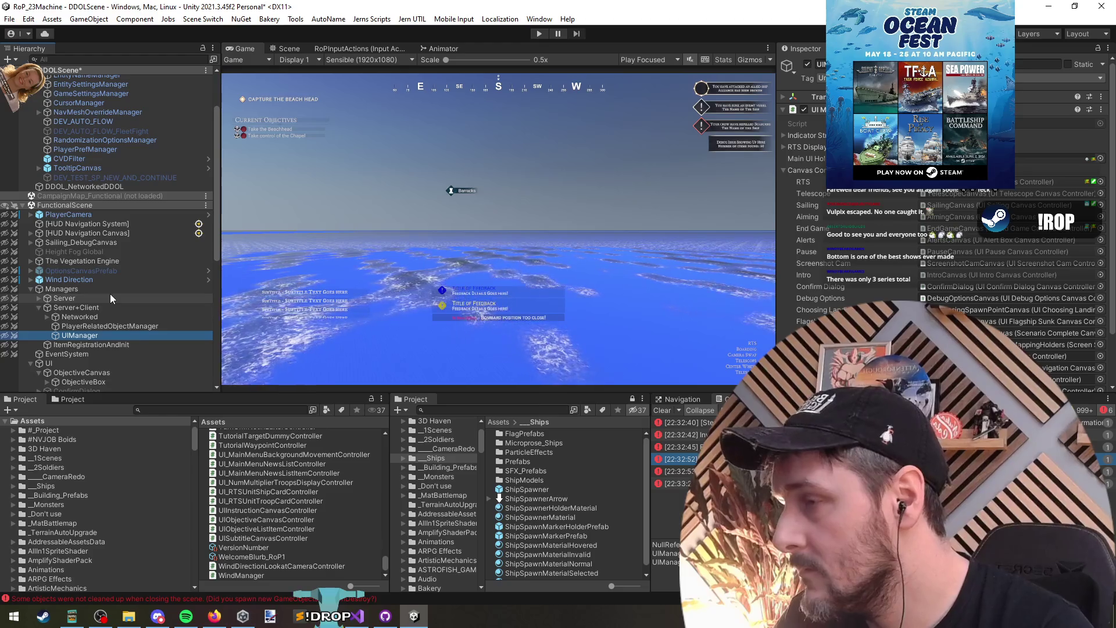
scroll(201, 250, down, 3)
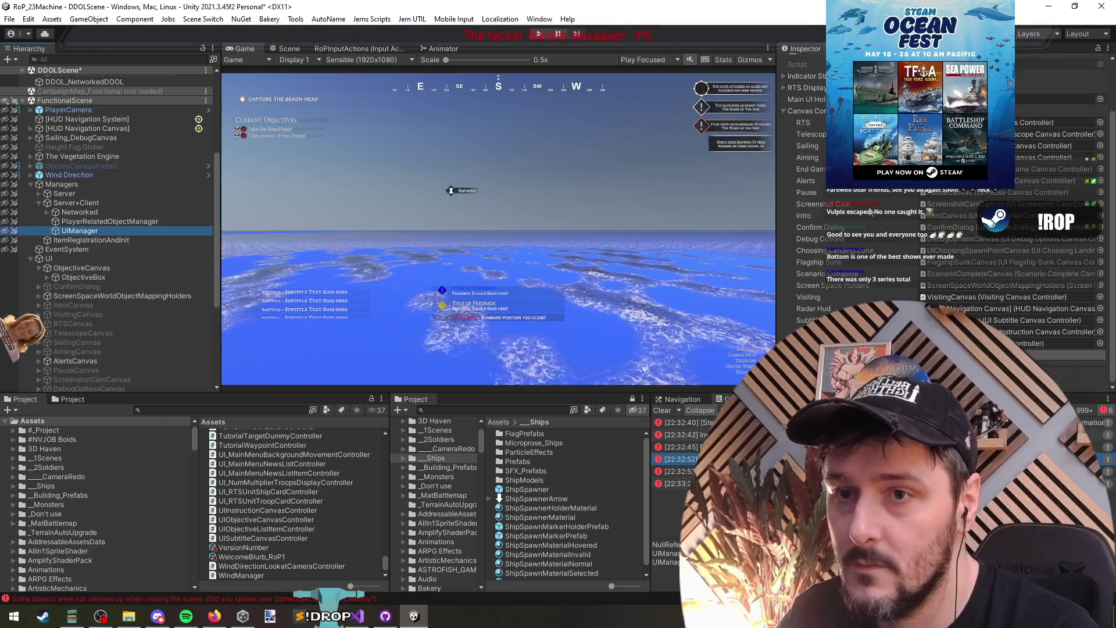
key(Down)
key(Down)
key(Down)
click(545, 255)
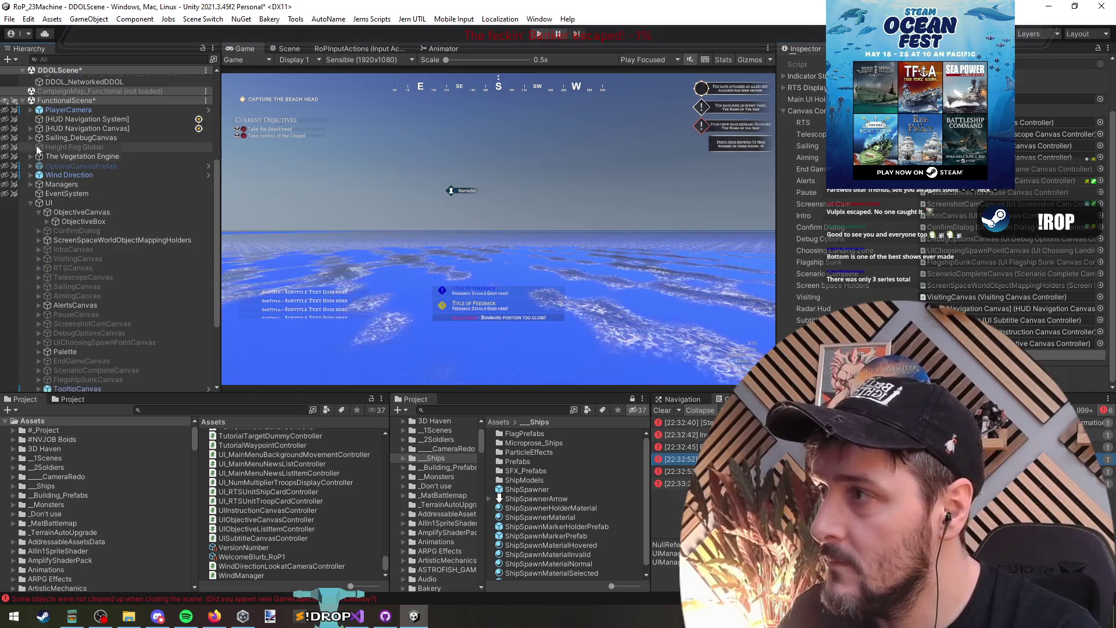
Unload FunctionalScene, saving its modifications, and start Play mode.
right_click(66, 99)
click(93, 167)
click(543, 333)
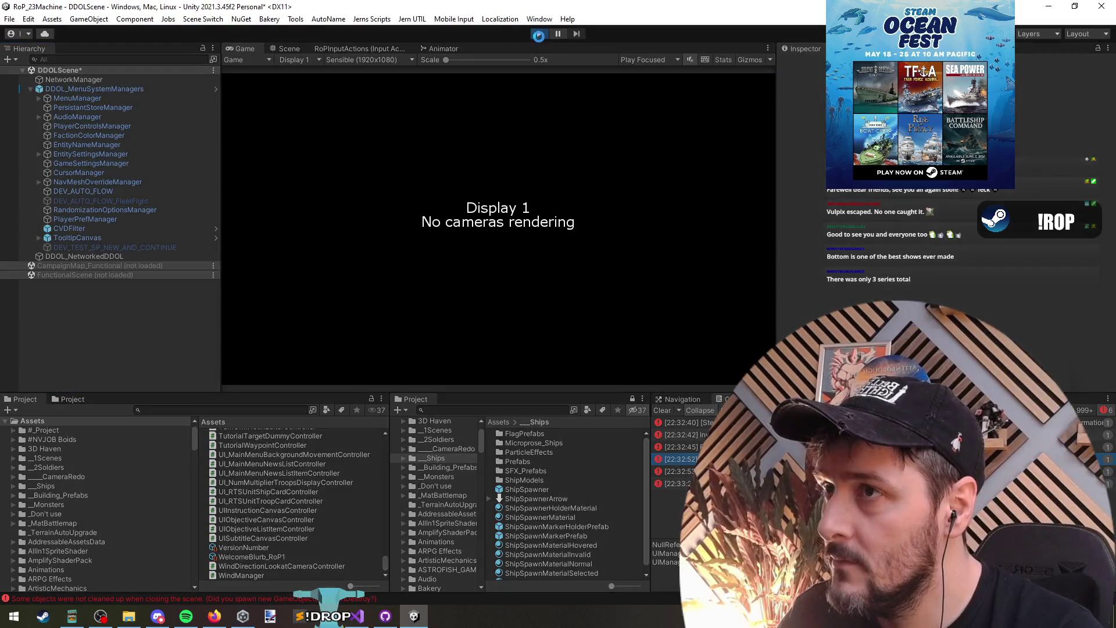
click(538, 34)
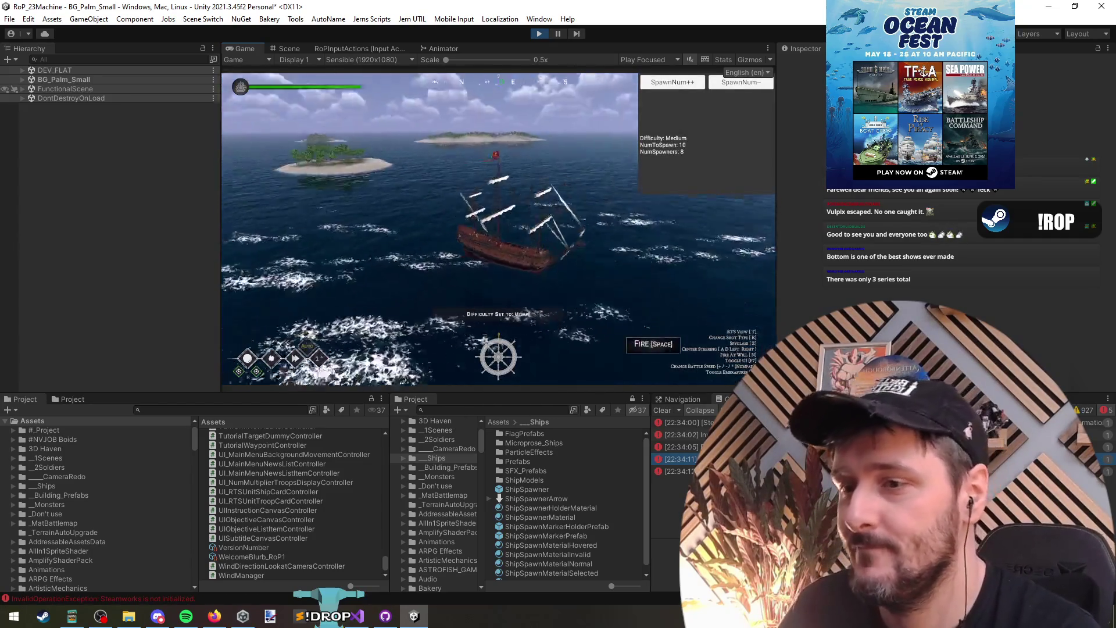
Switch to the overview with T and select the latest Console message showing two capture objectives.
key(t)
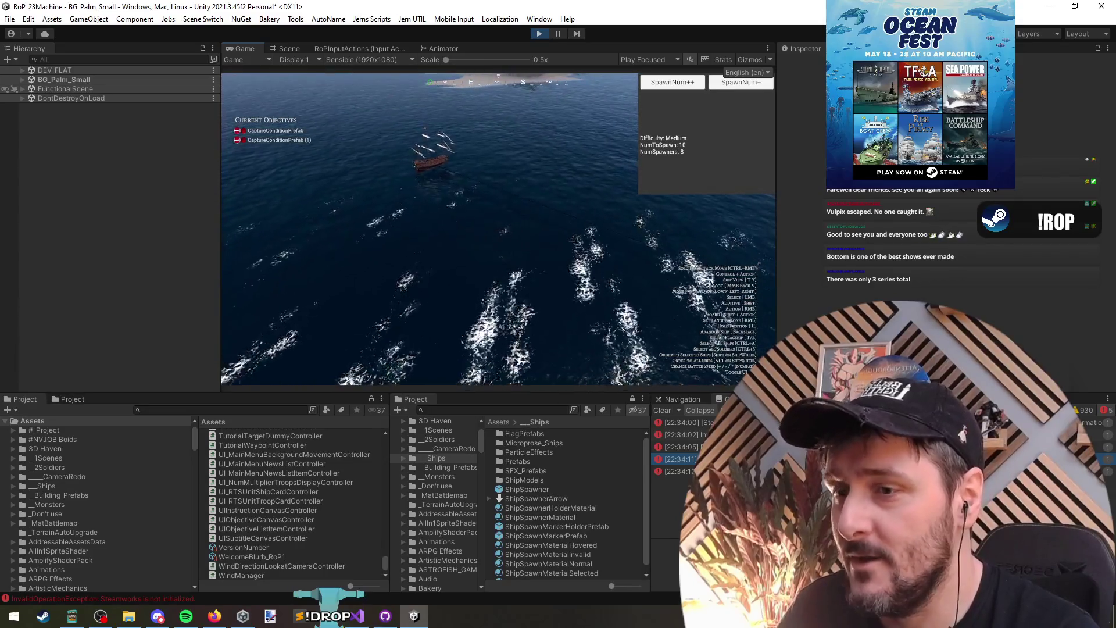
click(680, 459)
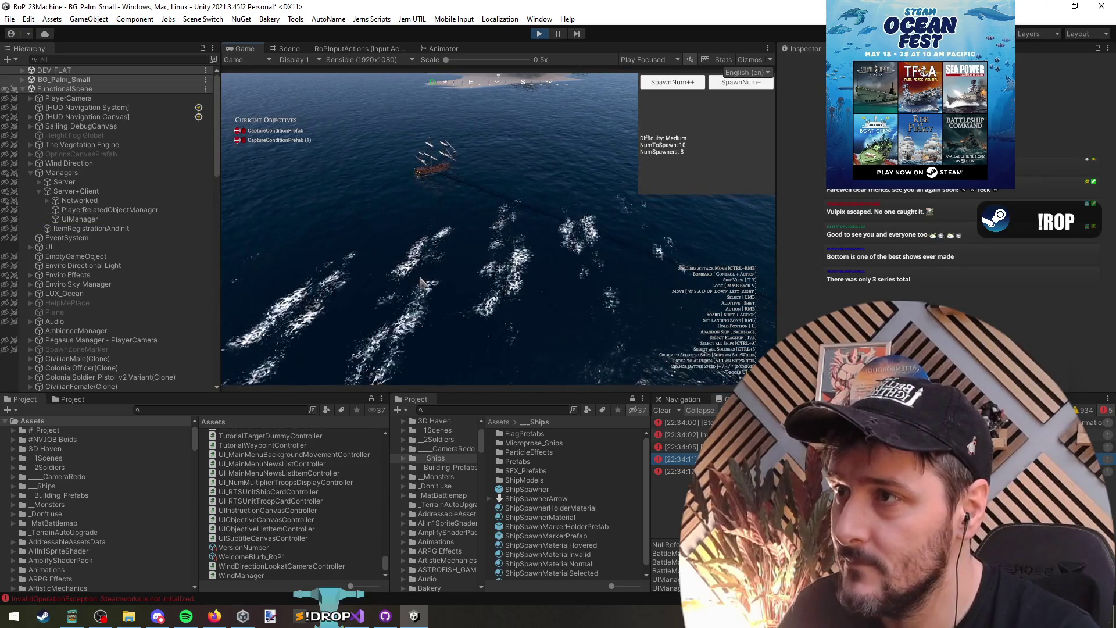
key(alt+Tab)
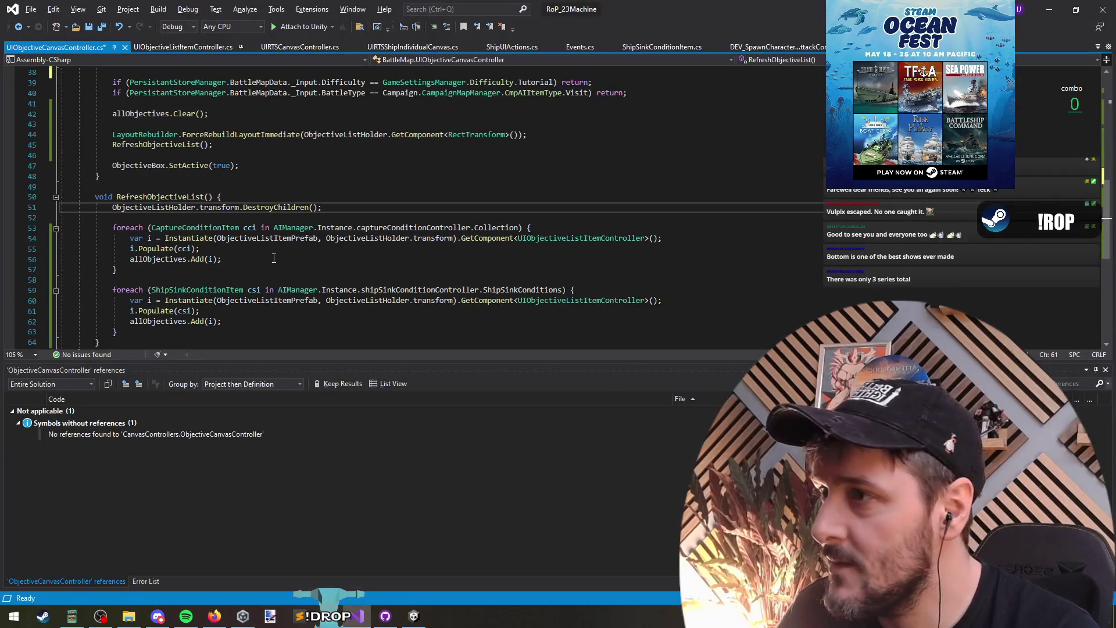
Highlight ObjectiveListHolder's uses, scroll to its [SerializeField] declaration, then return to Unity.
double_click(154, 207)
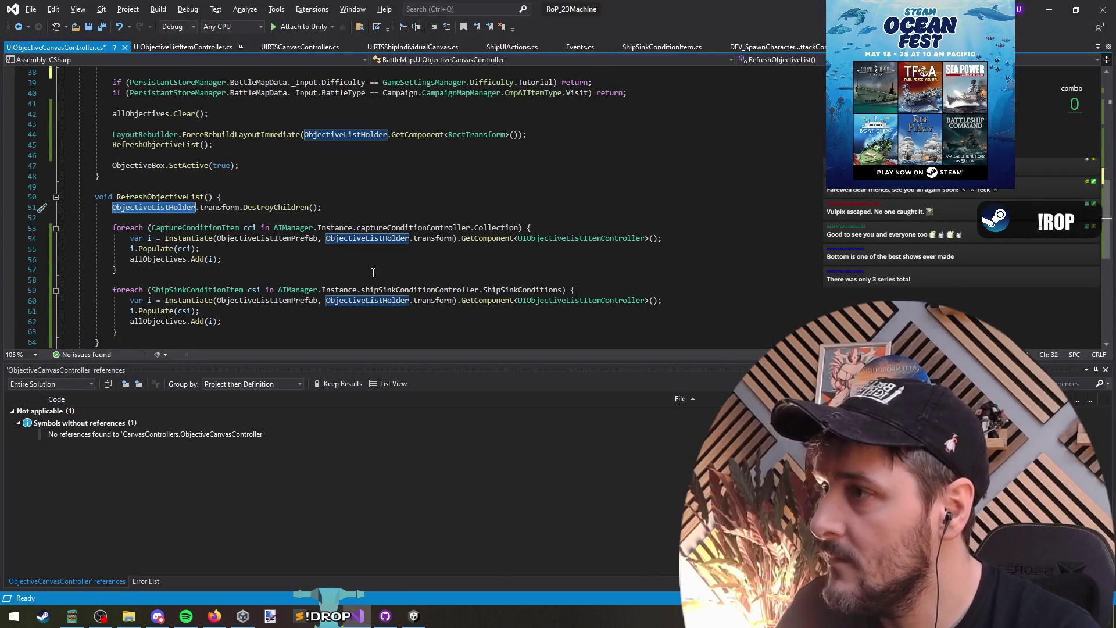
key(alt+Tab)
key(alt+Tab)
key(End)
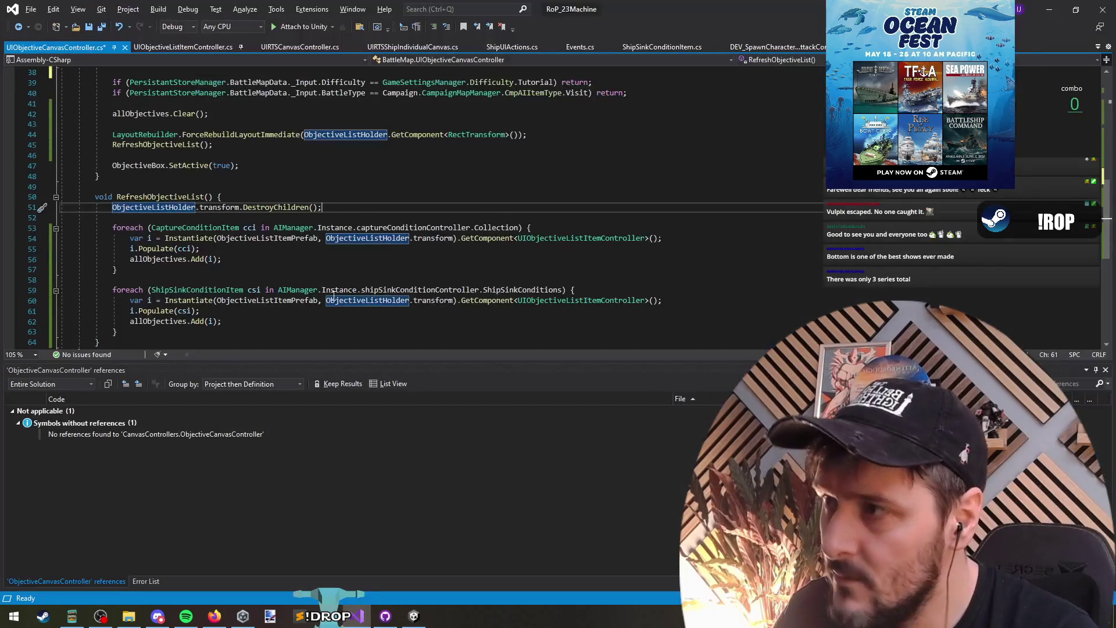
scroll(525, 232, up, 6)
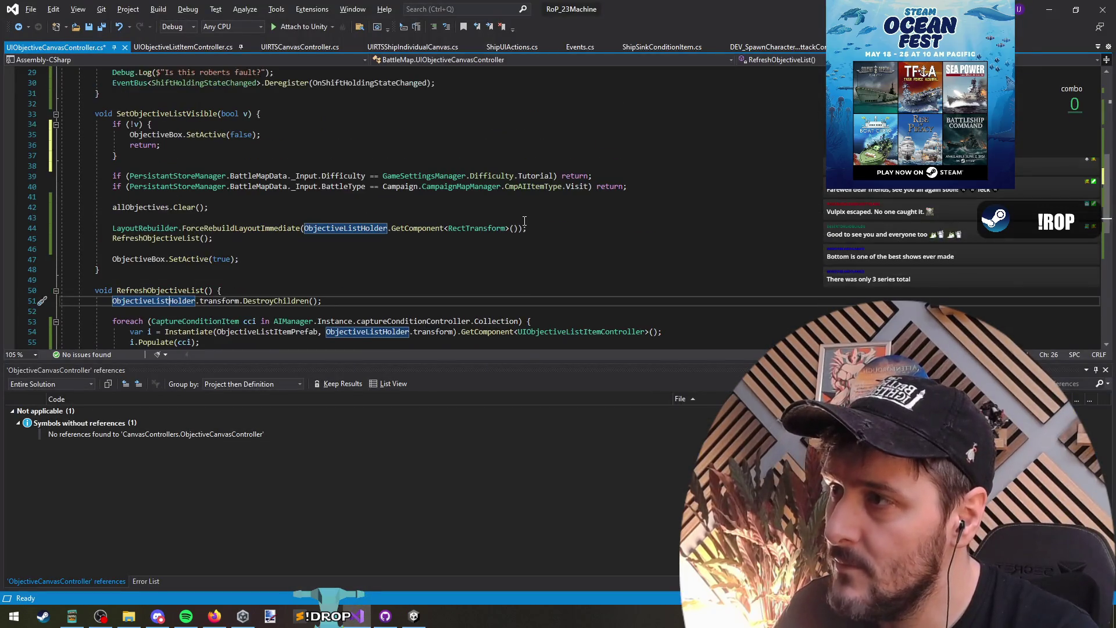
scroll(525, 232, down, 5)
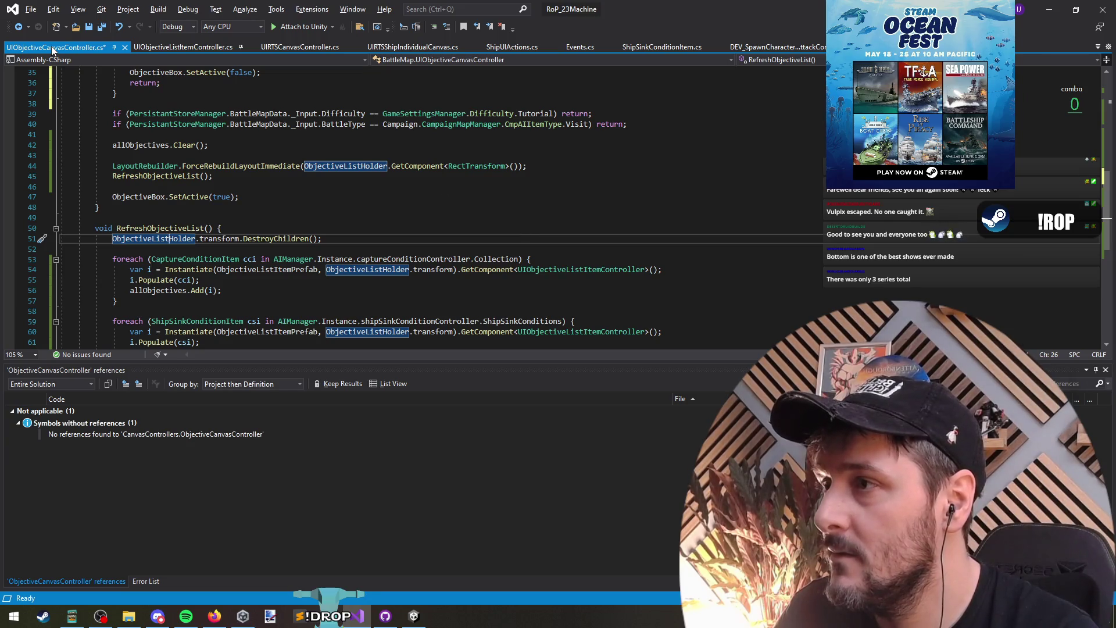
click(360, 167)
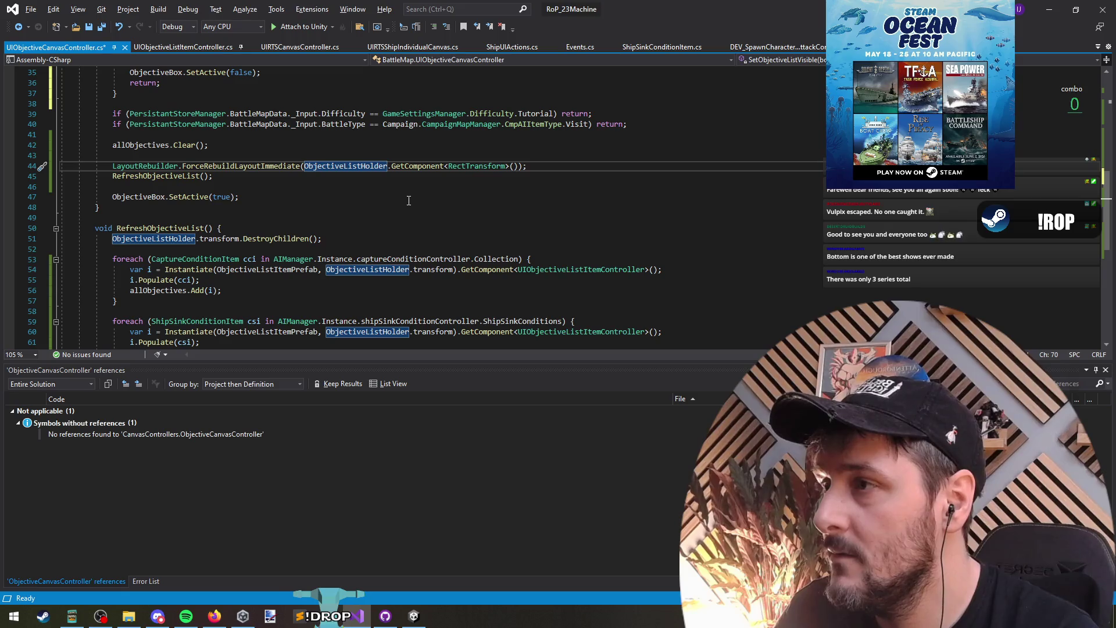
scroll(409, 201, up, 11)
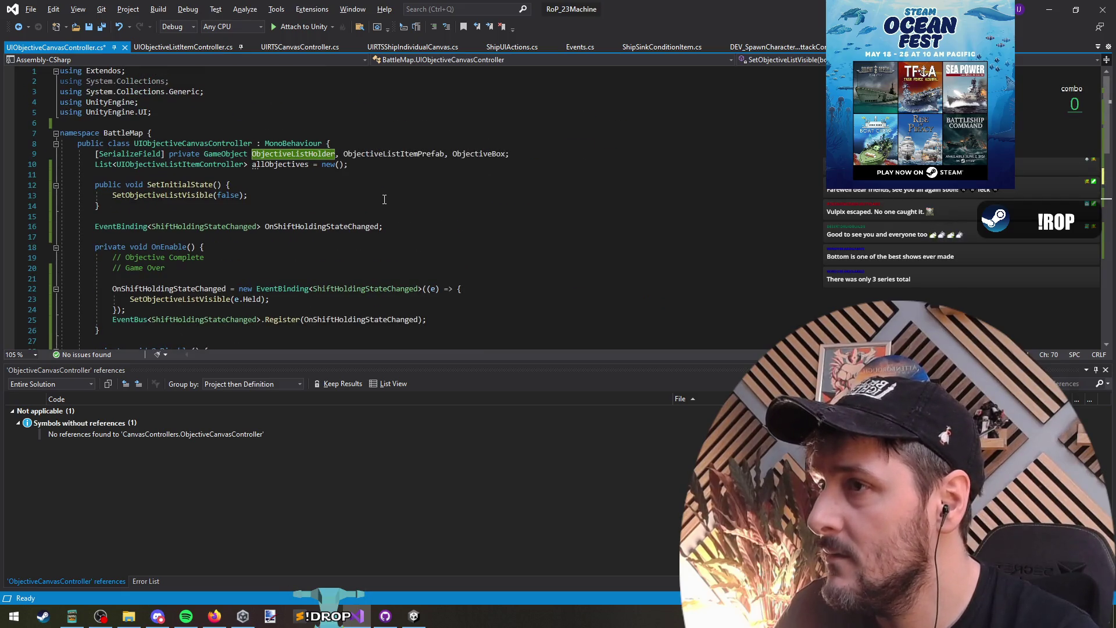
key(alt+Tab)
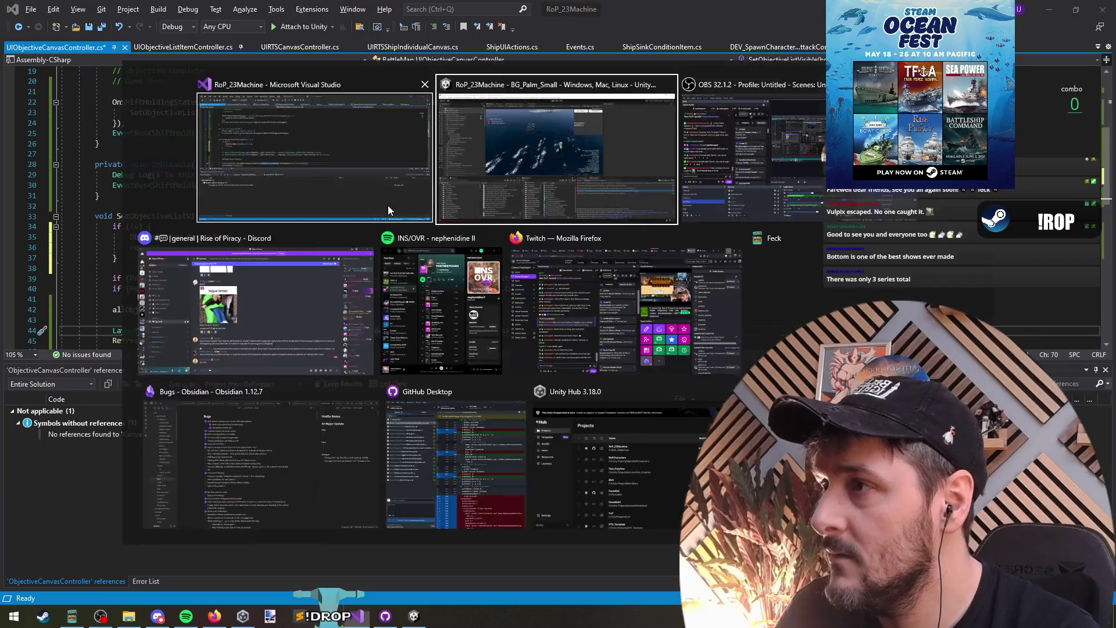
key(alt+Tab)
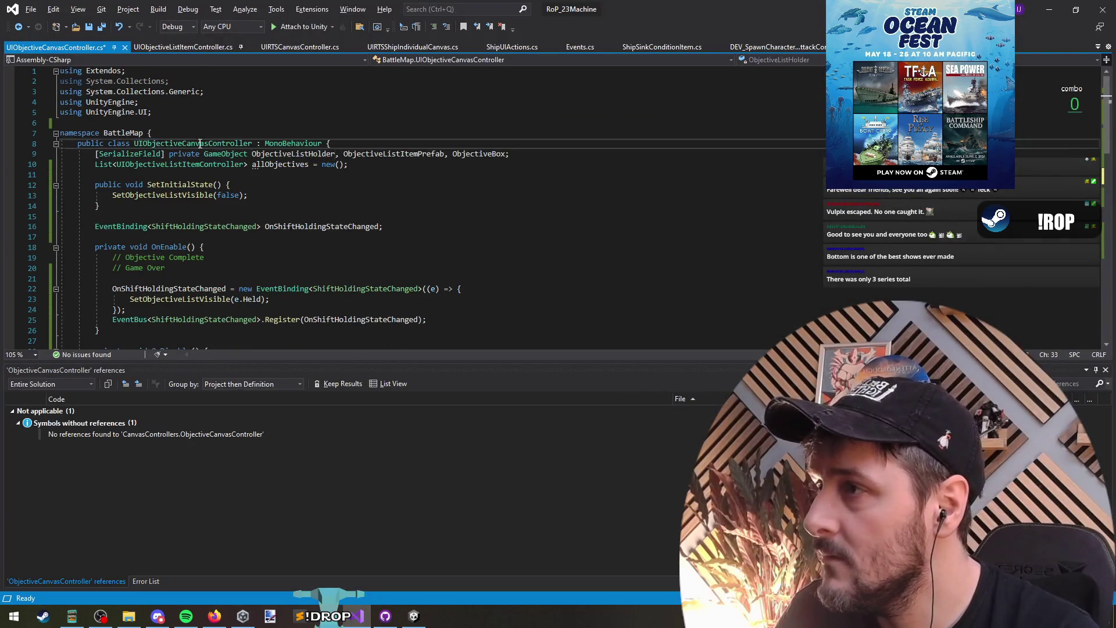
key(alt+Tab)
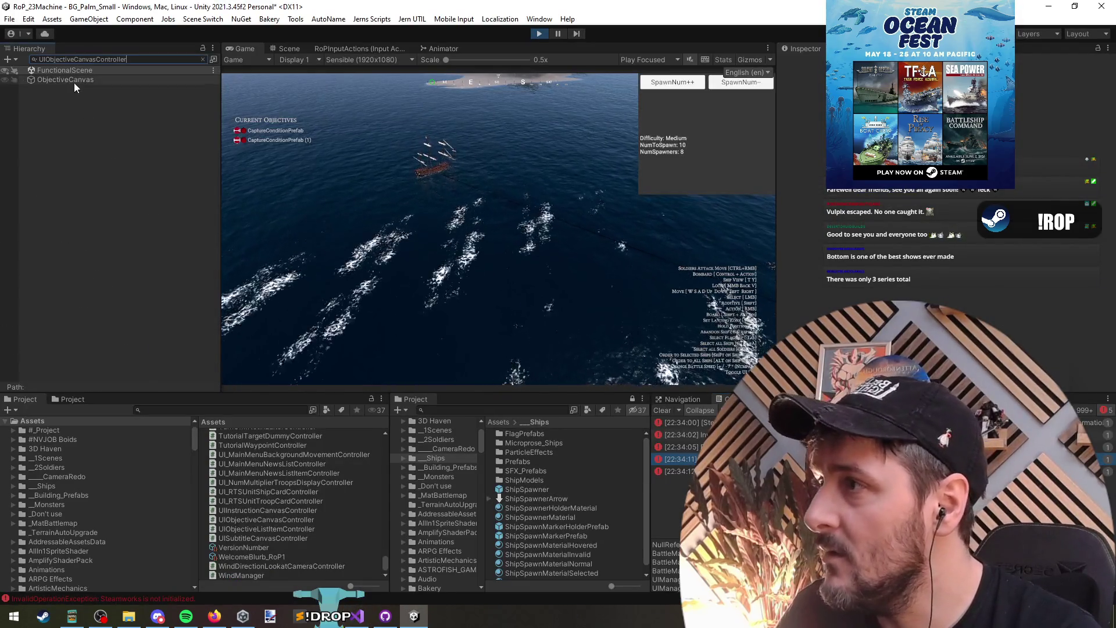
Expand ObjectiveCanvas down to ListHolder to confirm its two ObjectiveListItemPrefab clones, and check the Console.
click(75, 83)
key(Escape)
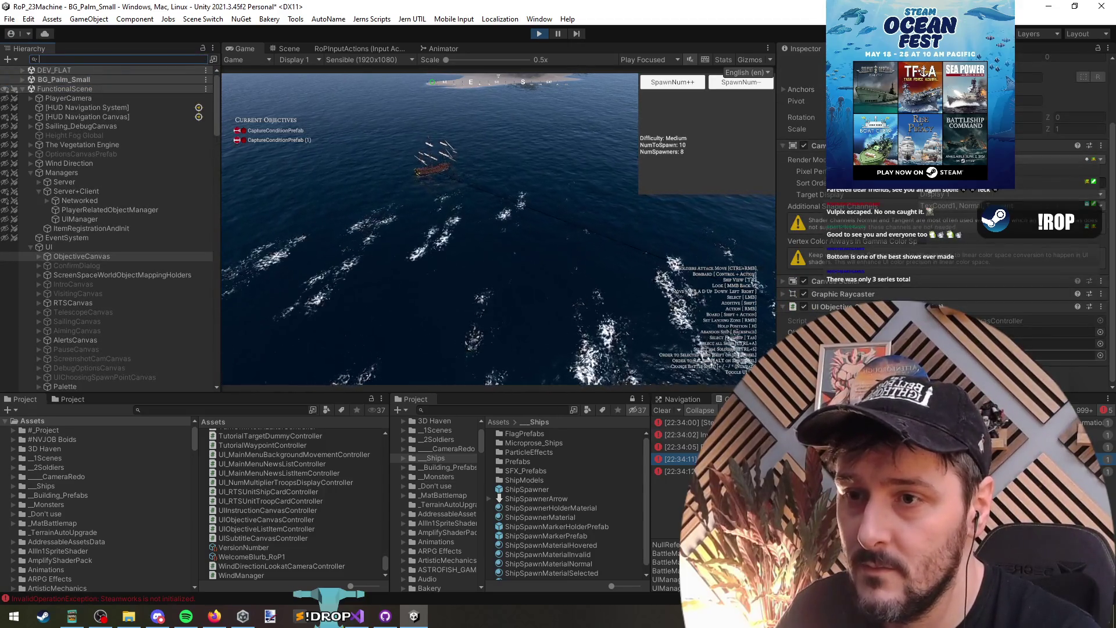
click(1017, 344)
click(113, 311)
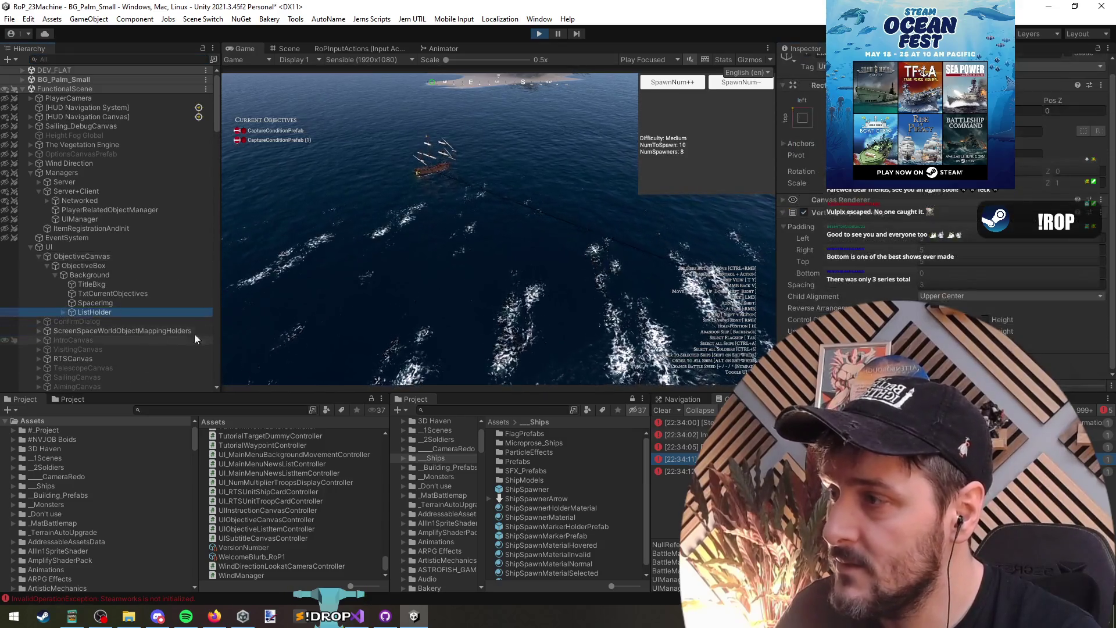
key(Right)
key(Down)
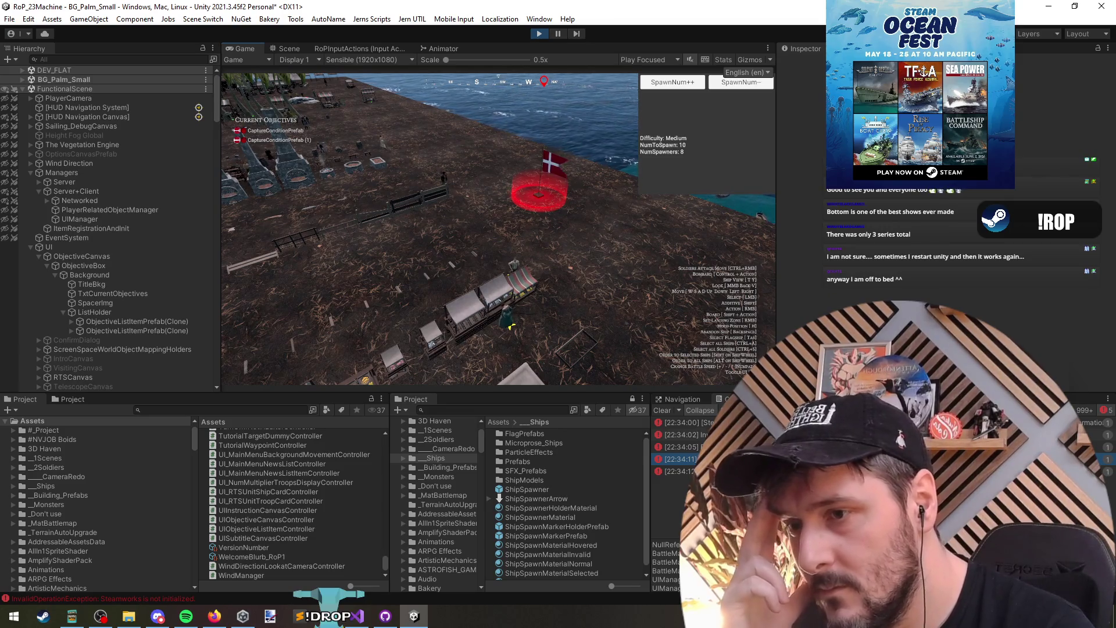
click(674, 471)
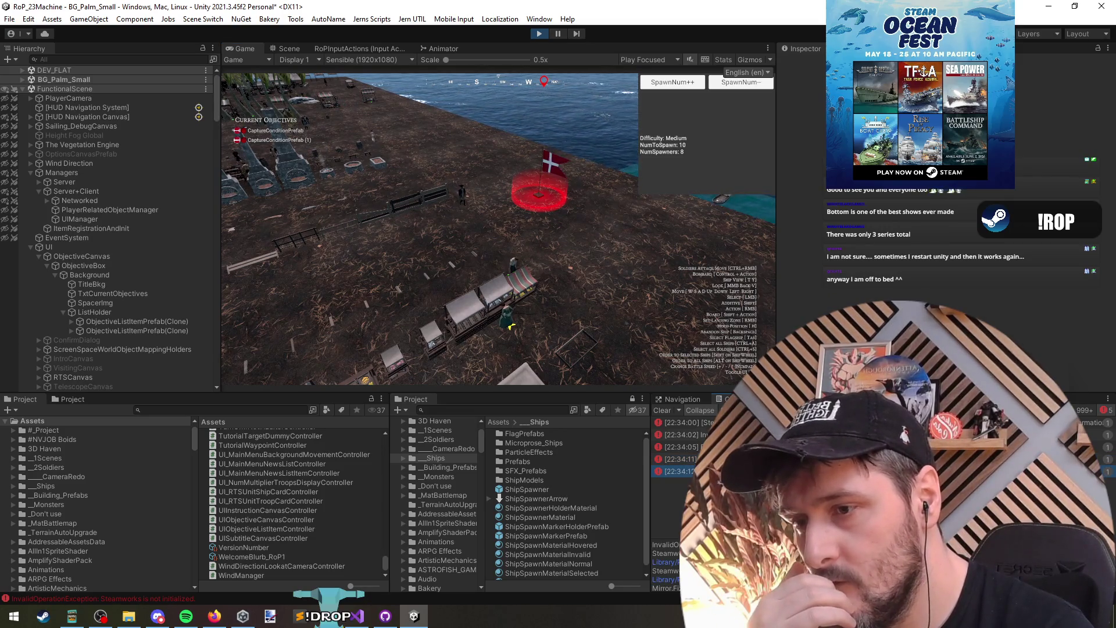
key(alt+Tab)
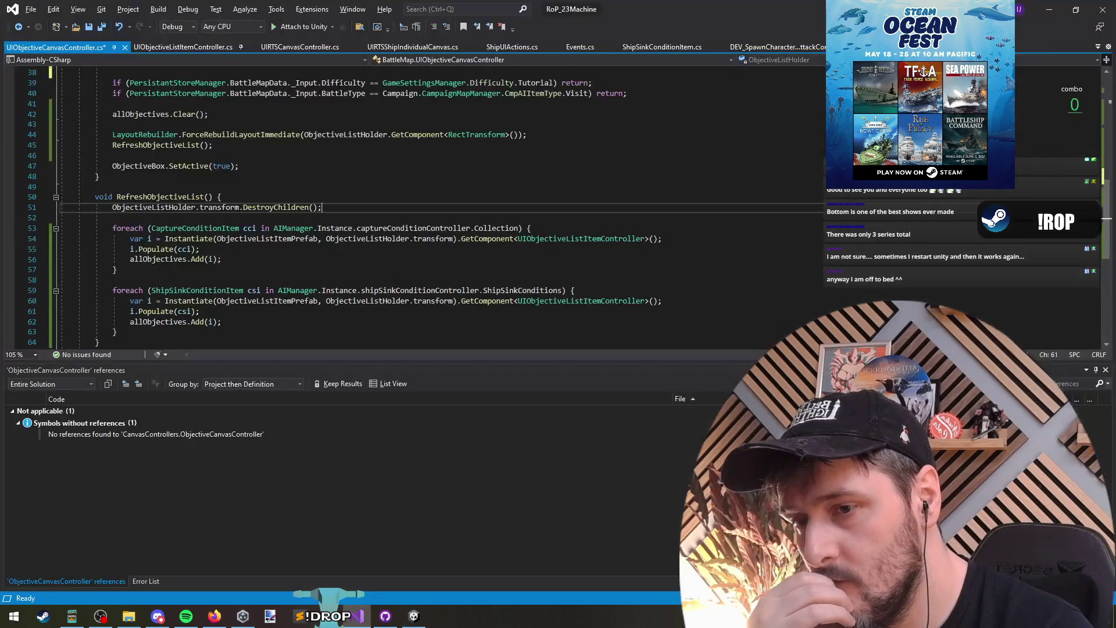
double_click(155, 207)
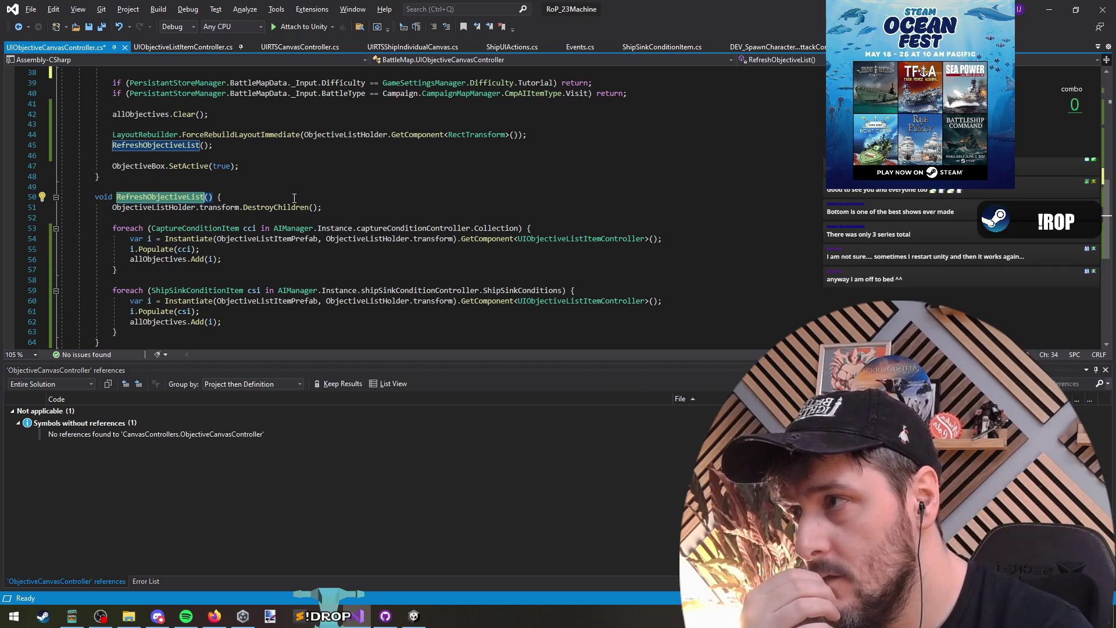
click(152, 207)
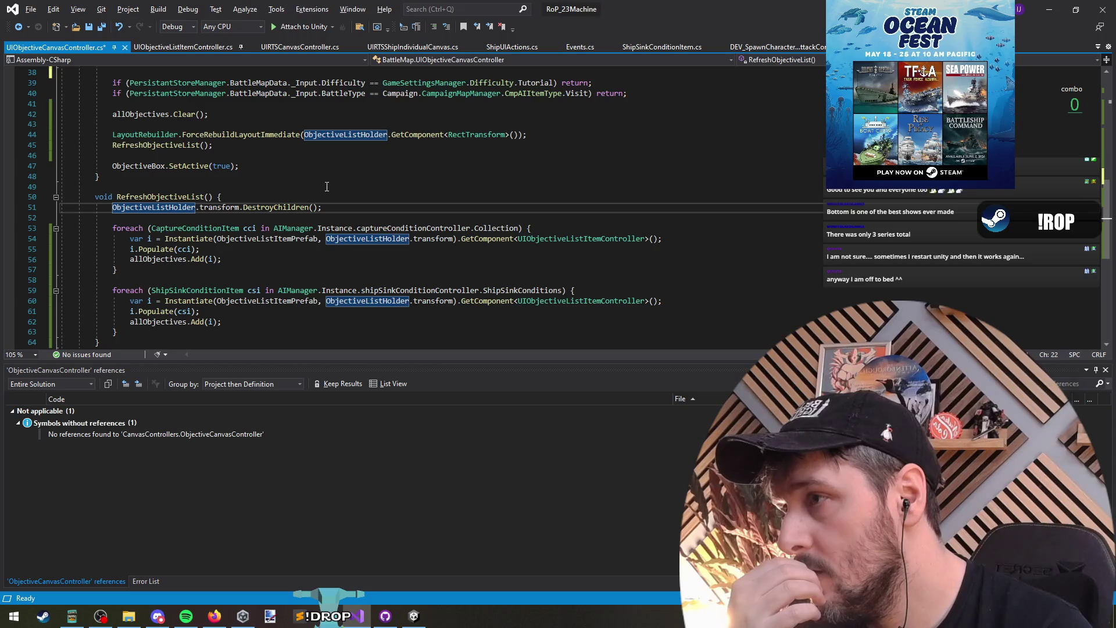
scroll(327, 186, down, 1)
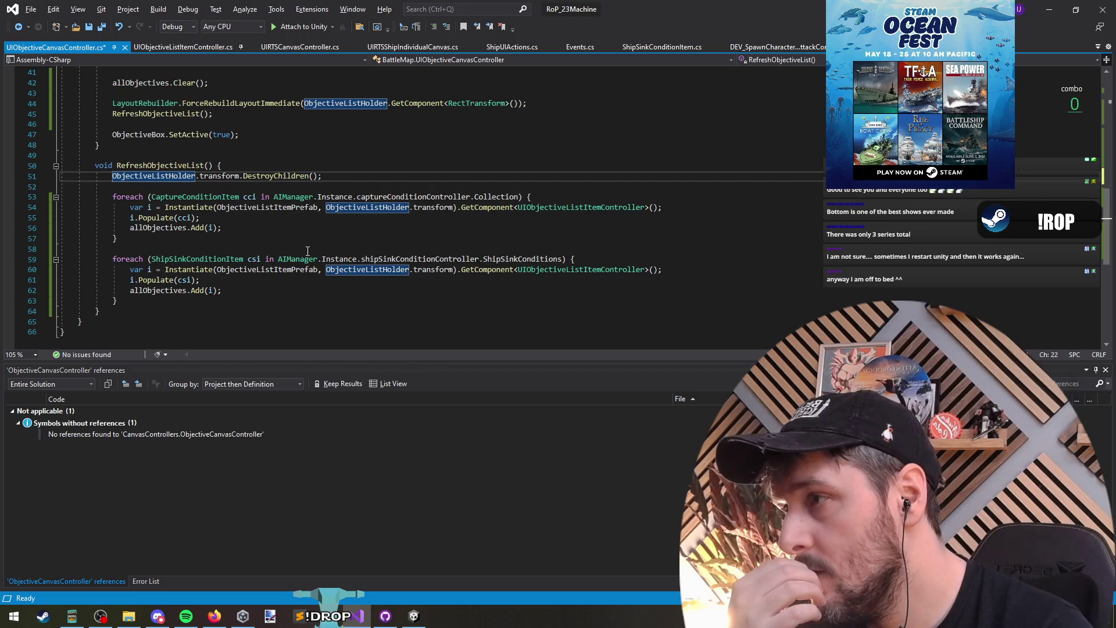
drag(117, 301, 2, 182)
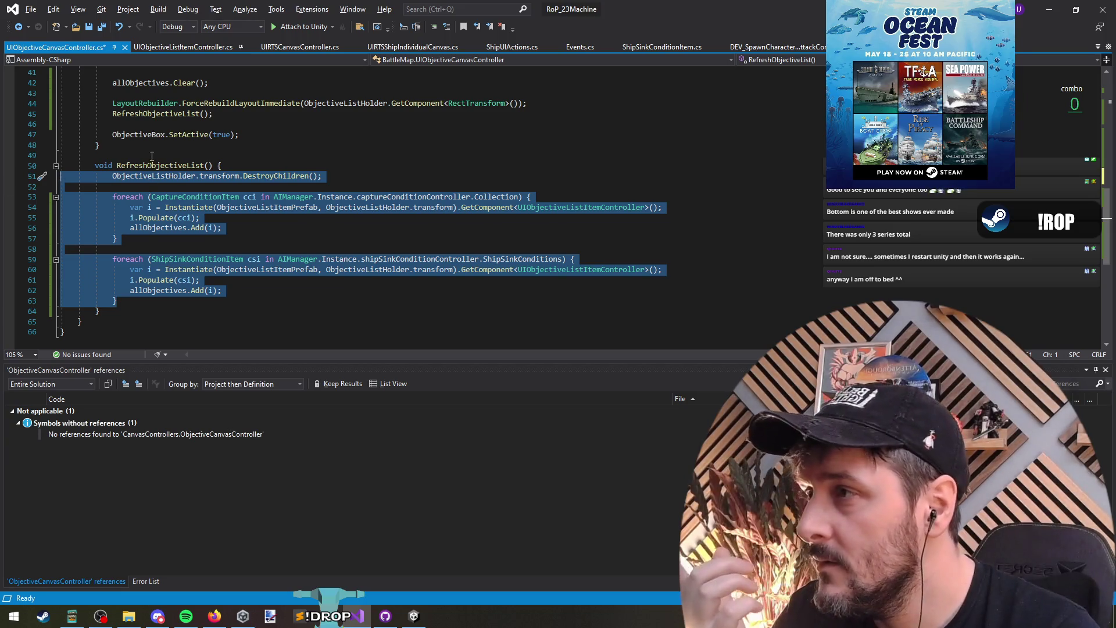
click(192, 166)
scroll(313, 169, up, 5)
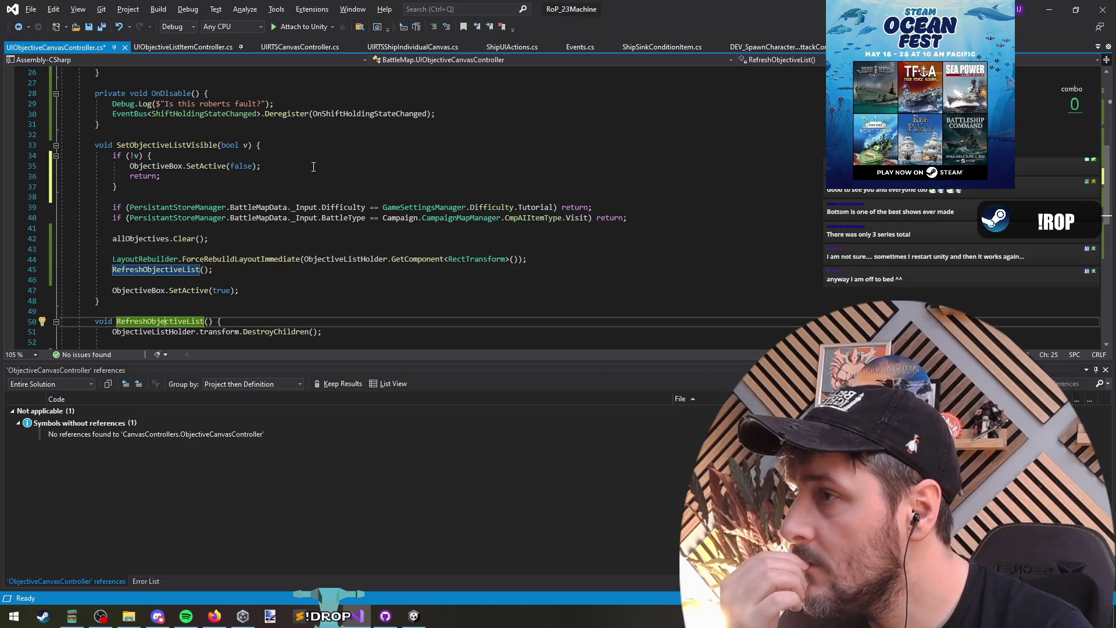
scroll(312, 167, up, 1)
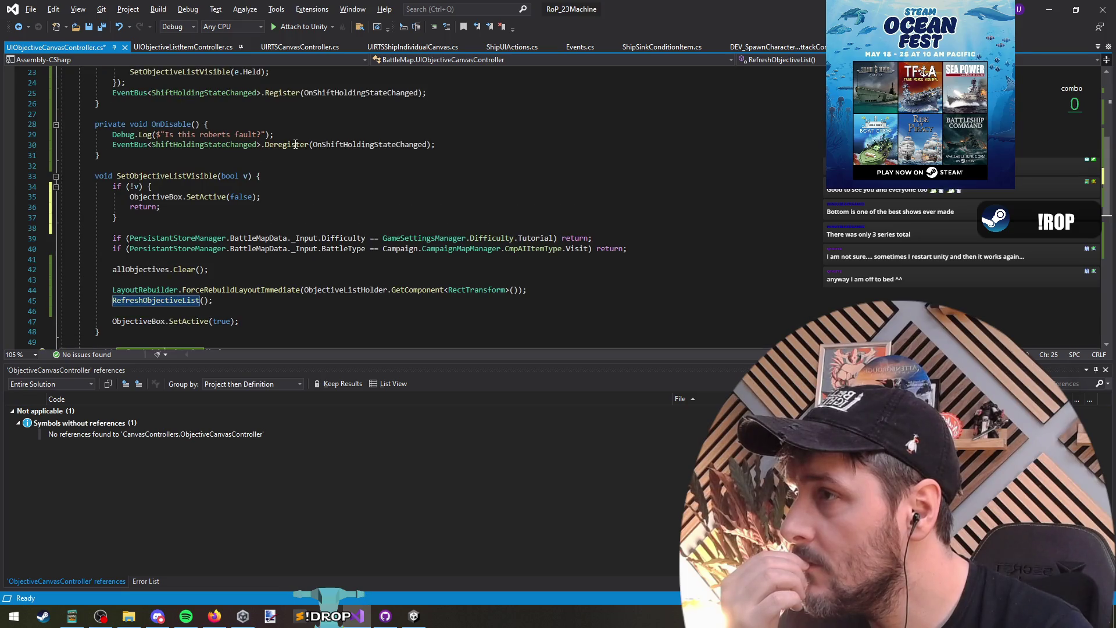
click(296, 144)
Delete the Debug.Log line from OnDisable and look over the OnEnable and SetInitialState code.
key(Up)
key(ctrl+x)
scroll(333, 143, up, 4)
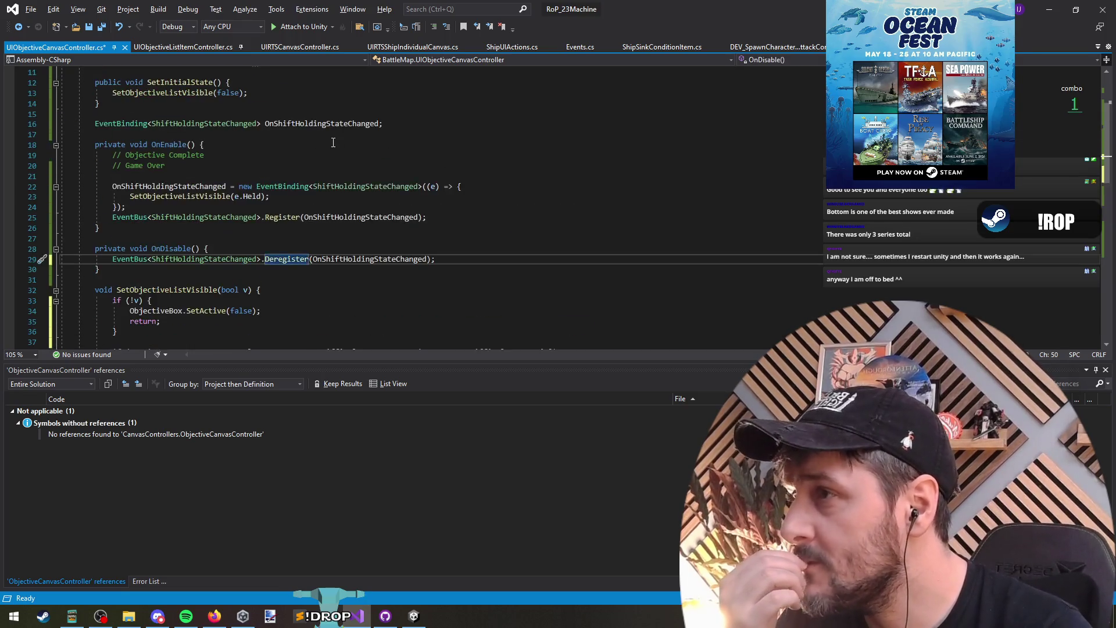
click(273, 155)
scroll(275, 169, up, 3)
click(274, 170)
Highlight the allObjectives and RefreshObjectiveList references, ending at the call in SetObjectiveListVisible.
click(294, 187)
key(Up)
key(Up)
key(Up)
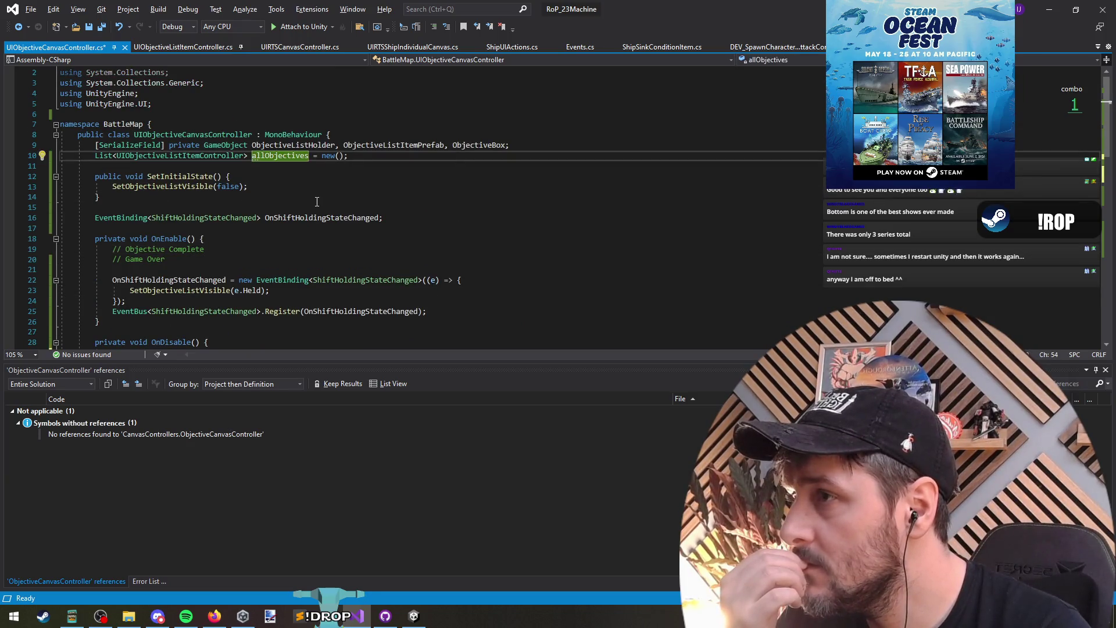
scroll(317, 201, down, 11)
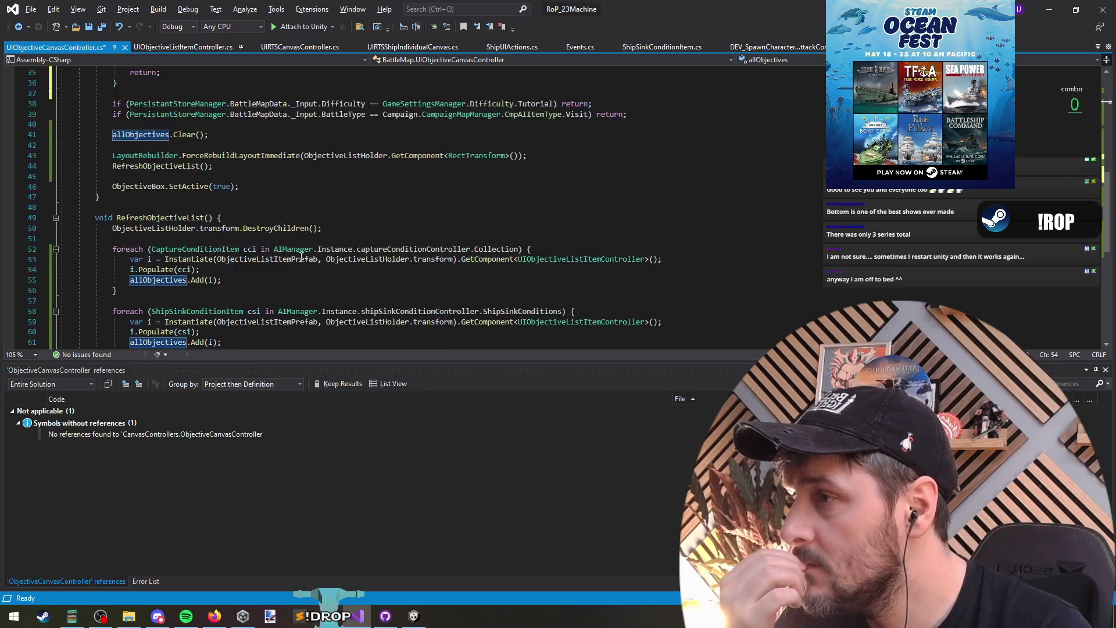
scroll(301, 257, down, 3)
scroll(284, 249, up, 2)
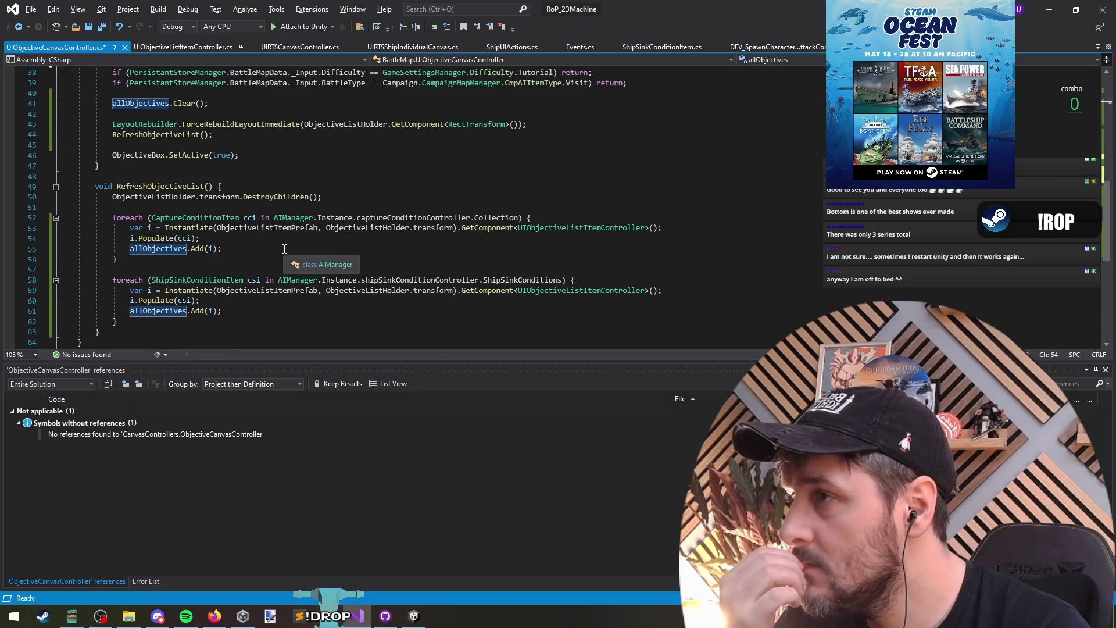
click(155, 186)
scroll(377, 188, up, 5)
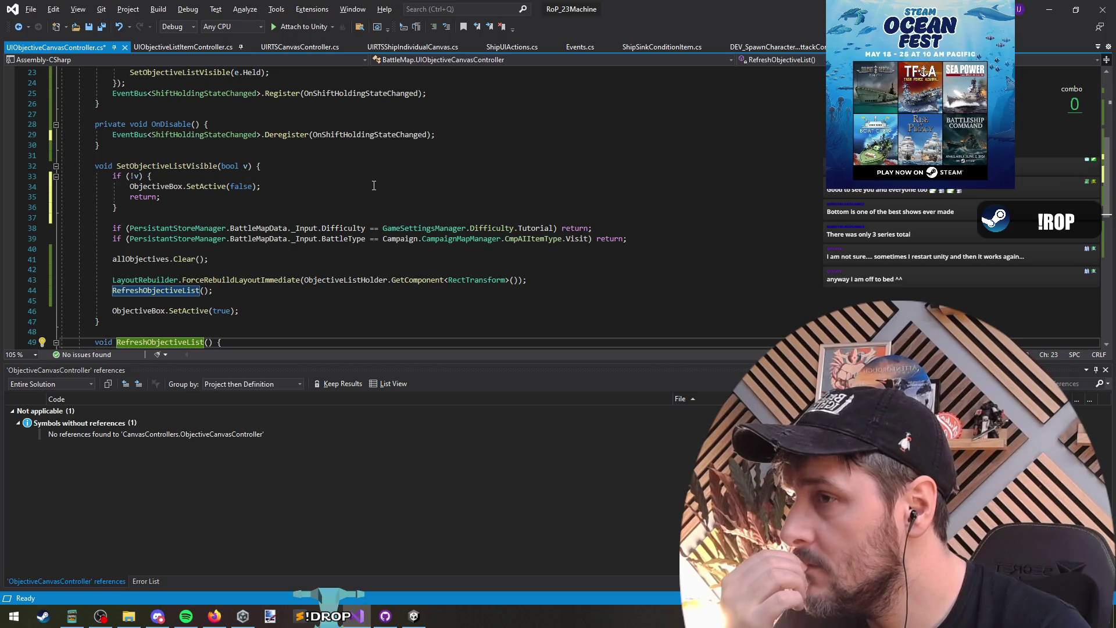
click(243, 293)
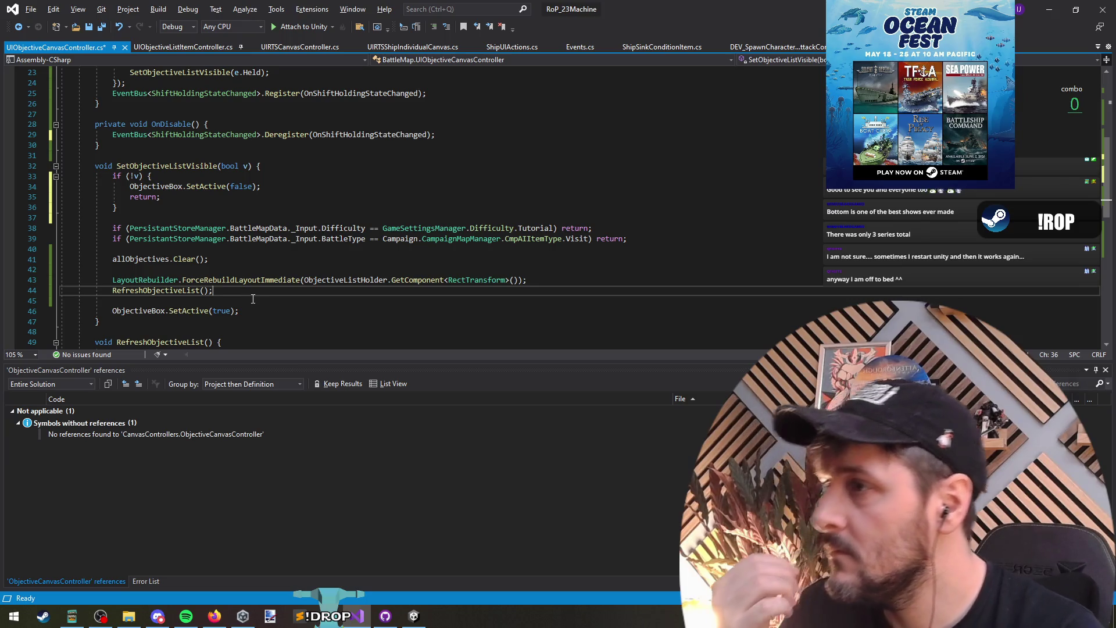
Move the RefreshObjectiveList call above the LayoutRebuilder line in SetObjectiveListVisible.
key(alt+Up)
key(Return)
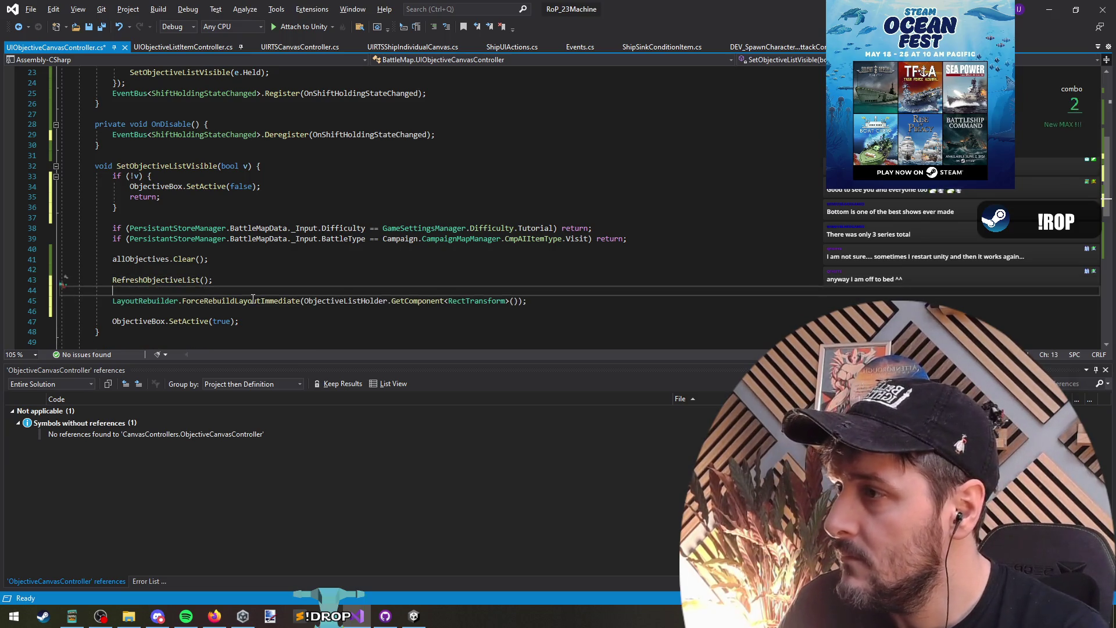
scroll(195, 190, down, 3)
drag(212, 165, 61, 165)
scroll(269, 244, down, 3)
scroll(269, 244, up, 1)
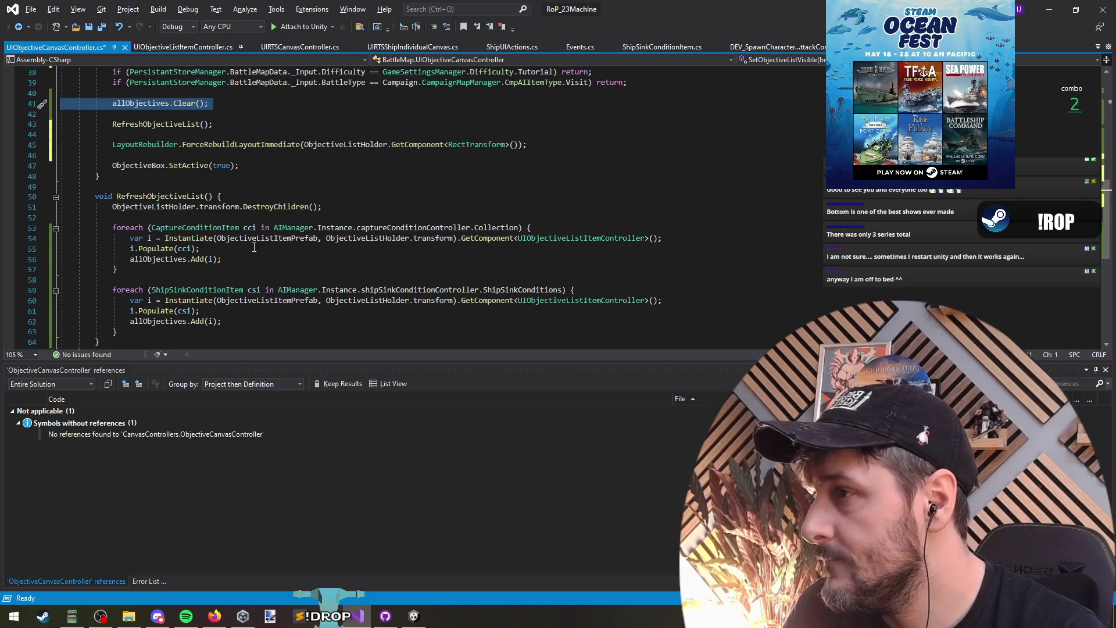
Move allObjectives.Clear() into RefreshObjectiveList under DestroyChildren and review the objective loops.
key(ctrl+x)
click(193, 208)
key(ctrl+v)
click(234, 288)
click(229, 278)
click(164, 249)
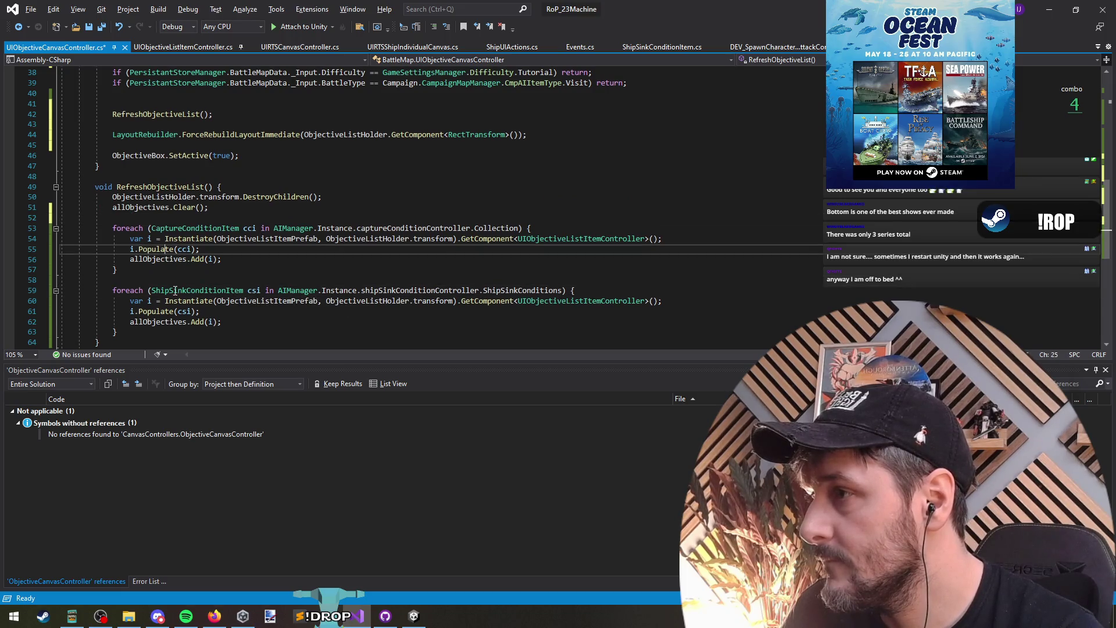
click(141, 311)
click(242, 270)
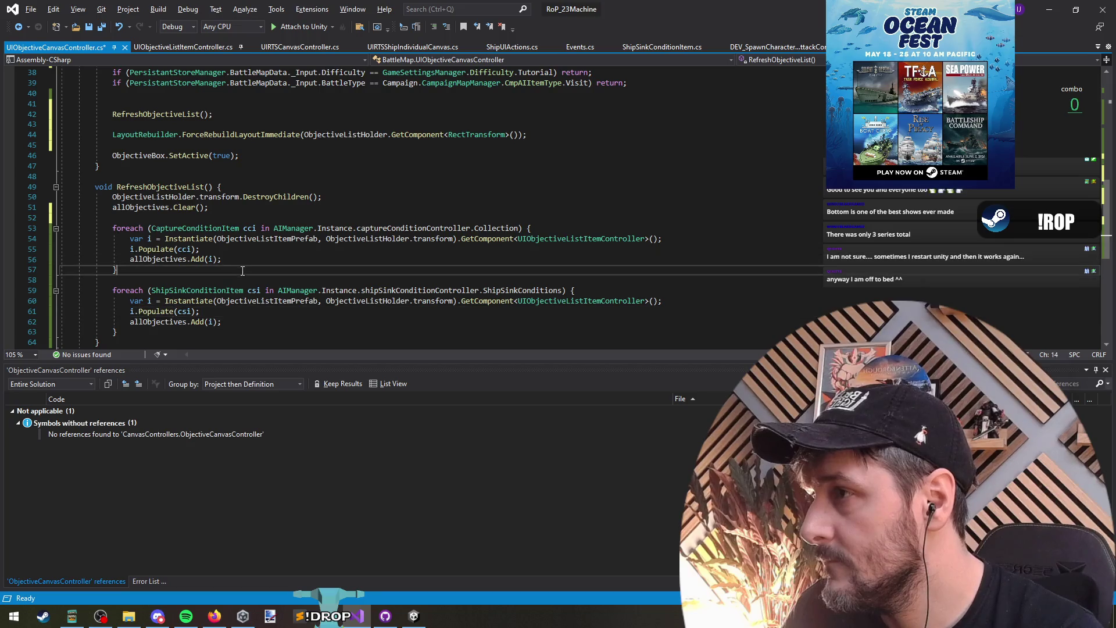
Review the ObjectiveBox SetActive call, the ObjectiveBox field and the RefreshObjectiveList call.
click(184, 145)
click(201, 156)
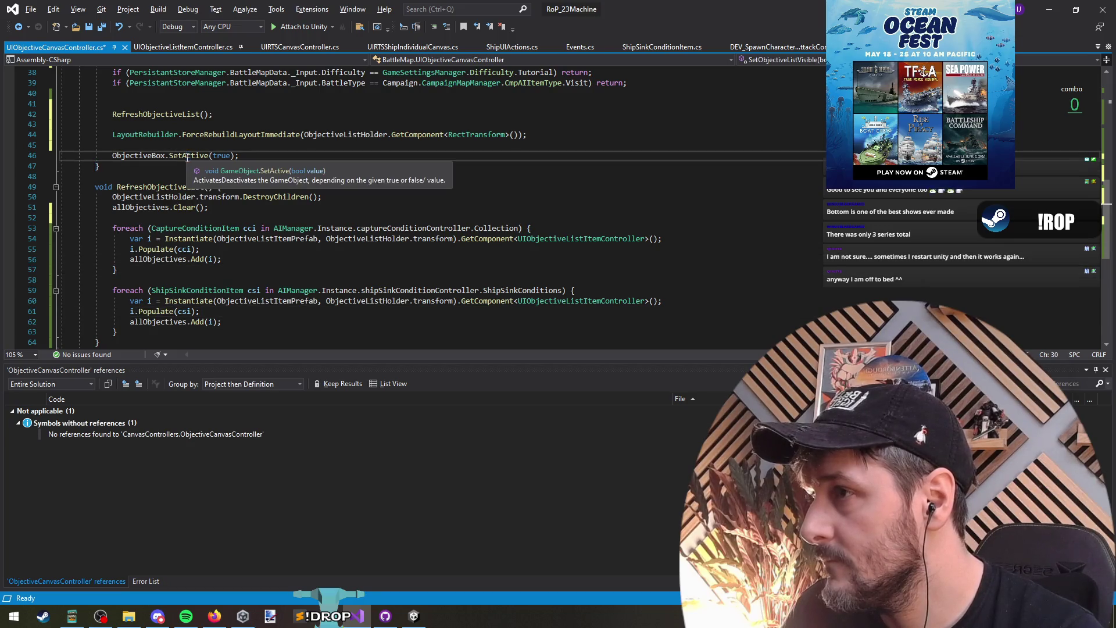
click(128, 154)
click(178, 155)
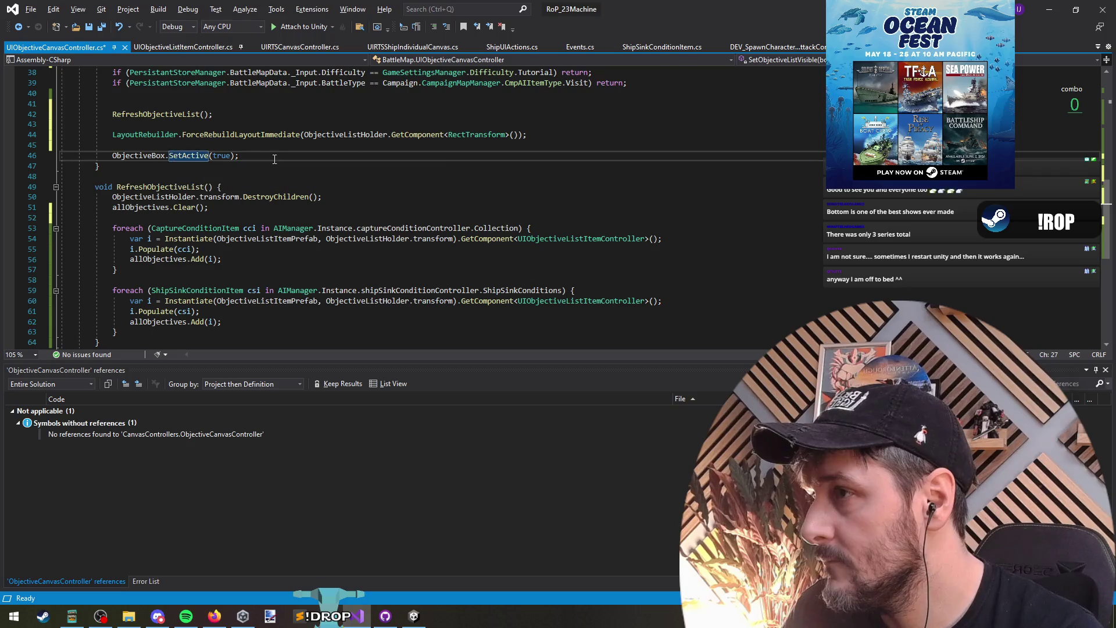
click(149, 114)
click(151, 156)
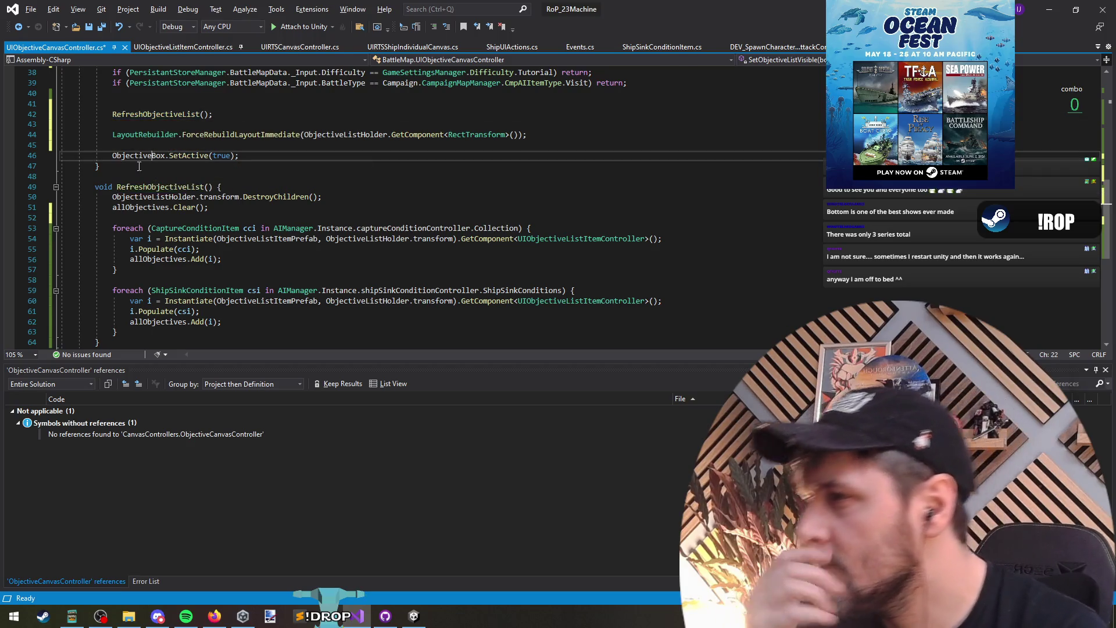
click(186, 198)
click(182, 155)
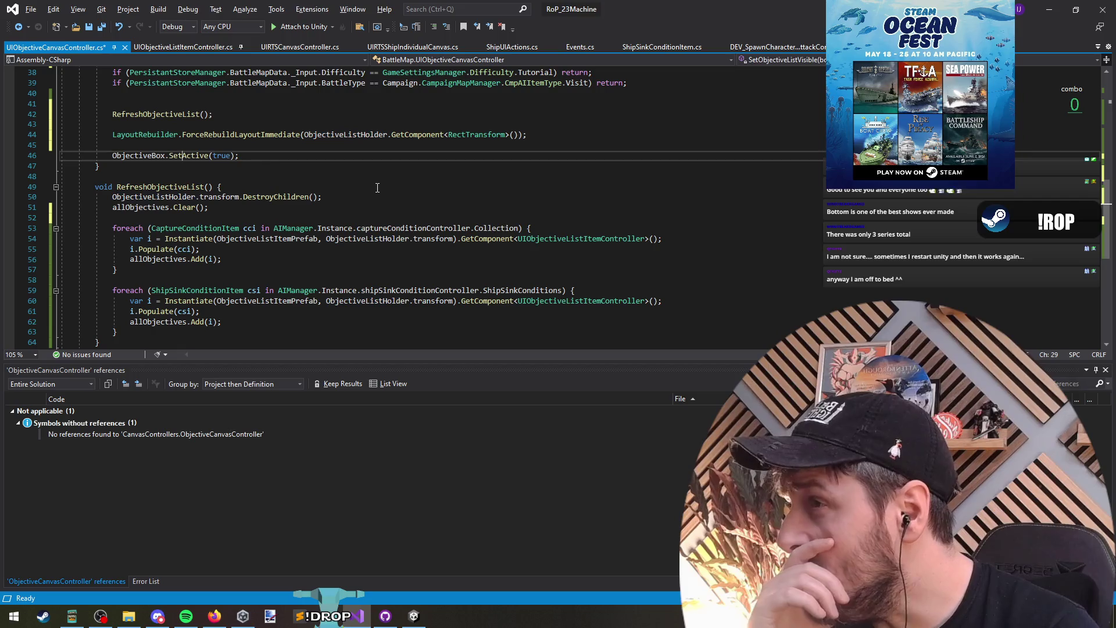
Move the ObjectiveBox SetActive(true) line above the RefreshObjectiveList call.
key(alt+Up)
key(alt+Up)
key(alt+Up)
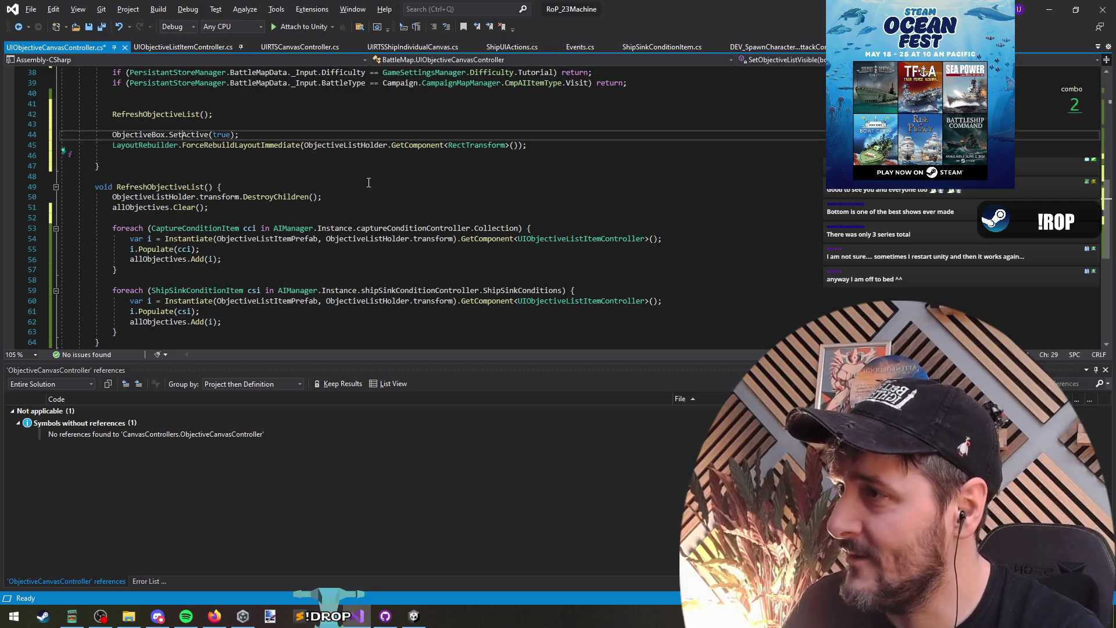
key(shift+Home)
key(ctrl+x)
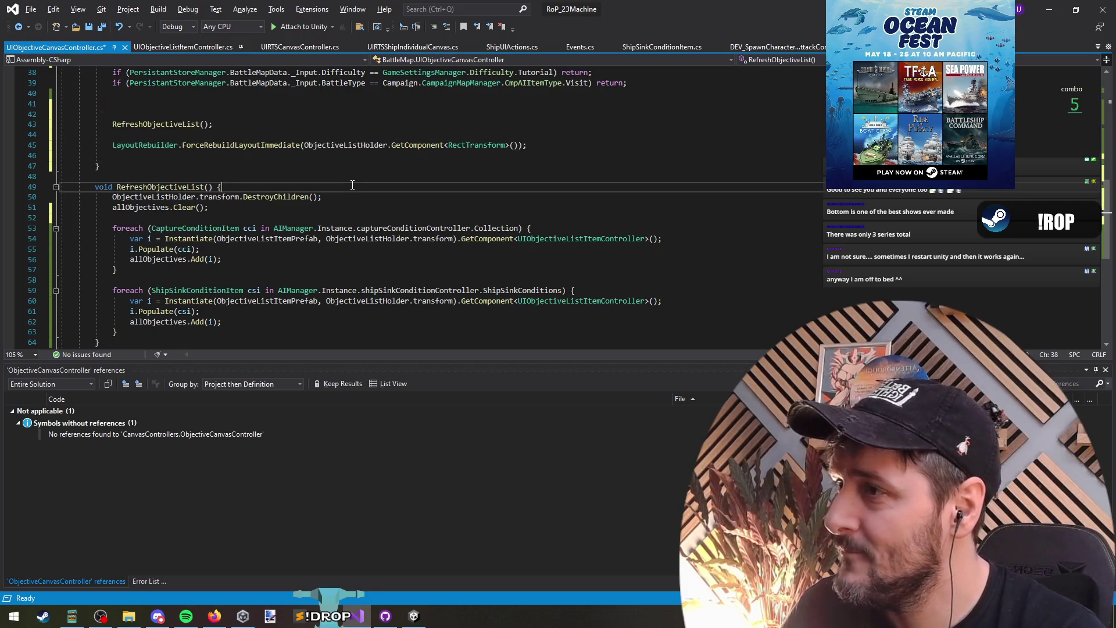
click(352, 185)
key(Return)
key(Return)
key(Up)
key(ctrl+x)
key(Up)
key(Up)
key(Up)
Clear the leftover blank lines and save UIObjectiveCanvasController.cs.
key(ctrl+v)
key(Up)
key(Up)
key(ctrl+x)
click(184, 153)
key(ctrl+x)
key(ctrl+s)
Look over the final SetActive, RefreshObjectiveList, LayoutRebuilder order in SetObjectiveListVisible.
click(223, 145)
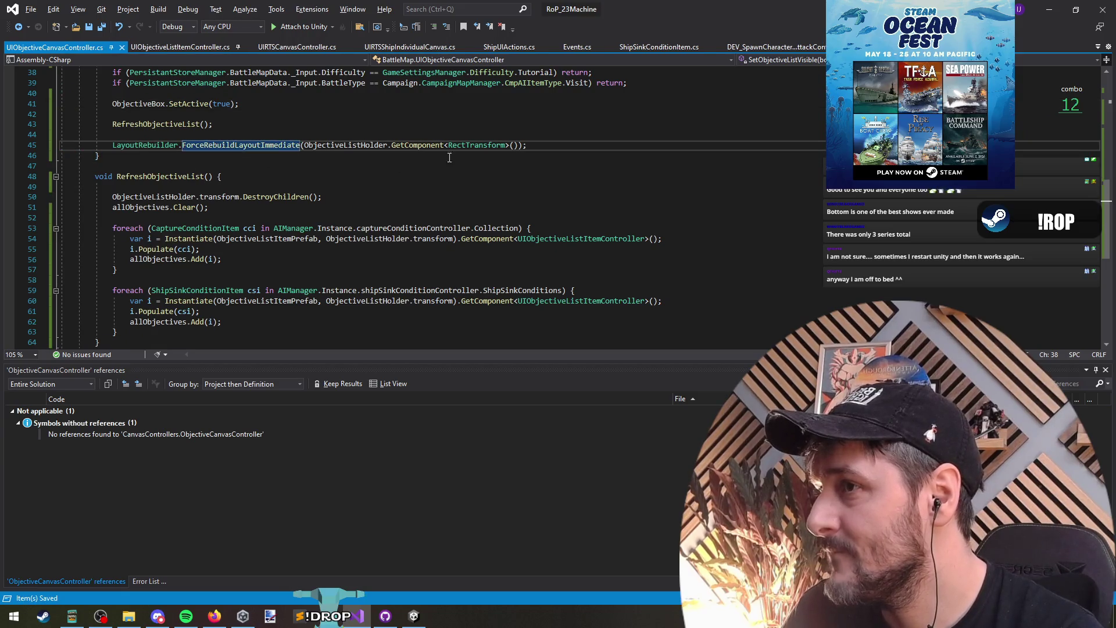
scroll(372, 193, up, 10)
scroll(241, 199, down, 10)
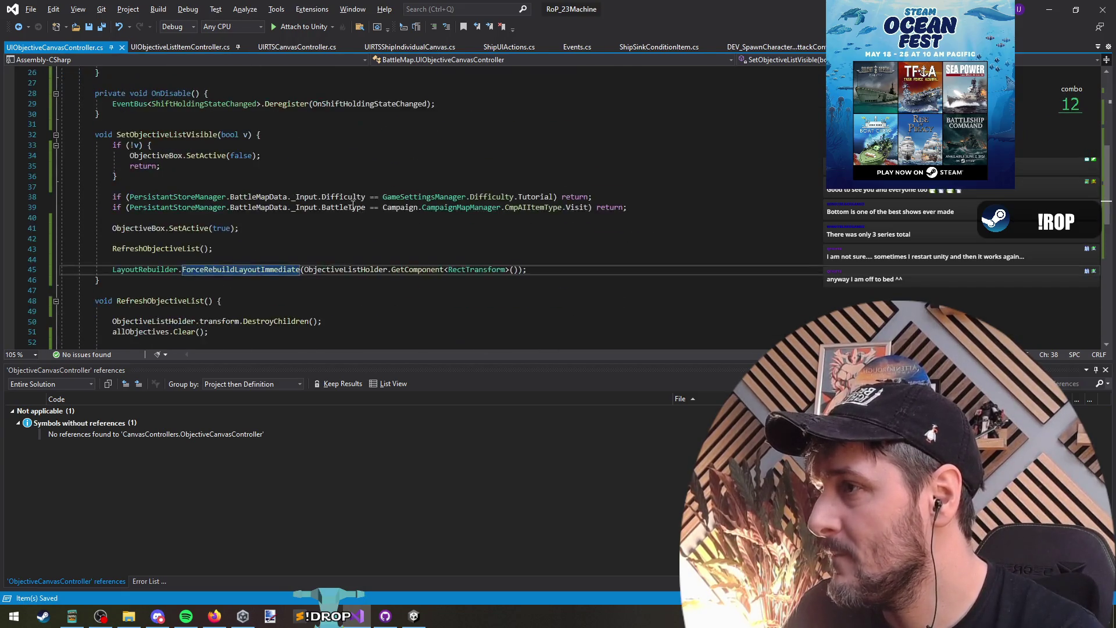
scroll(241, 198, down, 1)
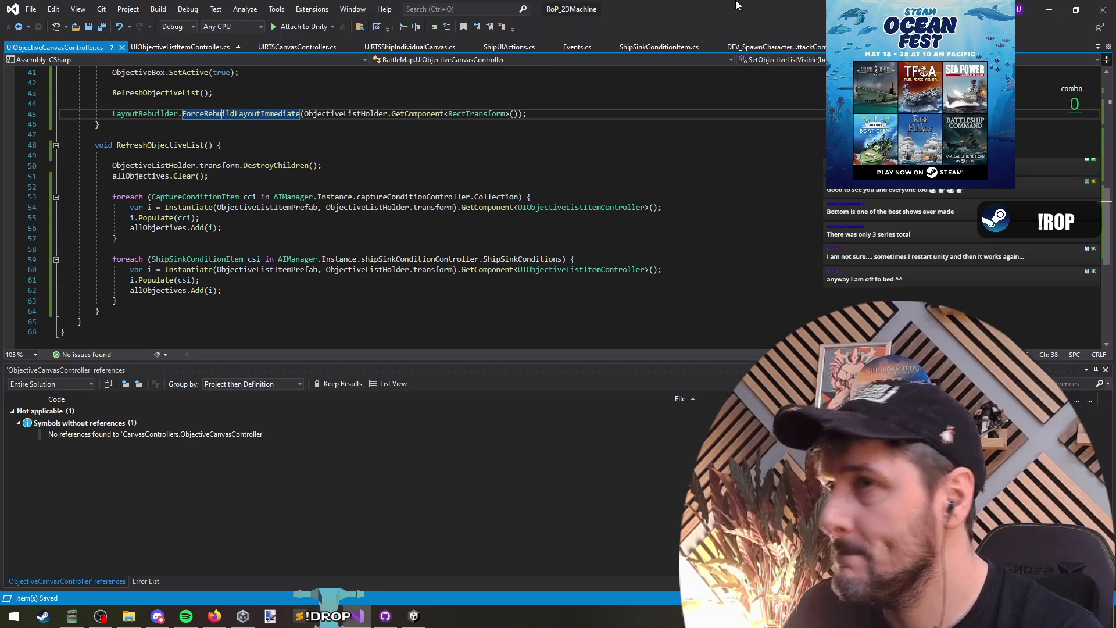
key(alt+Tab)
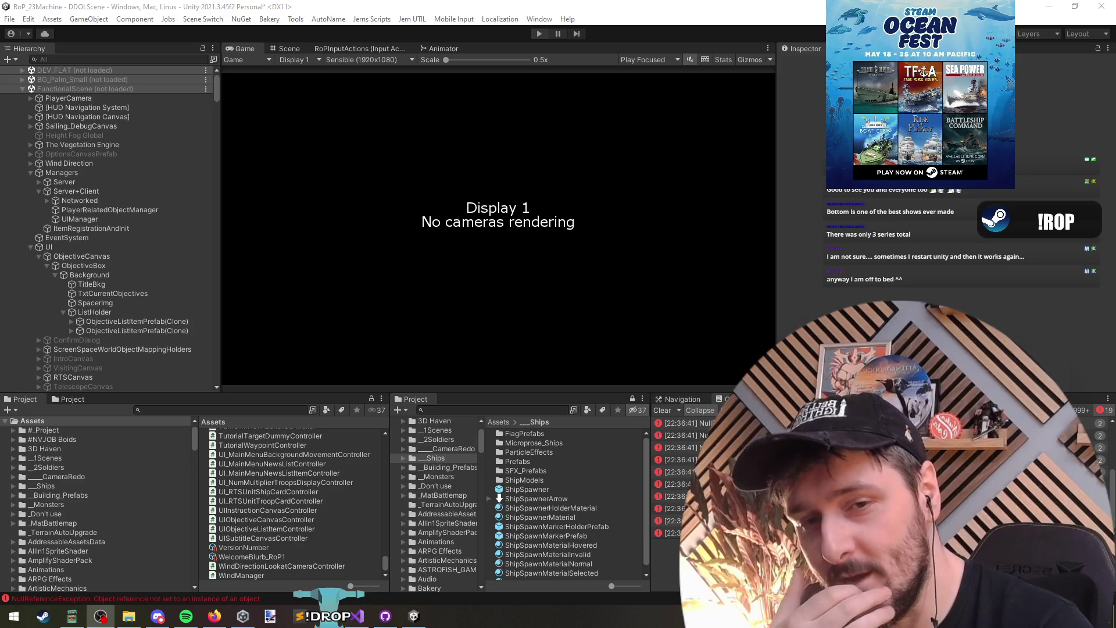
Let Unity reload the script assemblies and enter Play mode to load the test battle.
click(505, 178)
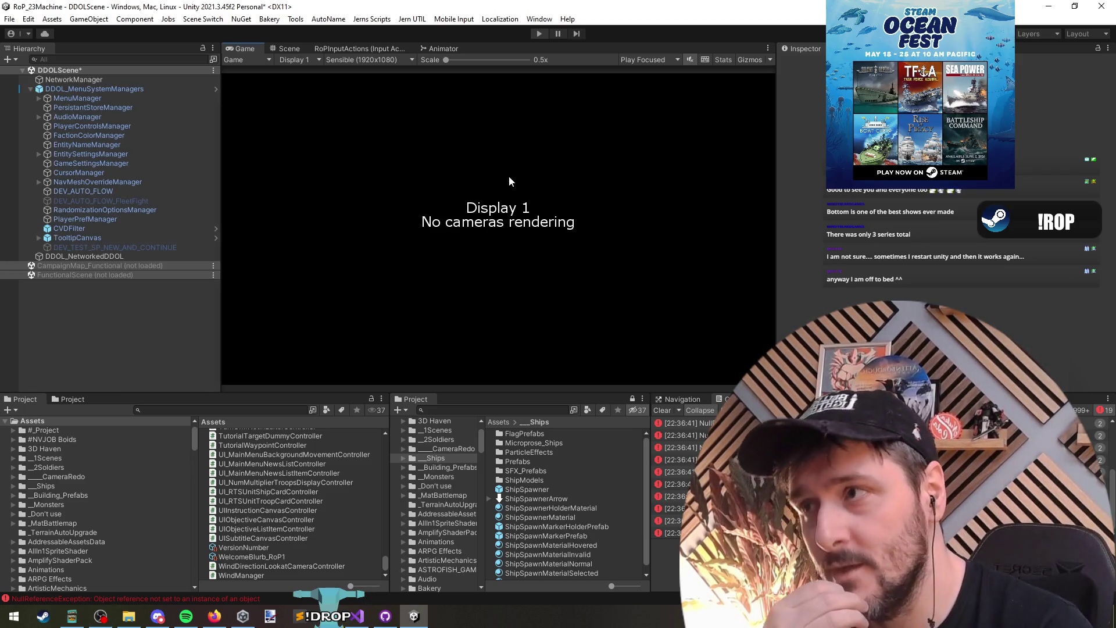
click(538, 34)
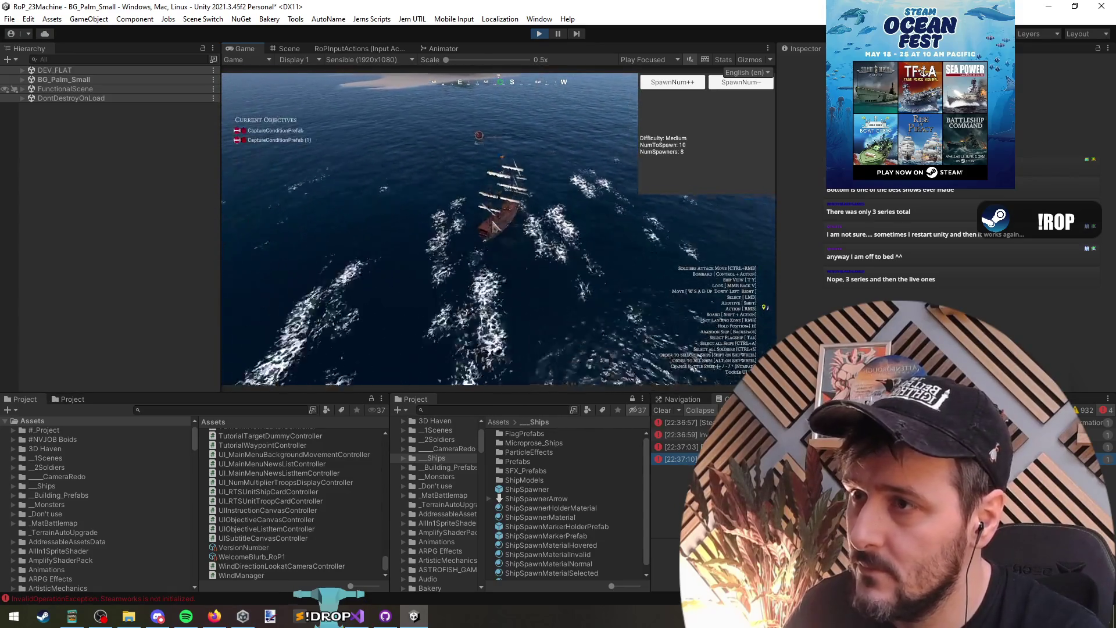
Toggle between the ship camera and the overhead fleet view to check the objective list.
key(t)
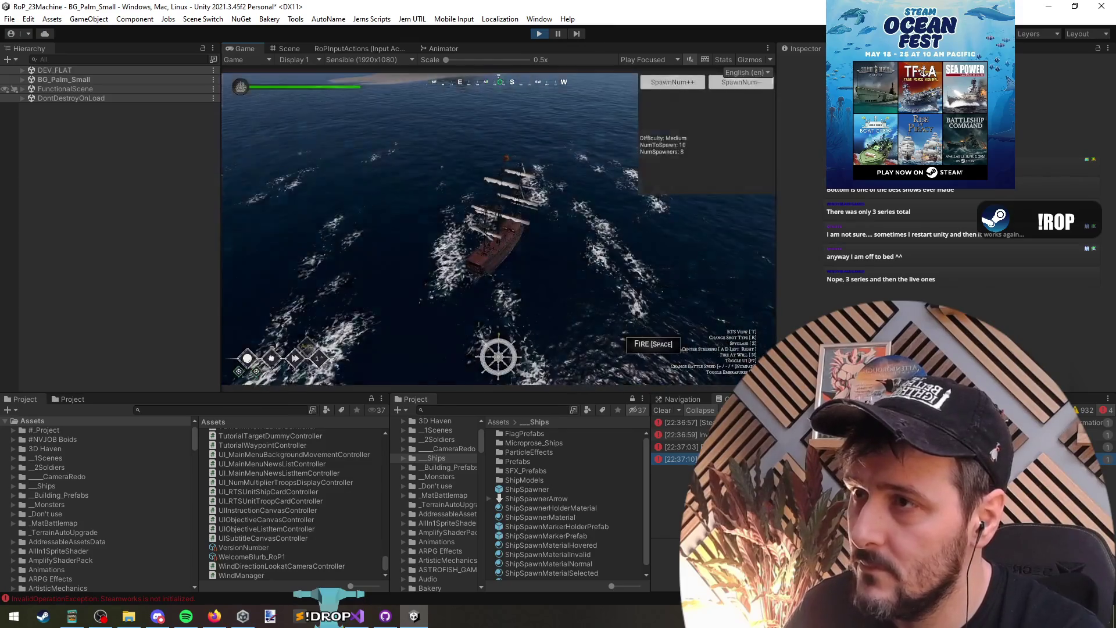
key(t)
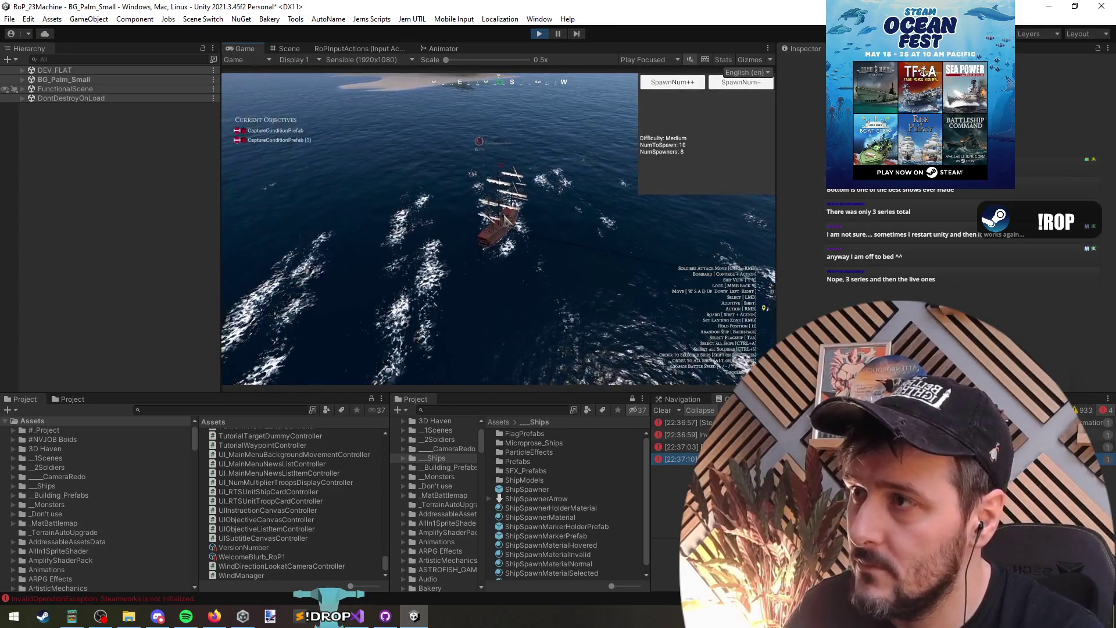
scroll(635, 218, down, 5)
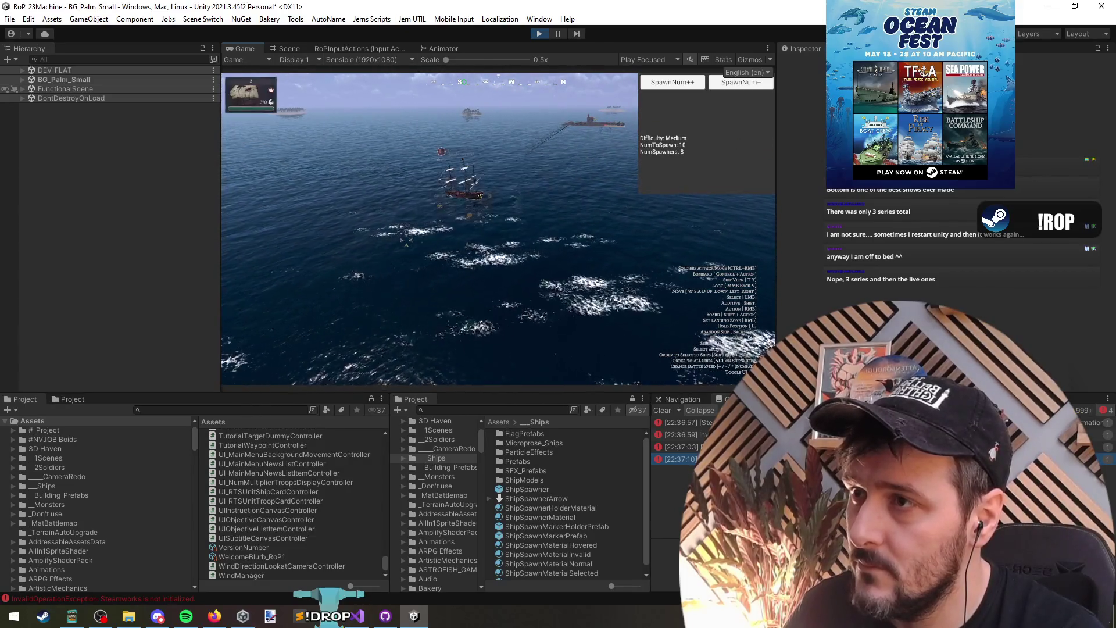
key(t)
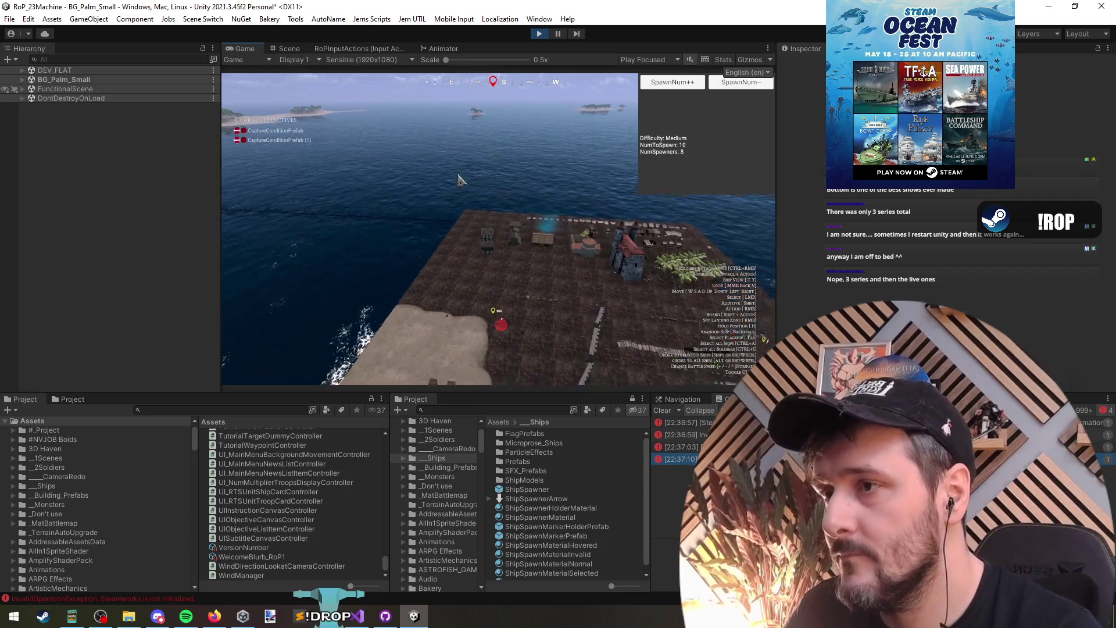
Use the debug menu's Sink All Ships to end the battle and continue past DEFEAT.
key(F1)
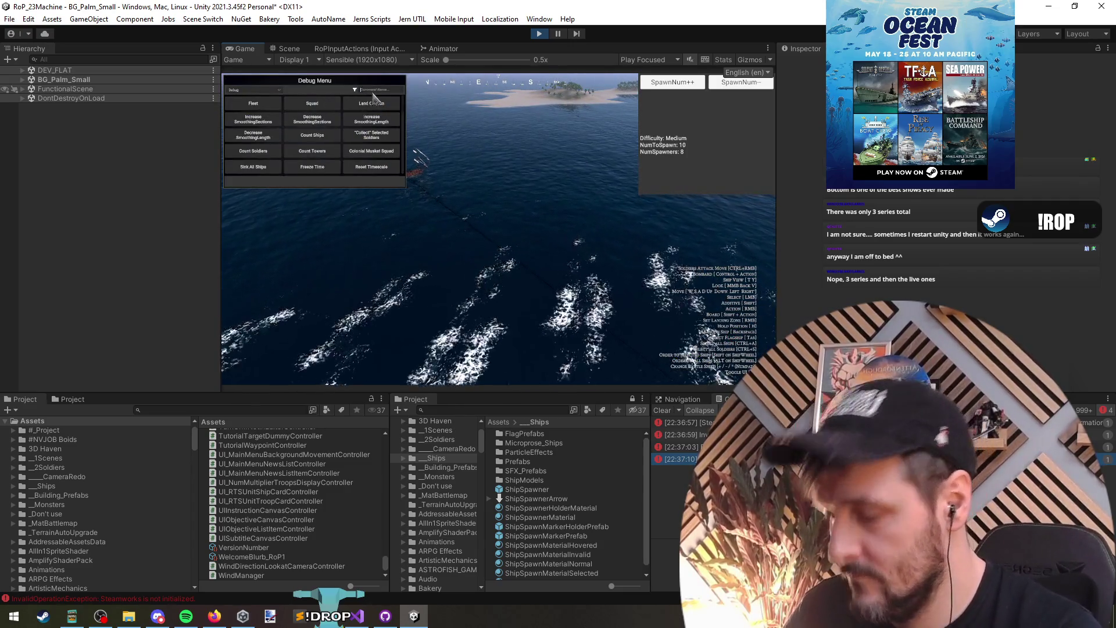
text(sink)
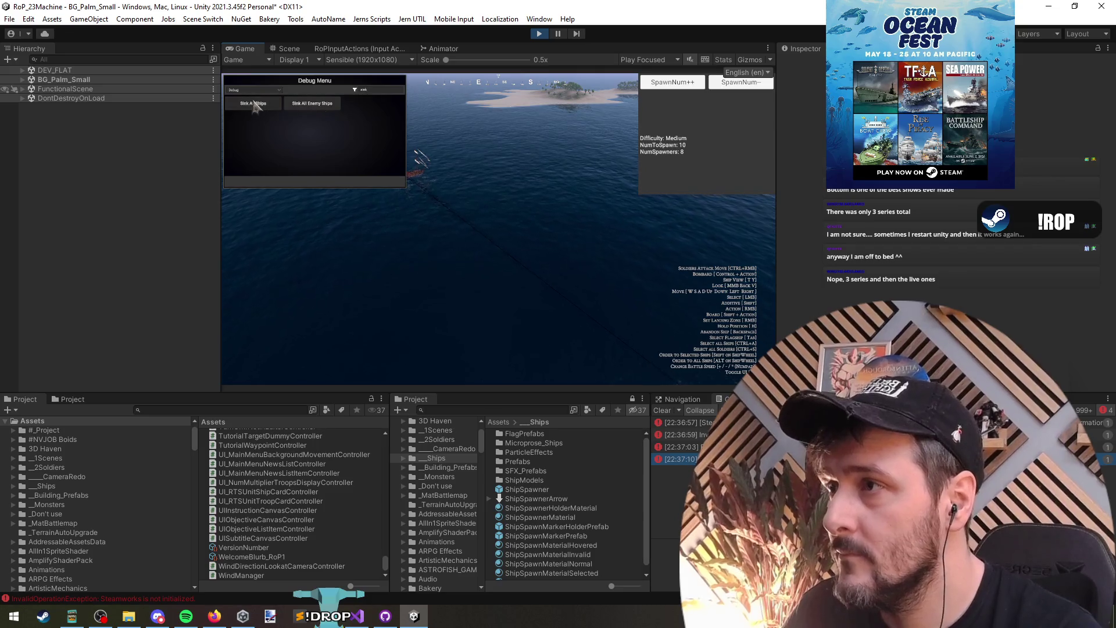
click(317, 182)
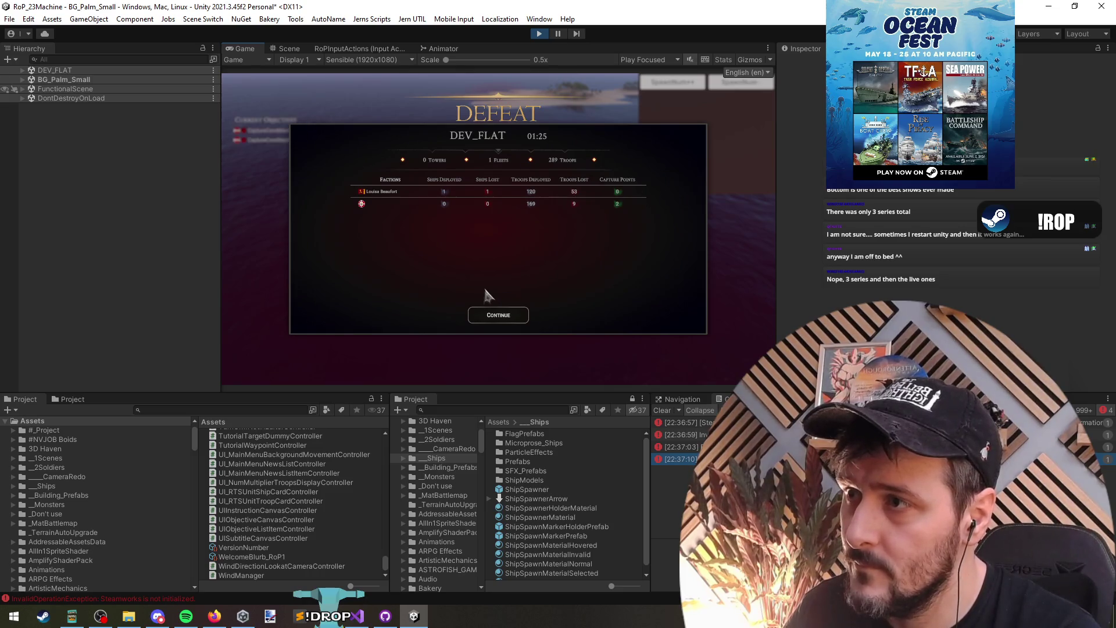
click(501, 317)
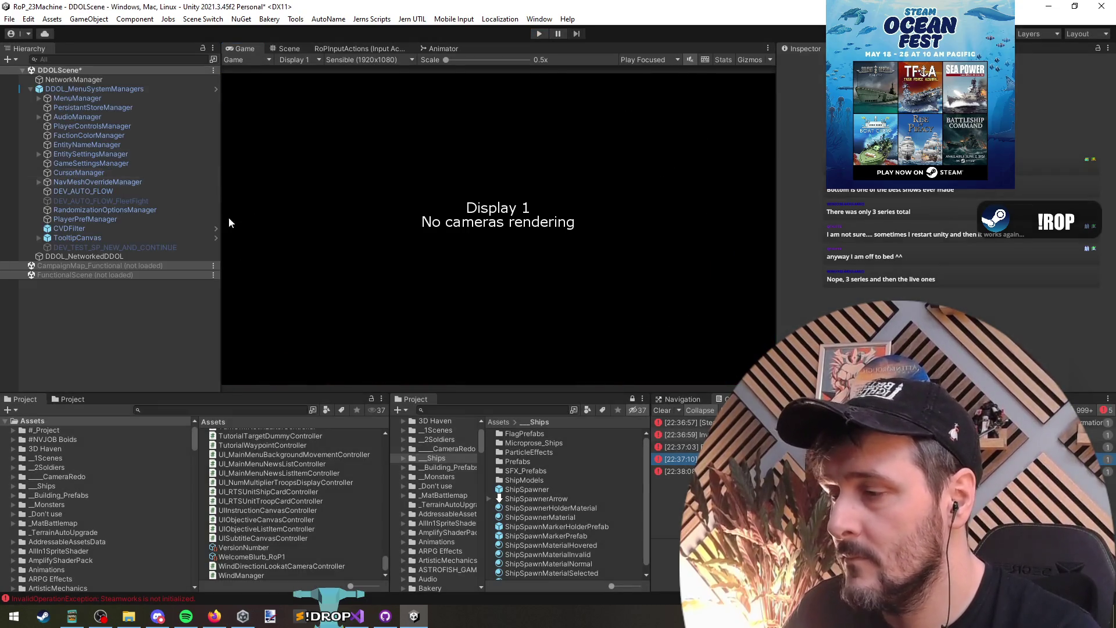
key(alt+Tab)
scroll(274, 191, up, 7)
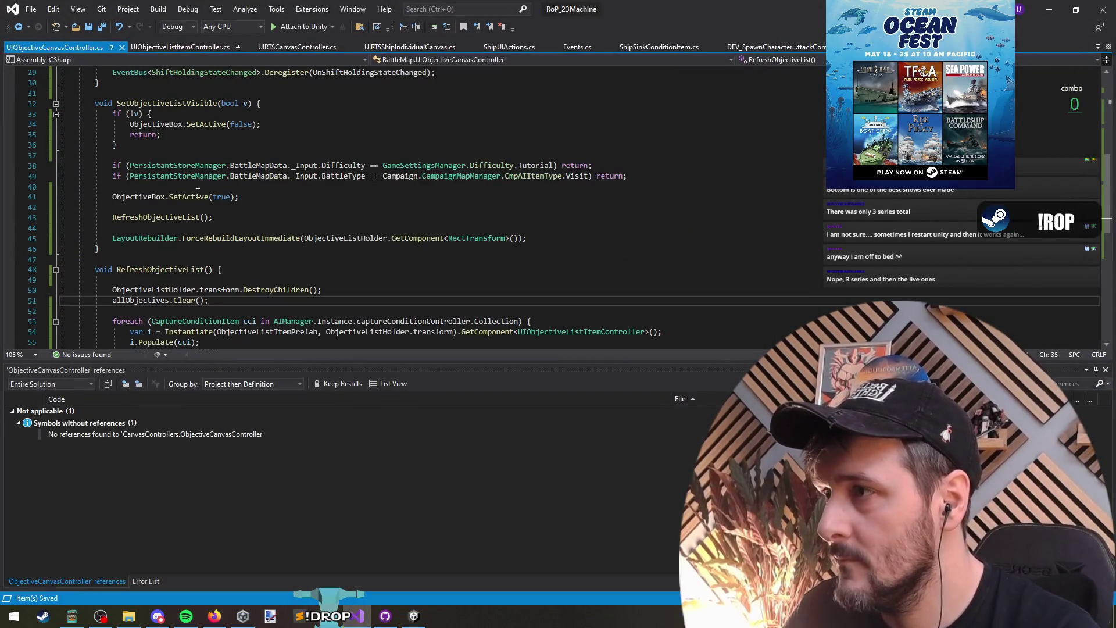
click(197, 167)
click(229, 144)
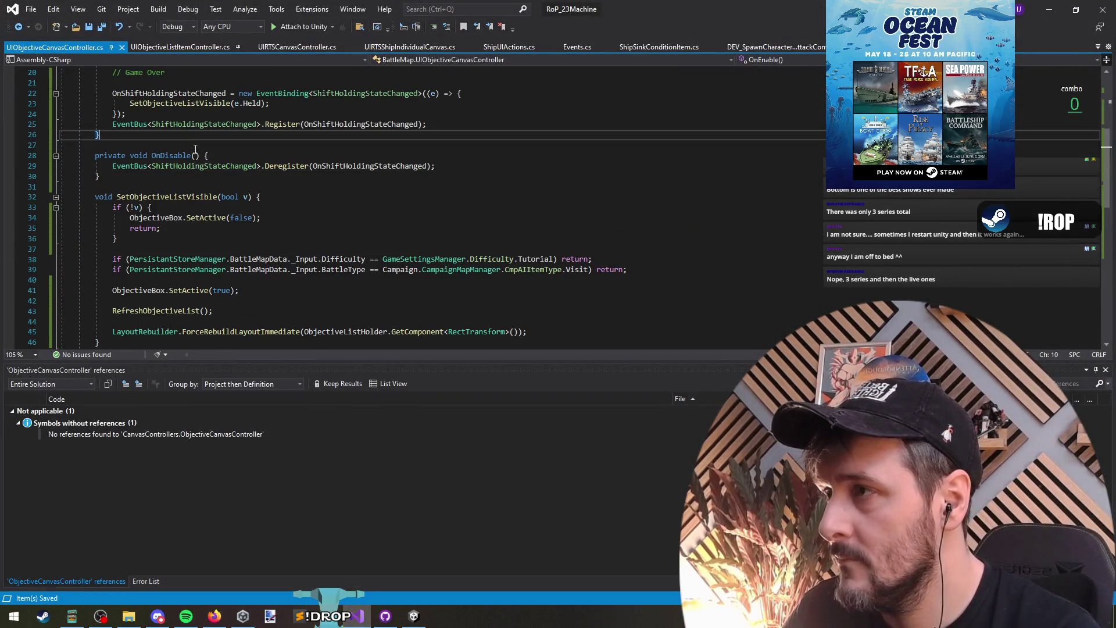
scroll(229, 144, up, 5)
click(313, 156)
click(231, 268)
scroll(418, 218, down, 2)
key(alt+Tab)
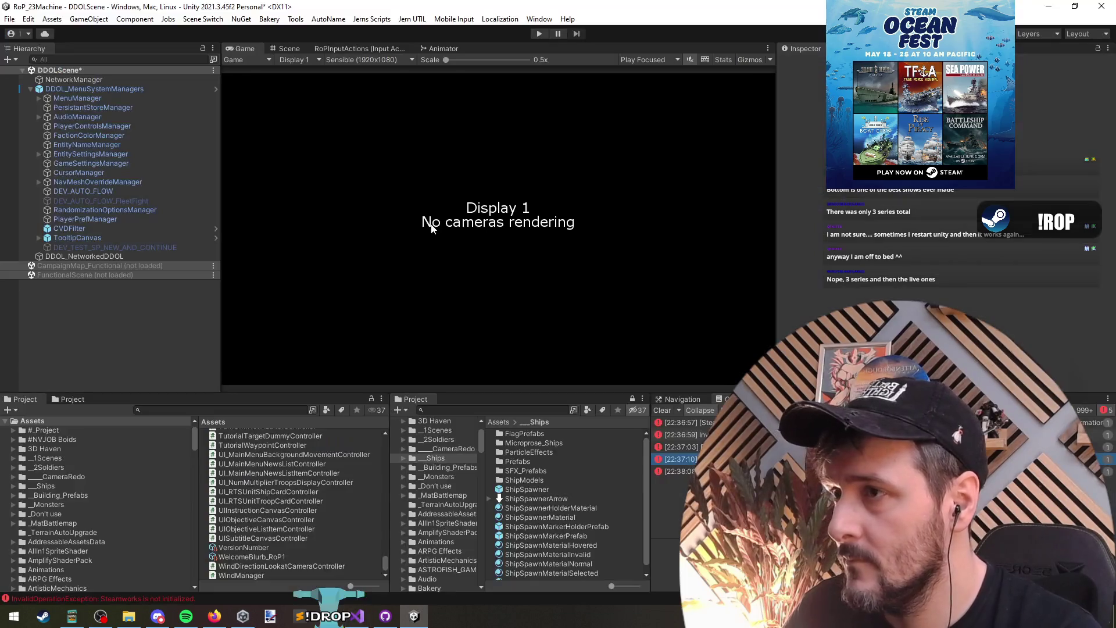
key(alt+Tab)
triple_click(227, 260)
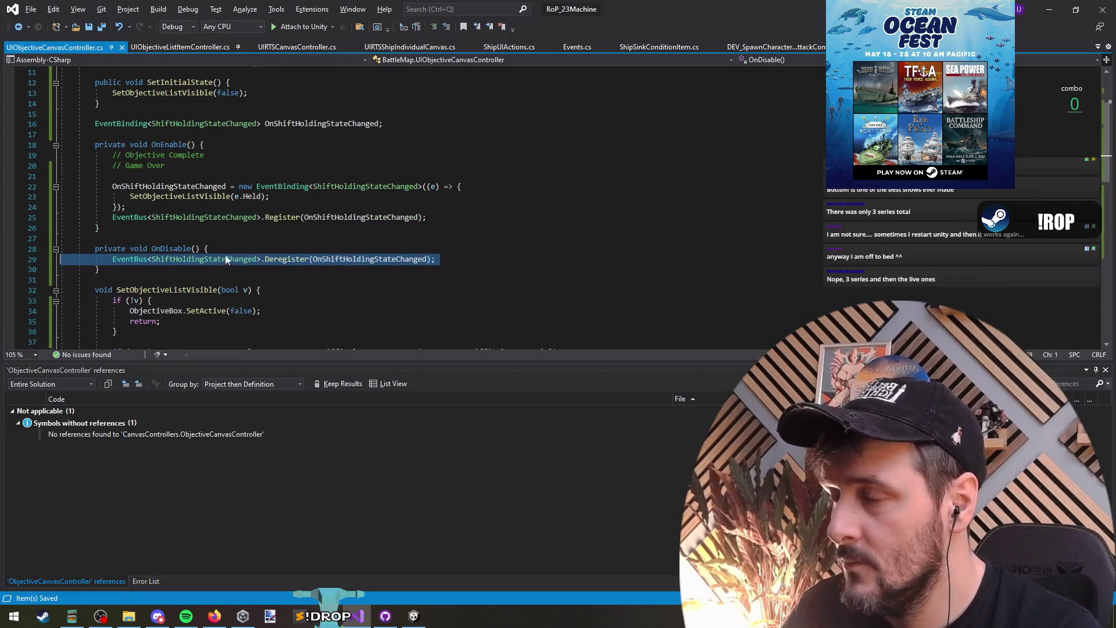
scroll(276, 267, down, 9)
scroll(275, 268, up, 8)
click(162, 208)
click(168, 217)
scroll(232, 196, up, 3)
click(213, 199)
key(alt+Tab)
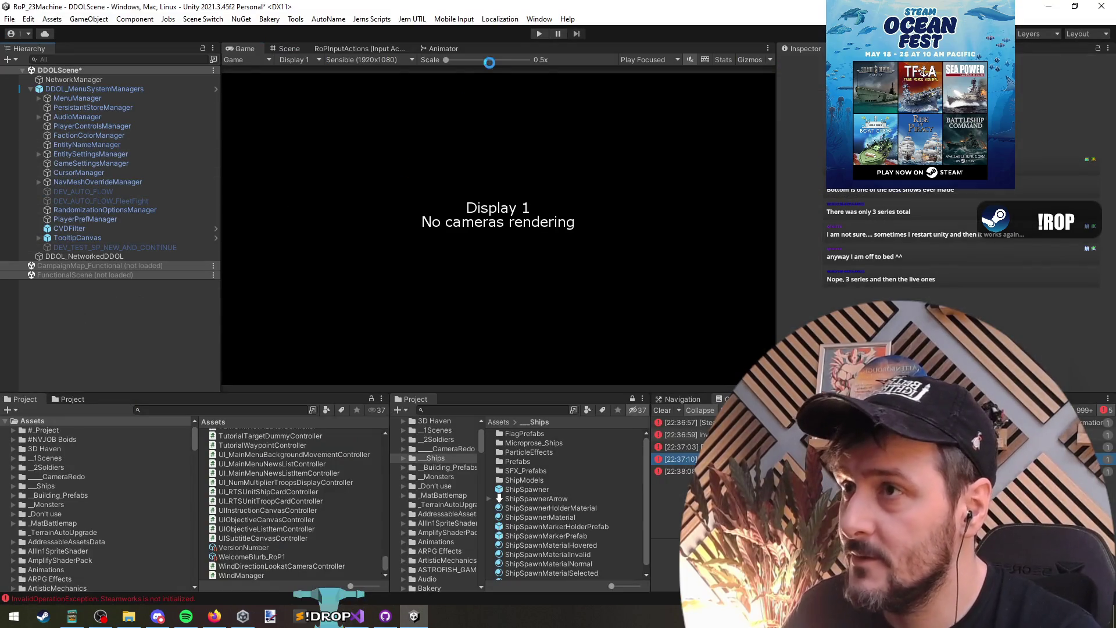
click(541, 34)
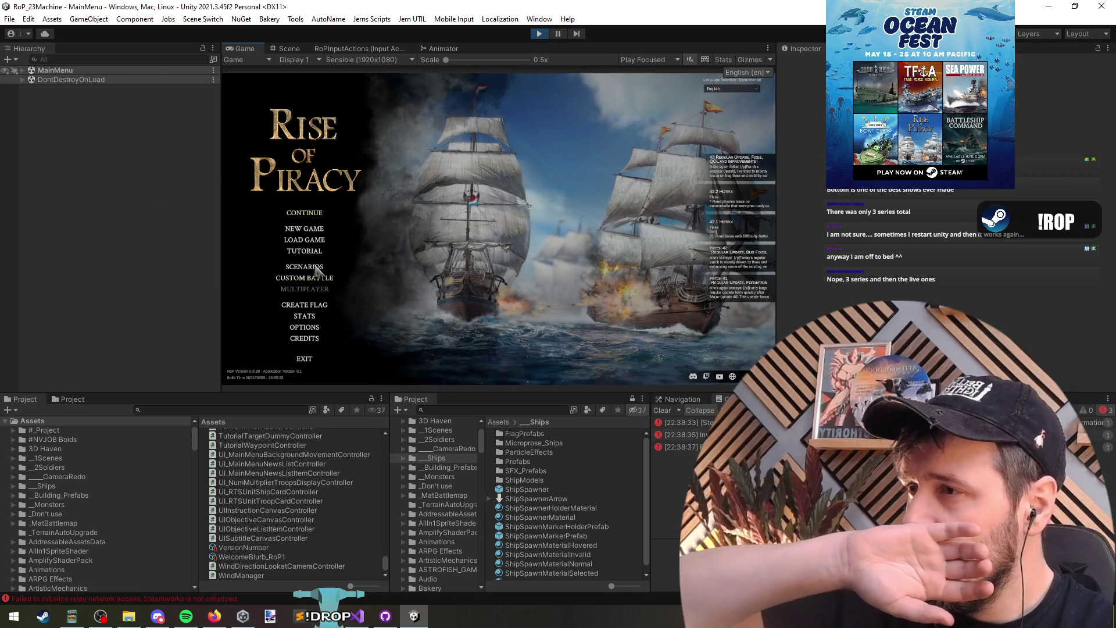
Choose the Early Agression scenario and start the battle with the selected captain.
click(315, 266)
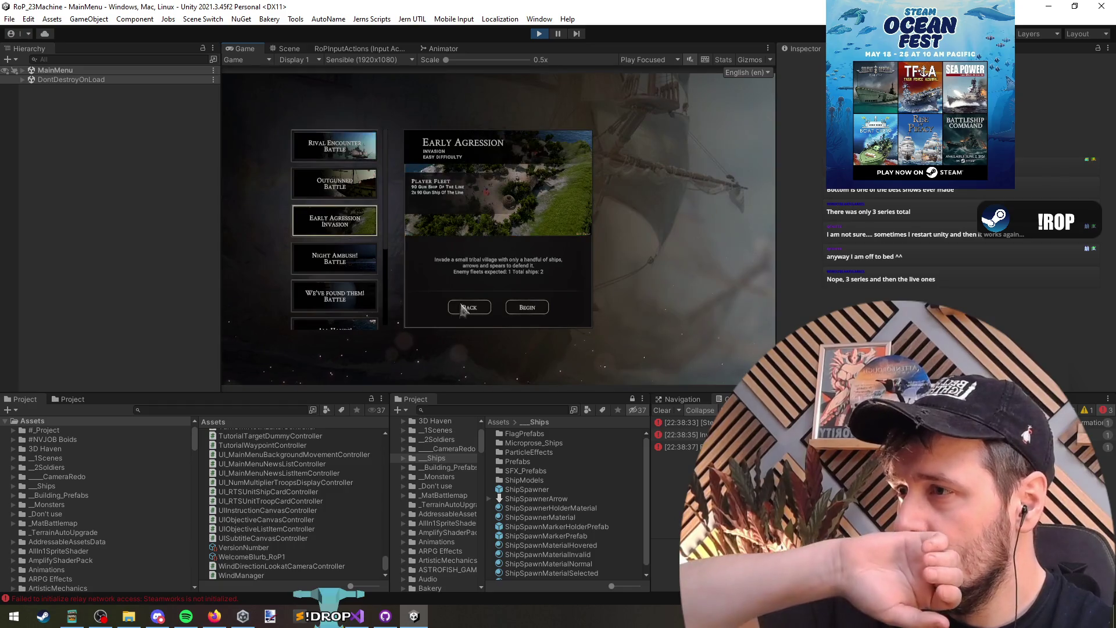
click(465, 307)
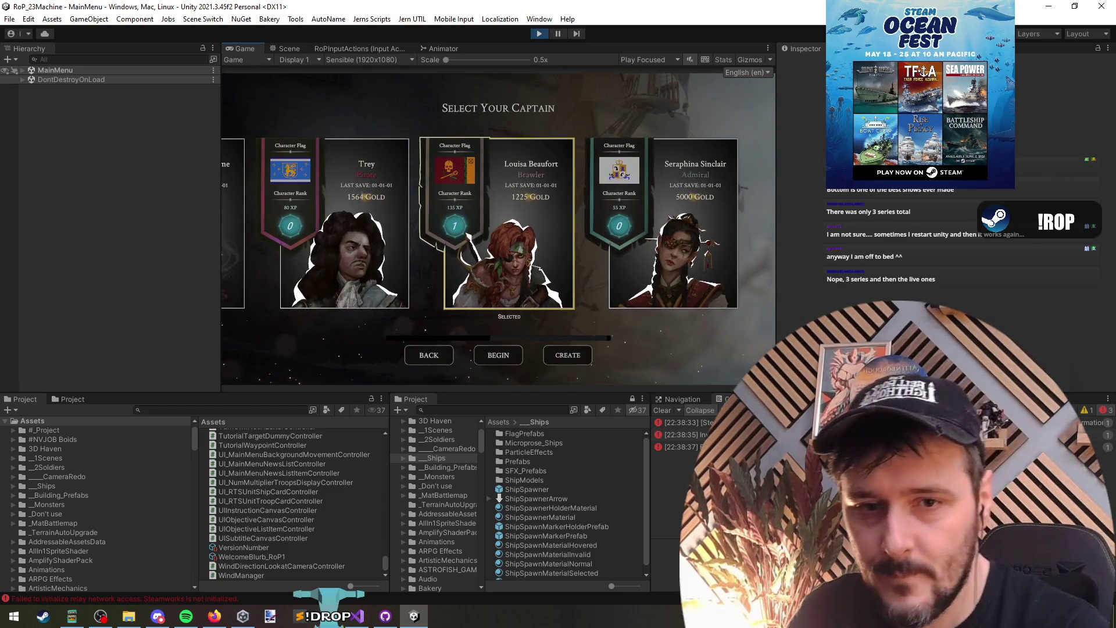
key(alt+Tab)
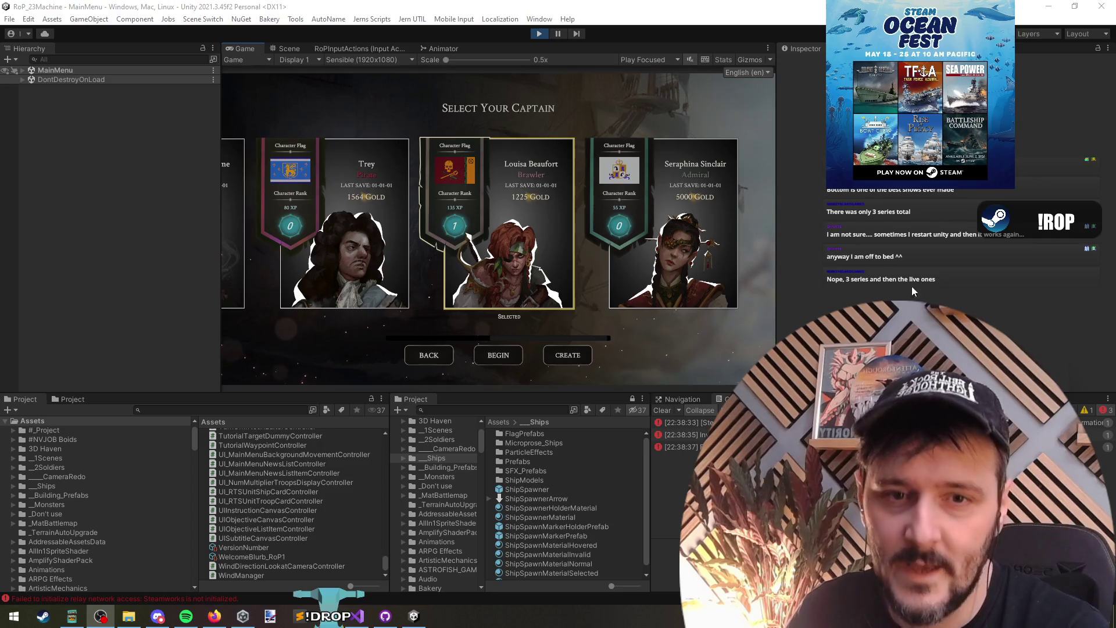
key(alt+Tab)
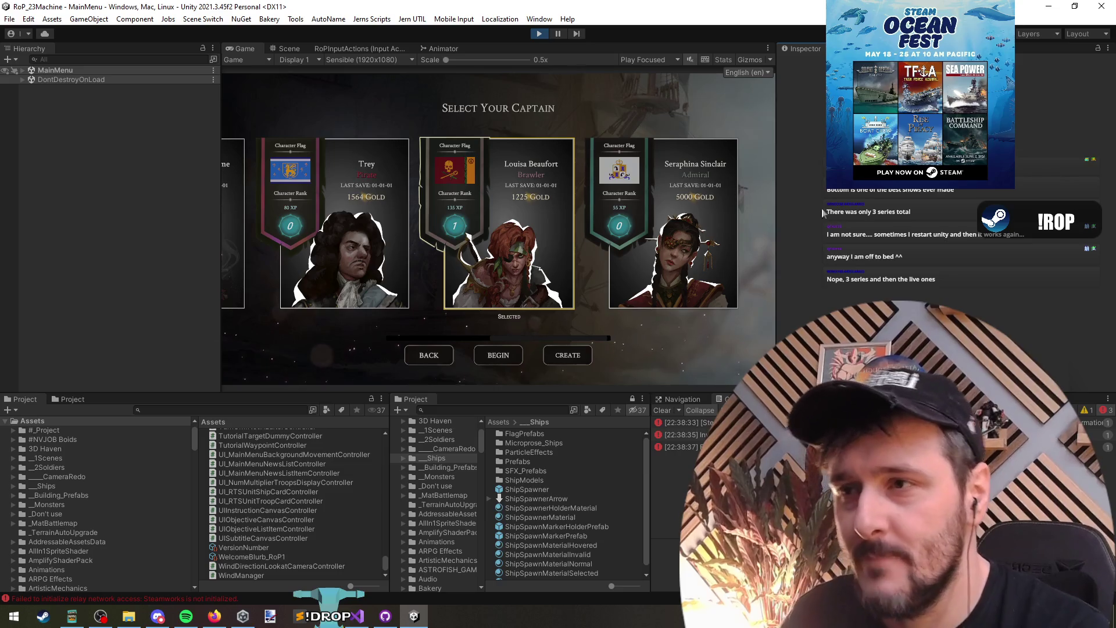
click(500, 354)
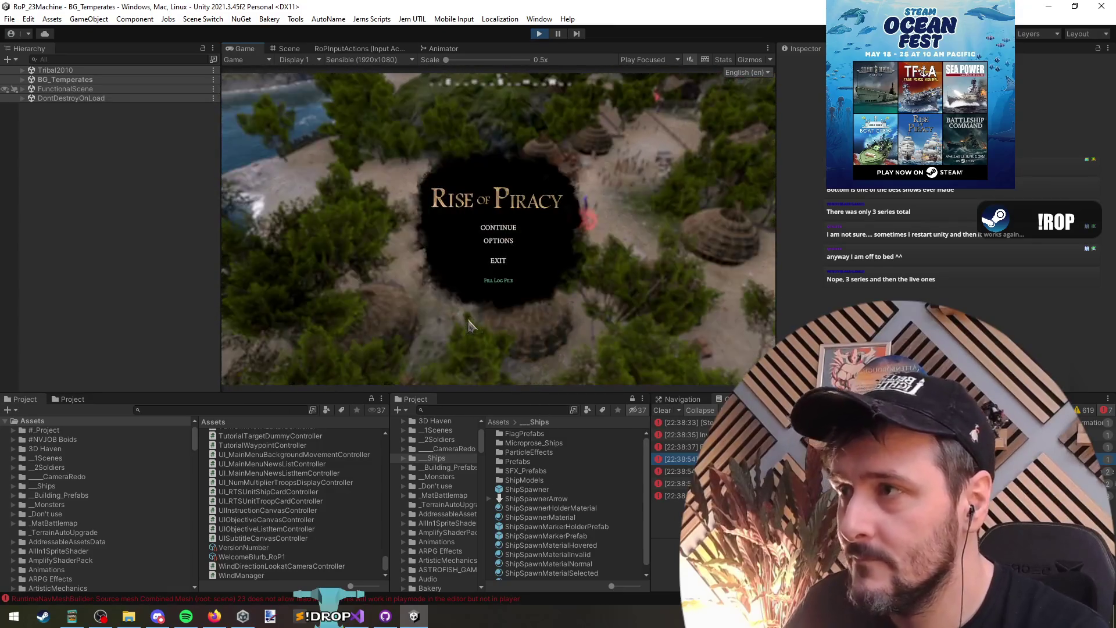
Unpause and fly the camera over the island and sea, checking the Current Objectives list.
key(Escape)
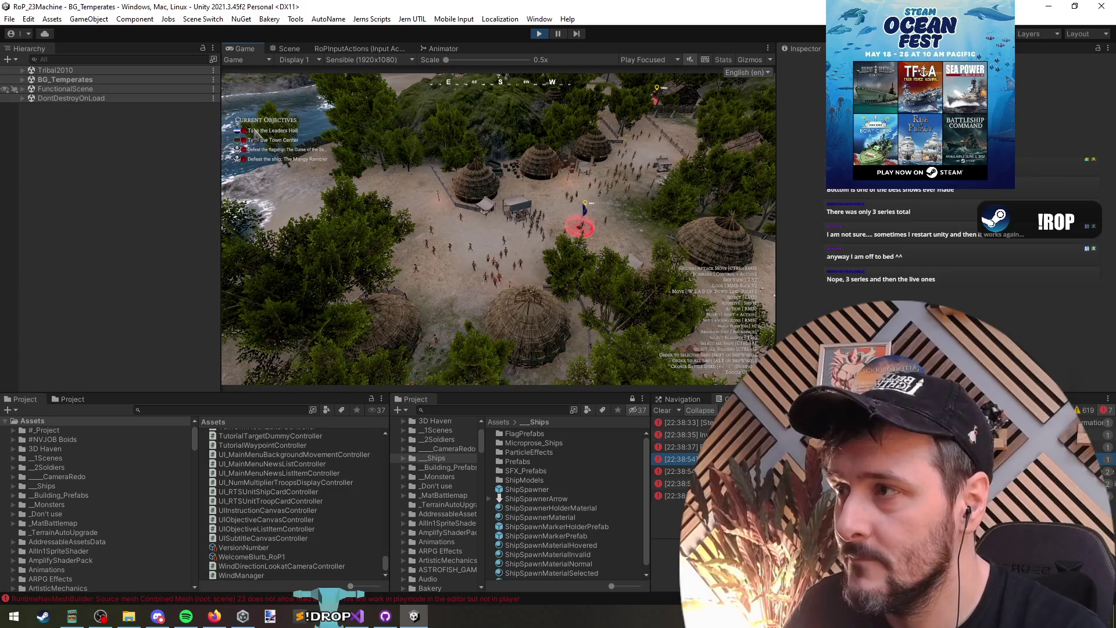
scroll(393, 142, up, 3)
scroll(393, 141, up, 5)
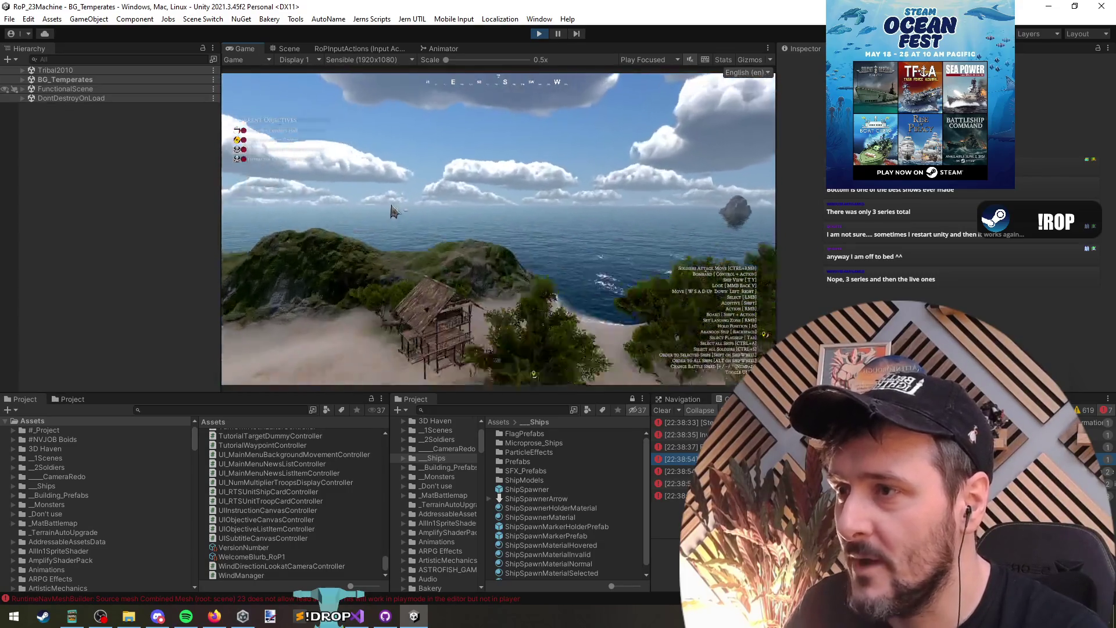
scroll(469, 237, up, 5)
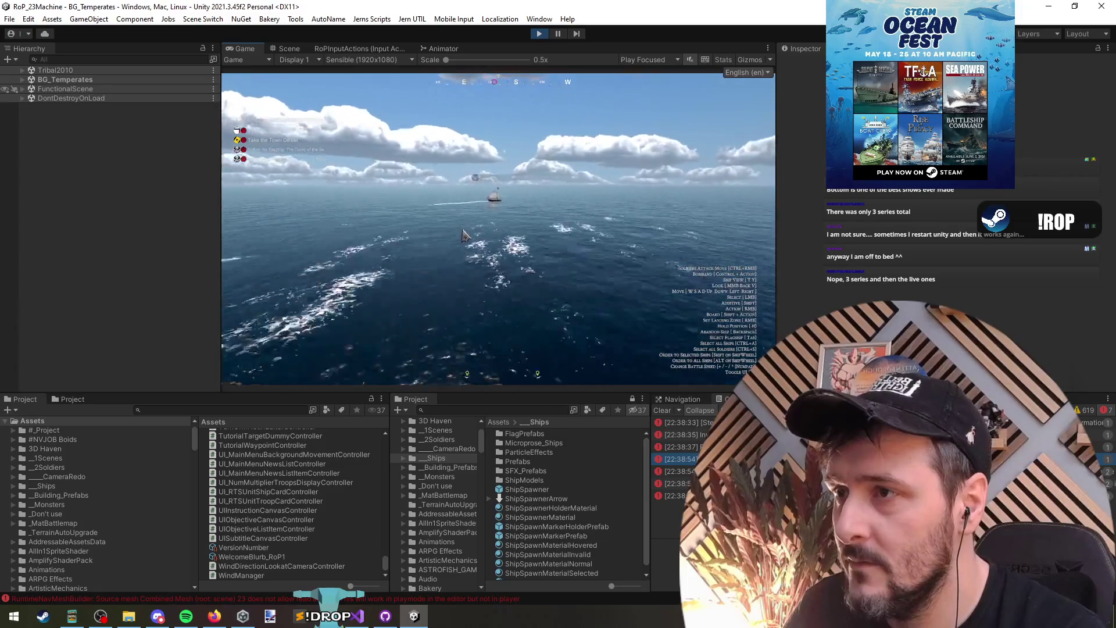
key(Right)
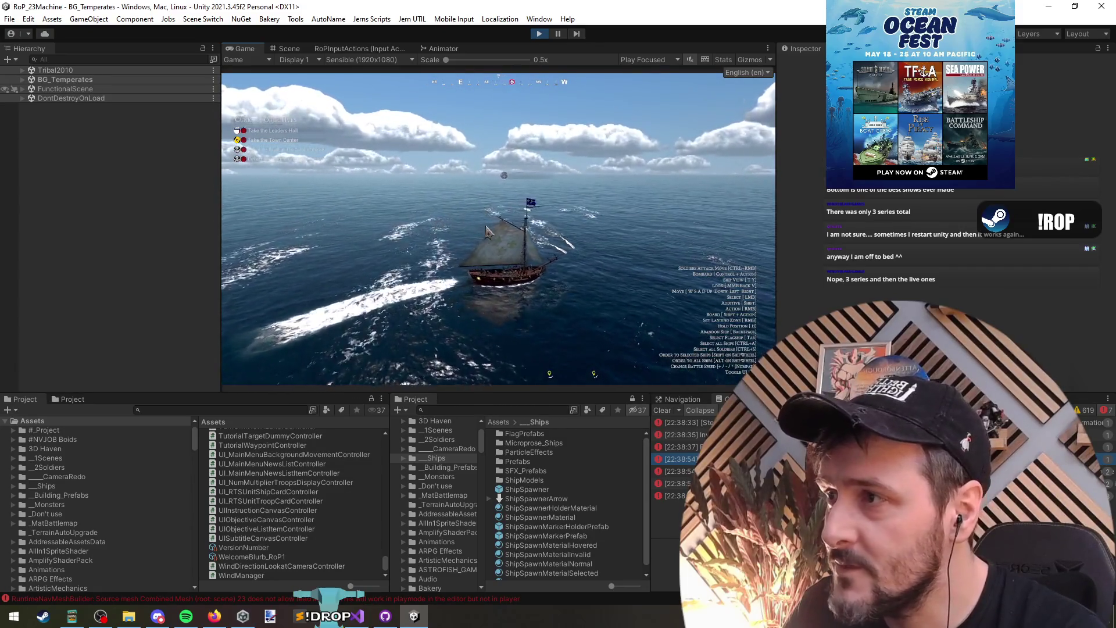
key(Up)
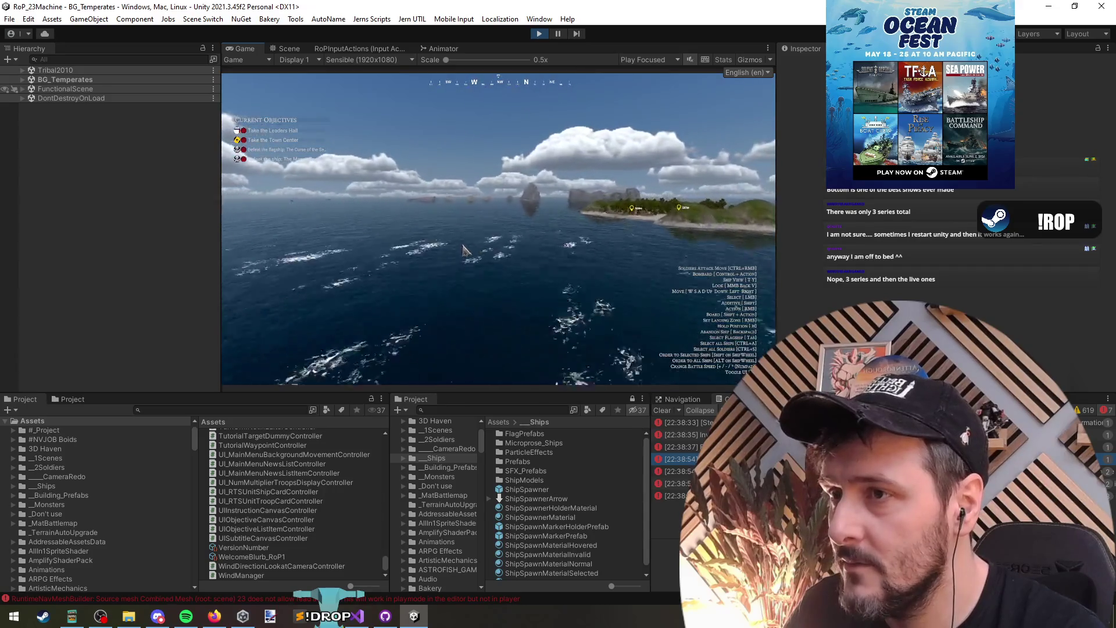
key(Up)
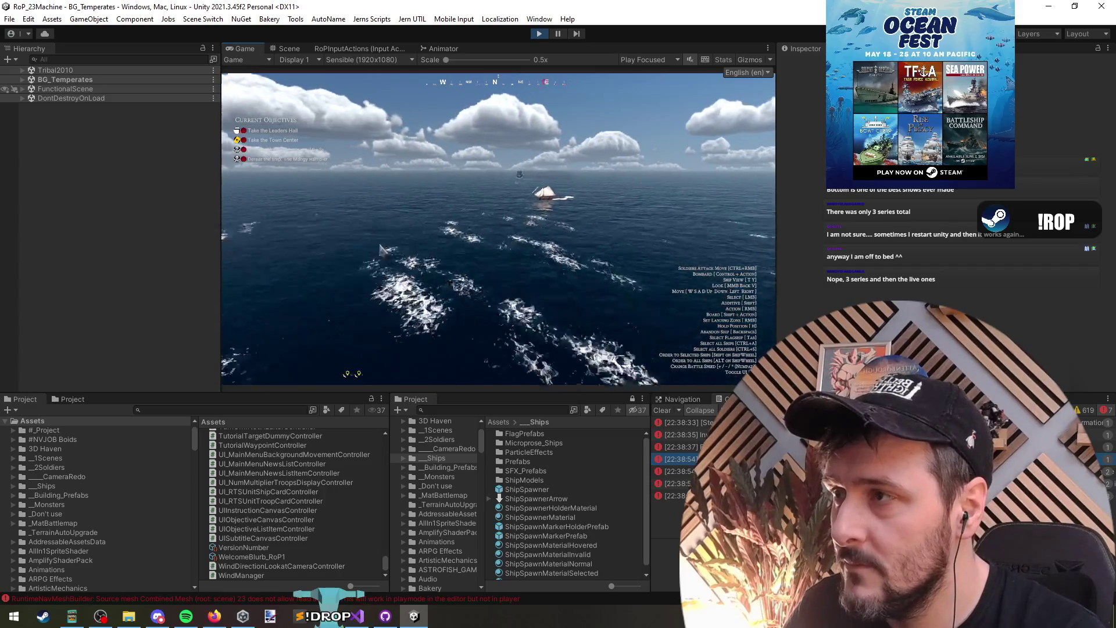
key(Right)
key(Up)
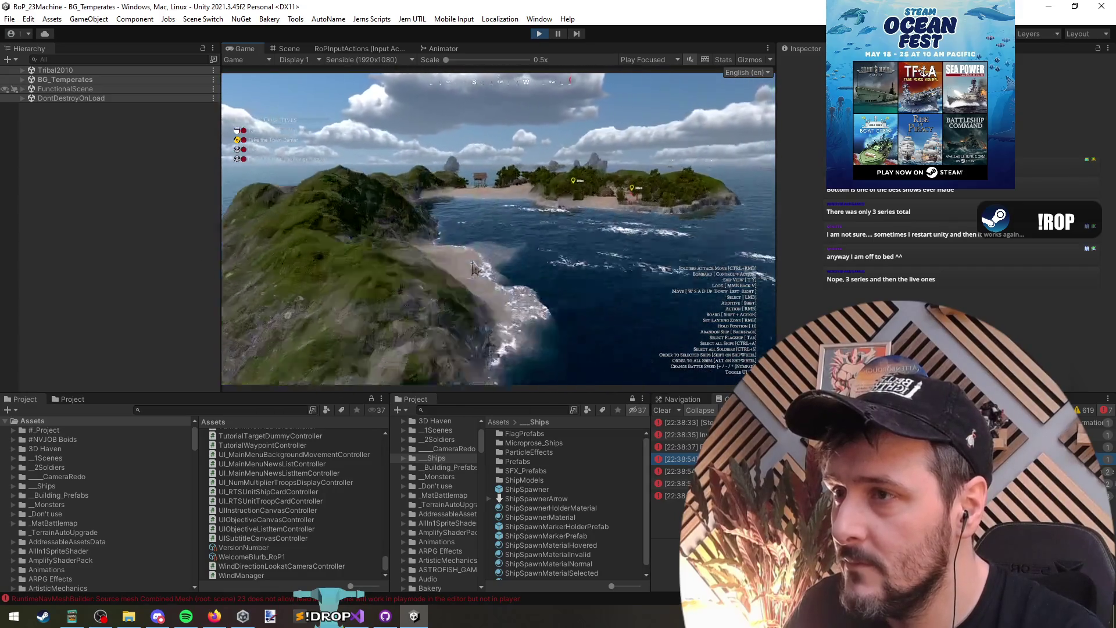
key(Up)
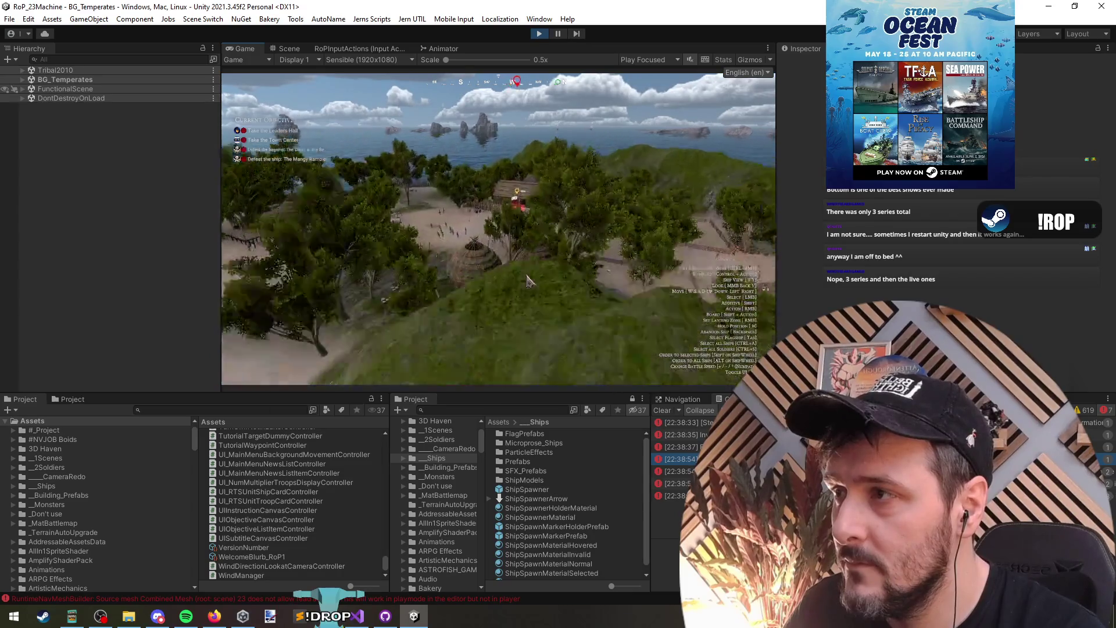
scroll(529, 279, down, 5)
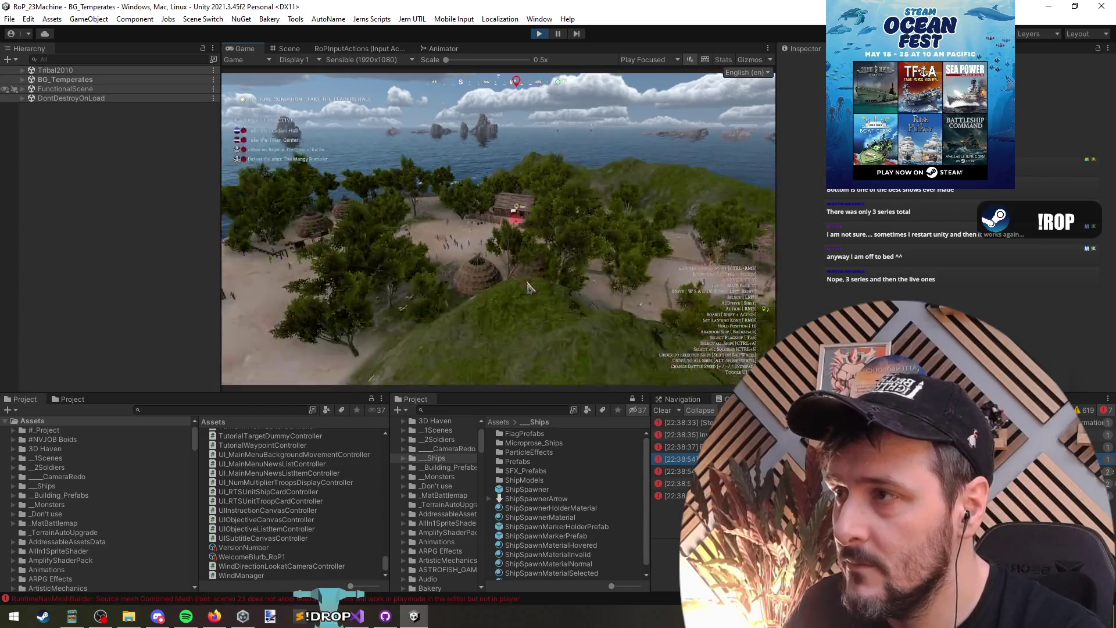
scroll(518, 265, up, 5)
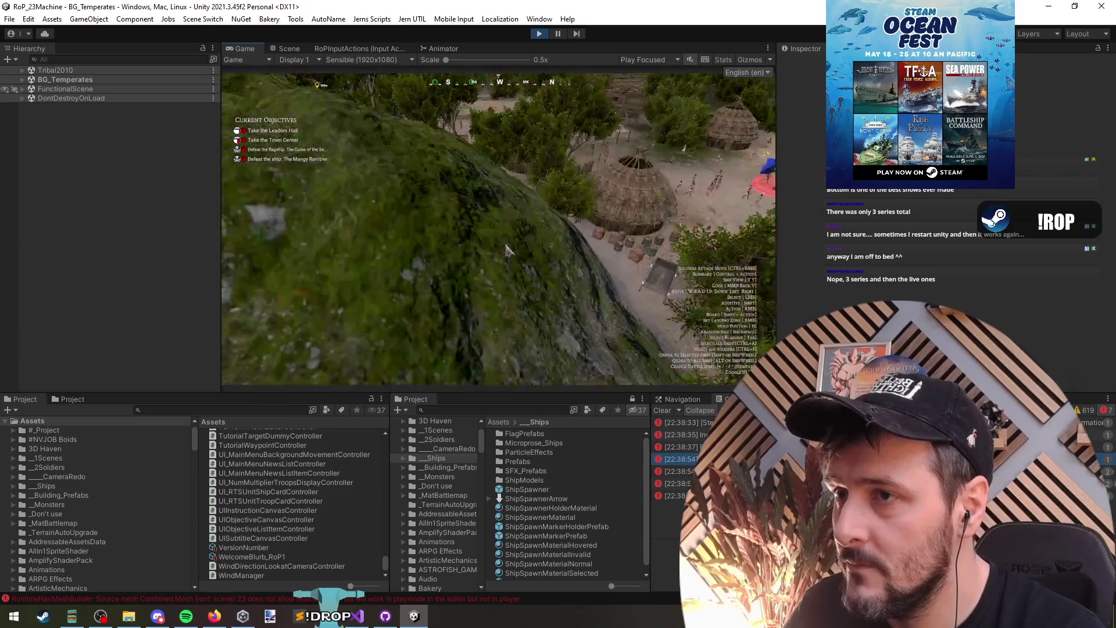
scroll(506, 250, down, 5)
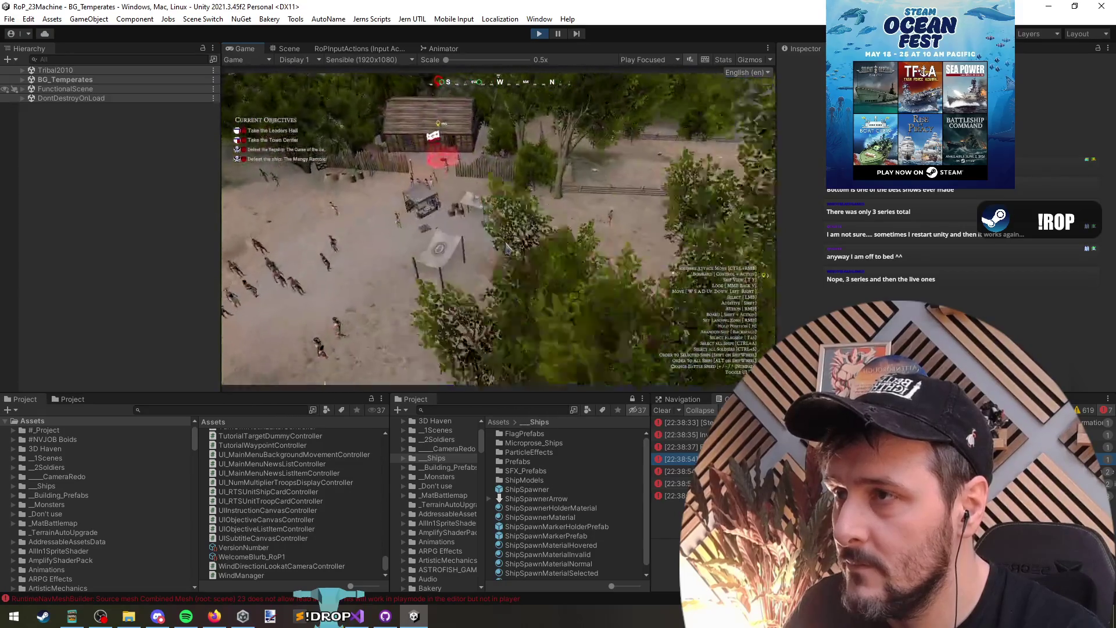
scroll(546, 221, up, 3)
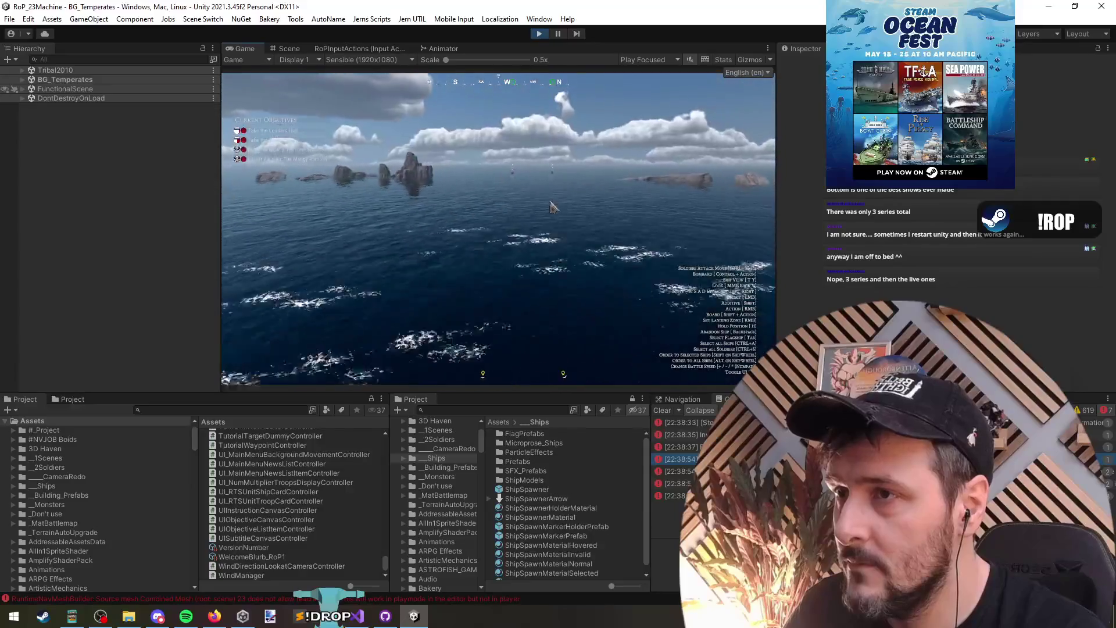
Toggle the debug menu, stop play mode, and return to Visual Studio.
key(grave)
key(grave)
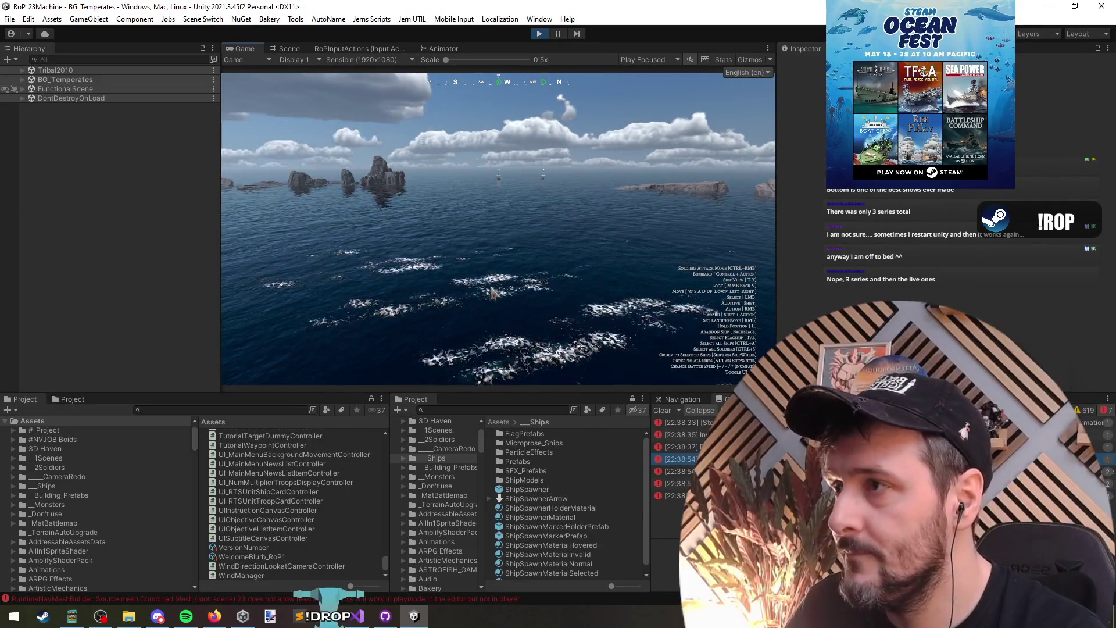
key(Escape)
key(Escape)
key(Escape)
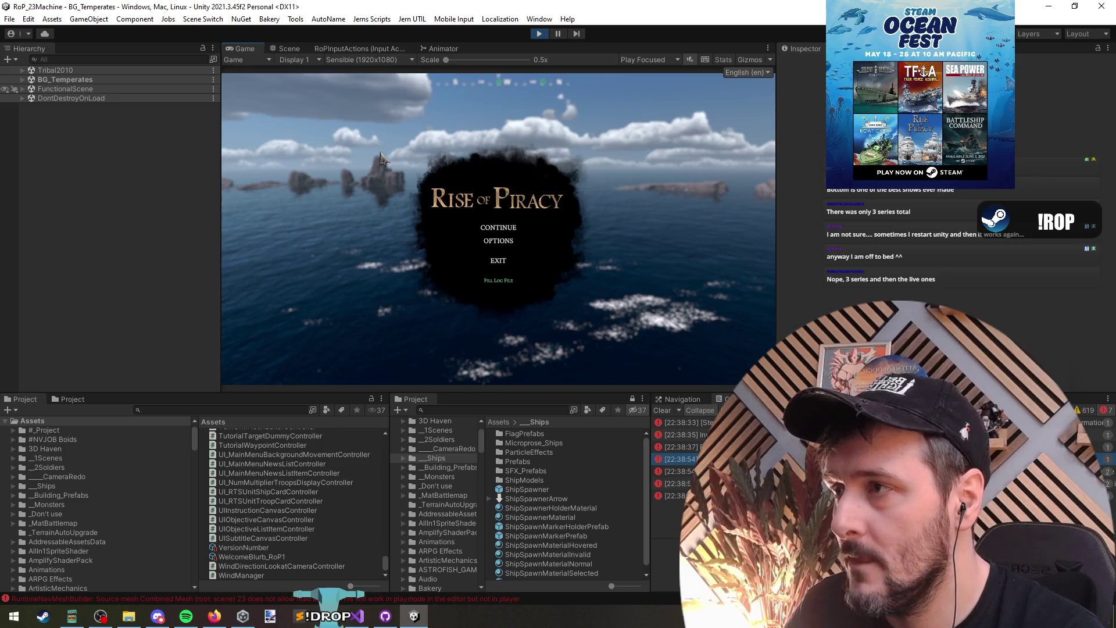
click(539, 36)
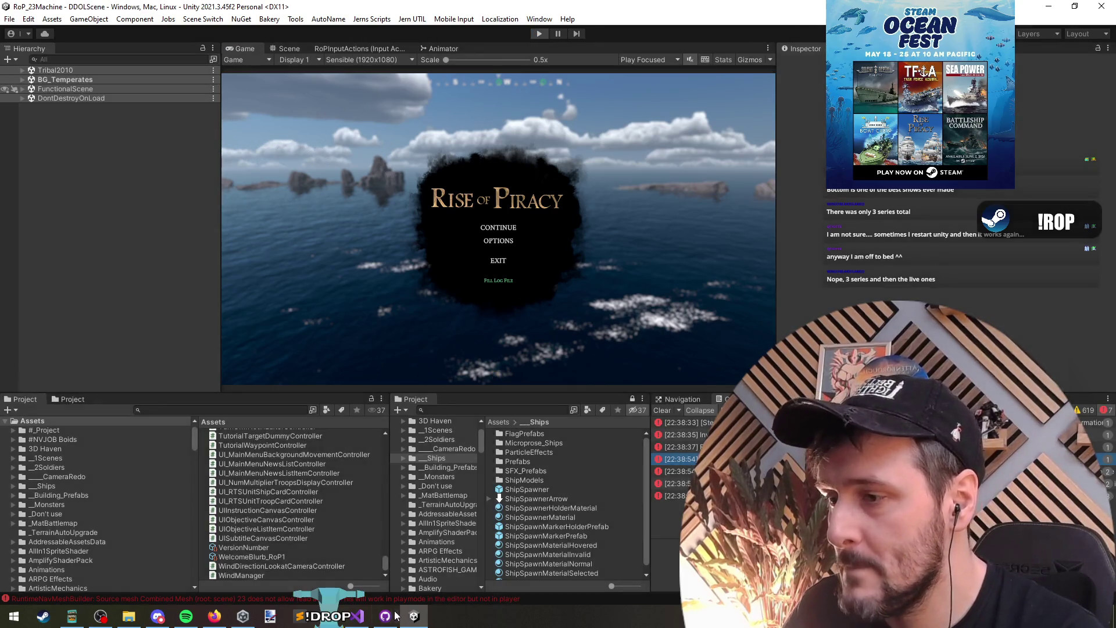
key(alt+Tab)
key(Down)
key(Down)
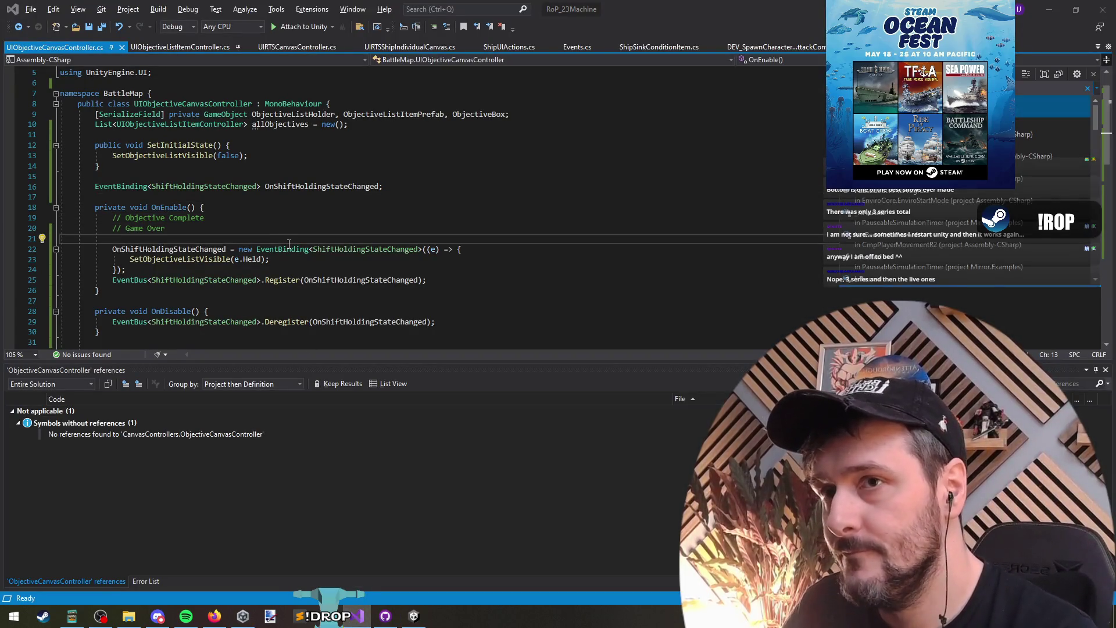
Close the popup and go to the SetObjectiveListVisible method in UIObjectiveCanvasController.cs.
key(Escape)
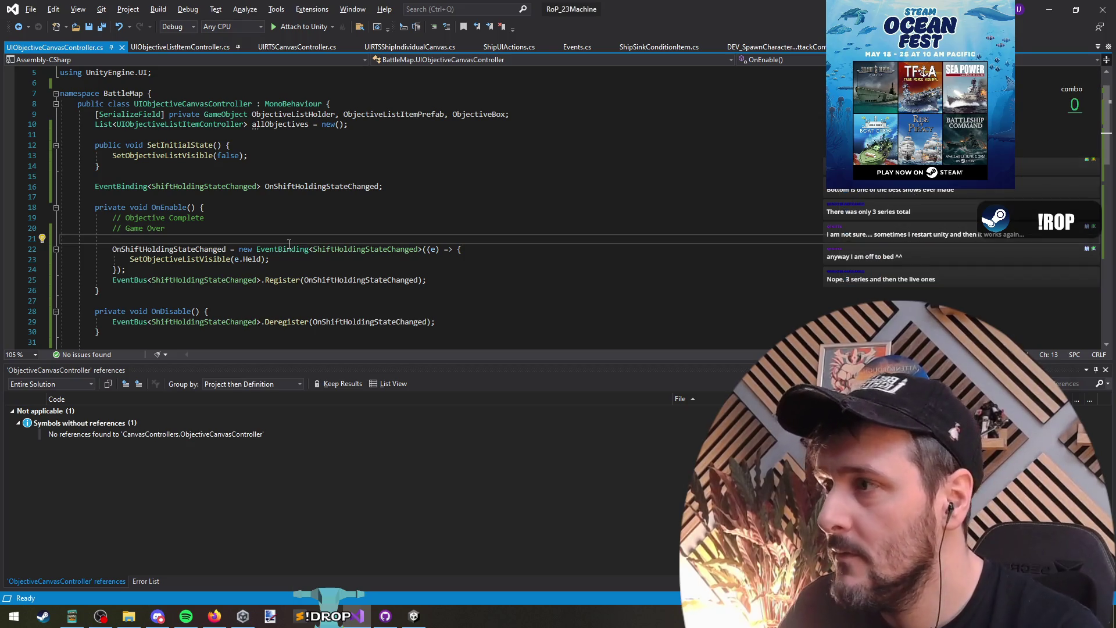
scroll(289, 244, down, 3)
click(239, 303)
click(200, 250)
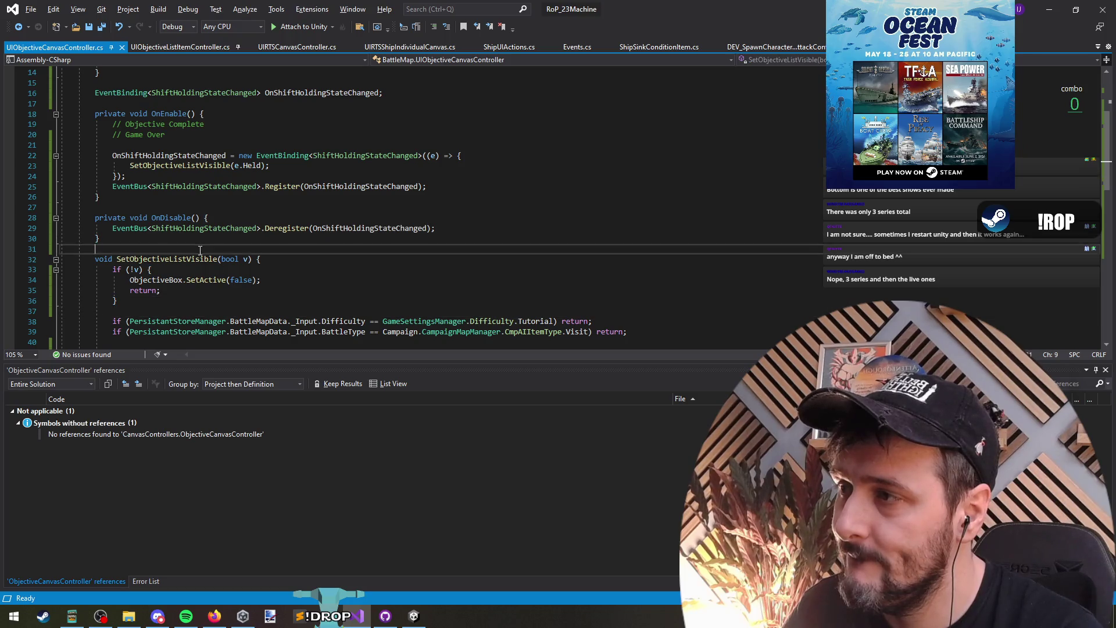
click(273, 258)
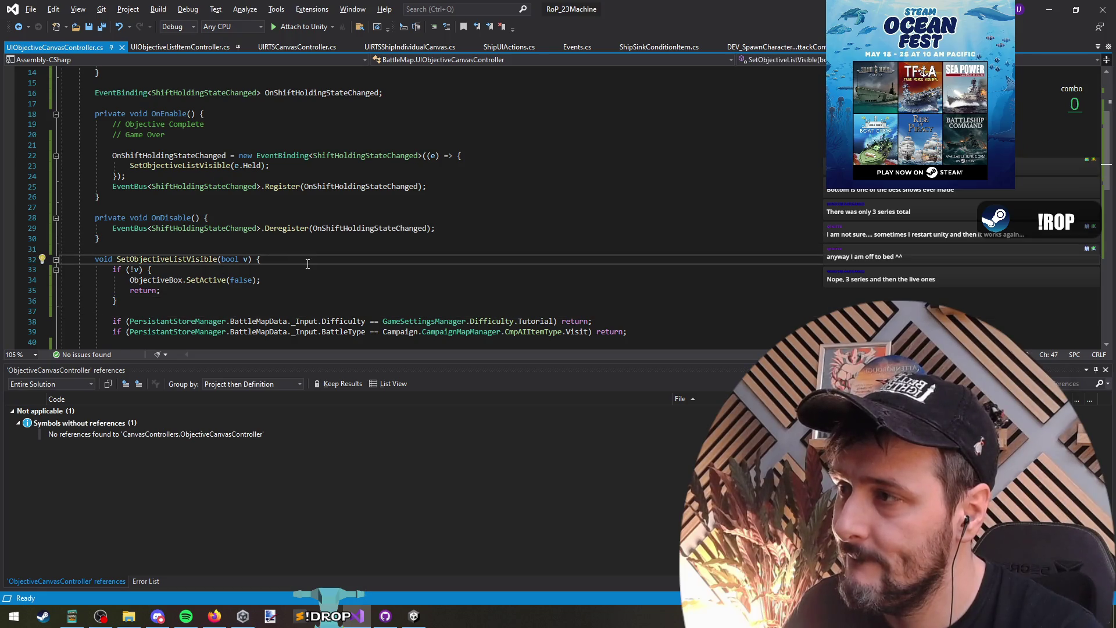
scroll(307, 263, down, 4)
scroll(308, 264, up, 3)
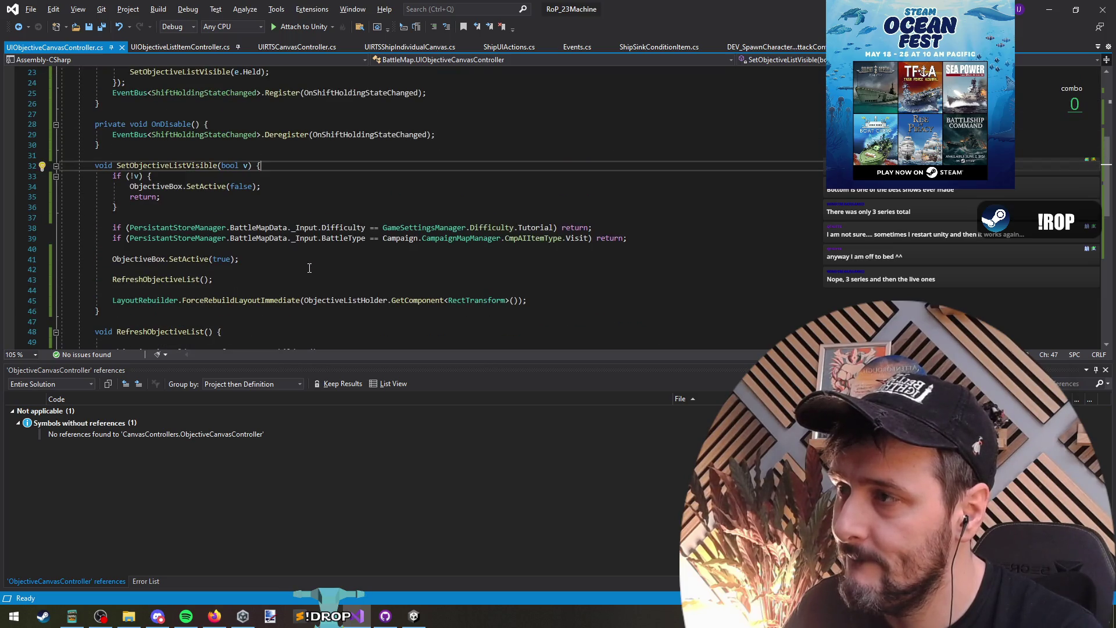
Add and then remove a blank line under the if (!v) check.
click(209, 221)
click(274, 179)
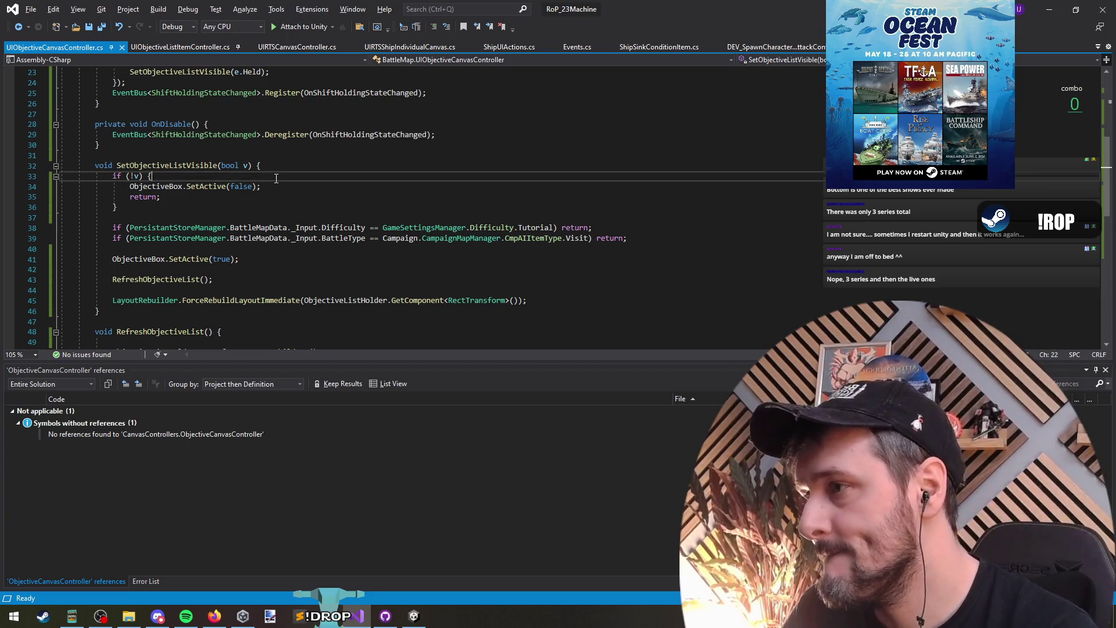
key(Return)
key(Delete)
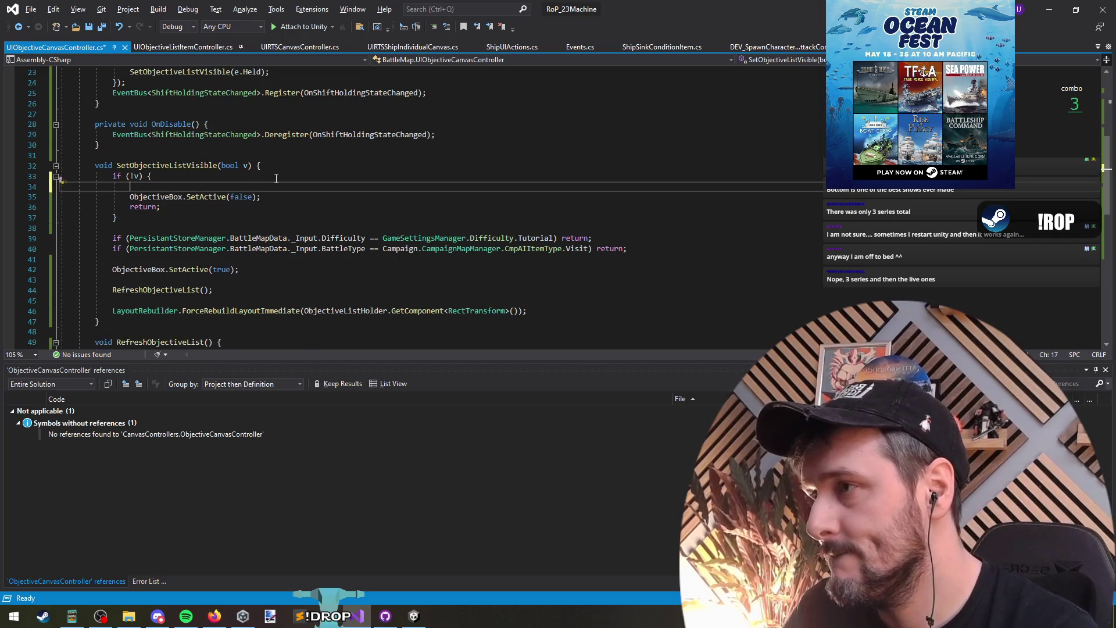
key(Down)
Delete blank line 49 in RefreshObjectiveList, then open a new line atop SetObjectiveListVisible.
scroll(285, 220, down, 4)
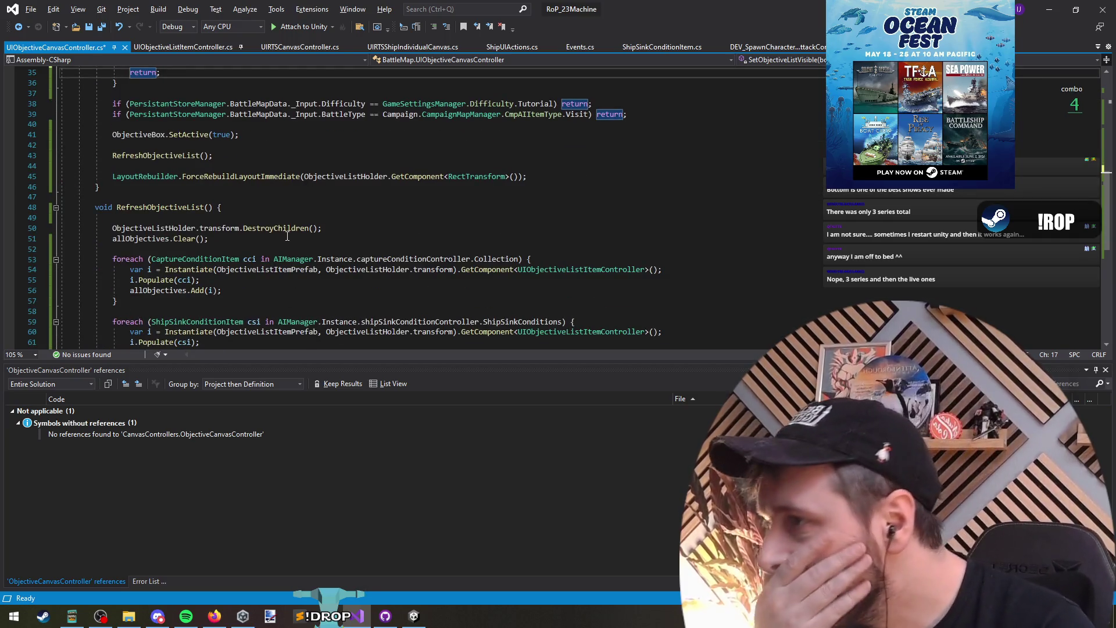
click(314, 218)
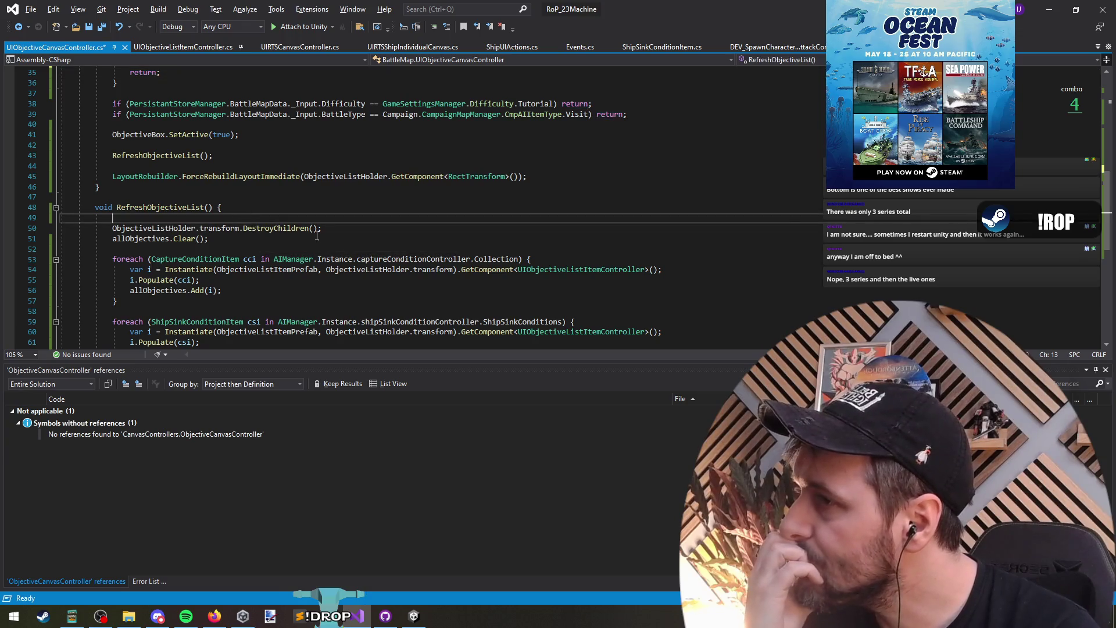
key(BackSpace)
scroll(318, 234, up, 4)
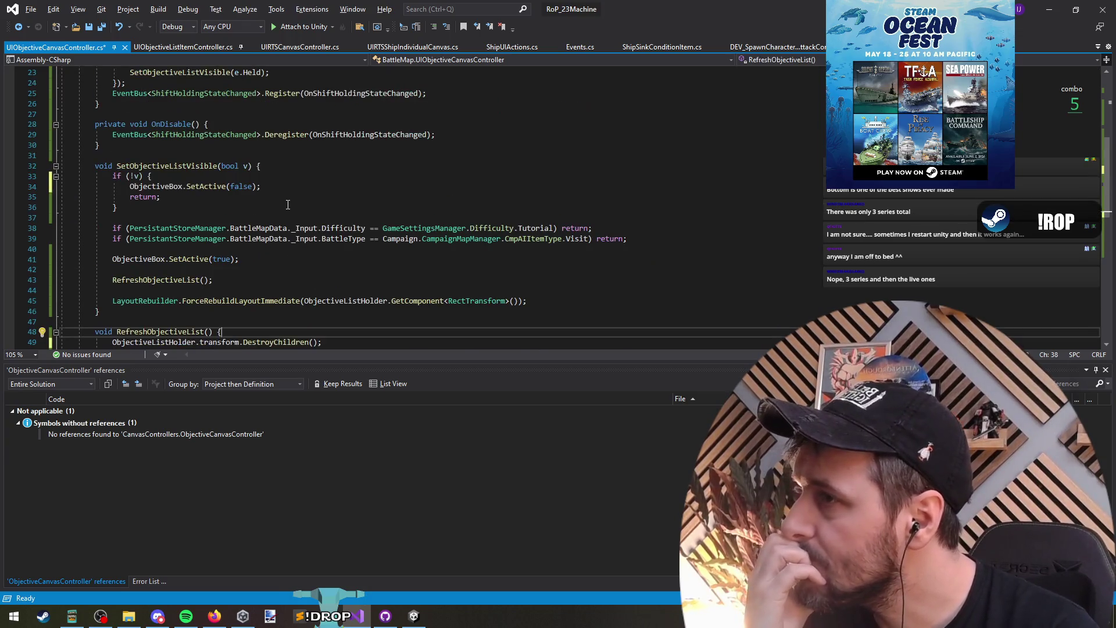
click(318, 167)
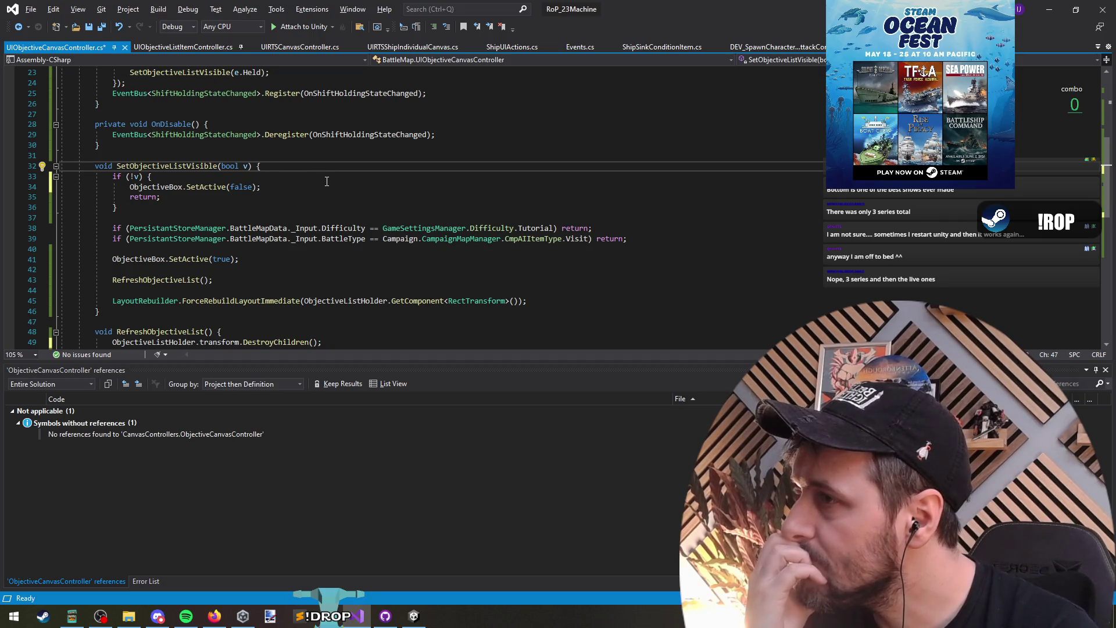
key(Return)
key(Return)
text(if ()
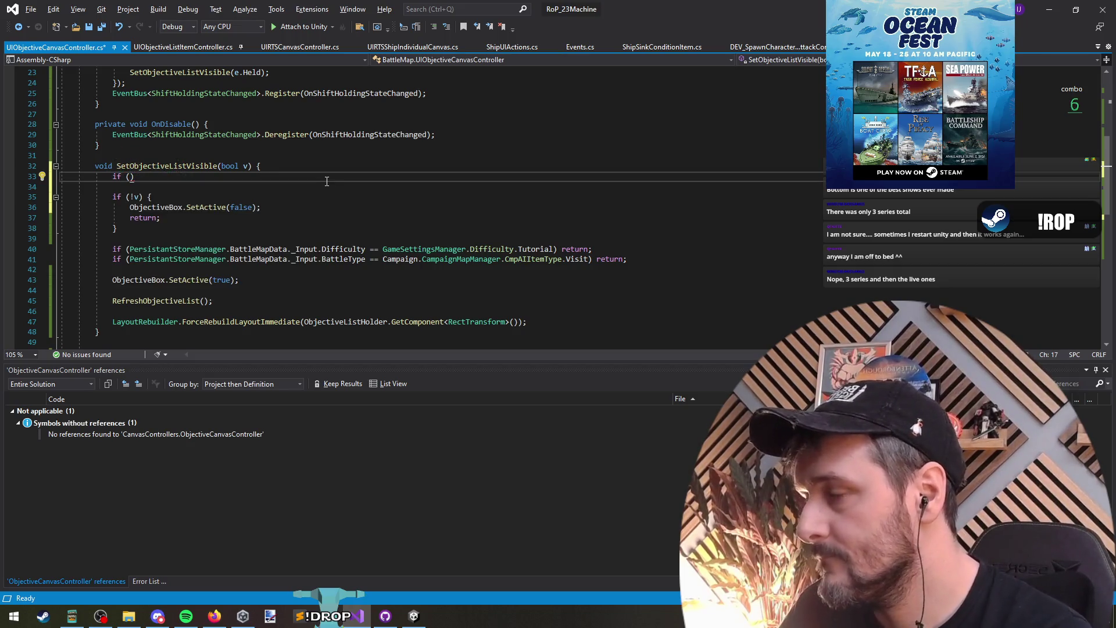
Add an if (MultiplayerGameManager.Instance.IsPaused) { return; } block at the top of SetObjectiveListVisible.
text(MultiplayerGameM)
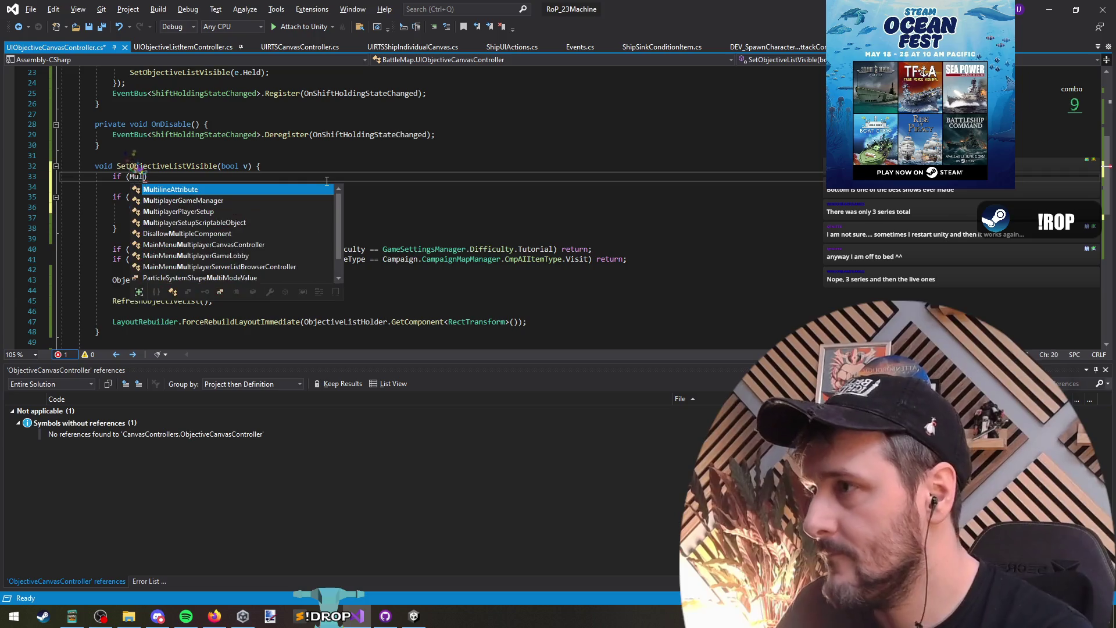
key(Tab)
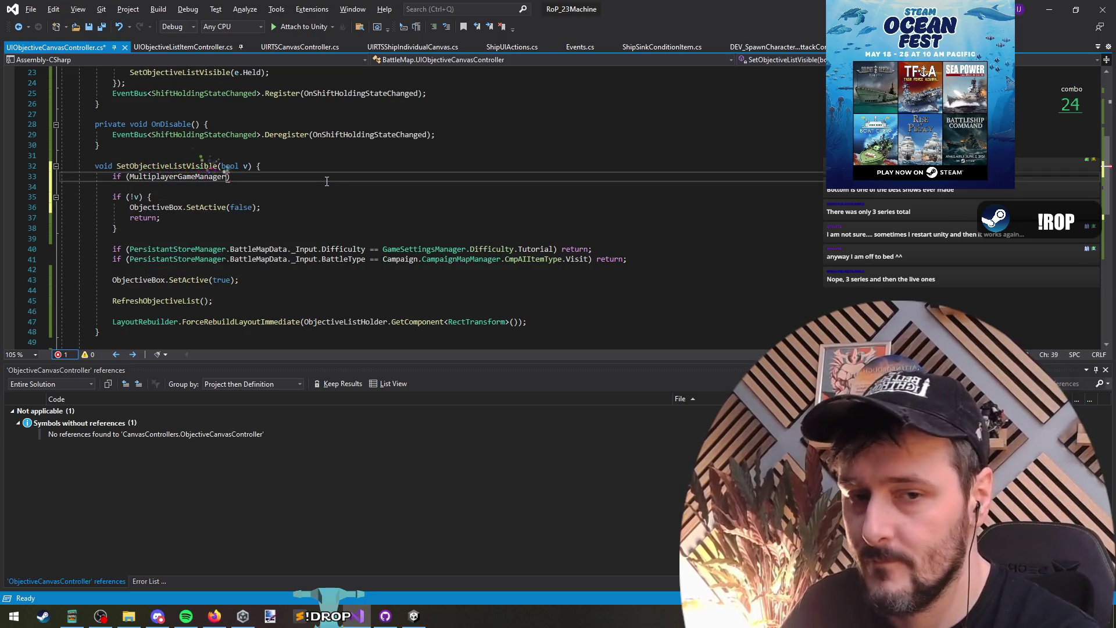
text(.Instance.paused)
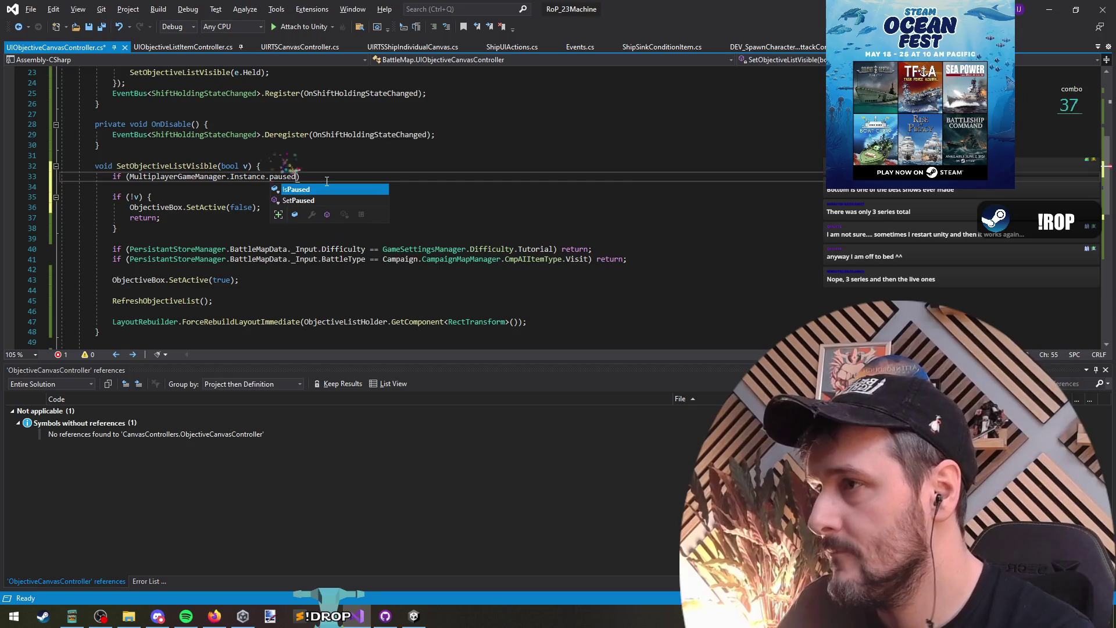
text() return;)
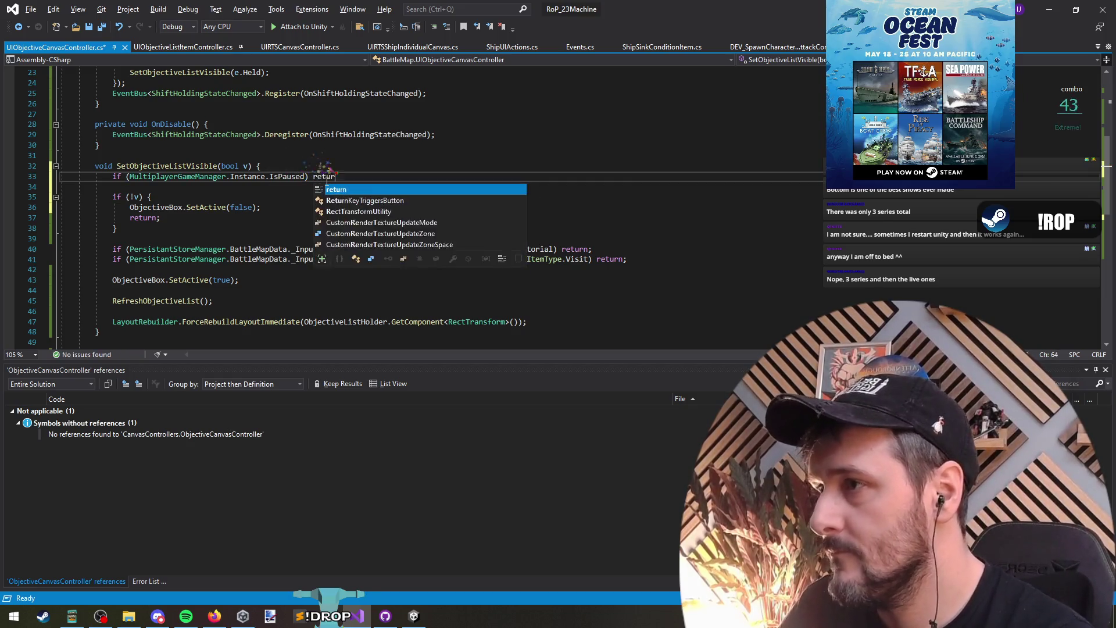
key(ctrl+Left)
key(ctrl+Left)
text({)
key(Return)
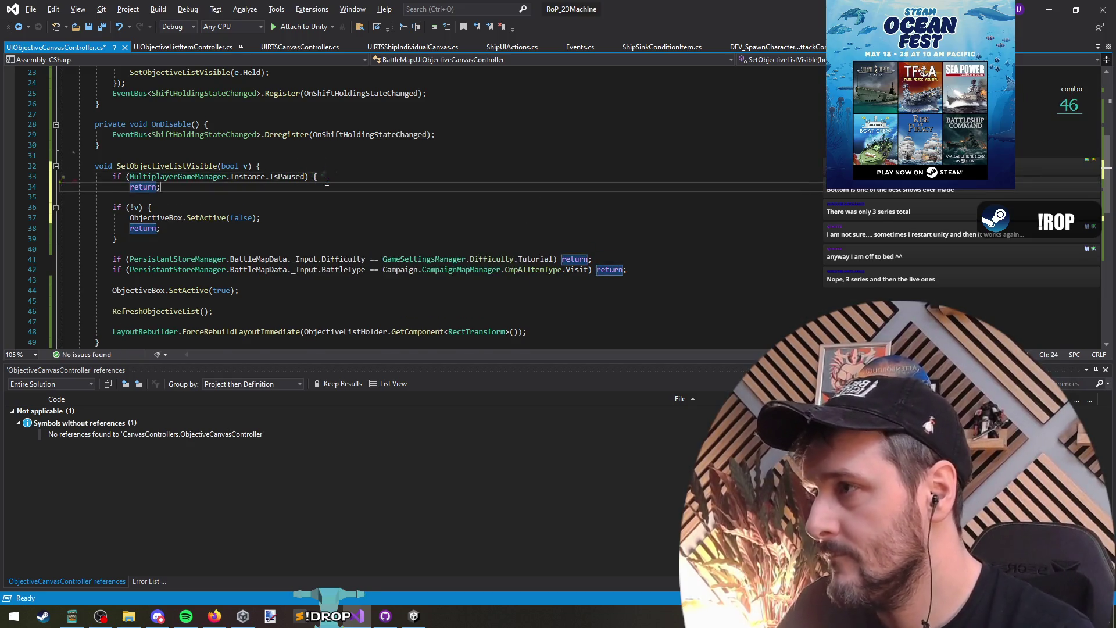
key(End)
key(Return)
text(})
Copy the ObjectiveBox.SetActive line into the paused block and change false to true.
key(Down)
key(Down)
key(Down)
key(ctrl+c)
key(Up)
key(Up)
key(Up)
key(ctrl+v)
key(ctrl+BackSpace)
text(true)
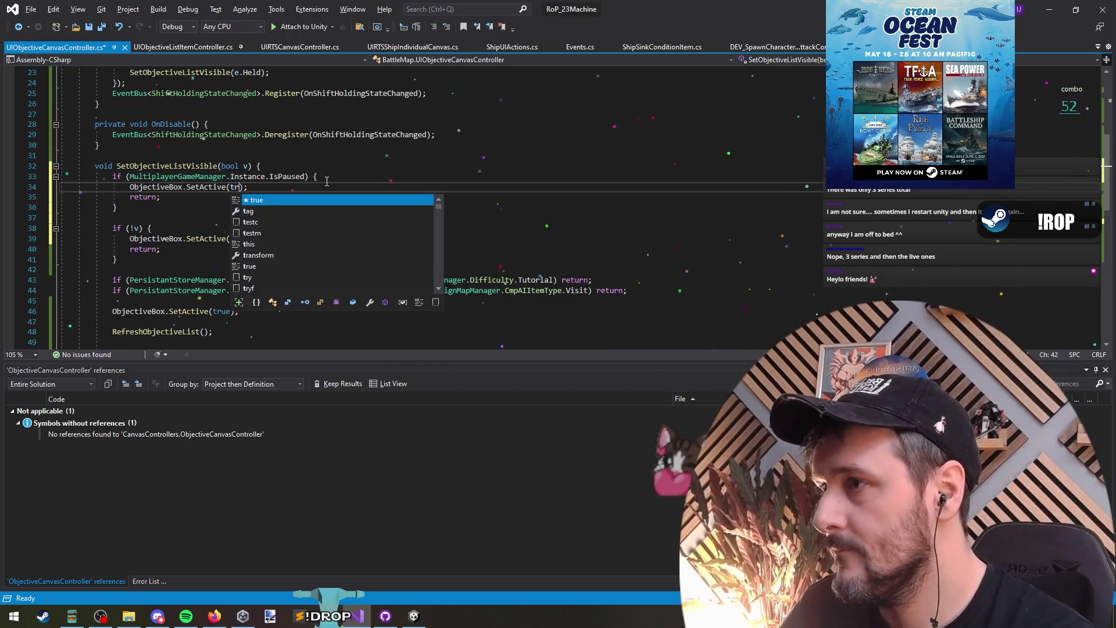
key(Down)
key(Down)
key(Down)
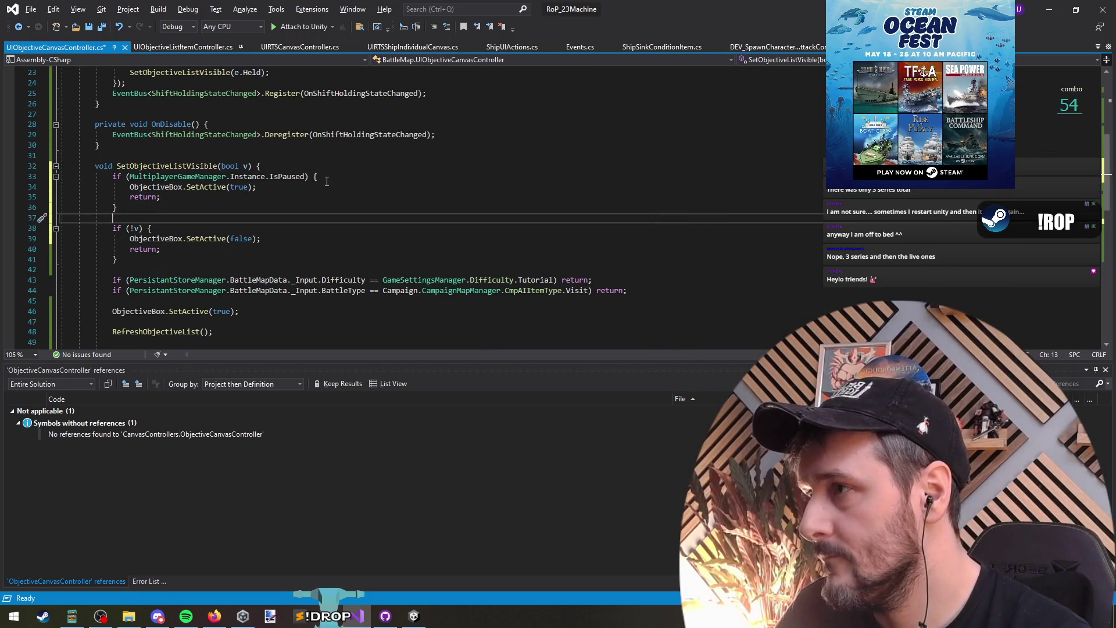
Review where SetObjectiveListVisible is called, then return to the edited method.
scroll(326, 175, up, 2)
click(216, 134)
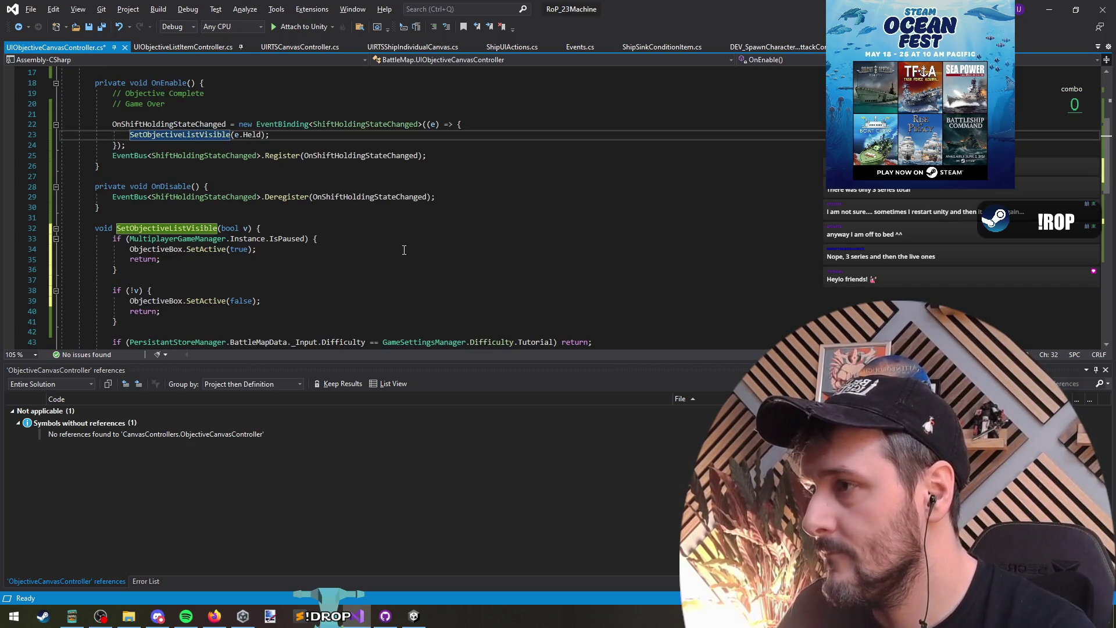
scroll(404, 250, down, 3)
click(214, 184)
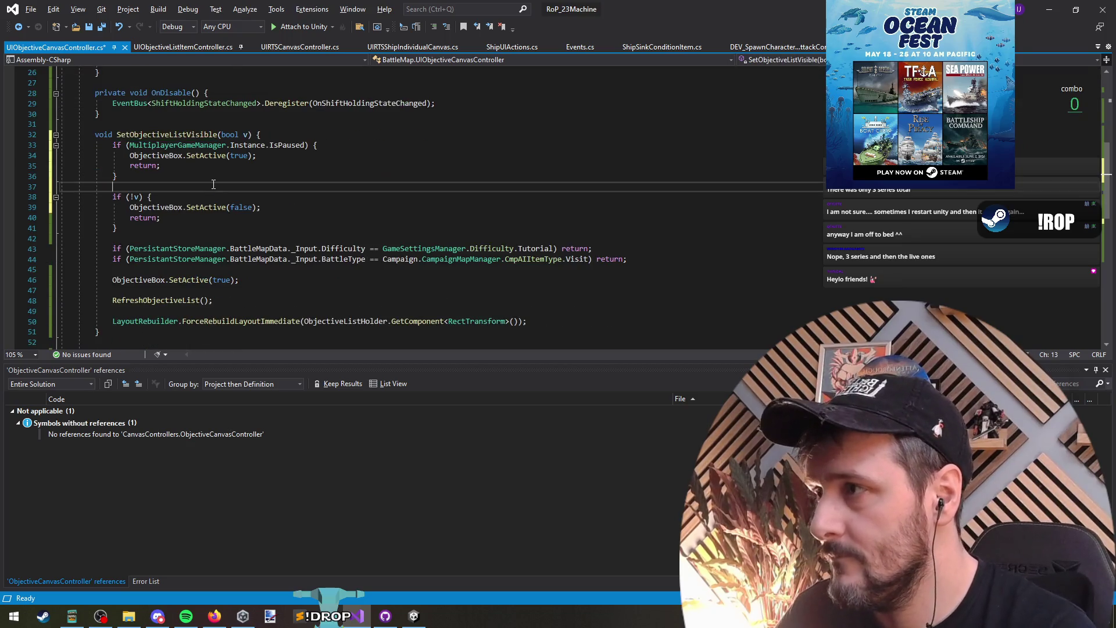
click(194, 146)
click(185, 134)
Insert blank lines at the top of OnEnable above the event binding setup.
scroll(321, 188, up, 4)
click(272, 156)
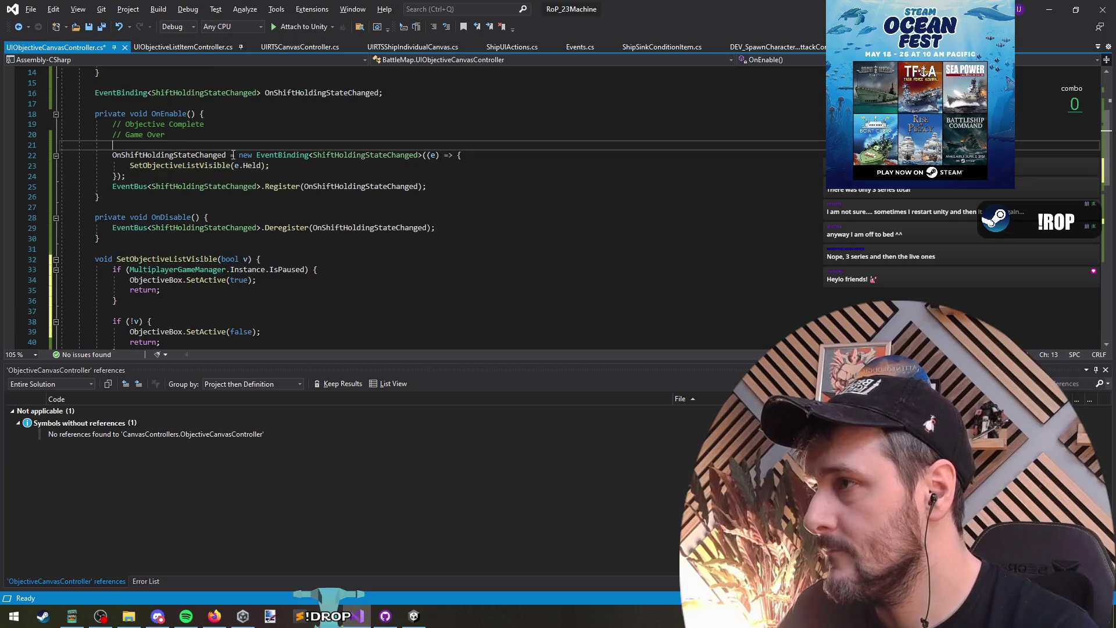
key(ctrl+Return)
key(ctrl+Return)
text(ObjectiveC)
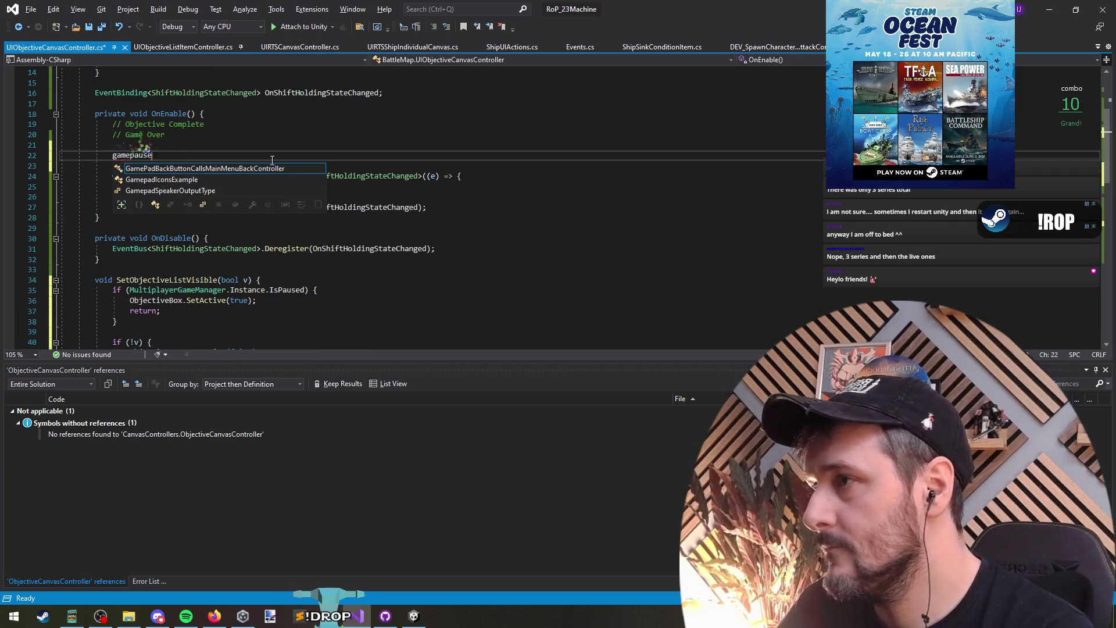
key(ctrl+BackSpace)
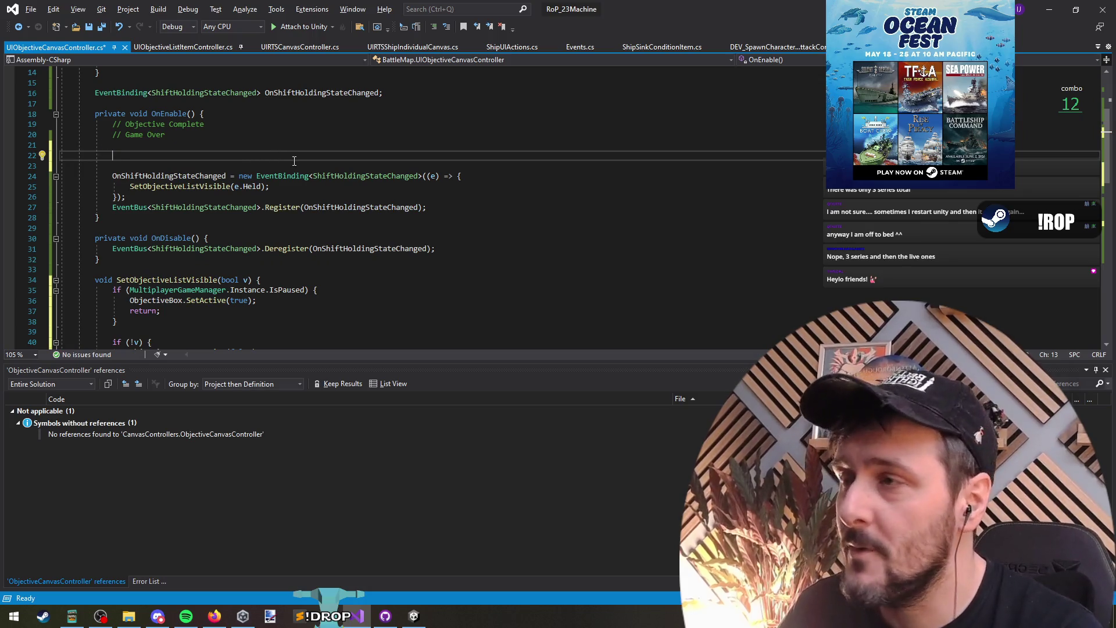
Go to the definition of IsPaused in MultiplayerGameManager.
scroll(294, 175, down, 1)
click(278, 259)
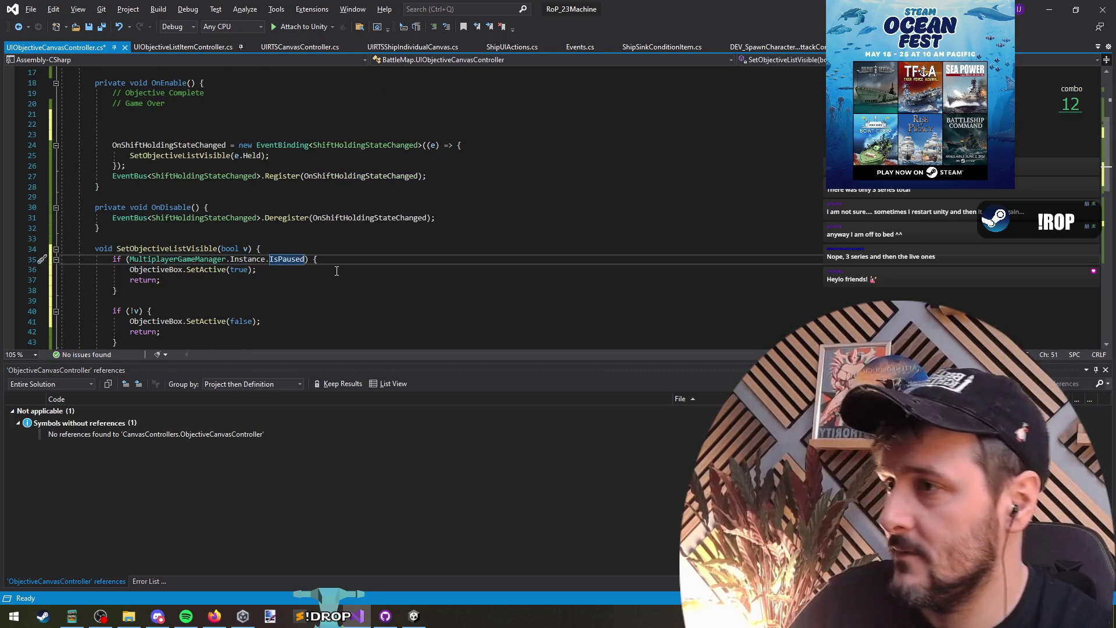
key(F12)
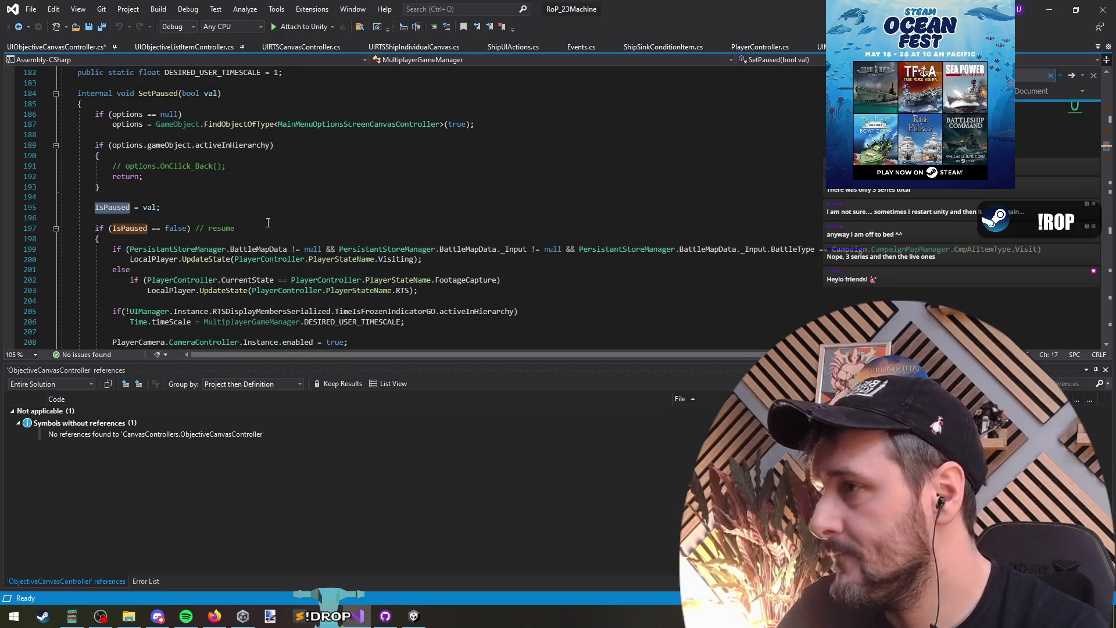
Duplicate the ShowPauseMenu line in SetPaused and retarget the copy to the ObjectiveCanvasController's ForceShowObjectives.
scroll(330, 258, down, 4)
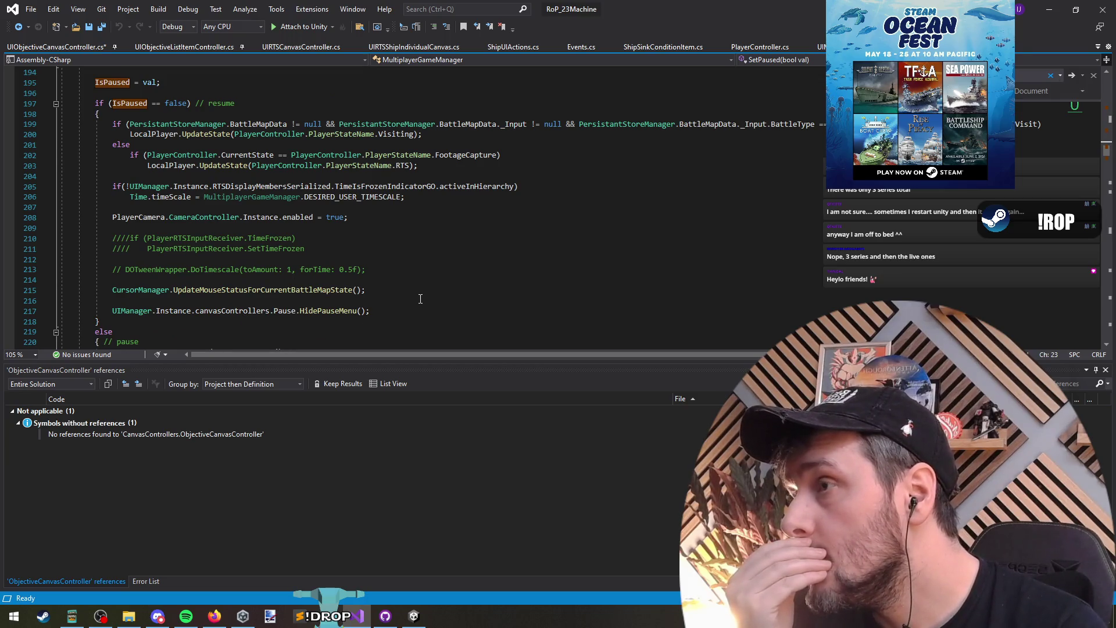
scroll(414, 298, down, 6)
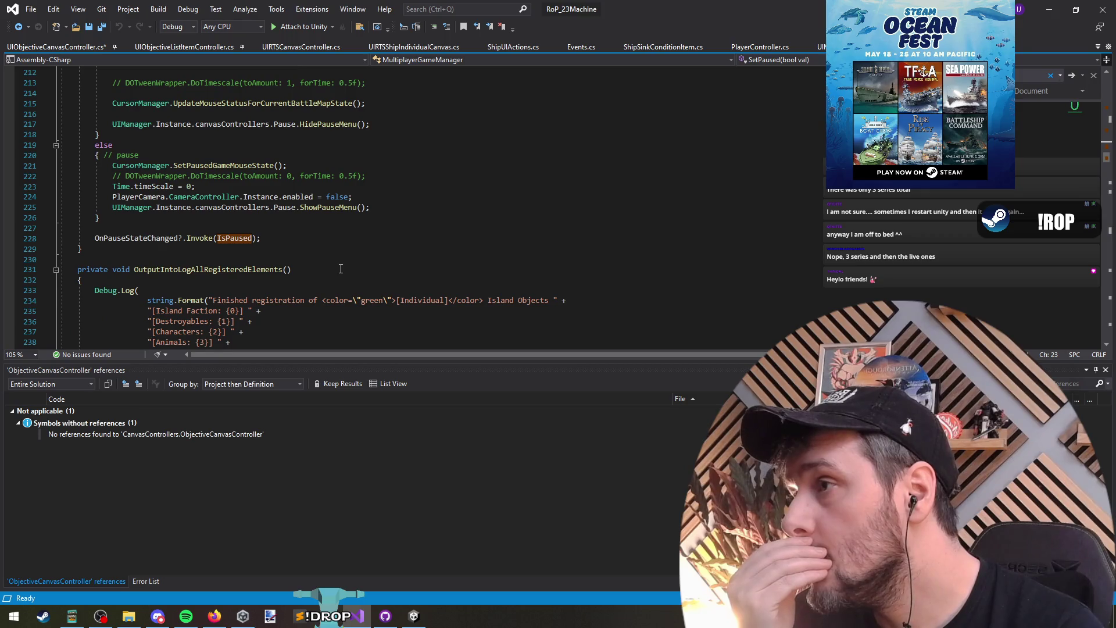
triple_click(321, 207)
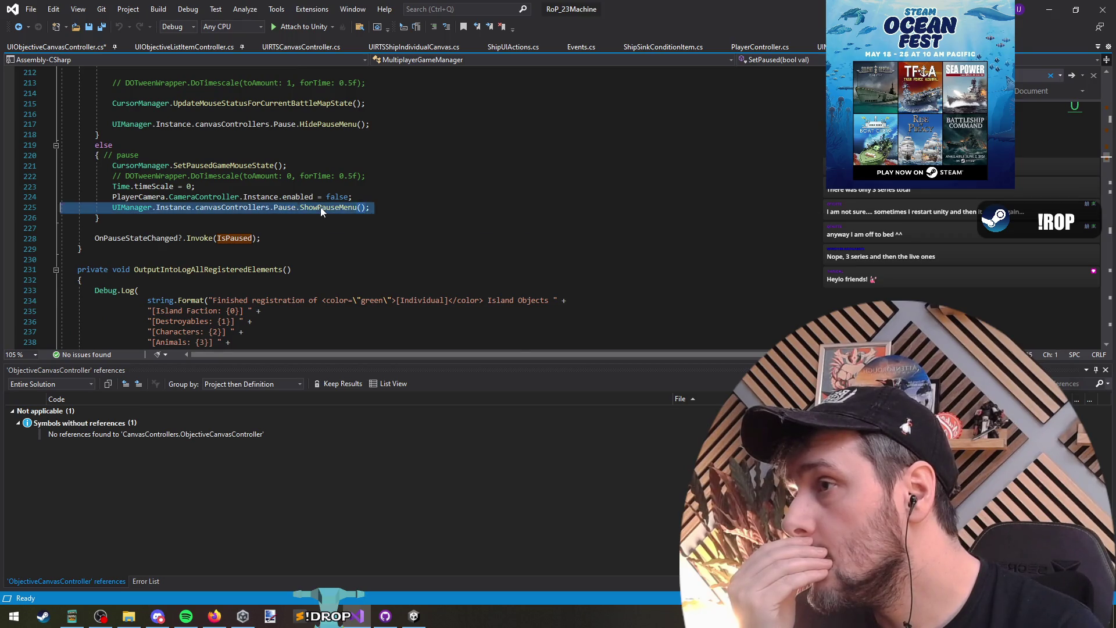
click(405, 201)
key(ctrl+d)
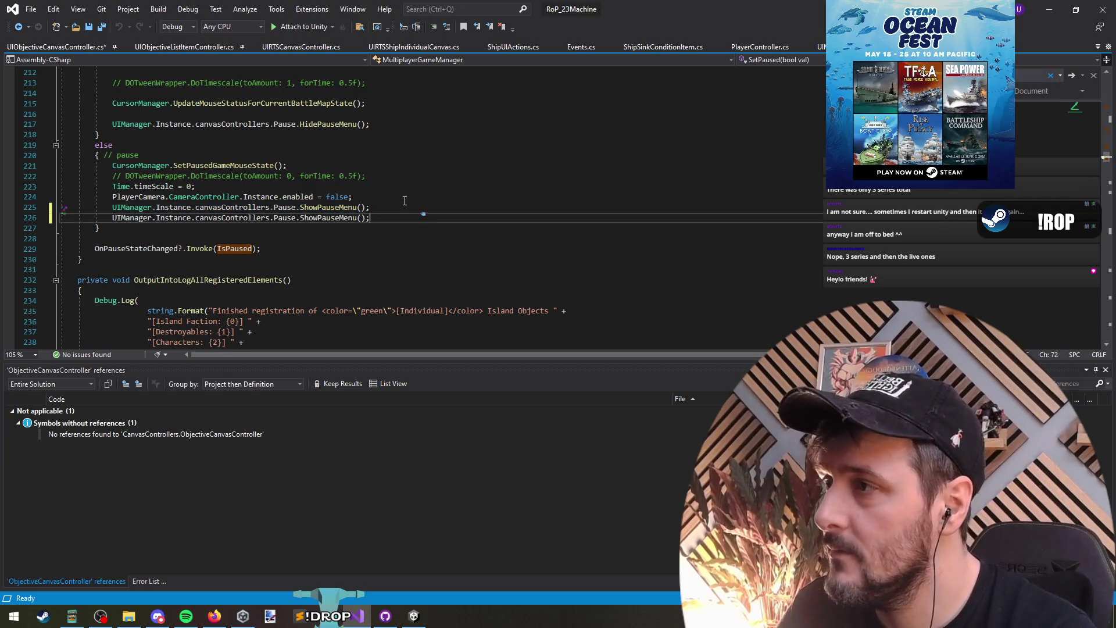
key(Left)
key(Left)
key(Left)
key(ctrl+shift+Left)
key(ctrl+Left)
key(ctrl+Left)
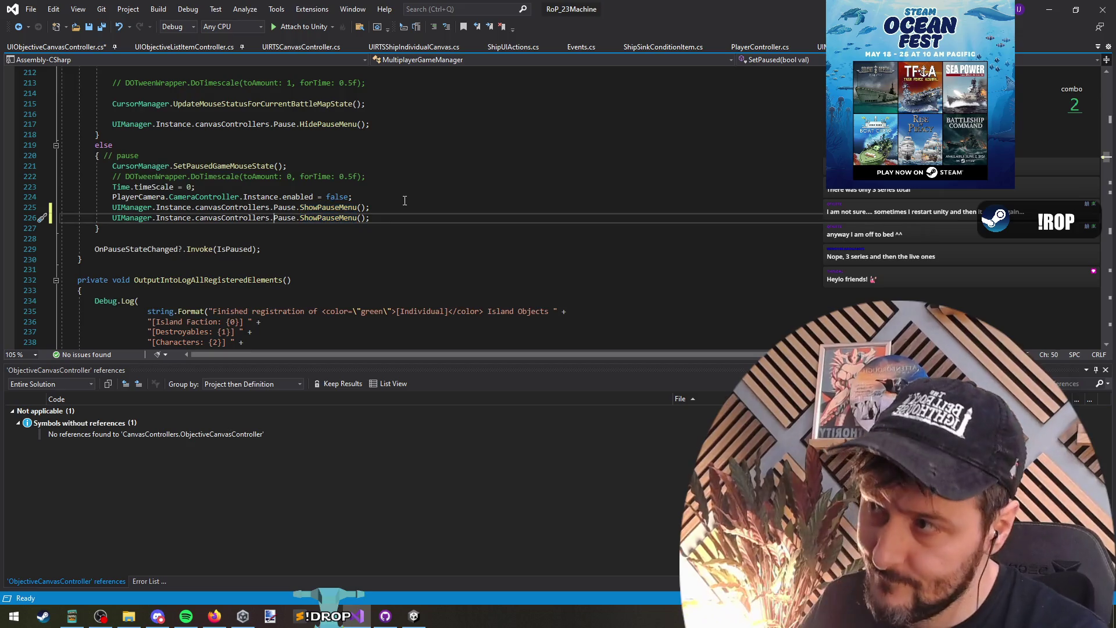
key(shift+End)
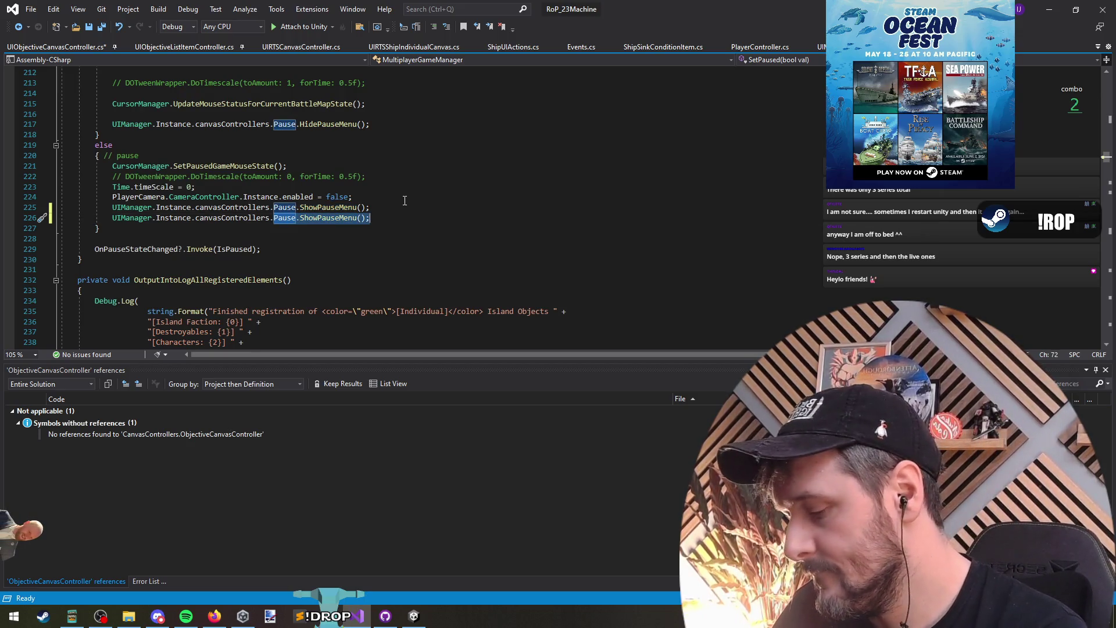
text(Ob.ShowObjectiv)
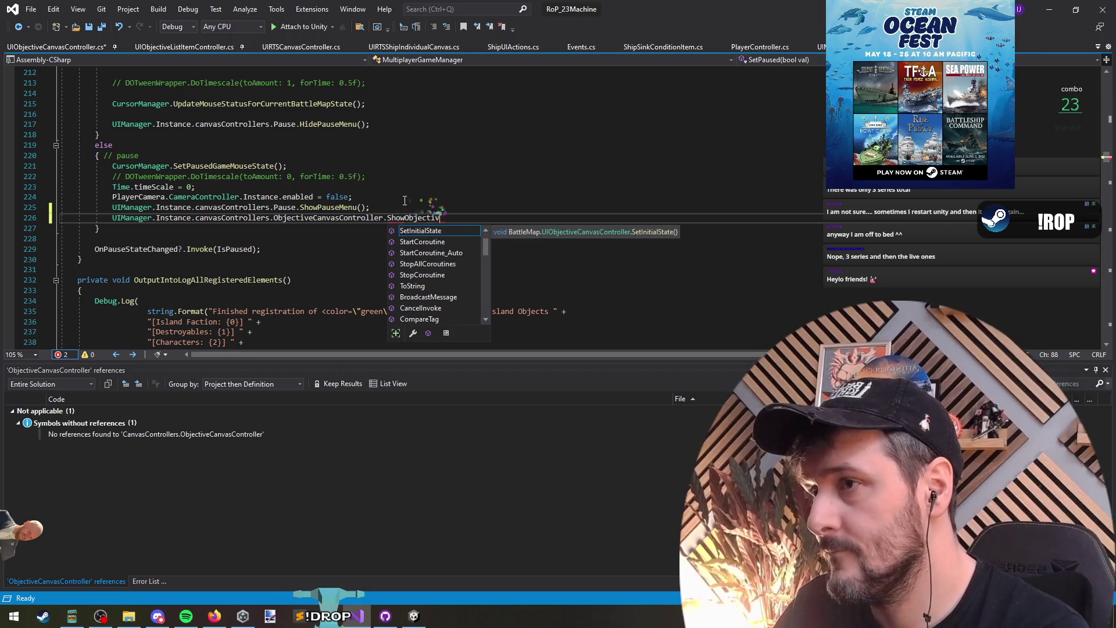
text(();)
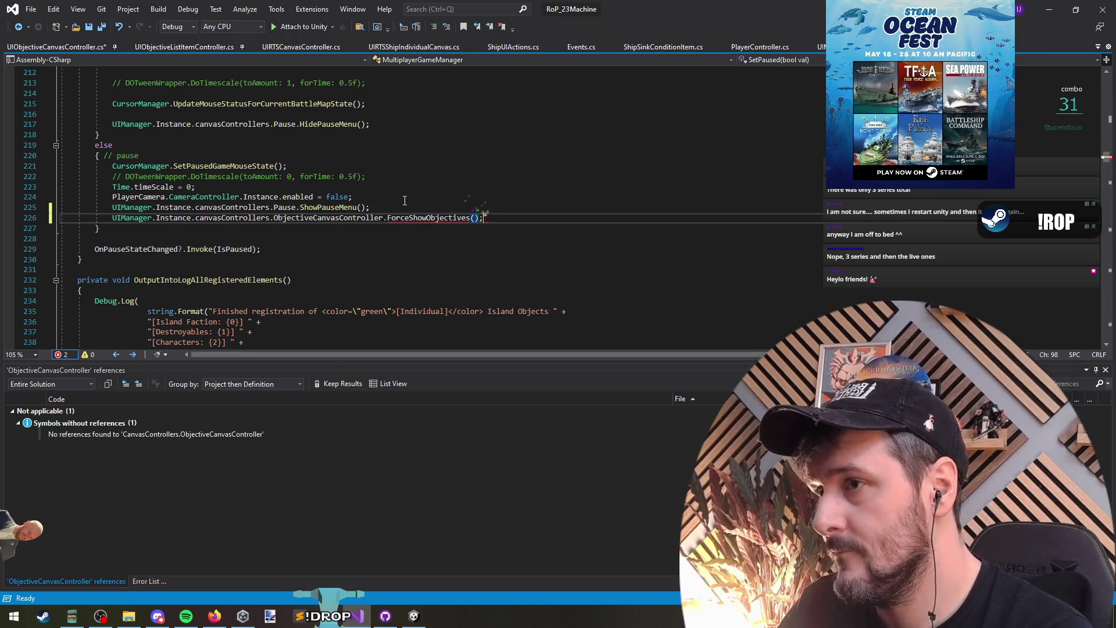
Save the file and check the quick fixes offered for the missing ForceShowObjectives method.
key(ctrl+shift+Left)
key(ctrl+s)
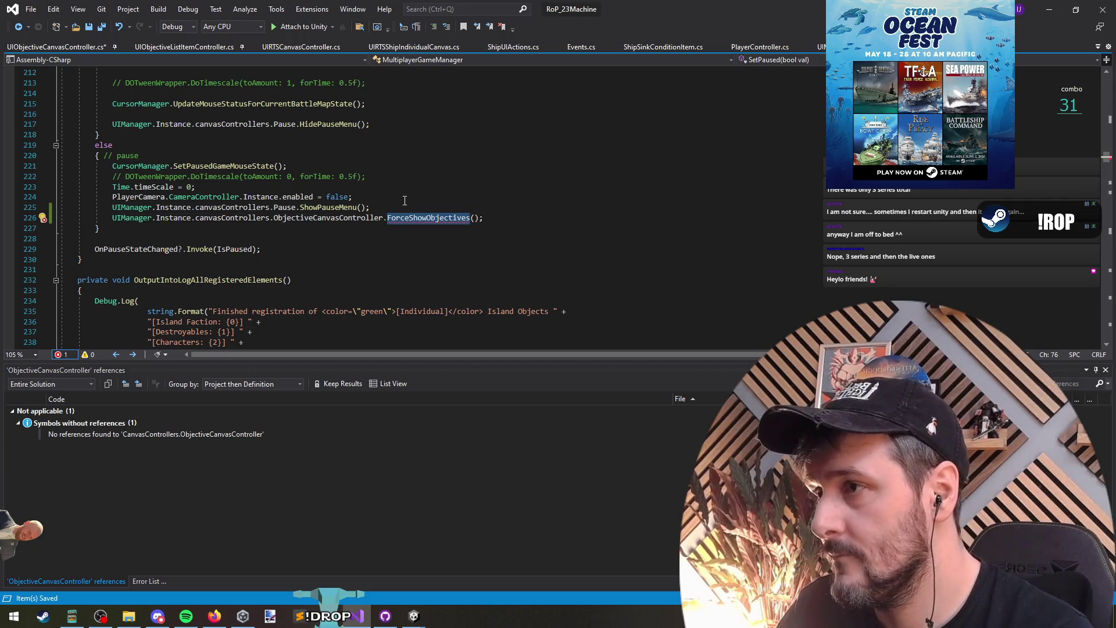
key(shift+F10)
key(Return)
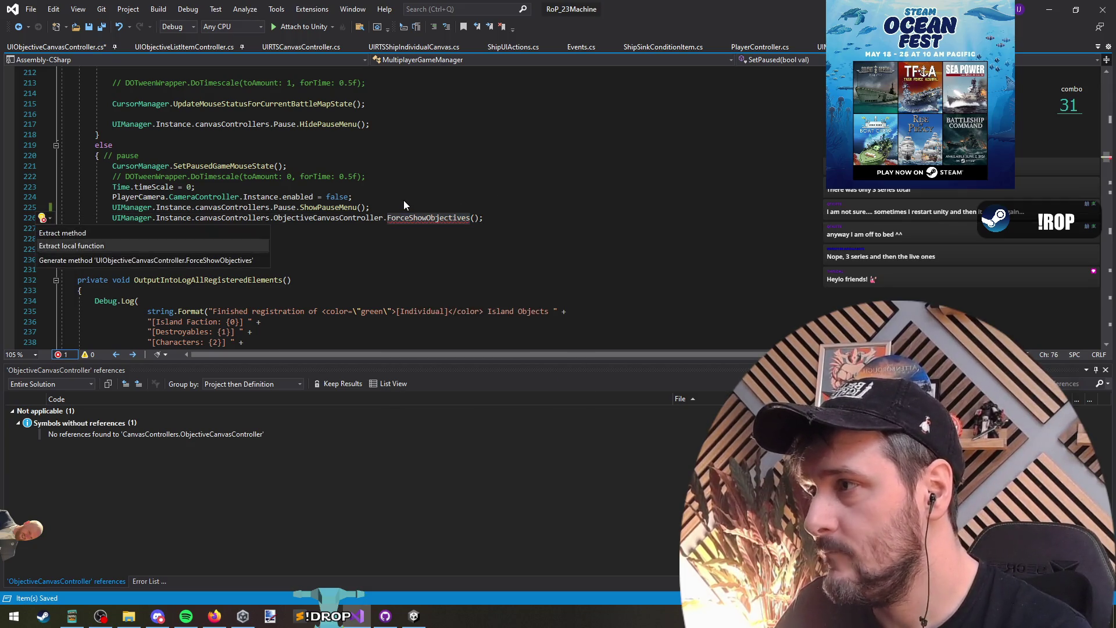
key(Return)
Move the ForceShowObjectives call from the pause branch to just after HidePauseMenu.
key(End)
key(shift+Home)
scroll(399, 201, up, 3)
scroll(385, 165, up, 1)
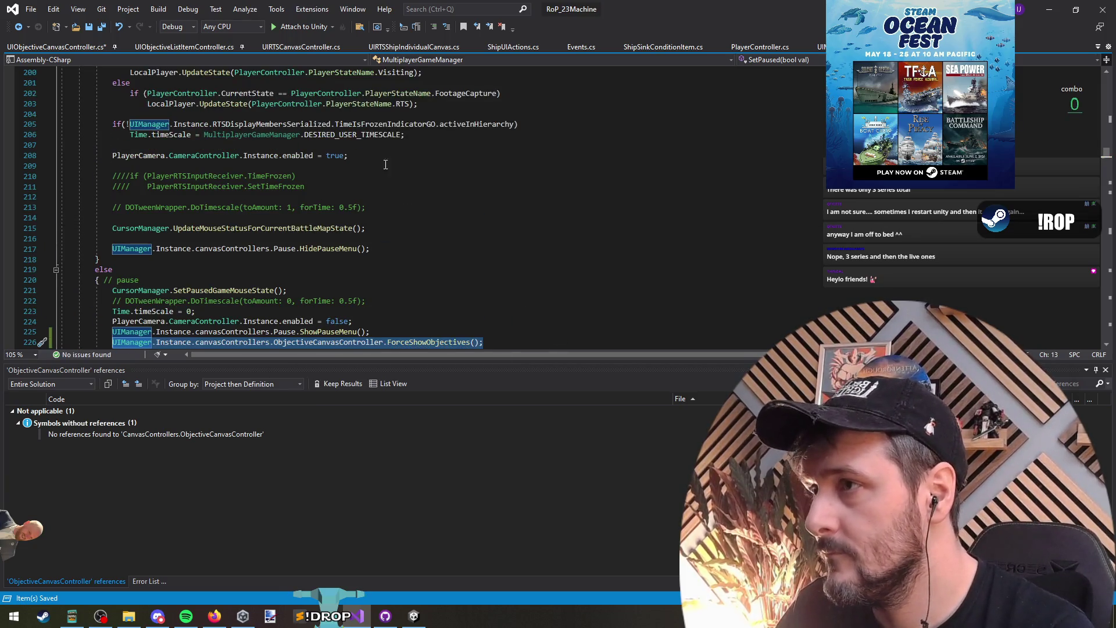
key(ctrl+x)
click(404, 249)
key(Return)
key(ctrl+v)
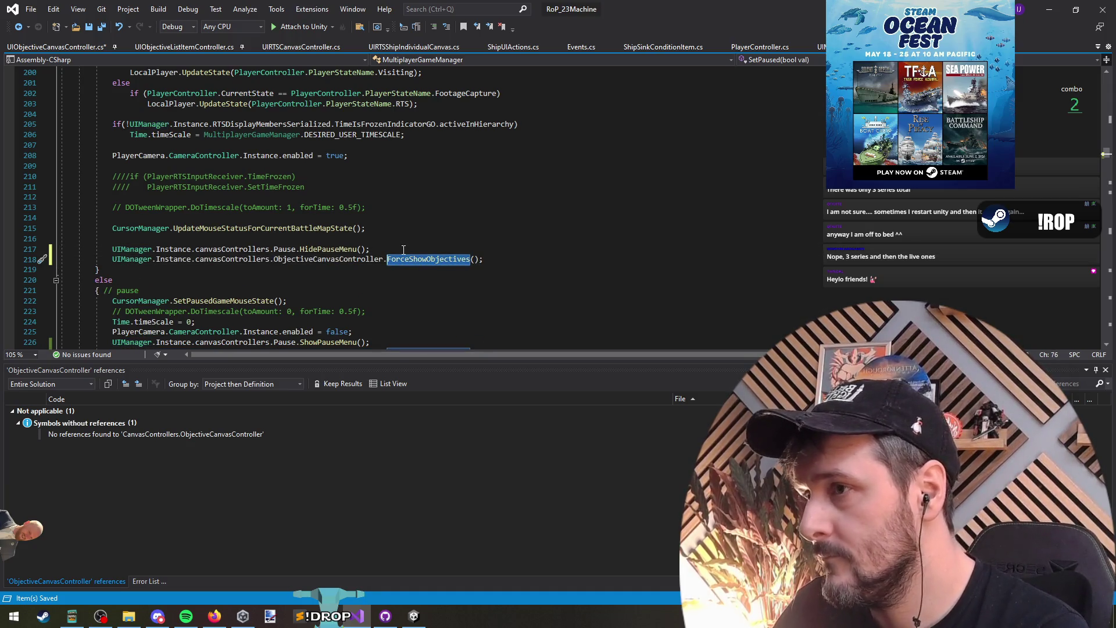
Rename the moved call to HideObjectiveList and return to UIObjectiveCanvasController.cs.
text(objectiv)
key(BackSpace)
key(BackSpace)
key(BackSpace)
text(HideObjectiveList)
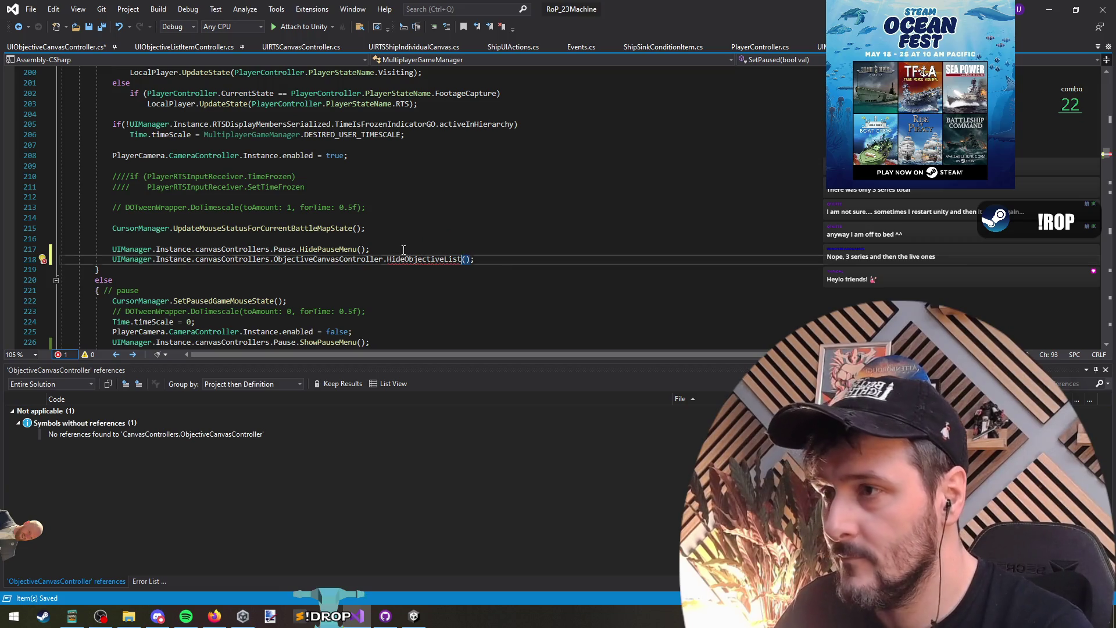
key(ctrl+Tab)
click(162, 270)
Review OnEnable's bindings, make SetObjectiveListVisible internal, and save the script.
click(347, 218)
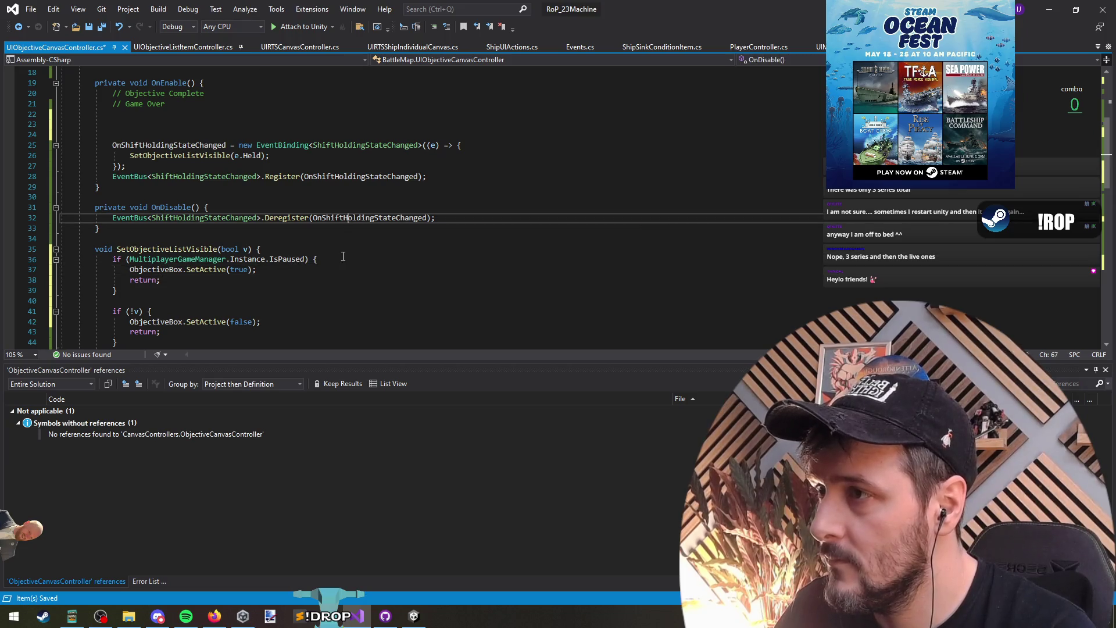
key(ctrl+Tab)
key(ctrl+Tab)
scroll(299, 260, down, 2)
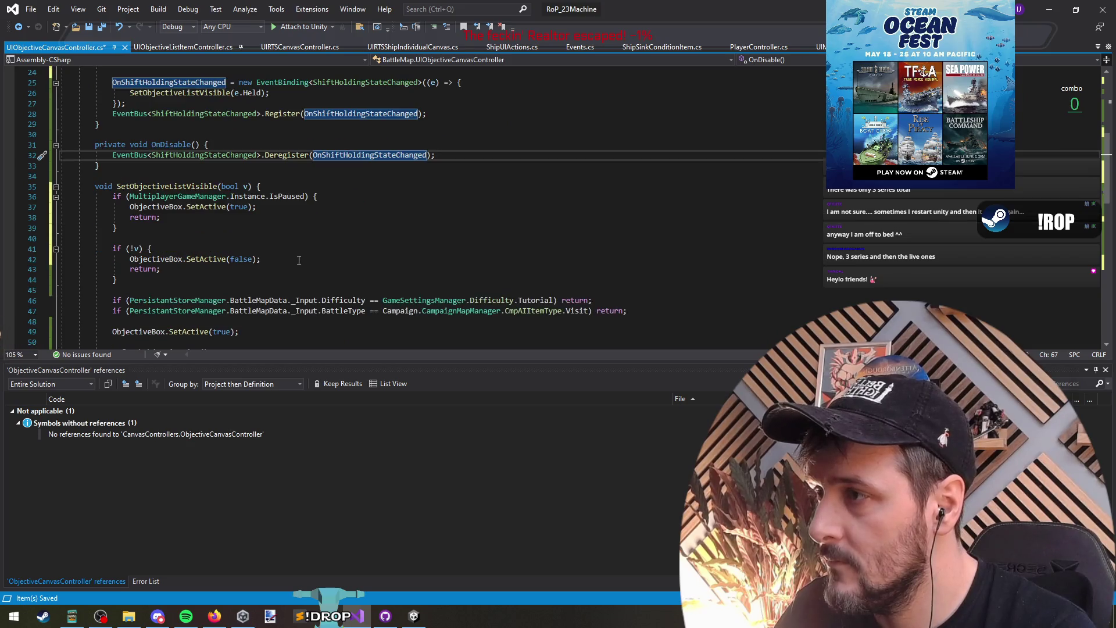
click(200, 99)
scroll(163, 128, down, 7)
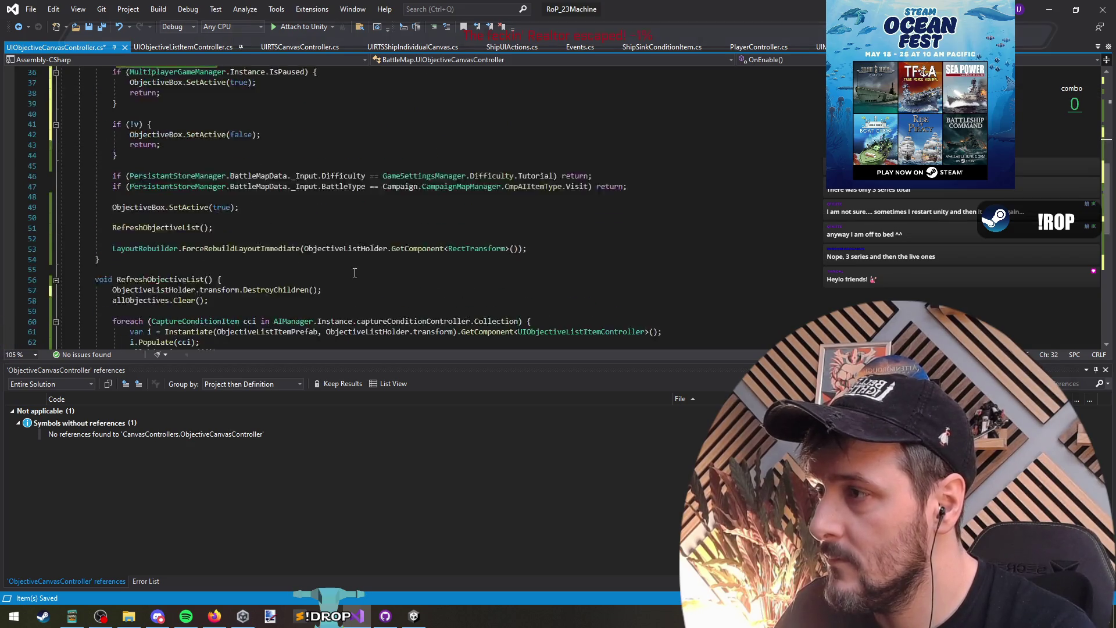
scroll(118, 151, up, 5)
click(95, 124)
text(internal)
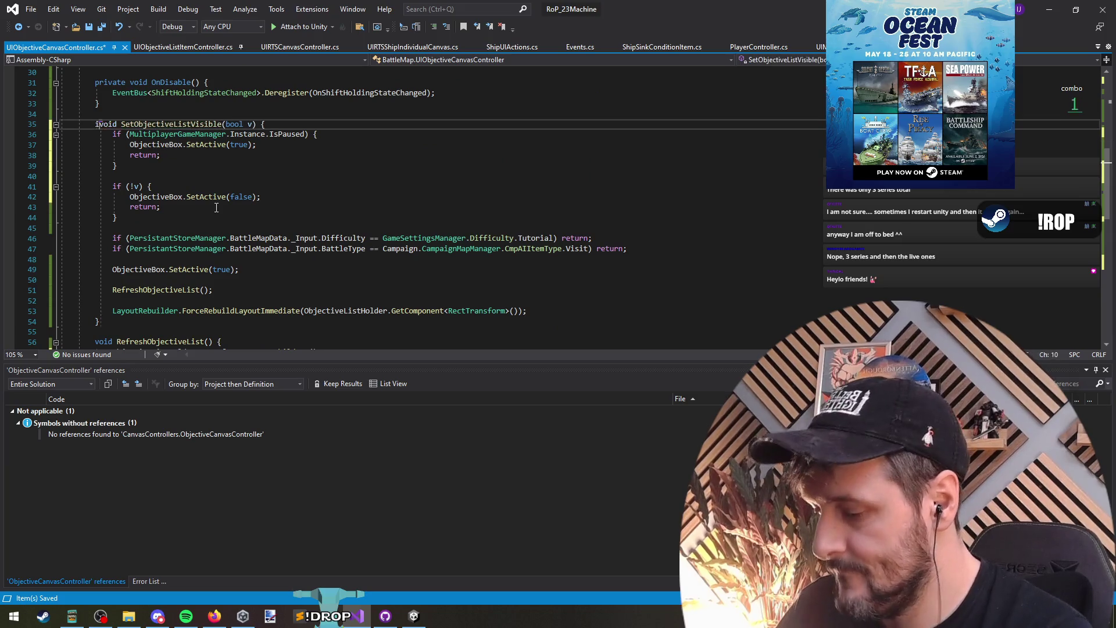
key(ctrl+s)
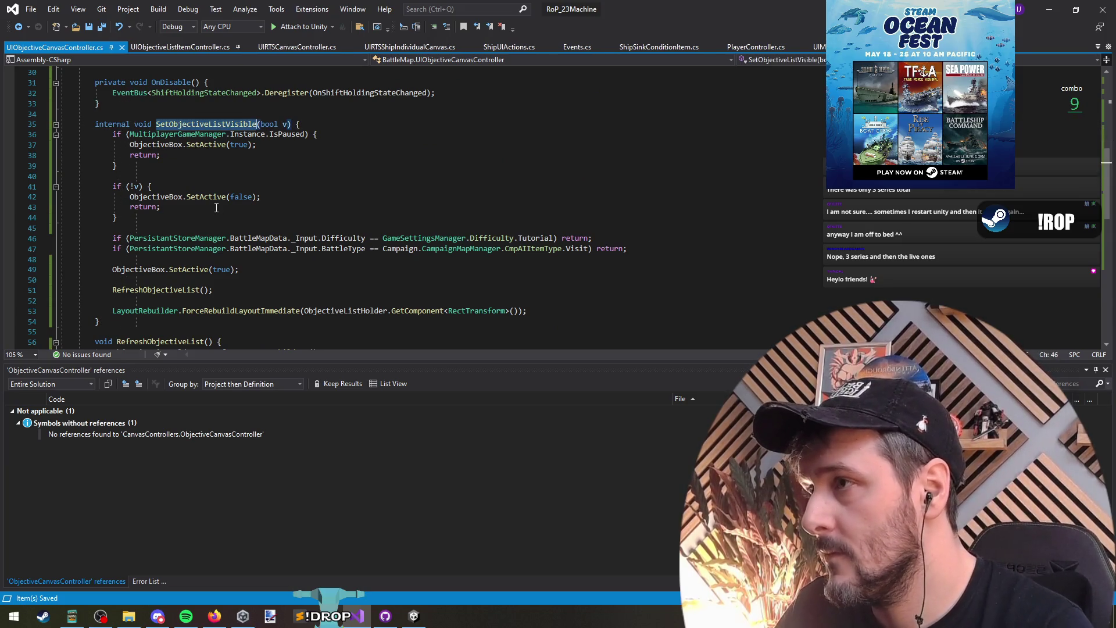
Complete the resume branch's call as SetObjectiveListVisible(false) in MultiplayerGameManager.
key(ctrl+minus)
click(500, 261)
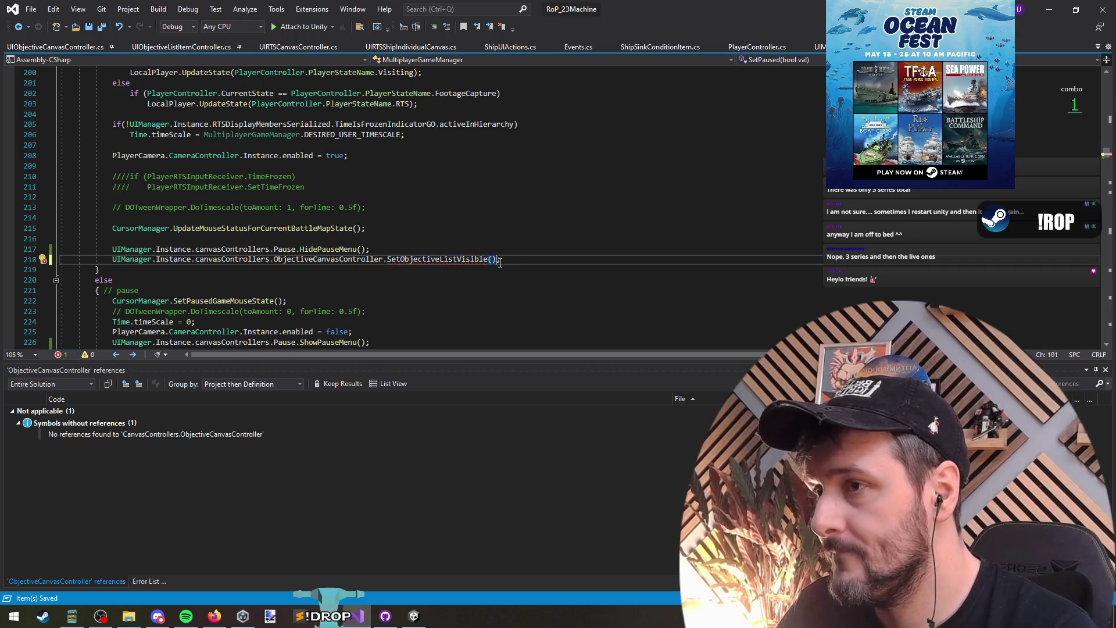
text(a)
key(Tab)
key(Down)
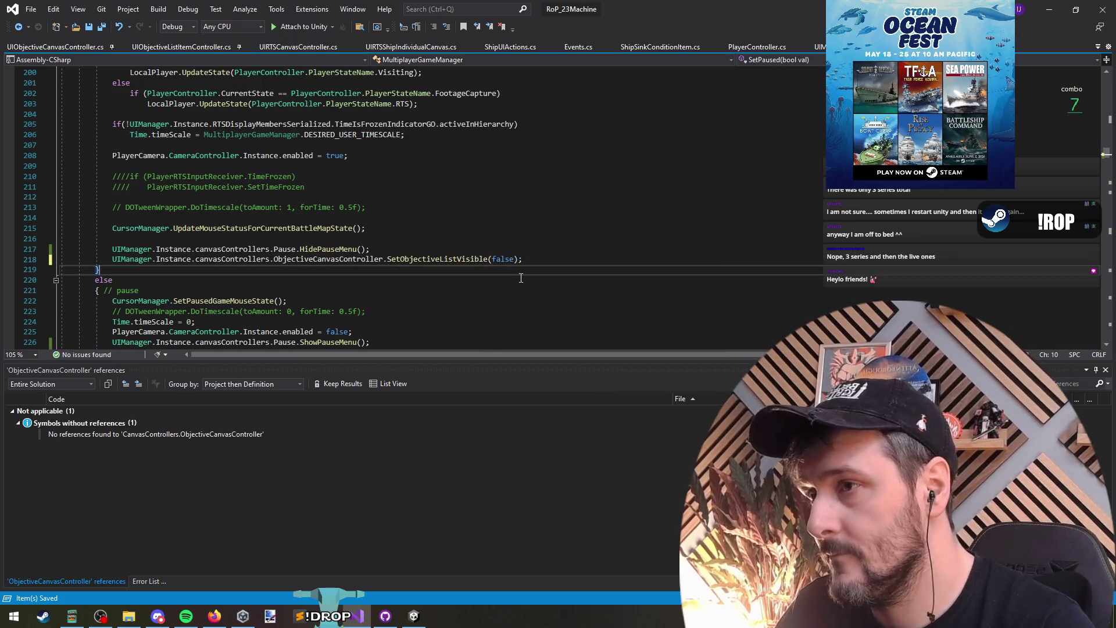
Open SetObjectiveListVisible's definition and try, then undo, an extra if inside the if (!v) check.
scroll(398, 199, down, 3)
click(418, 166)
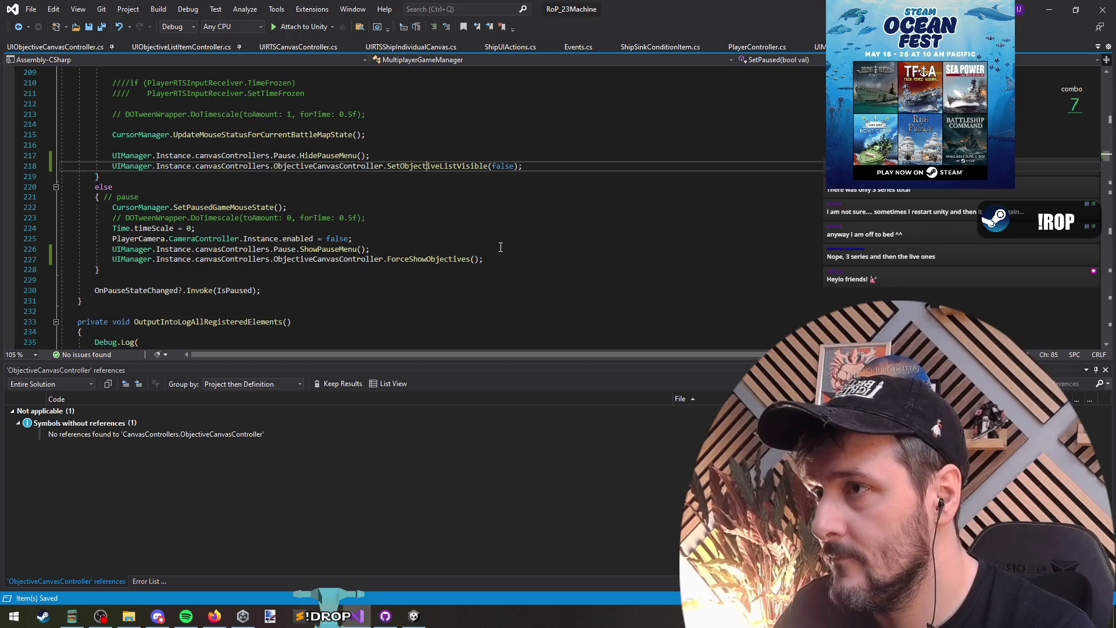
key(F12)
click(199, 228)
click(194, 177)
click(227, 188)
key(Return)
text(if())
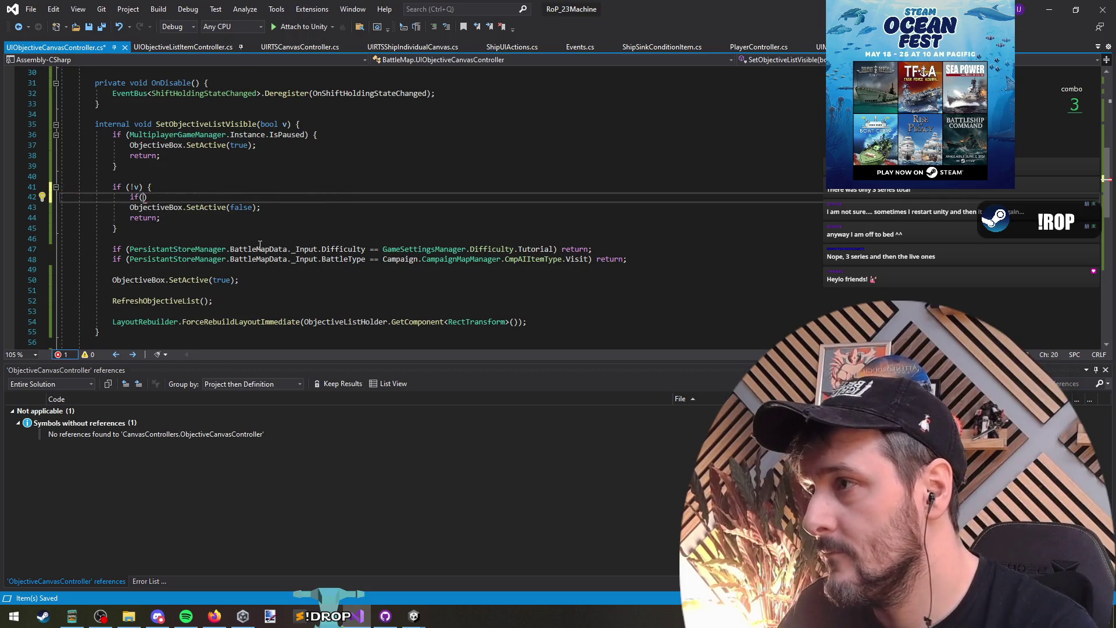
key(End)
key(Return)
key(Up)
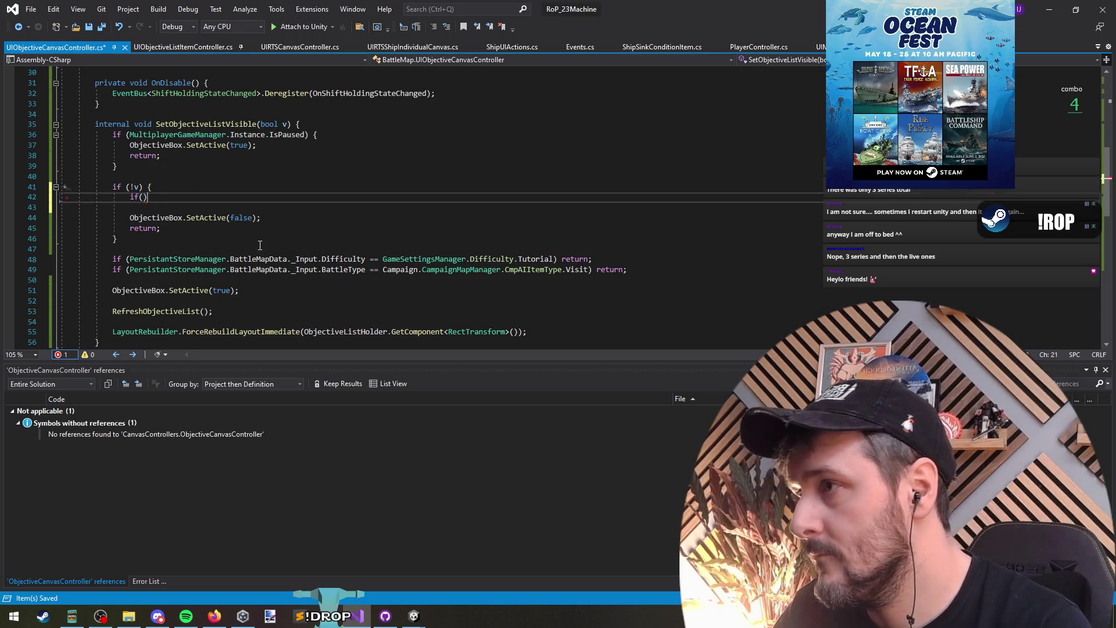
key(ctrl+z)
key(ctrl+z)
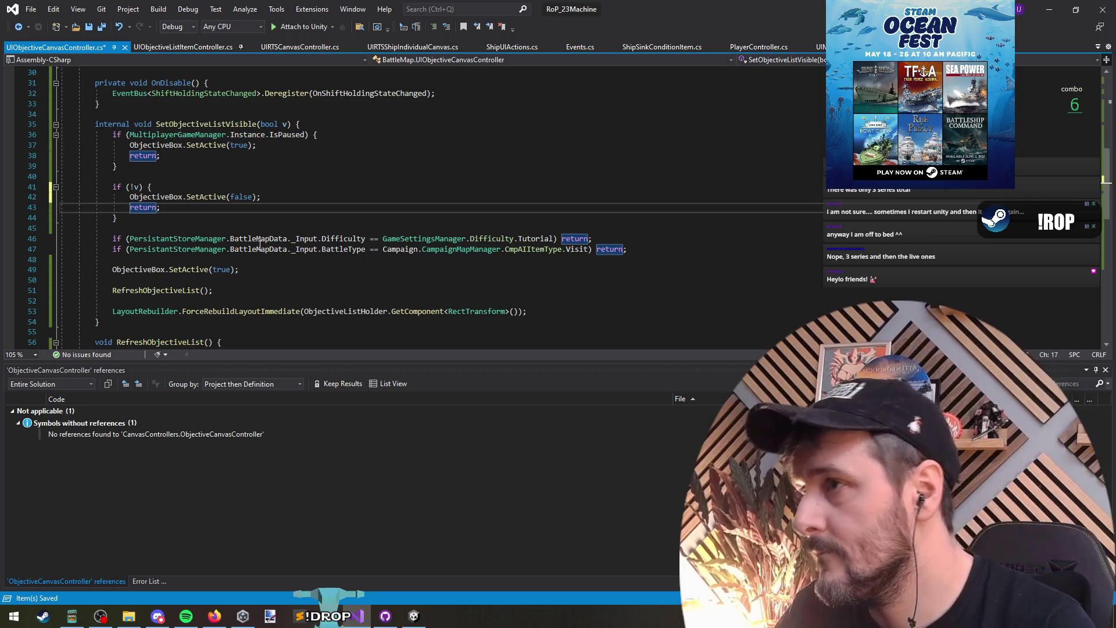
click(193, 176)
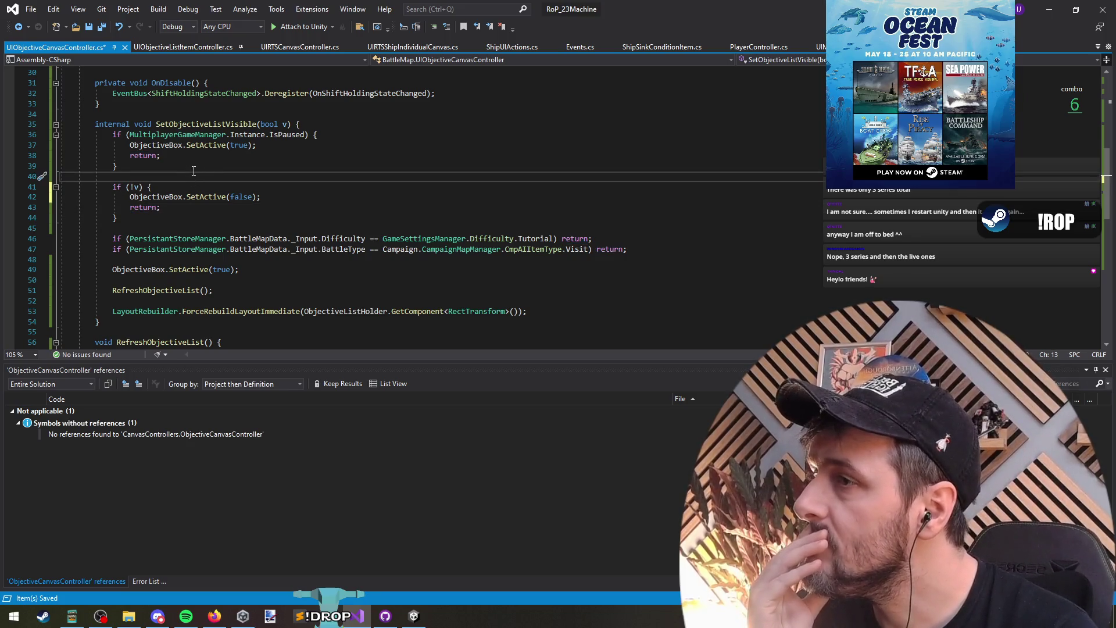
Remove the extra blank lines in OnEnable, add a // Pause comment, and save.
scroll(263, 199, up, 6)
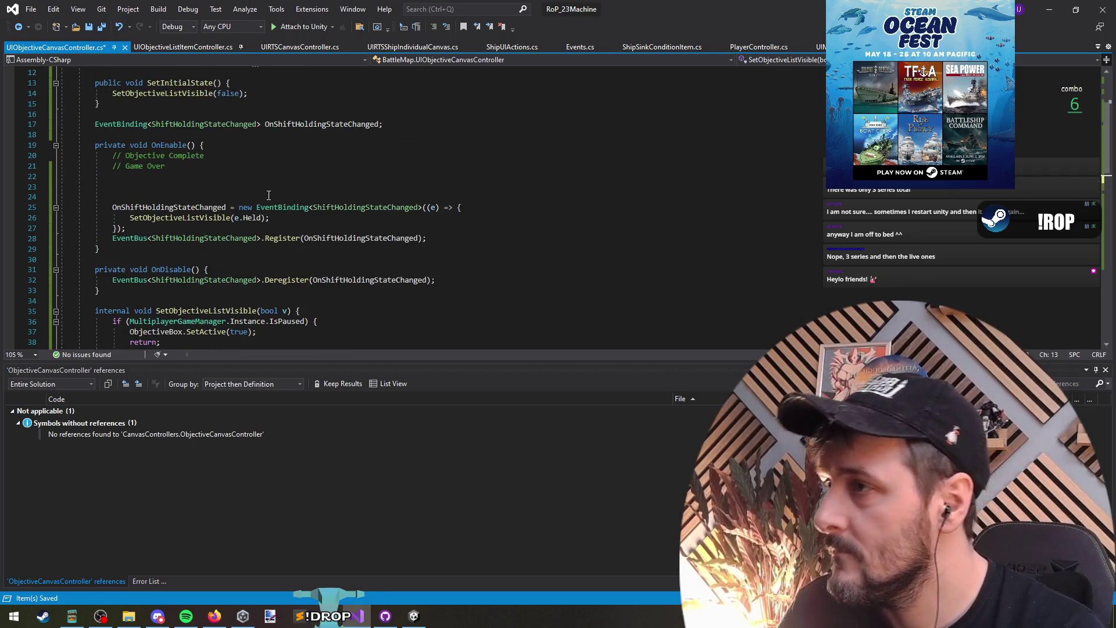
click(268, 191)
key(ctrl+x)
key(ctrl+x)
click(219, 157)
click(216, 173)
text(ause)
key(ctrl+s)
Review SetPaused's options check and SetObjectiveListVisible(false) call, then return to the controller script.
key(ctrl+minus)
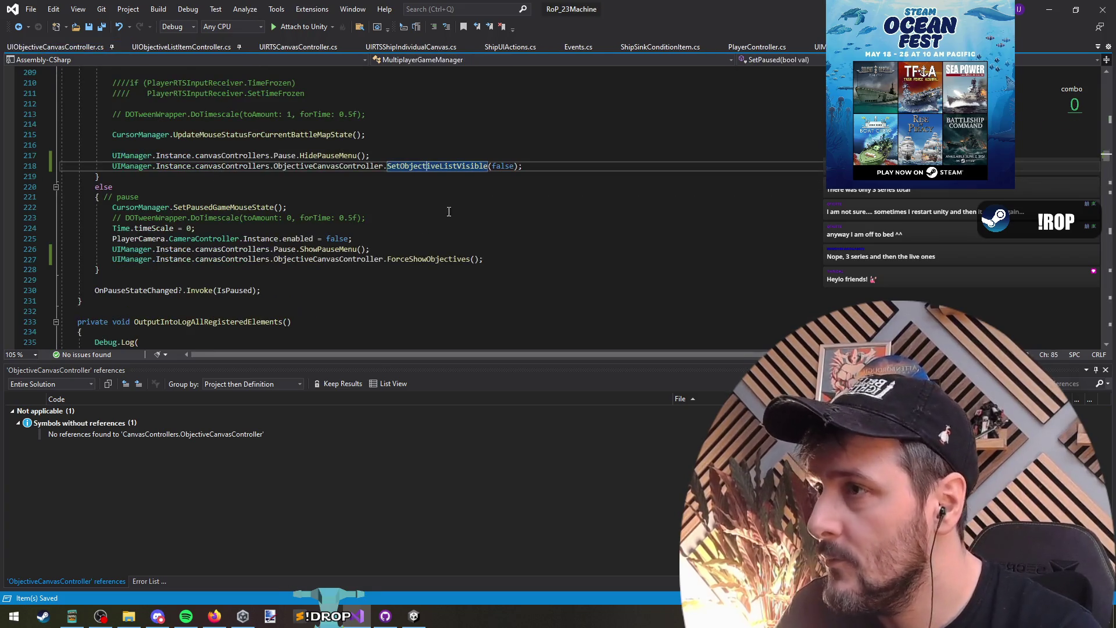
triple_click(447, 166)
scroll(276, 208, up, 9)
drag(311, 173, 61, 108)
click(272, 185)
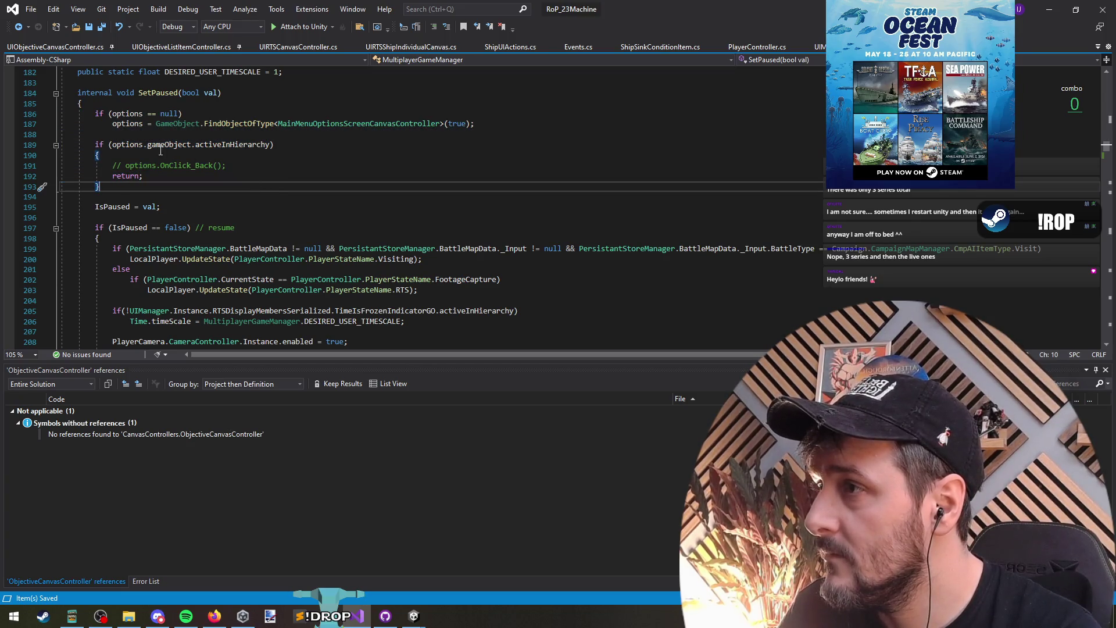
scroll(162, 164, down, 9)
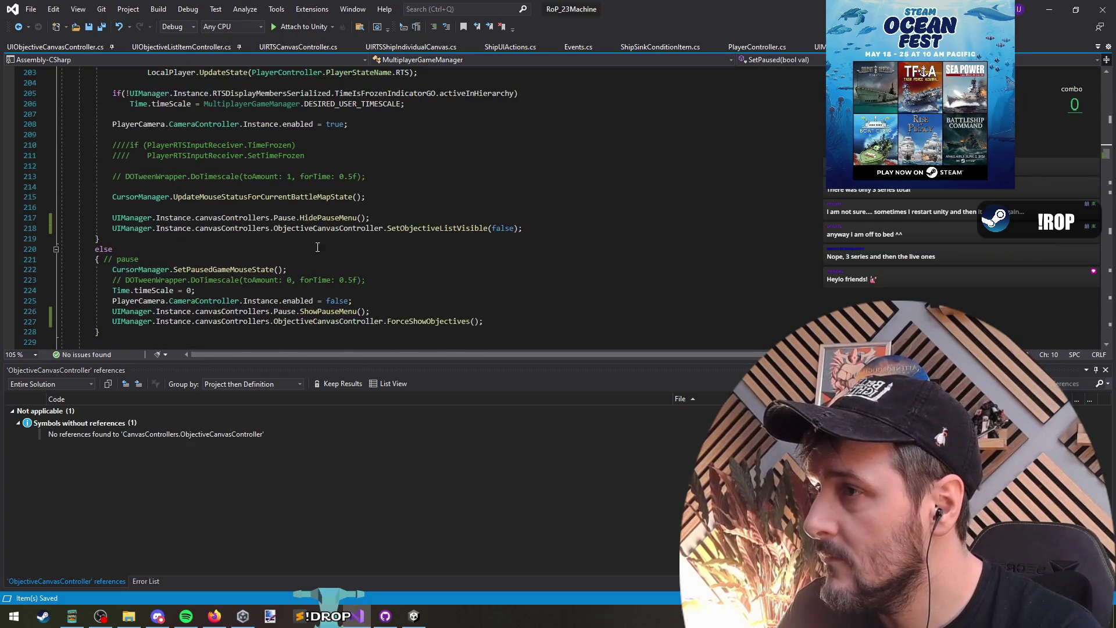
click(419, 208)
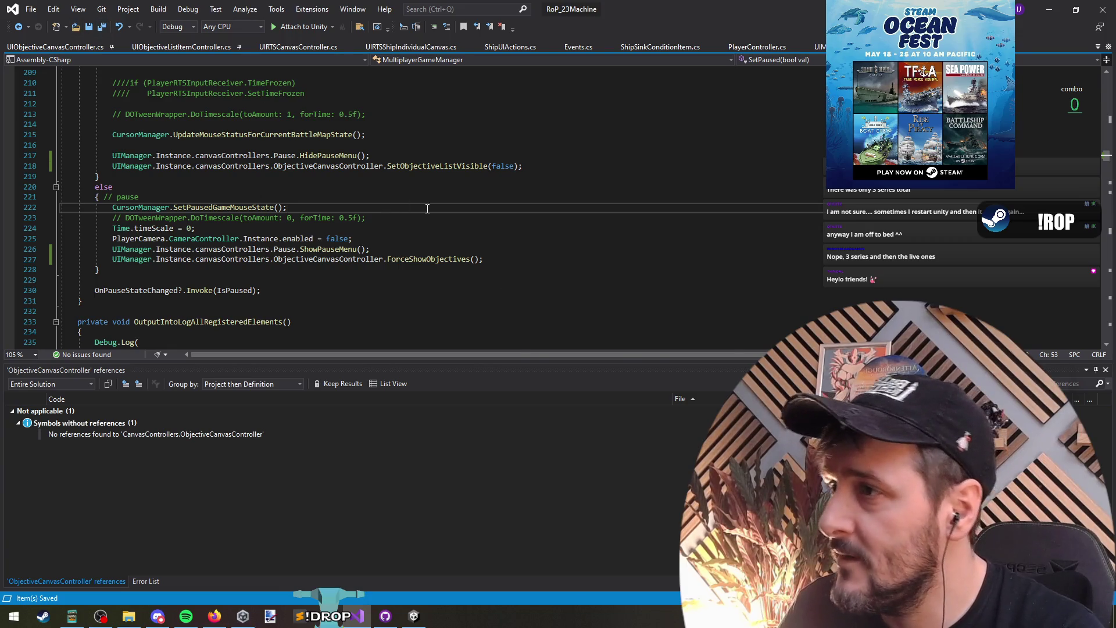
key(ctrl+minus)
scroll(233, 206, down, 7)
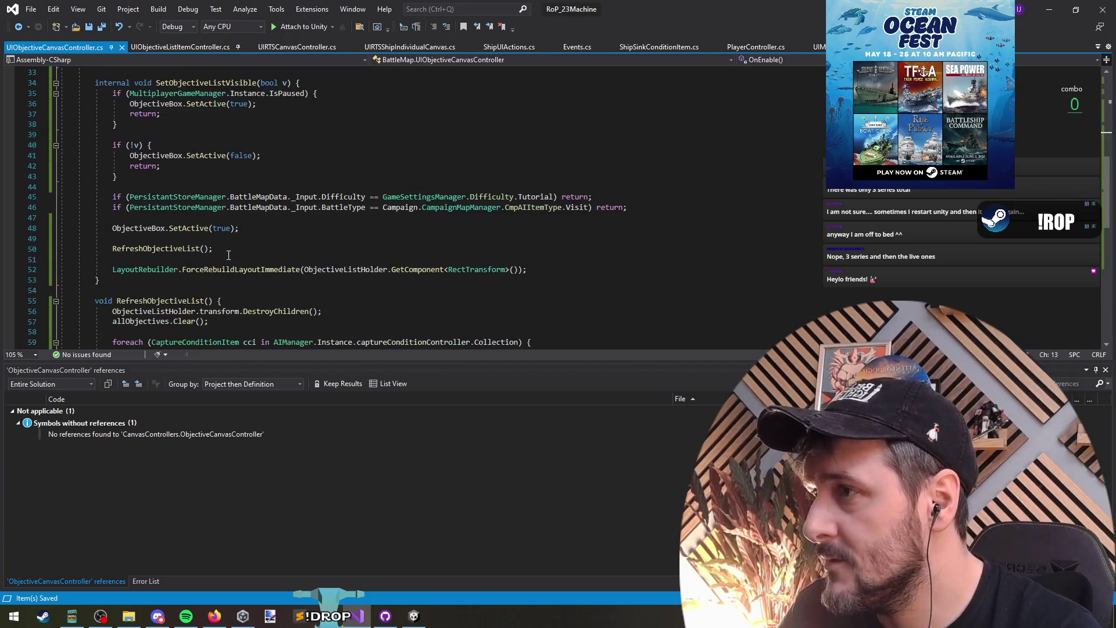
Move the LayoutRebuilder line to the end of RefreshObjectiveList after the second foreach loop.
click(269, 260)
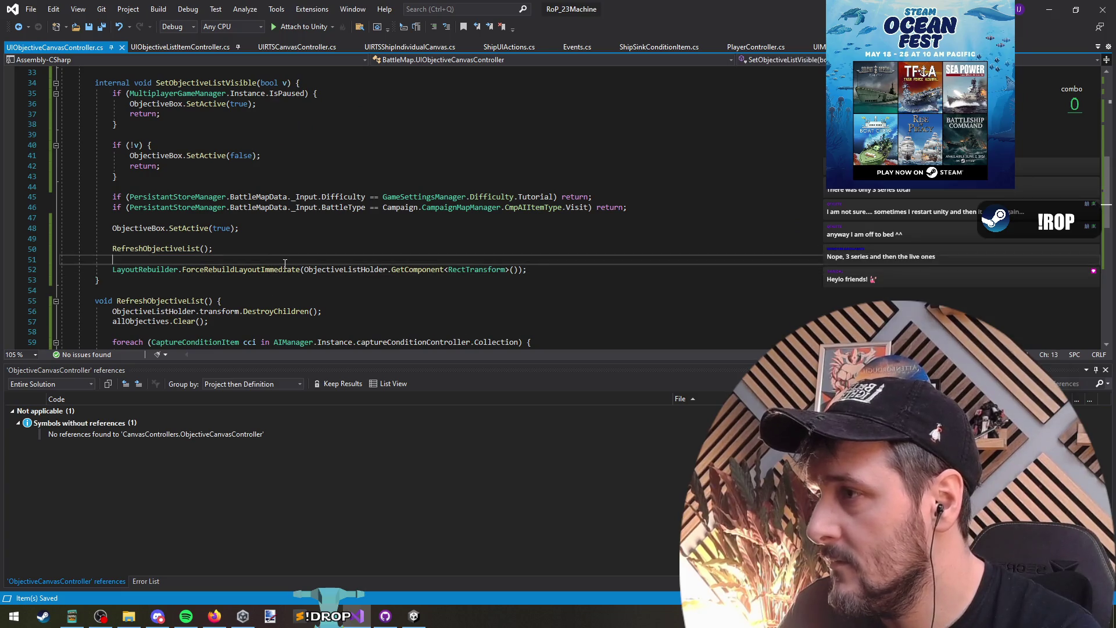
scroll(279, 273, down, 5)
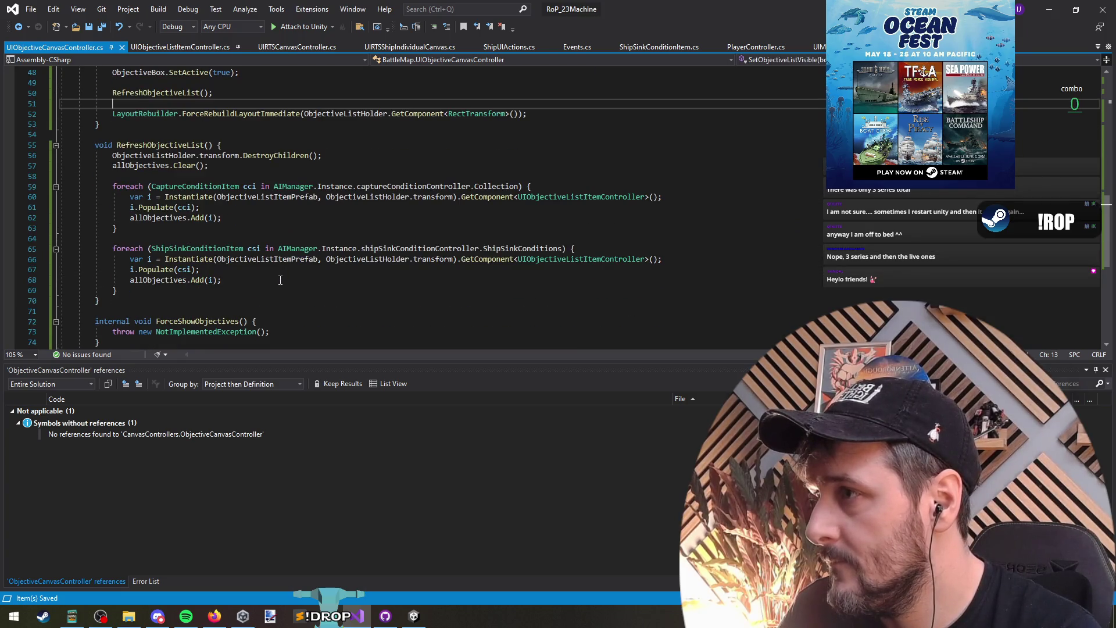
click(268, 113)
key(ctrl+x)
click(159, 278)
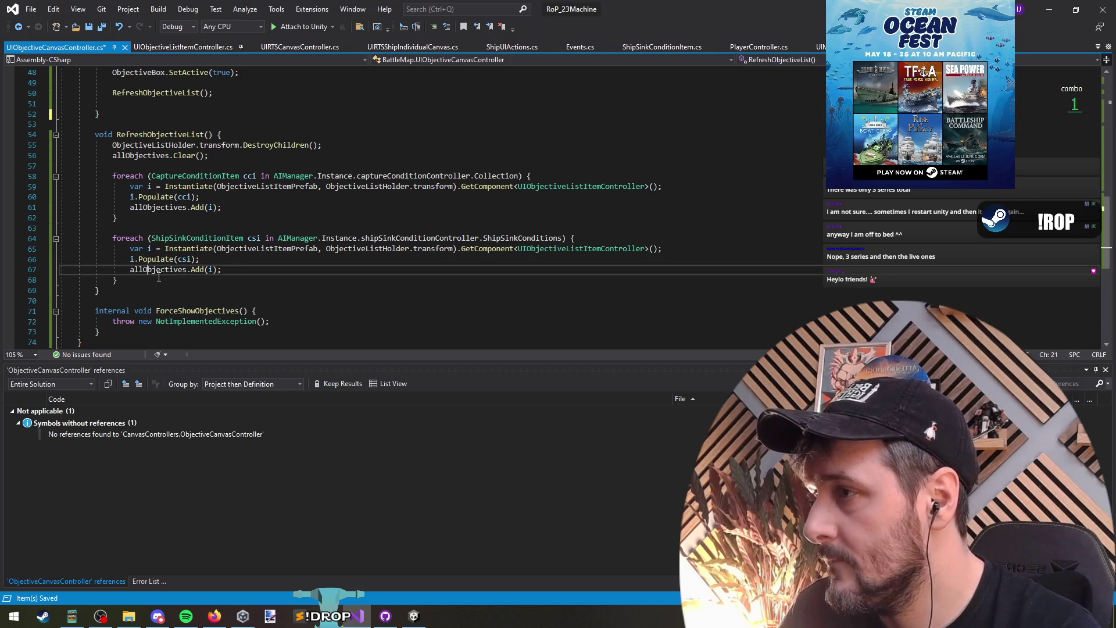
key(Return)
key(ctrl+v)
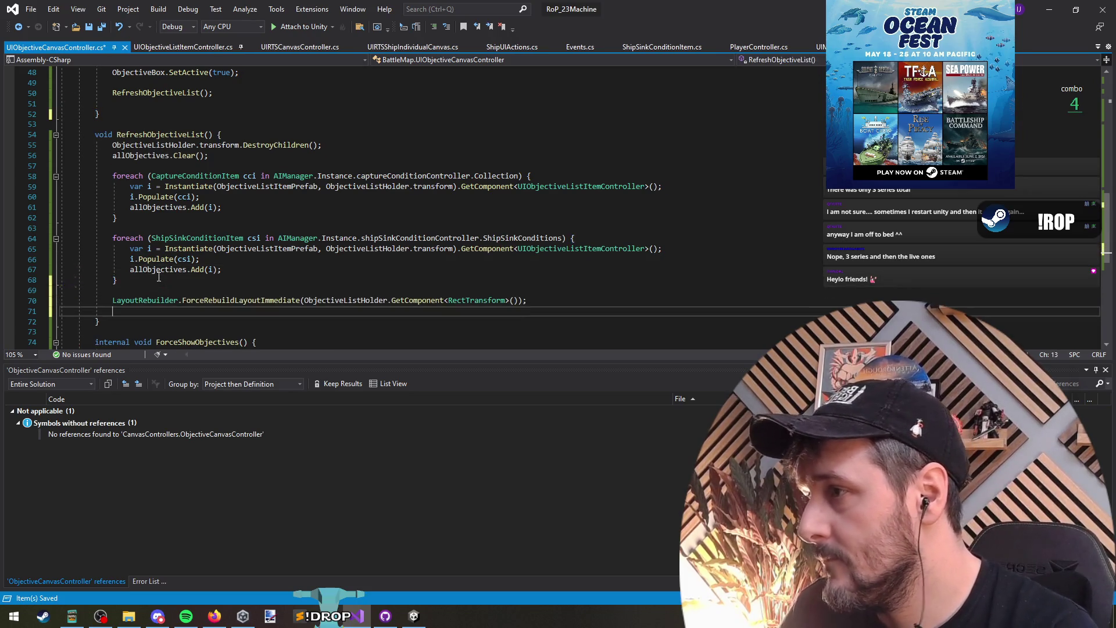
Delete the leftover blank lines near RefreshObjectiveList() and save the script.
scroll(159, 277, up, 6)
click(244, 290)
key(BackSpace)
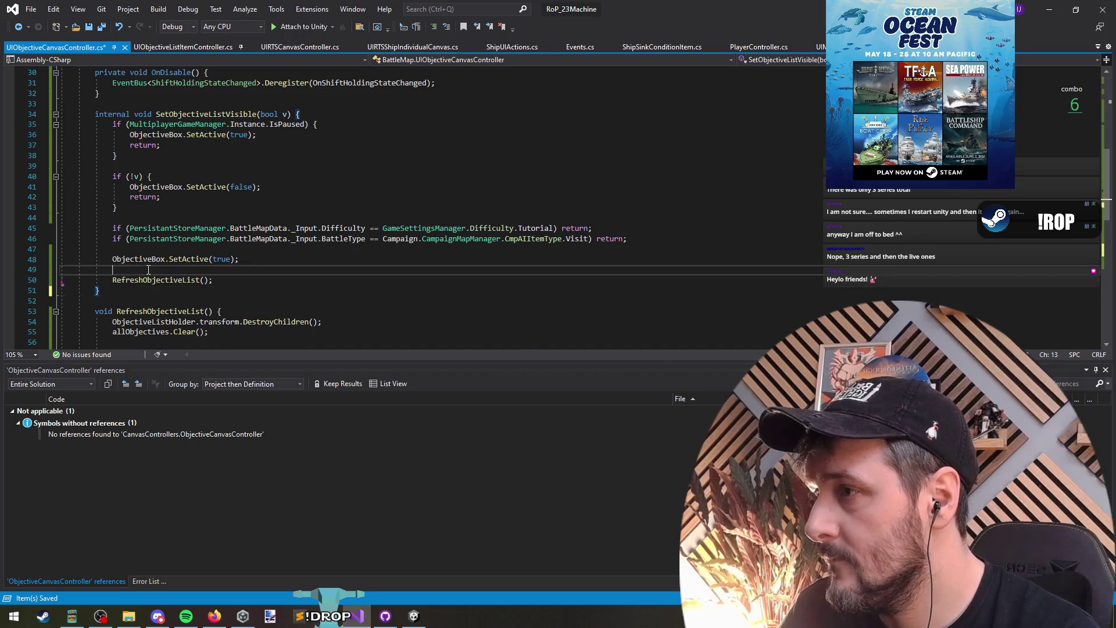
click(246, 269)
key(Delete)
key(ctrl+s)
Delete the NotImplementedException throw from ForceShowObjectives.
click(169, 259)
scroll(313, 260, down, 5)
key(Down)
scroll(305, 307, down, 3)
drag(112, 259, 270, 259)
key(Delete)
Make ForceShowObjectives call SetObjectiveListVisible(true) and save.
scroll(288, 263, up, 5)
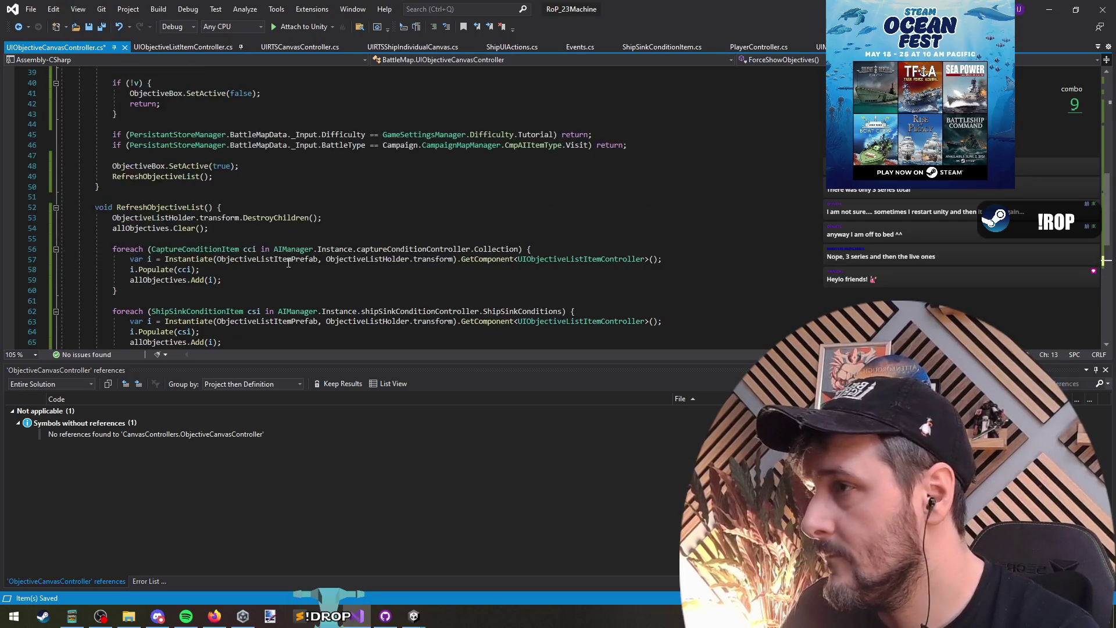
scroll(288, 262, up, 5)
click(213, 178)
scroll(232, 233, down, 7)
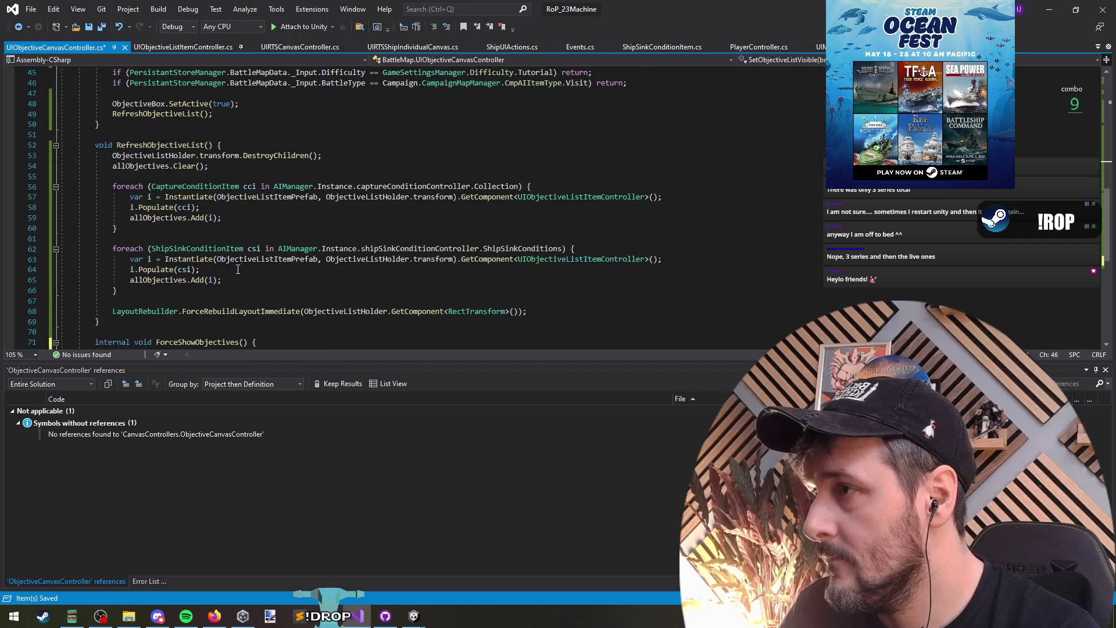
scroll(238, 269, down, 4)
click(180, 230)
text(SetObjectiveListVisible(true);)
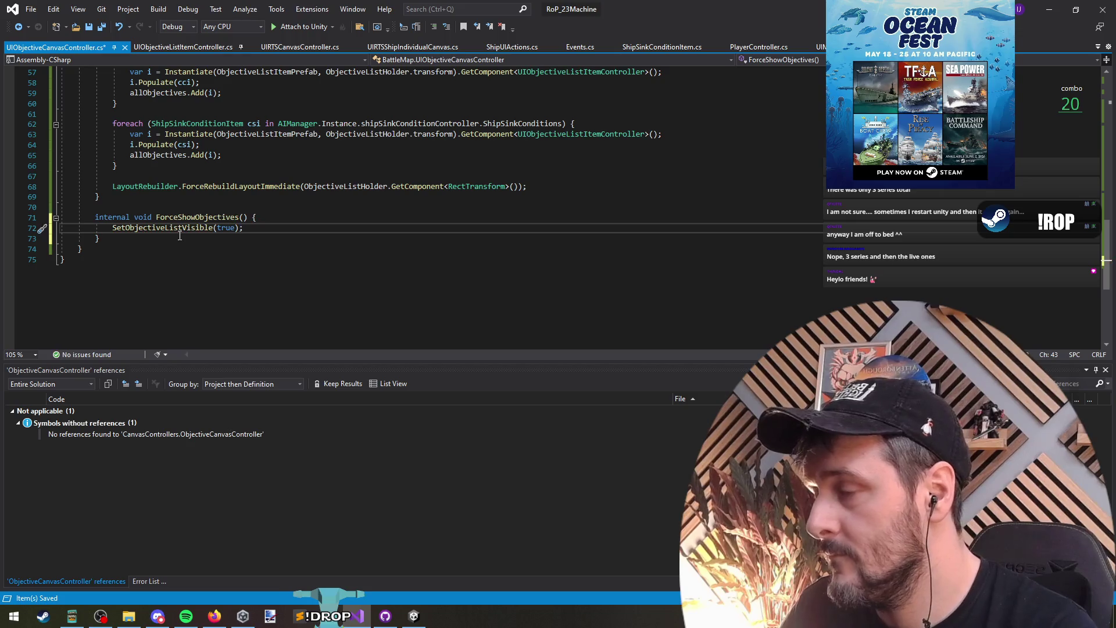
key(ctrl+s)
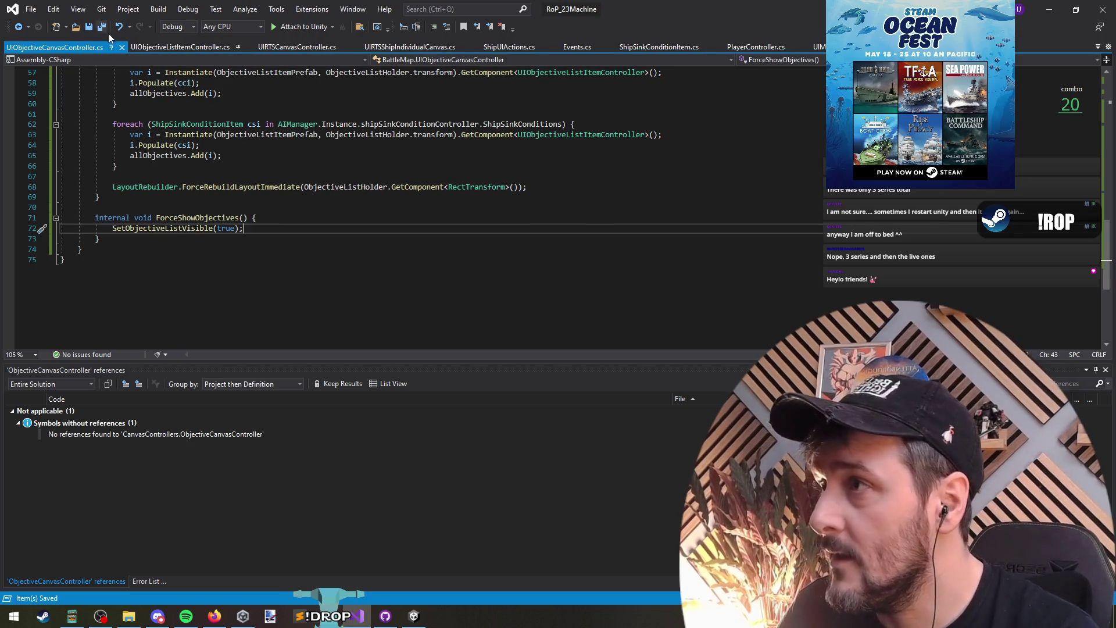
Replace the ForceShowObjectives call in SetPaused's pause branch with SetObjectiveListVisible(true).
triple_click(152, 230)
key(Delete)
key(ctrl+minus)
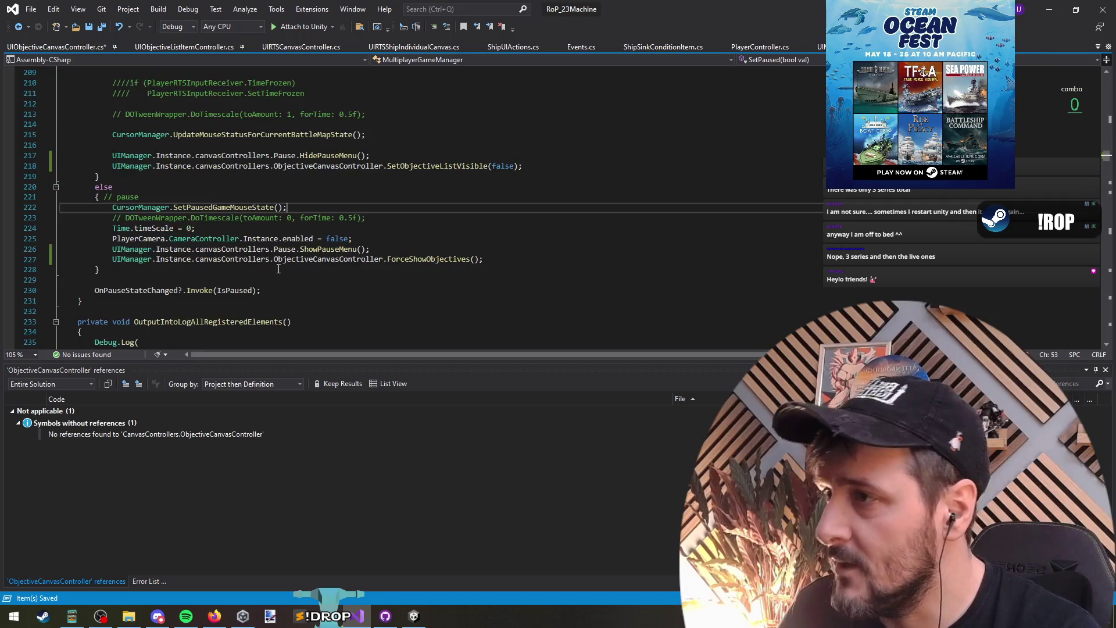
double_click(422, 196)
key(ctrl+v)
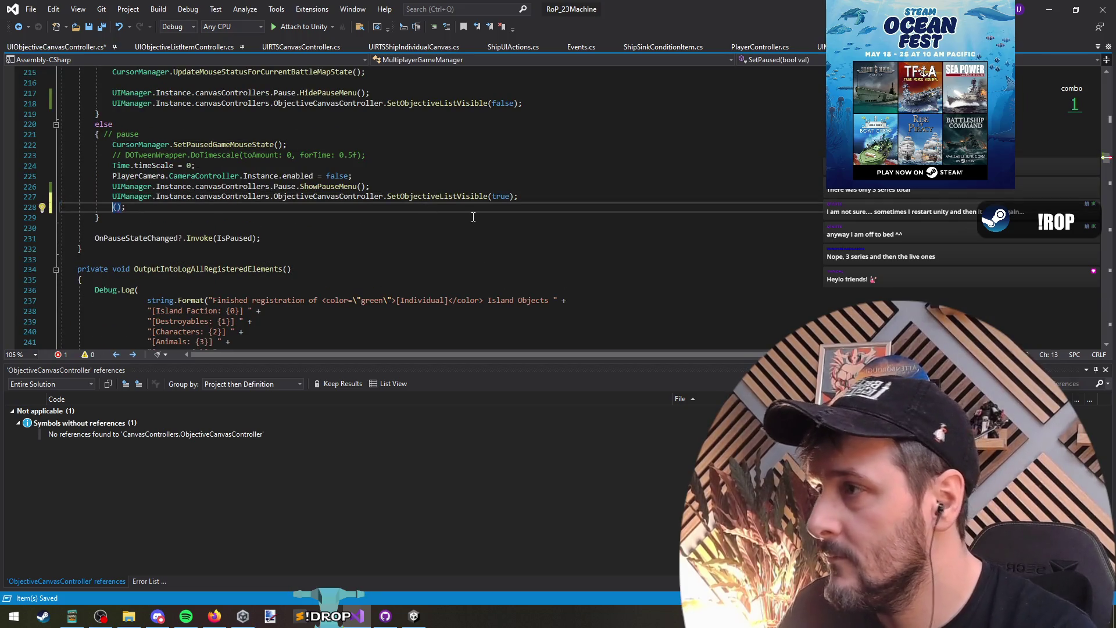
key(ctrl+x)
Delete the leftover ForceShowObjectives method, save, and minimise Visual Studio to reach Unity.
key(ctrl+minus)
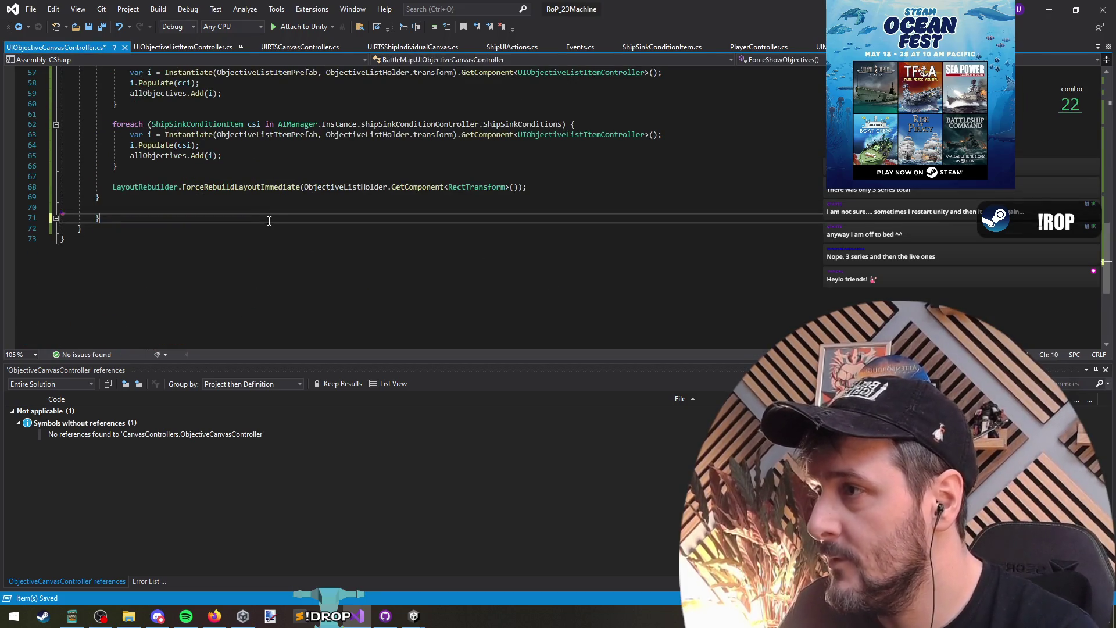
key(ctrl+x)
key(Up)
key(ctrl+x)
key(ctrl+s)
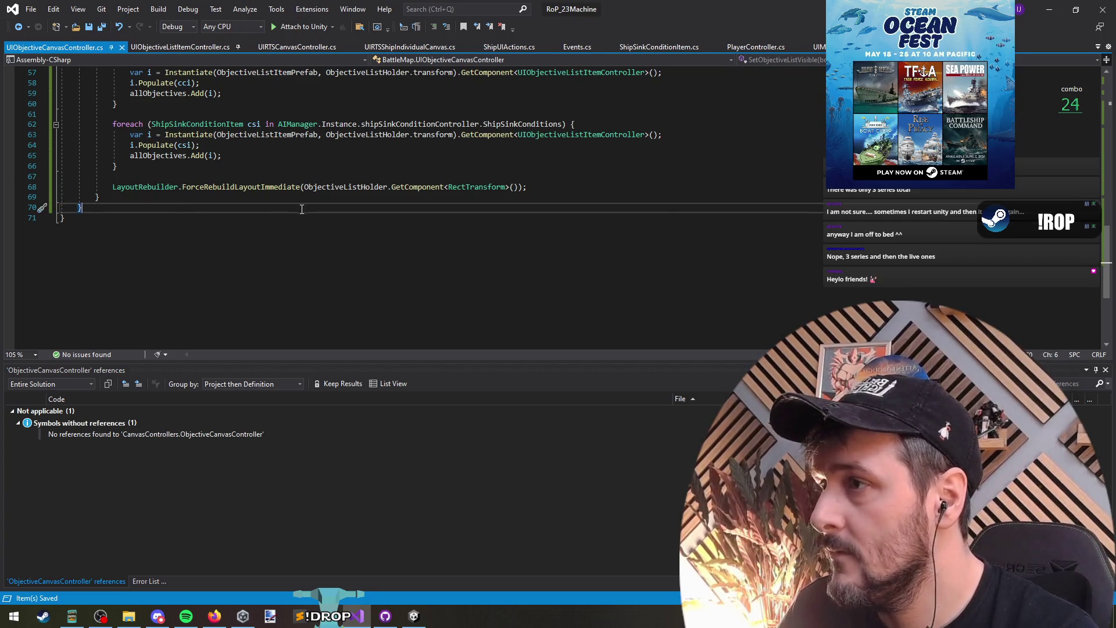
key(ctrl+minus)
key(ctrl+minus)
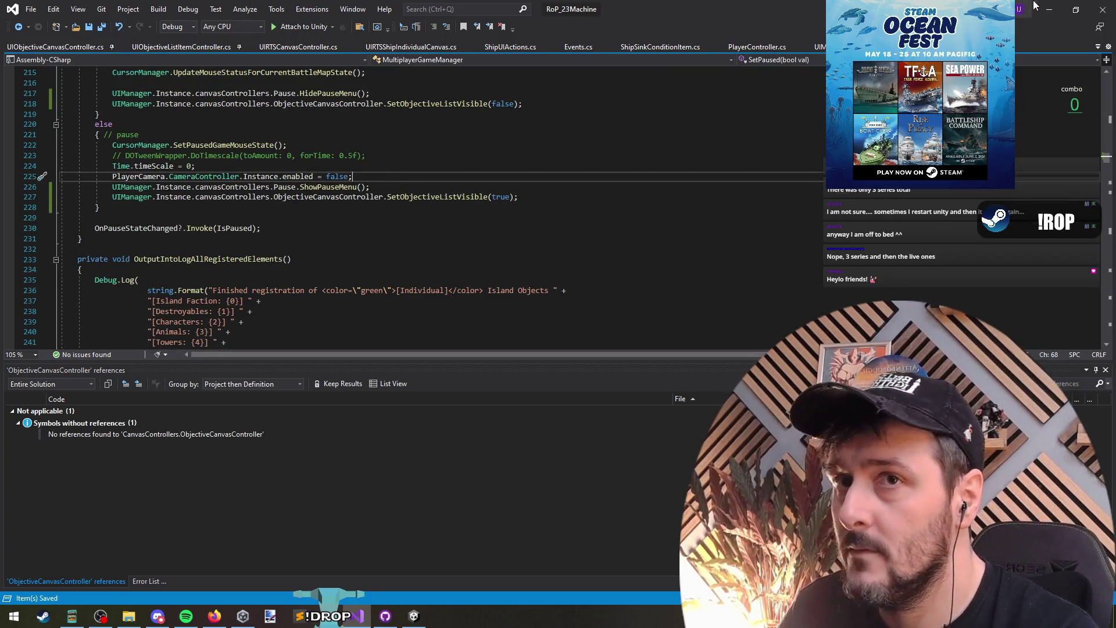
click(1034, 5)
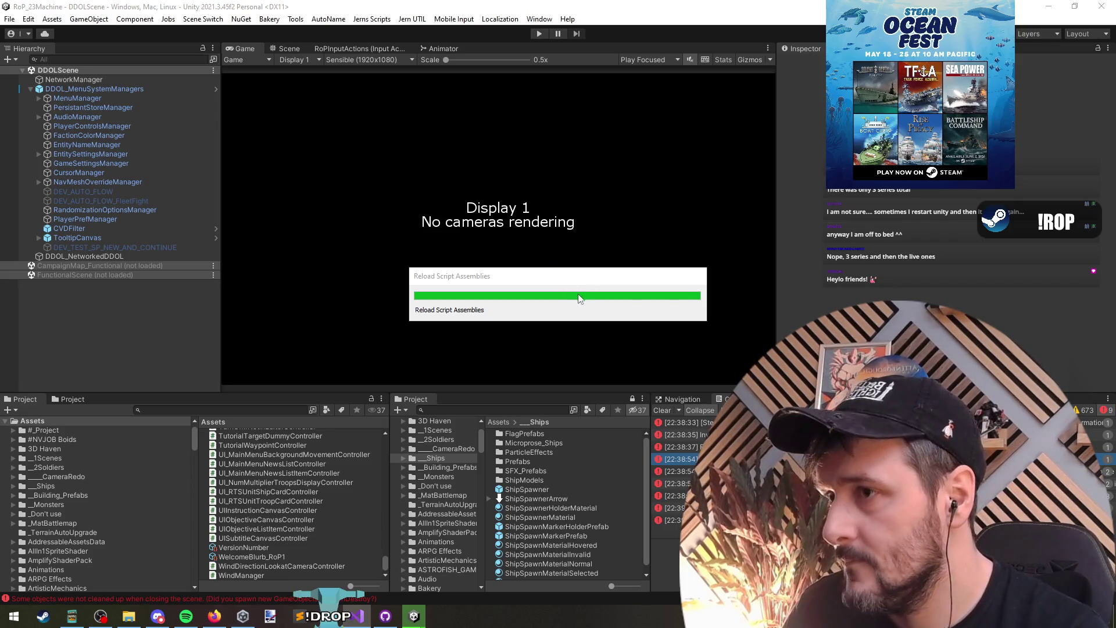
Bring Visual Studio back up on the UIObjectiveCanvasController.cs file.
click(357, 616)
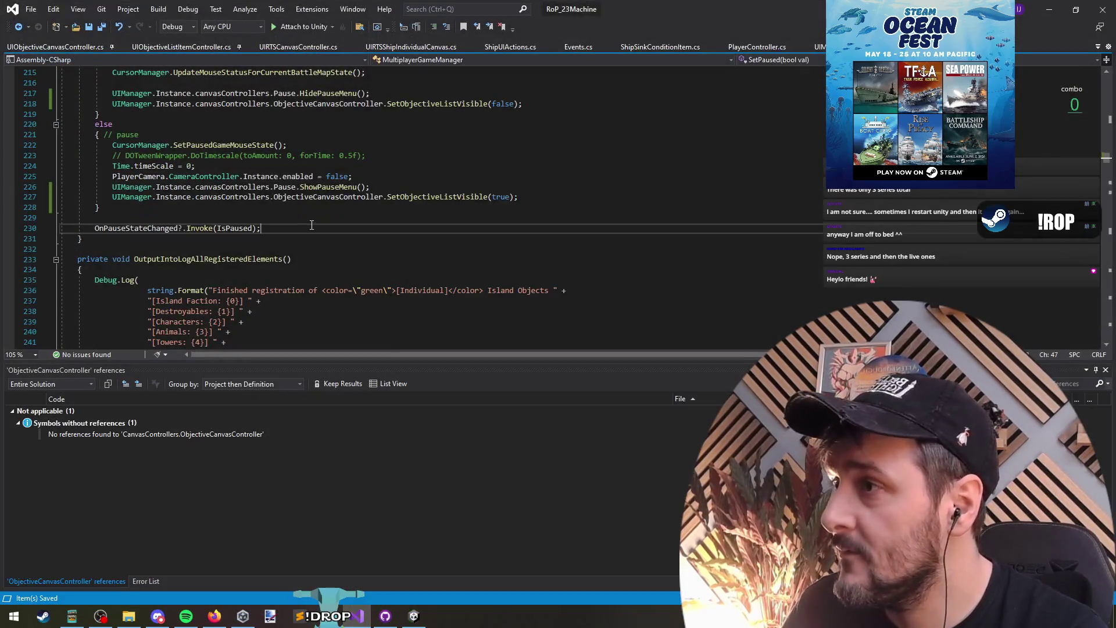
scroll(288, 226, up, 14)
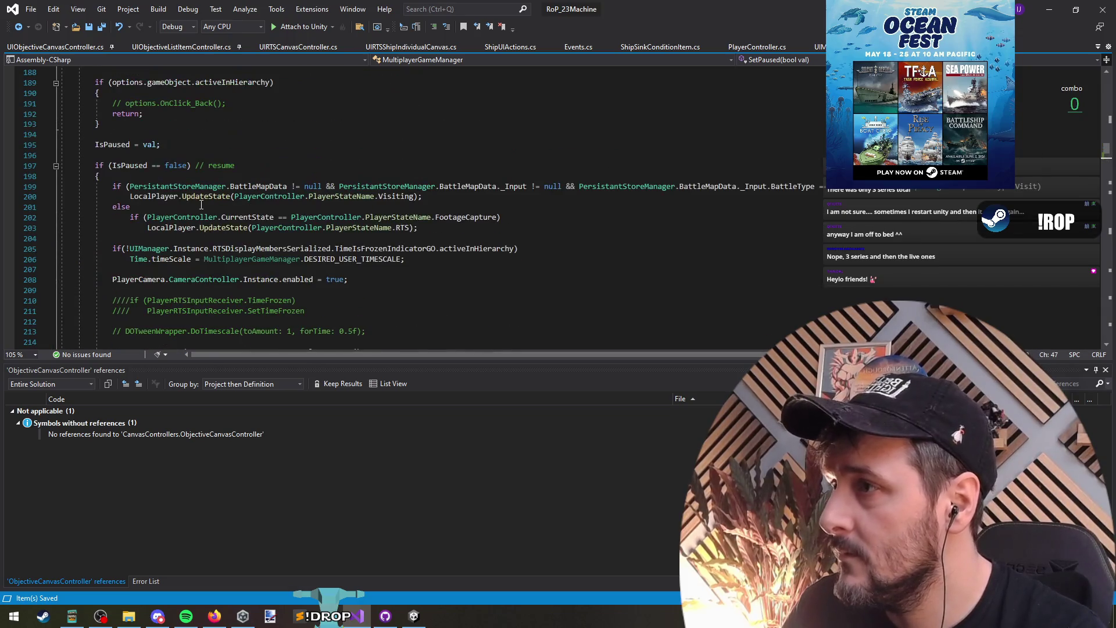
scroll(198, 216, up, 1)
key(ctrl+Tab)
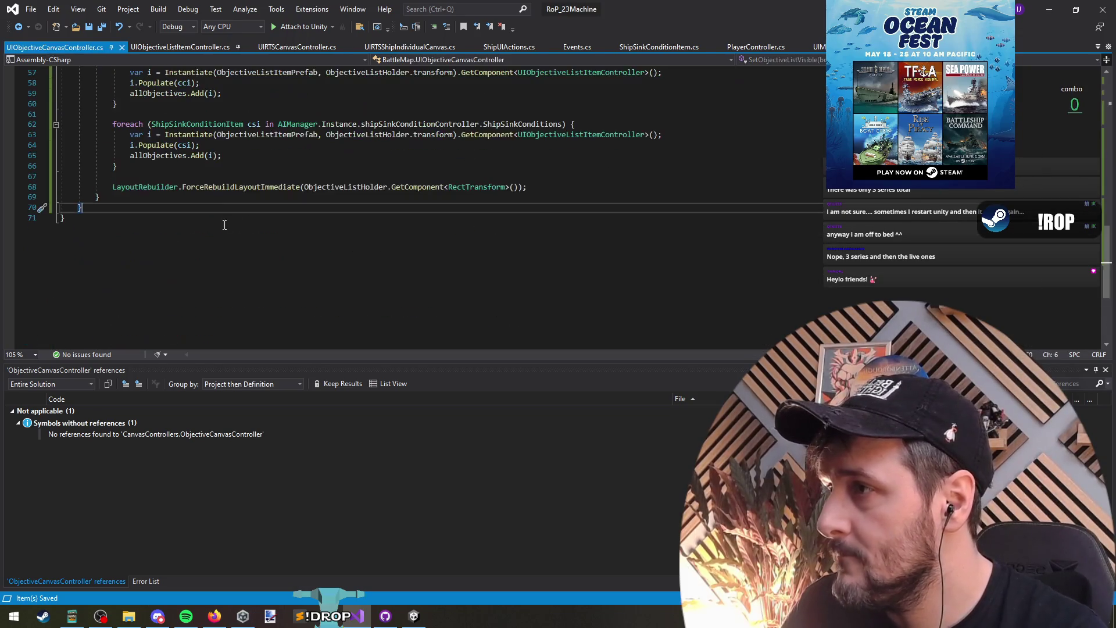
scroll(203, 268, up, 4)
scroll(182, 200, up, 8)
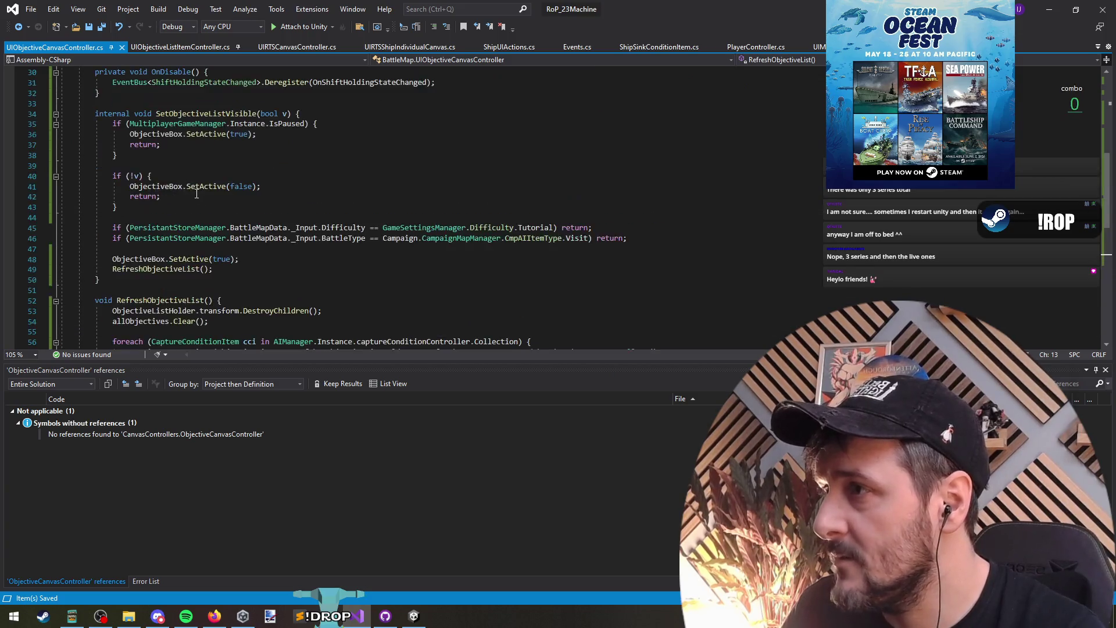
Review the OnEnable comments and SetObjectiveListVisible code, then minimize Visual Studio.
click(197, 186)
scroll(197, 196, up, 6)
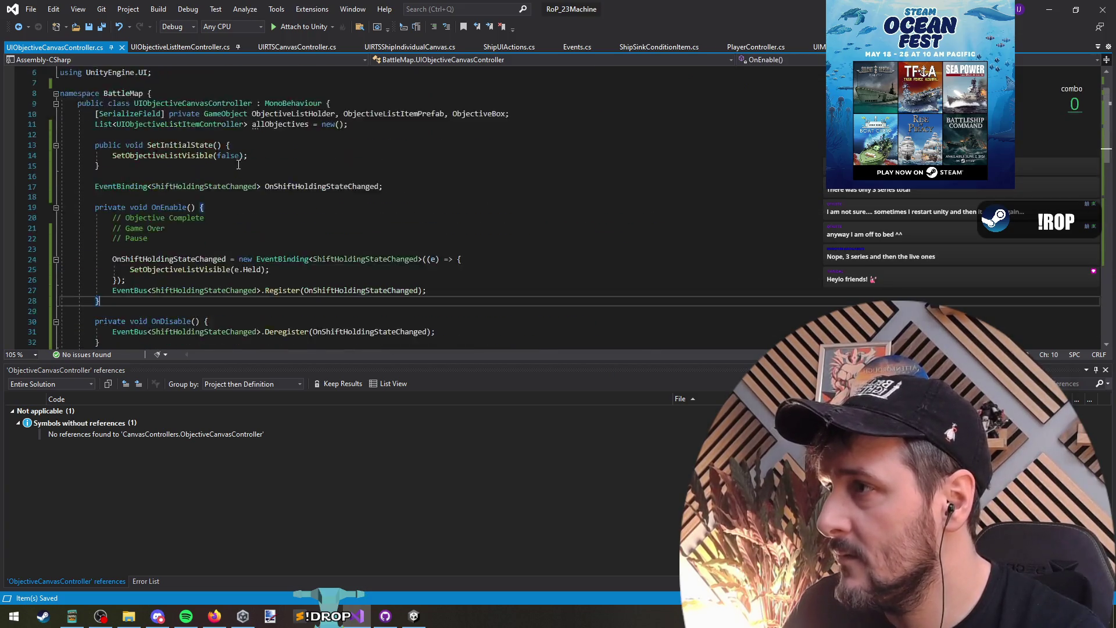
drag(221, 269, 242, 240)
scroll(241, 251, down, 1)
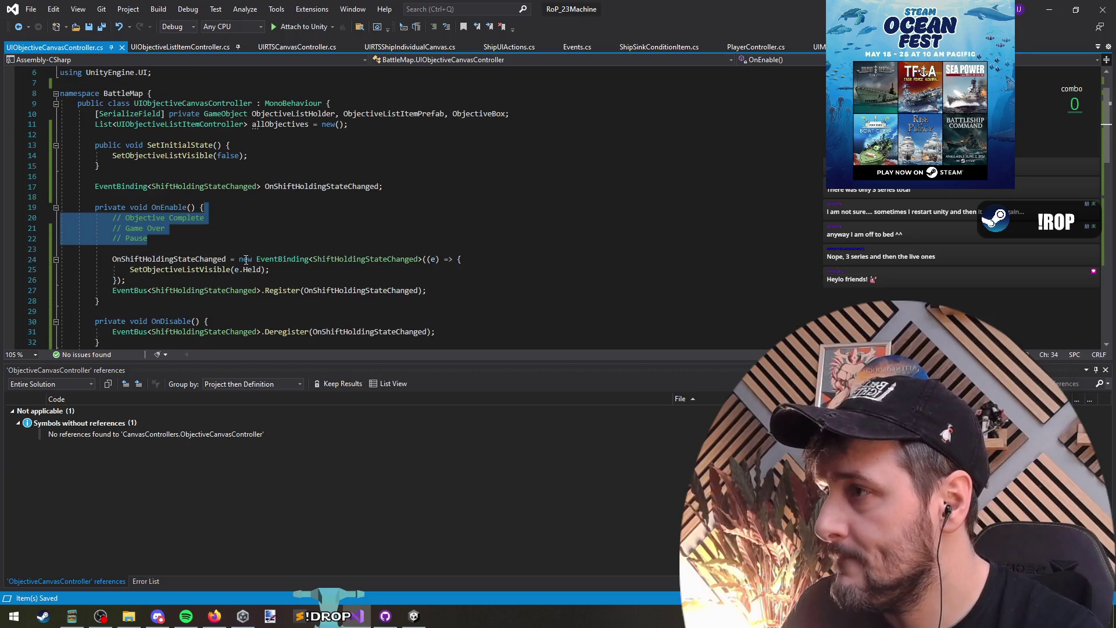
click(222, 218)
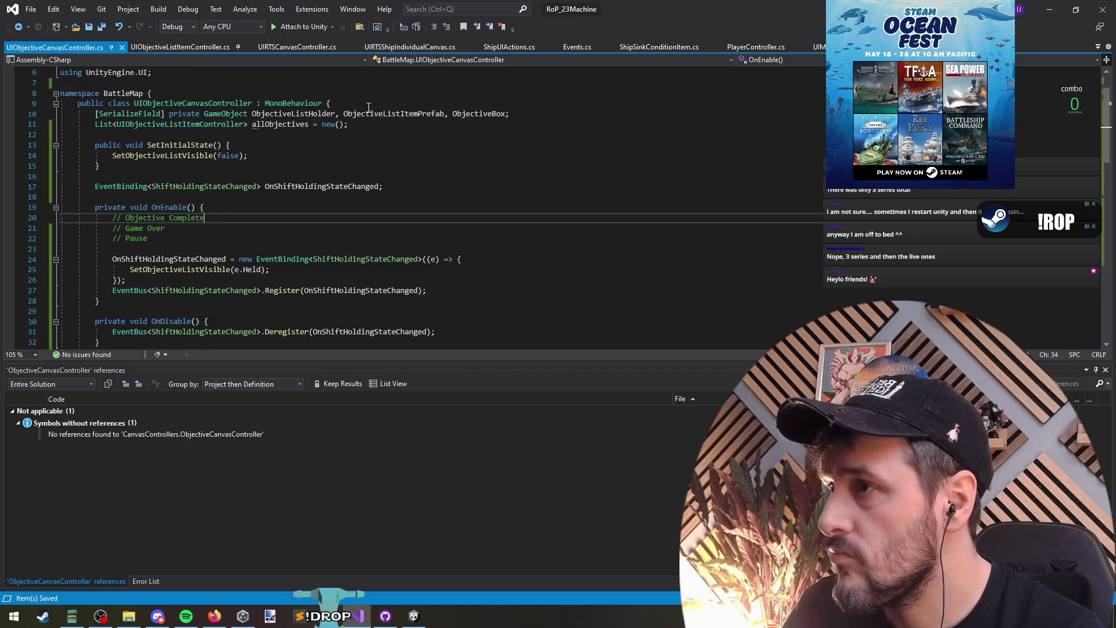
click(1049, 7)
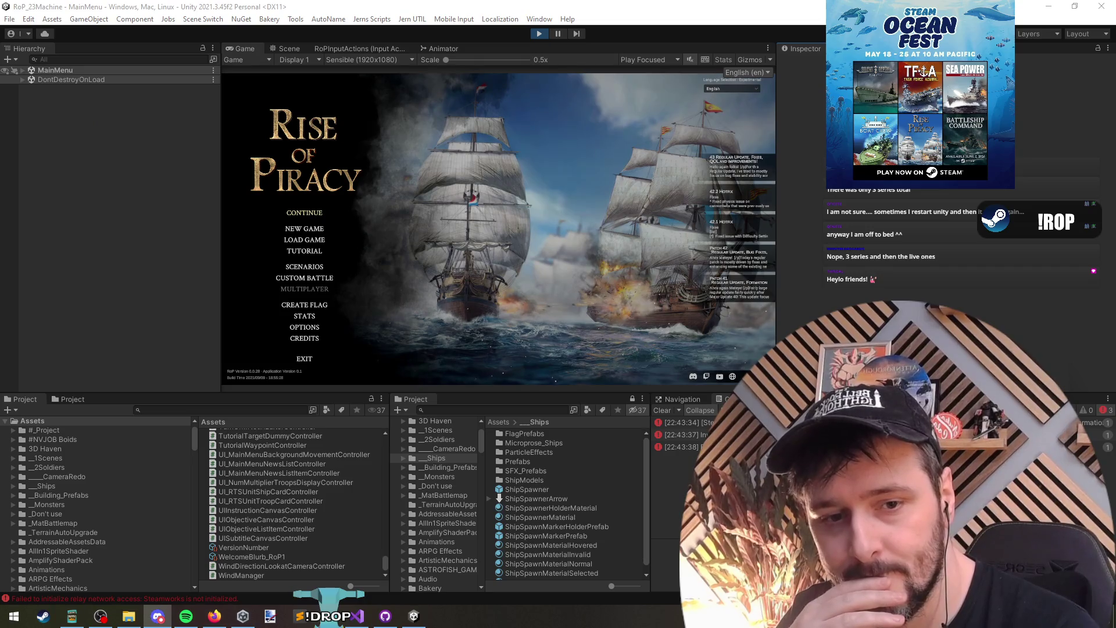
Choose CONTINUE on the Rise of Piracy main menu, then restart Unity play mode.
click(340, 226)
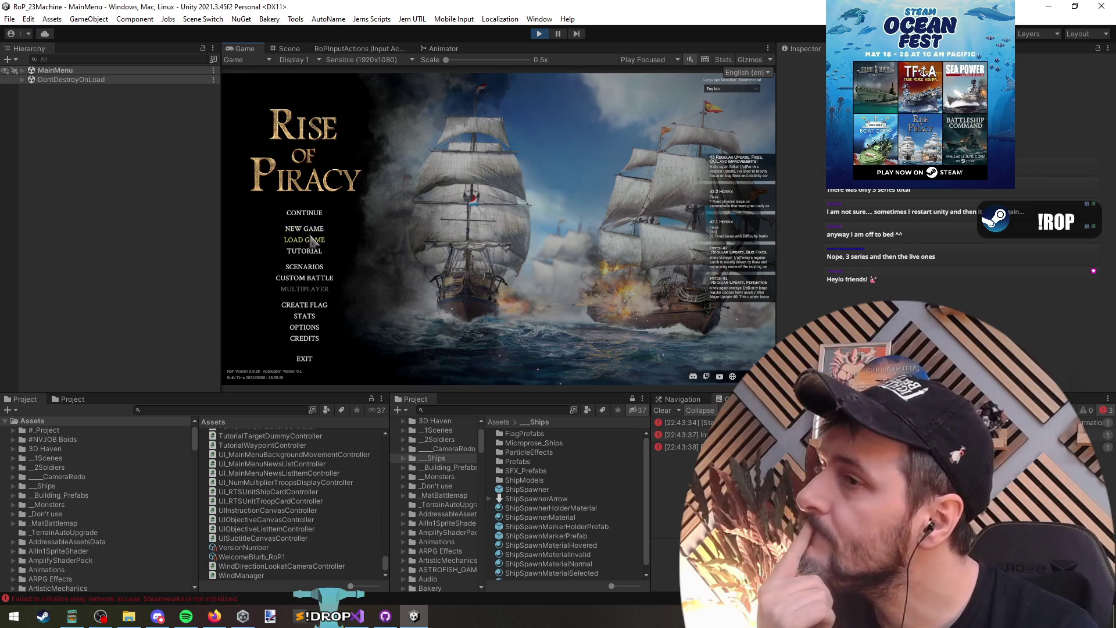
click(308, 213)
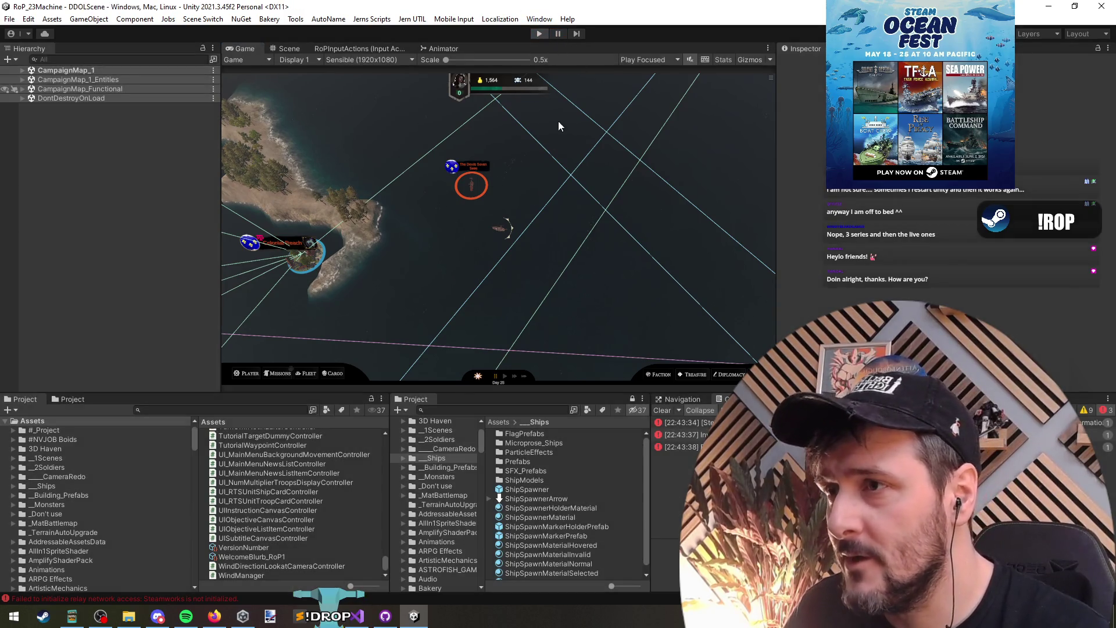
click(539, 33)
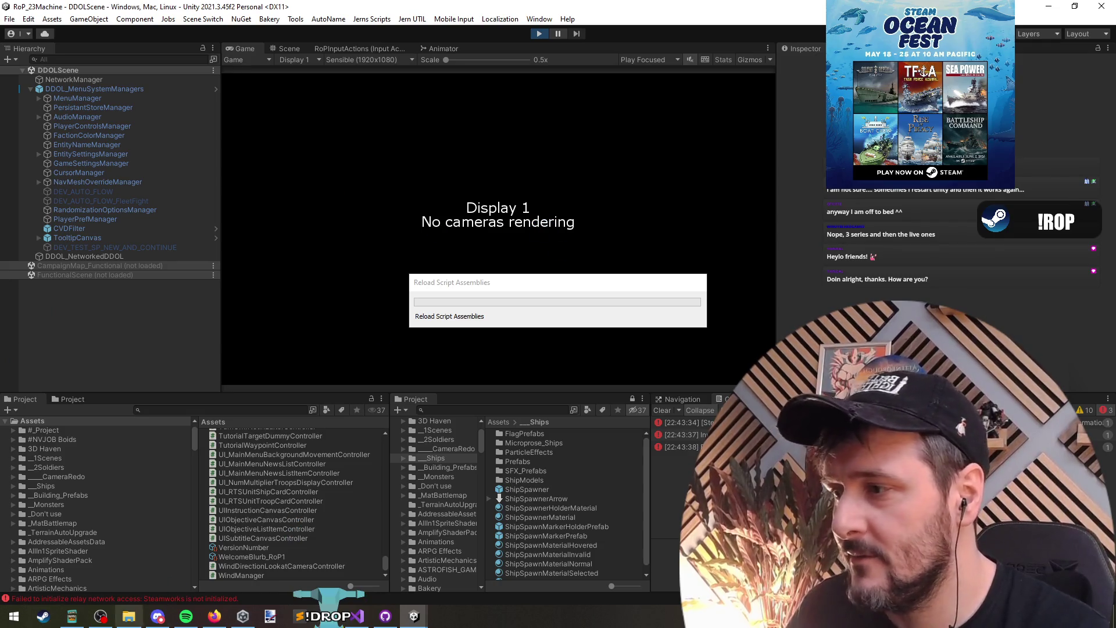
Launch the Early Agression scenario from SCENARIOS and begin the battle.
click(214, 615)
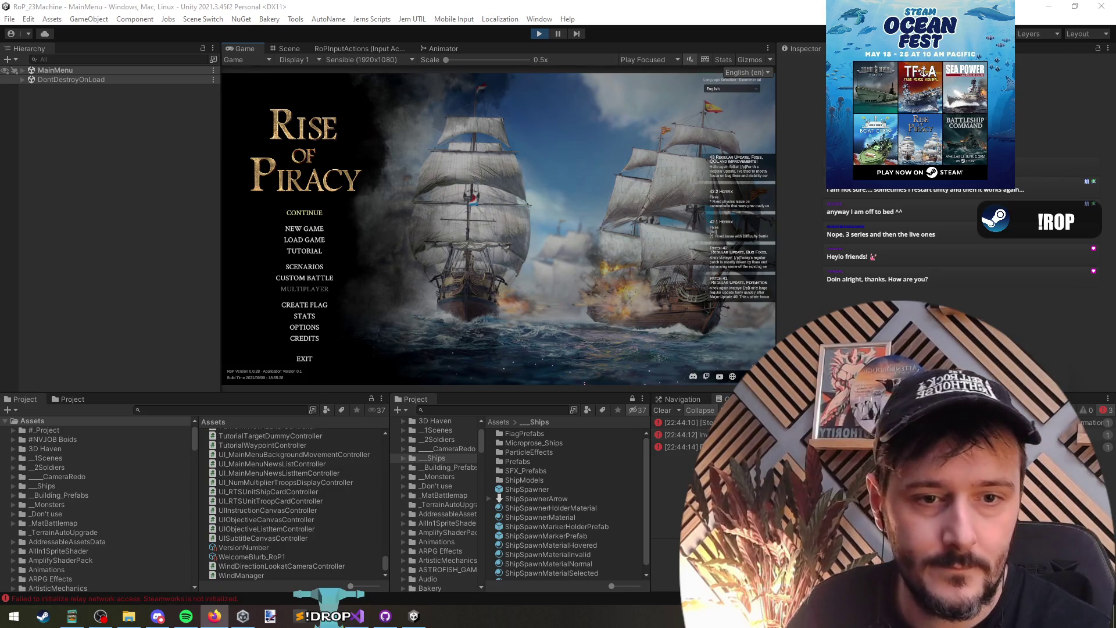
click(374, 154)
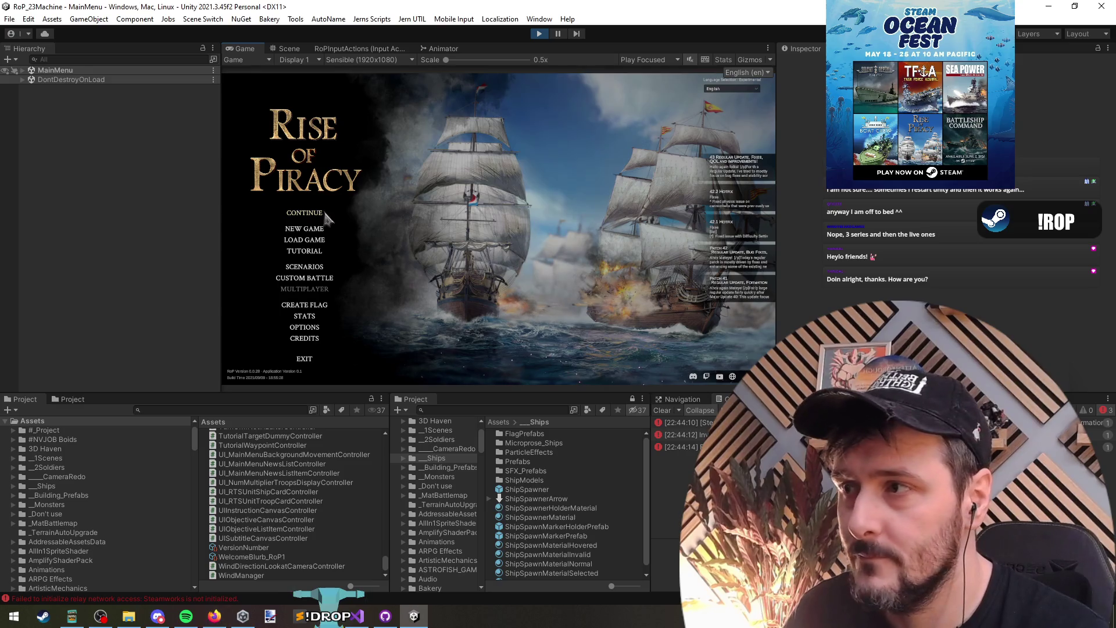
click(304, 266)
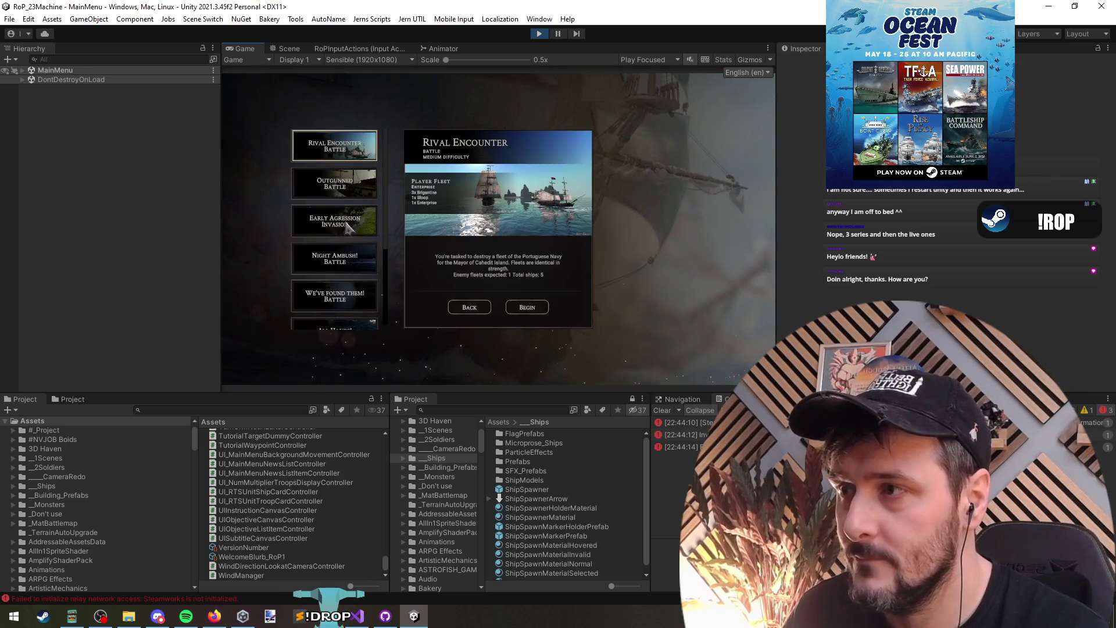
click(372, 229)
click(518, 312)
click(500, 356)
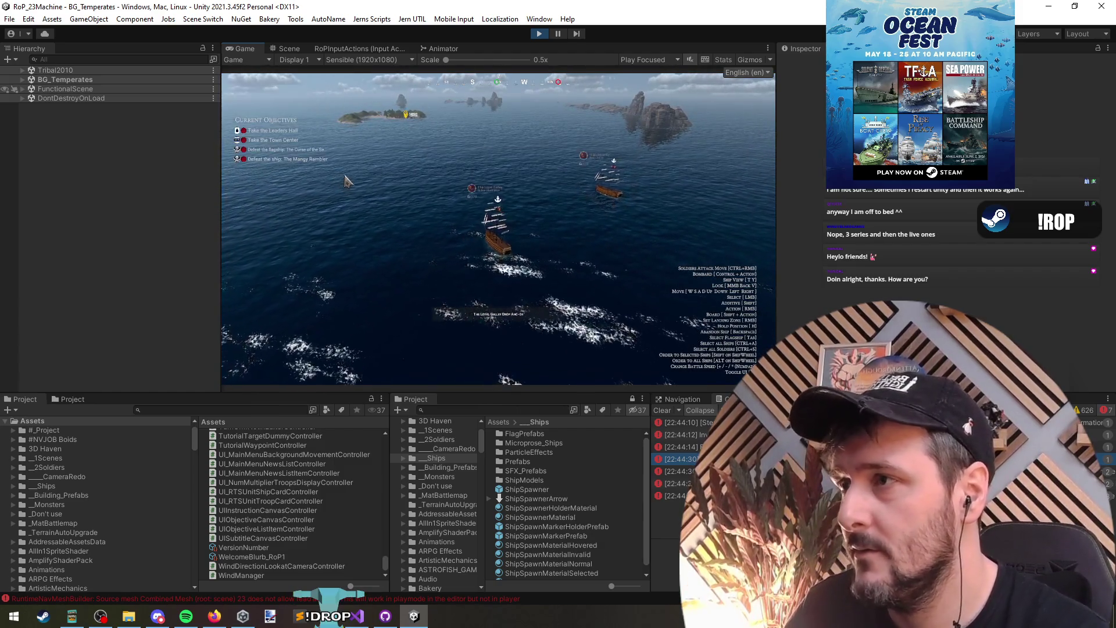
Pause with Esc to check the objectives list, resume, and return to Visual Studio.
key(Escape)
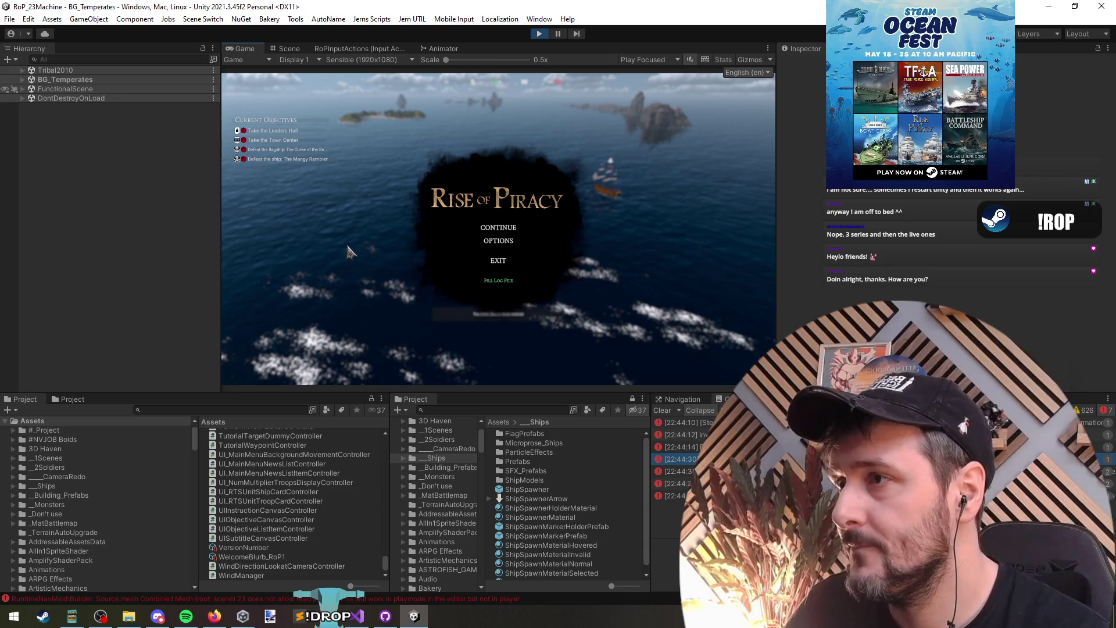
key(Escape)
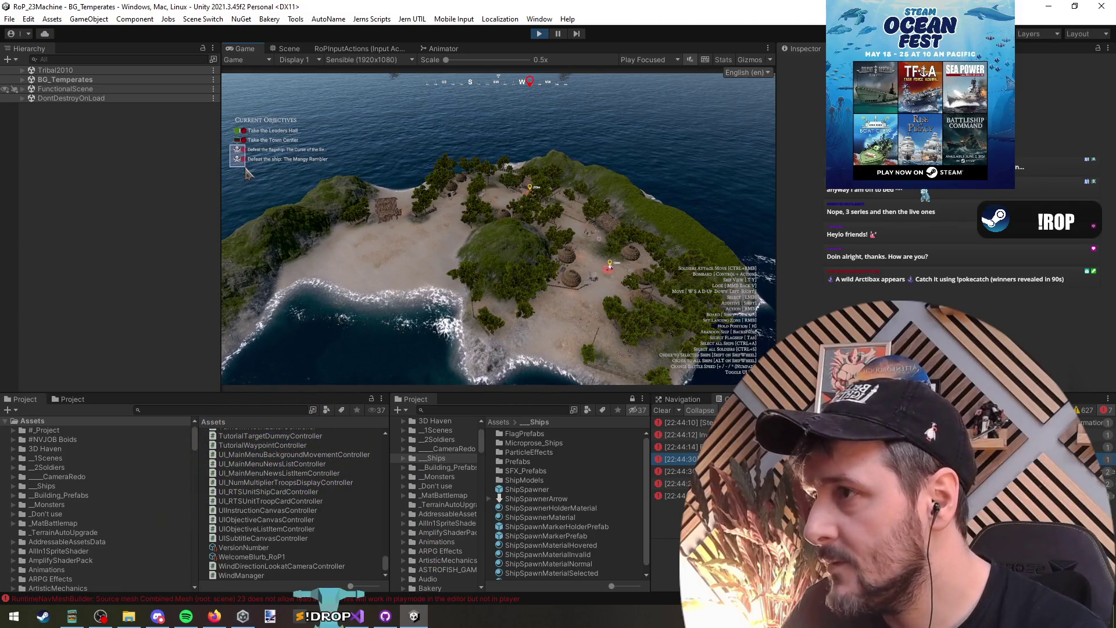
click(365, 622)
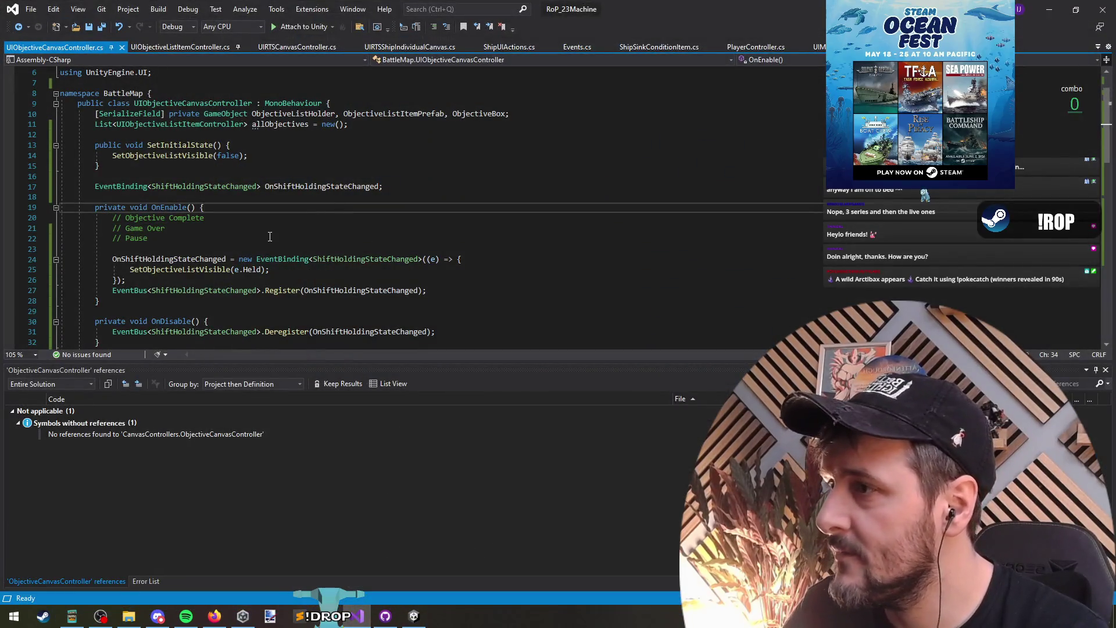
Trace SetObjectiveListVisible and RefreshObjectiveList through to the item controller's Populate method.
scroll(269, 237, down, 5)
ctrl+click(175, 113)
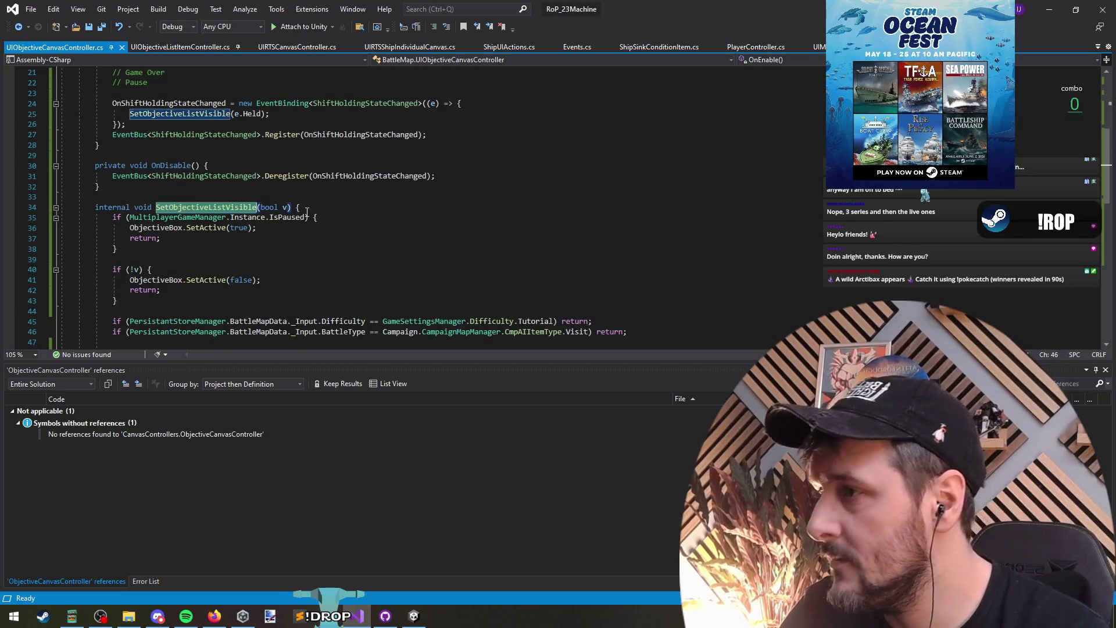
scroll(307, 212, down, 9)
scroll(290, 256, up, 2)
click(191, 144)
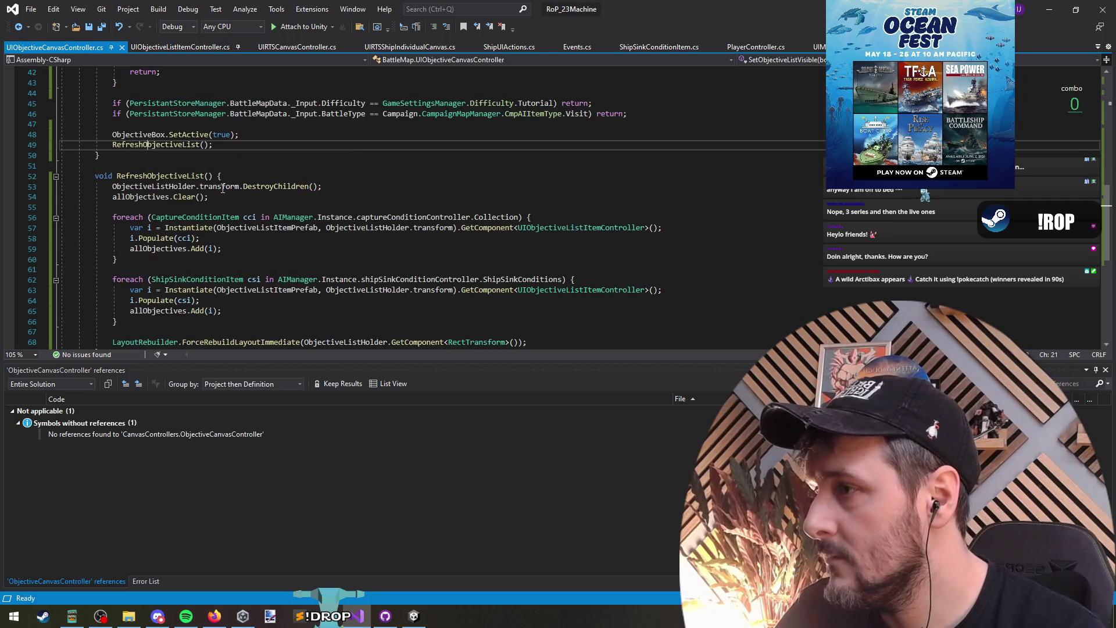
ctrl+click(152, 238)
Add UpdateFlag(csi.FactionId); above RefreshStatus() in the ship-sink Populate method.
triple_click(145, 241)
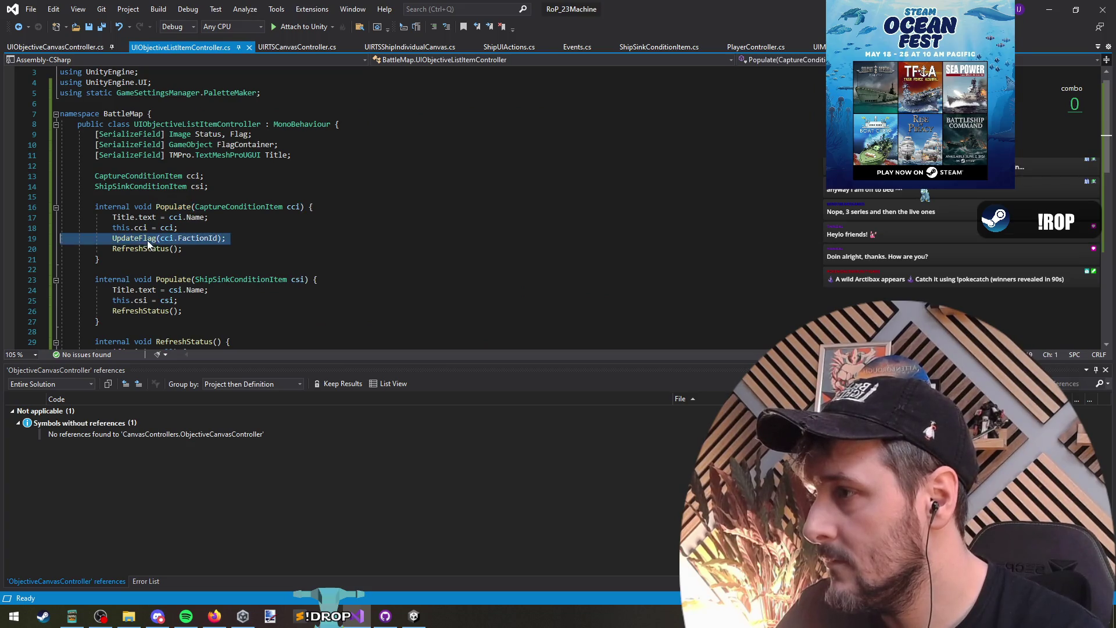
scroll(214, 205, down, 4)
key(ctrl+c)
click(204, 188)
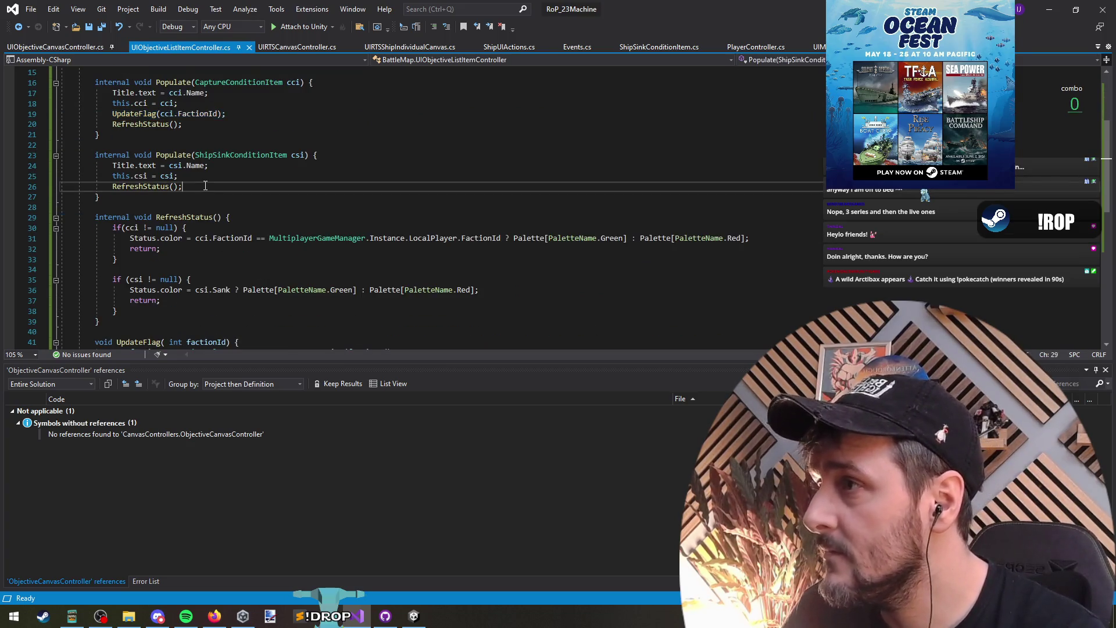
key(ctrl+v)
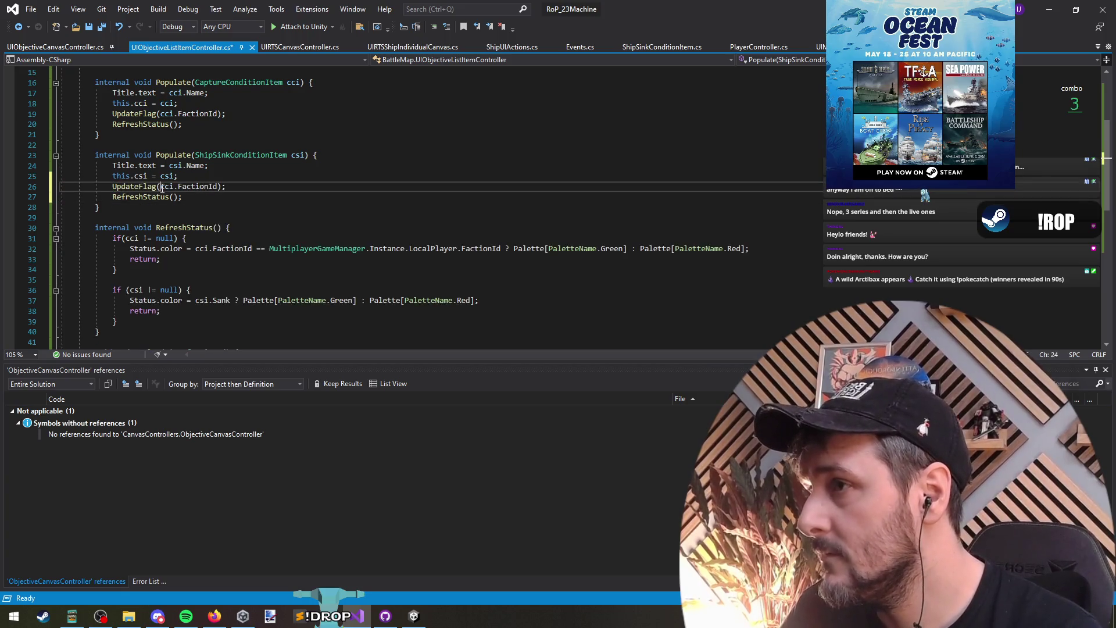
click(168, 187)
key(Delete)
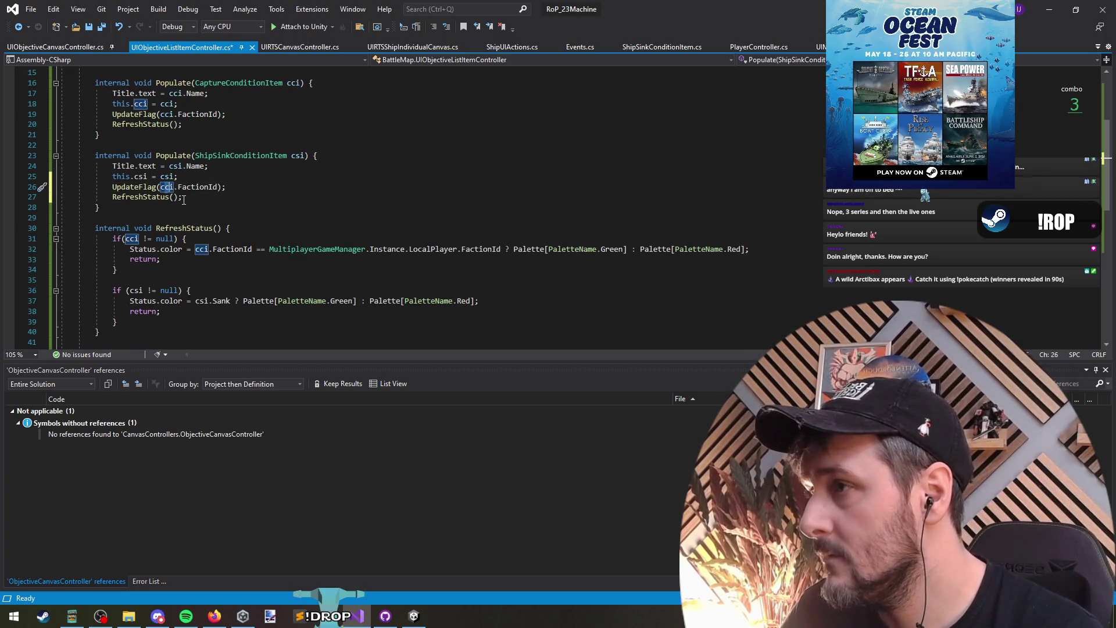
text(s)
click(147, 197)
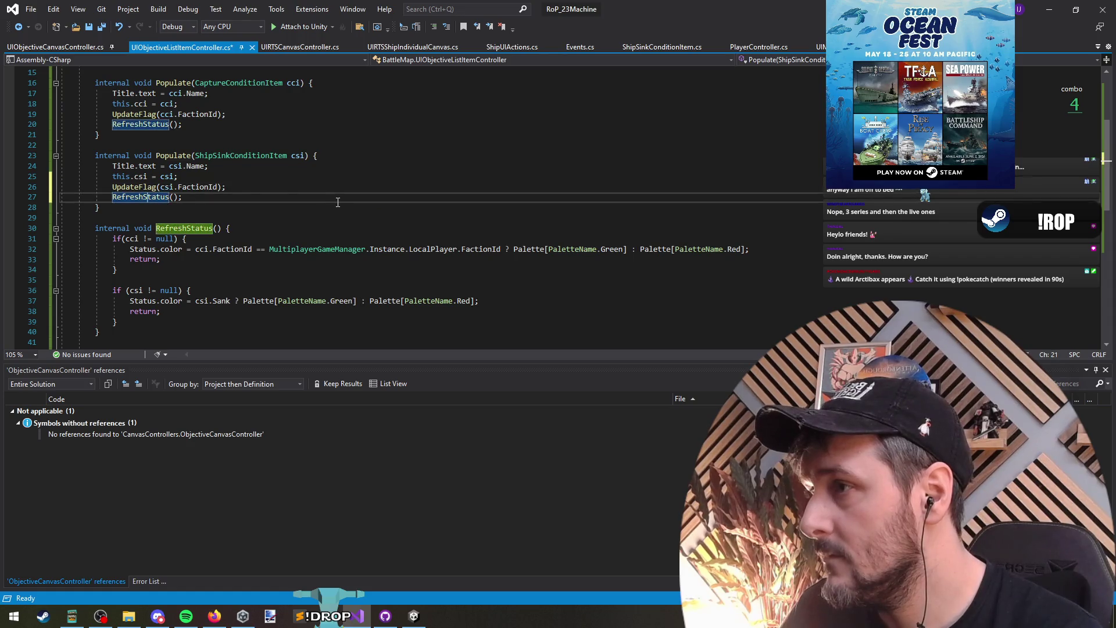
Save UIObjectiveListItemController.cs and switch back to Unity.
key(ctrl+s)
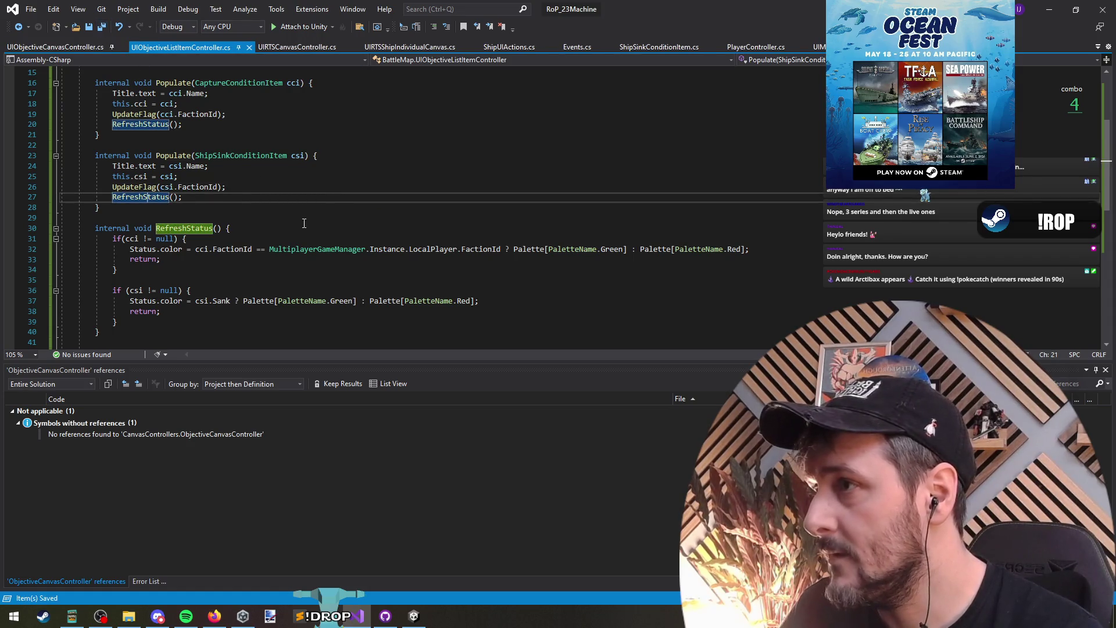
click(295, 192)
key(alt+Tab)
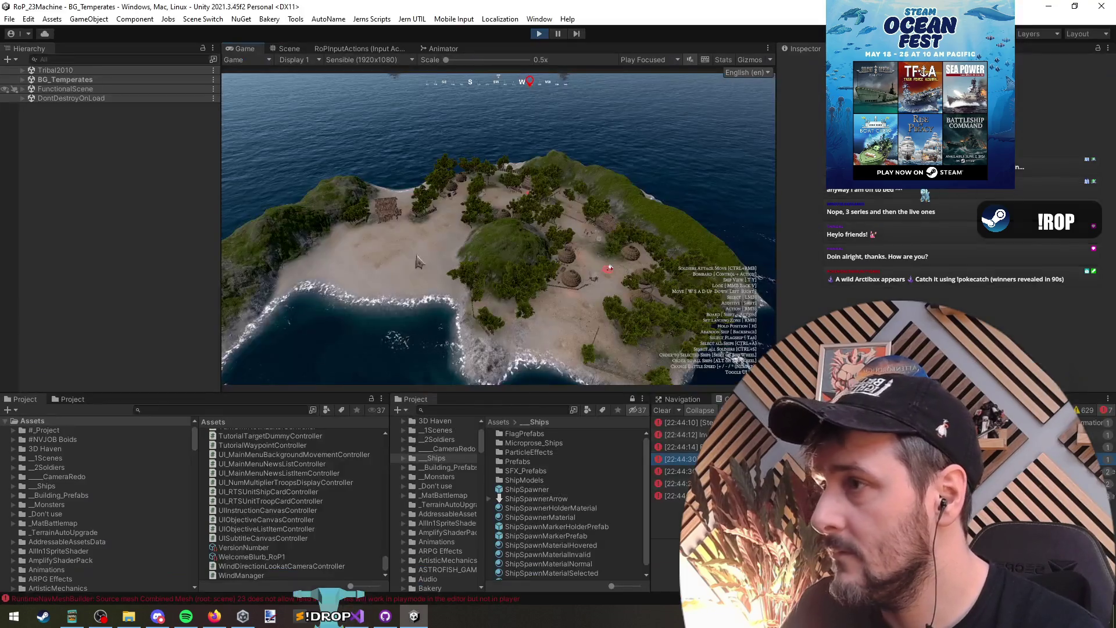
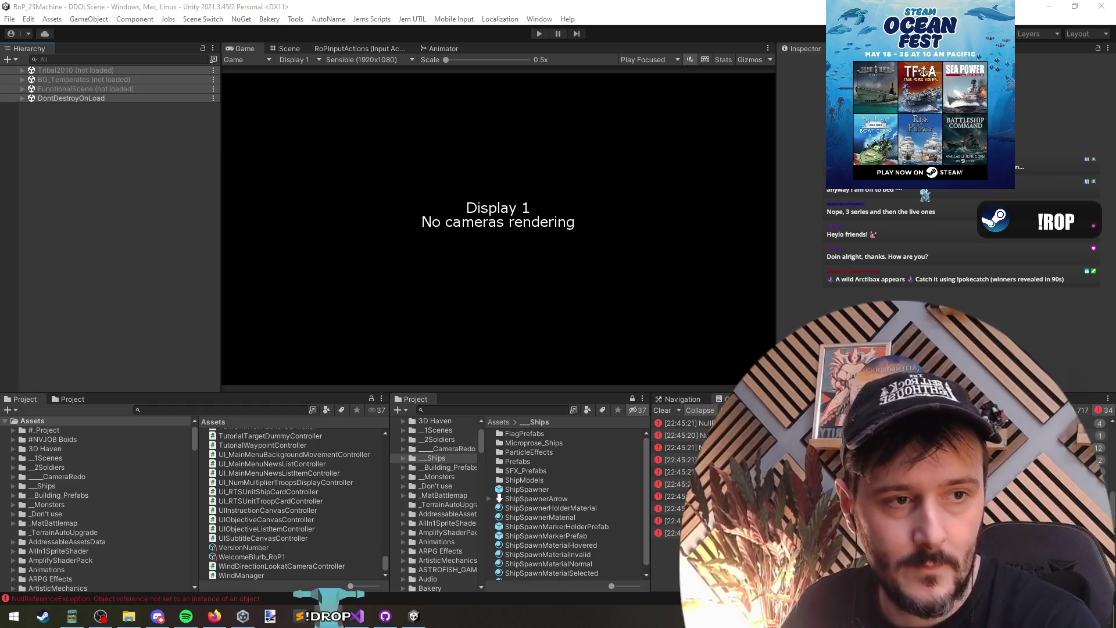
Enter play mode and launch the Early Agression scenario, confirming the captain.
click(538, 35)
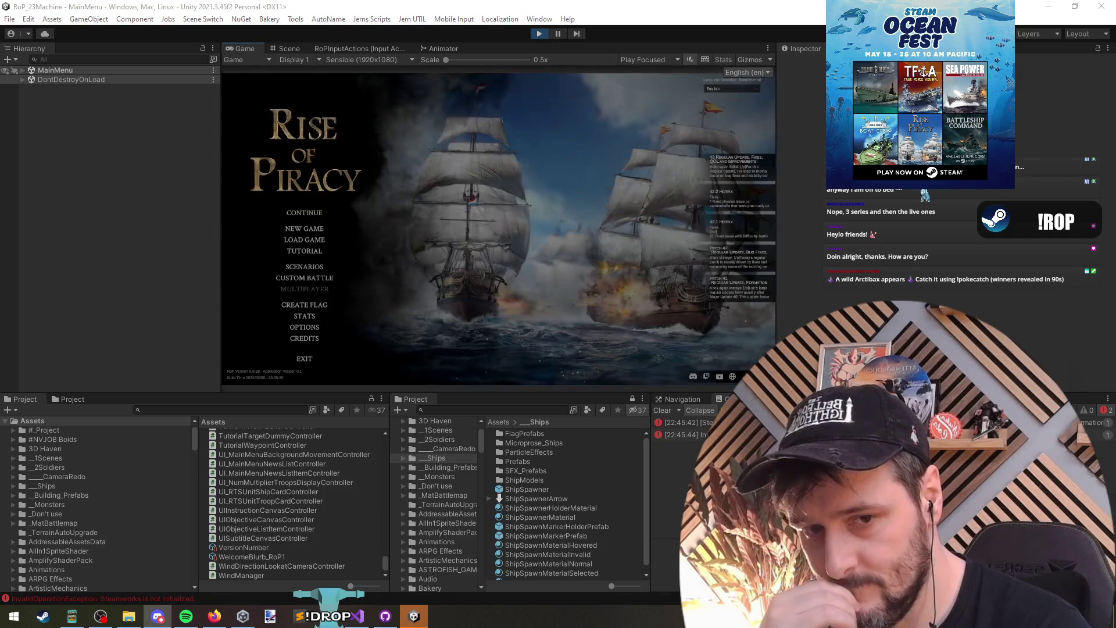
click(310, 269)
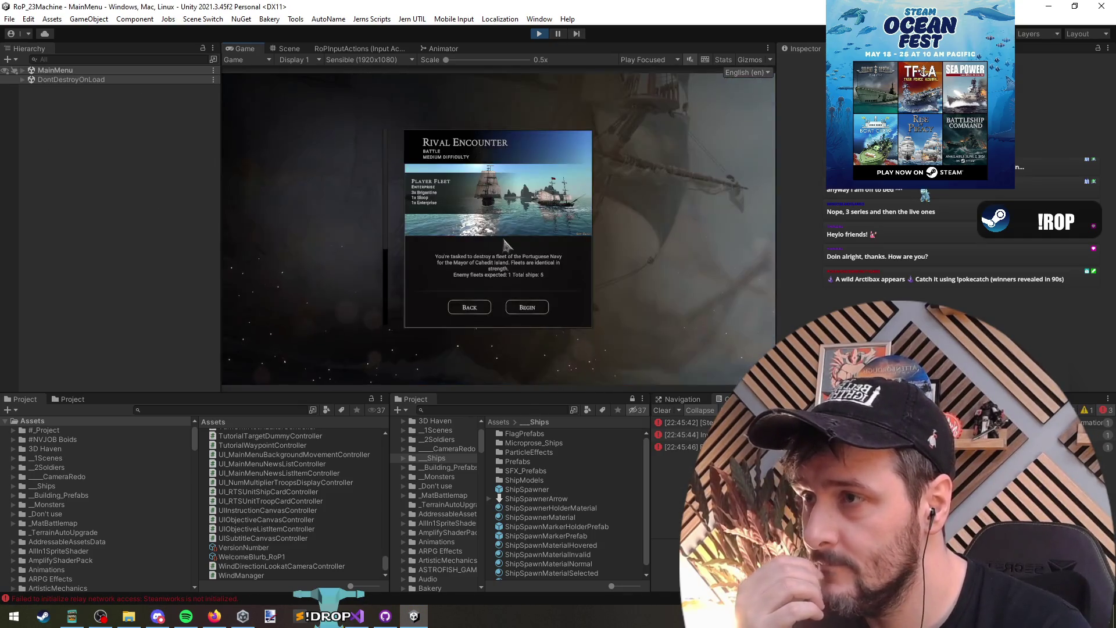
click(327, 229)
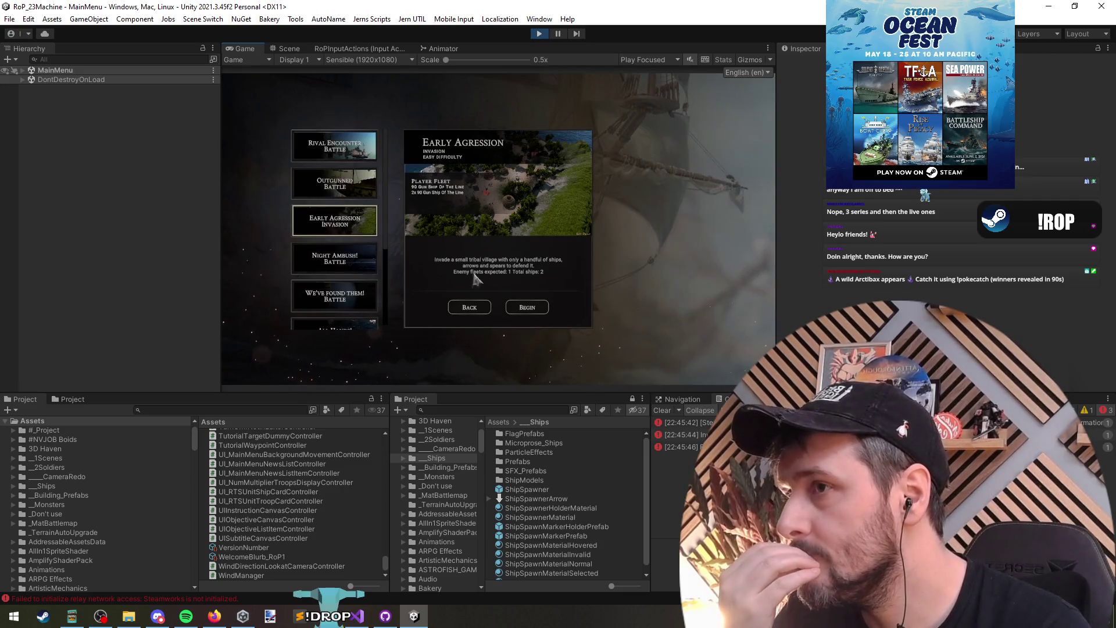
click(526, 308)
click(476, 191)
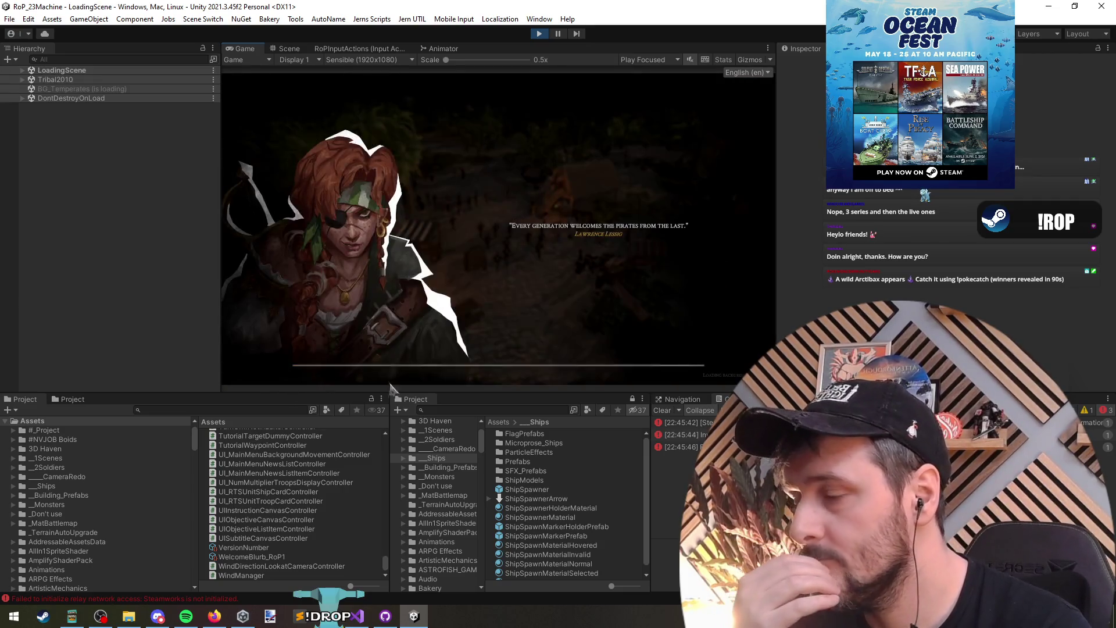
click(207, 618)
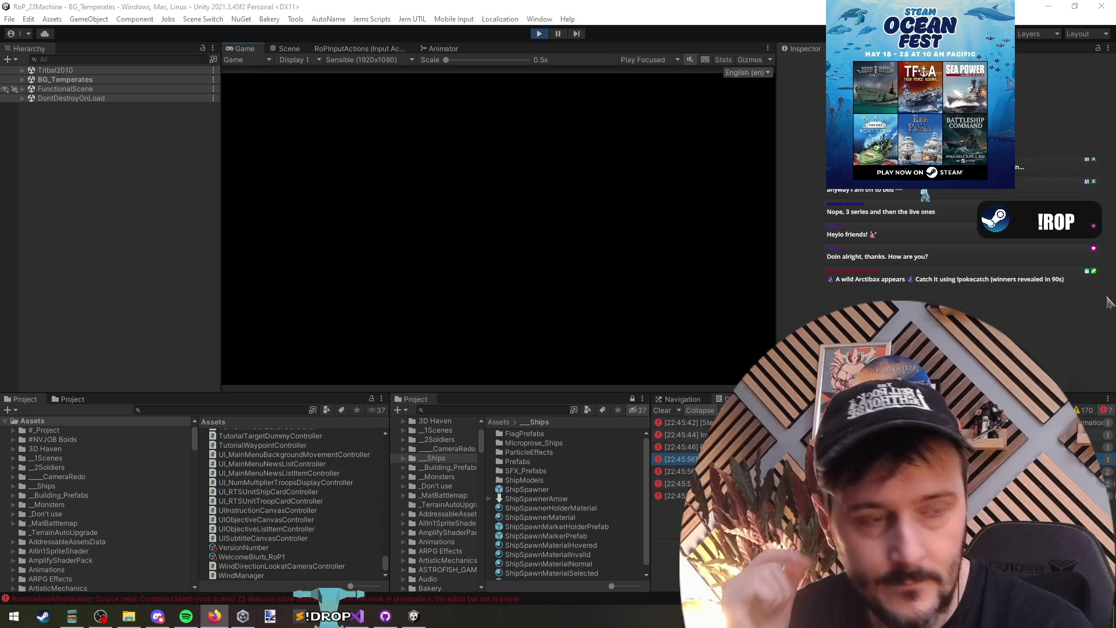
Refocus Unity once BG_Temperates loads and toggle the in-game debug menu open and closed.
click(576, 195)
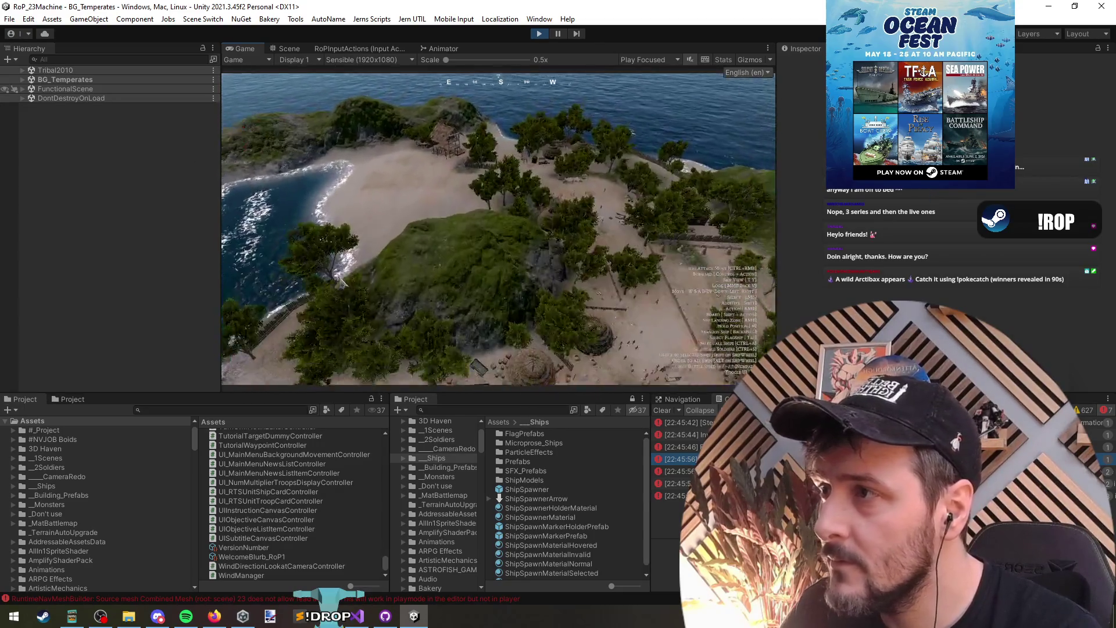
key(grave)
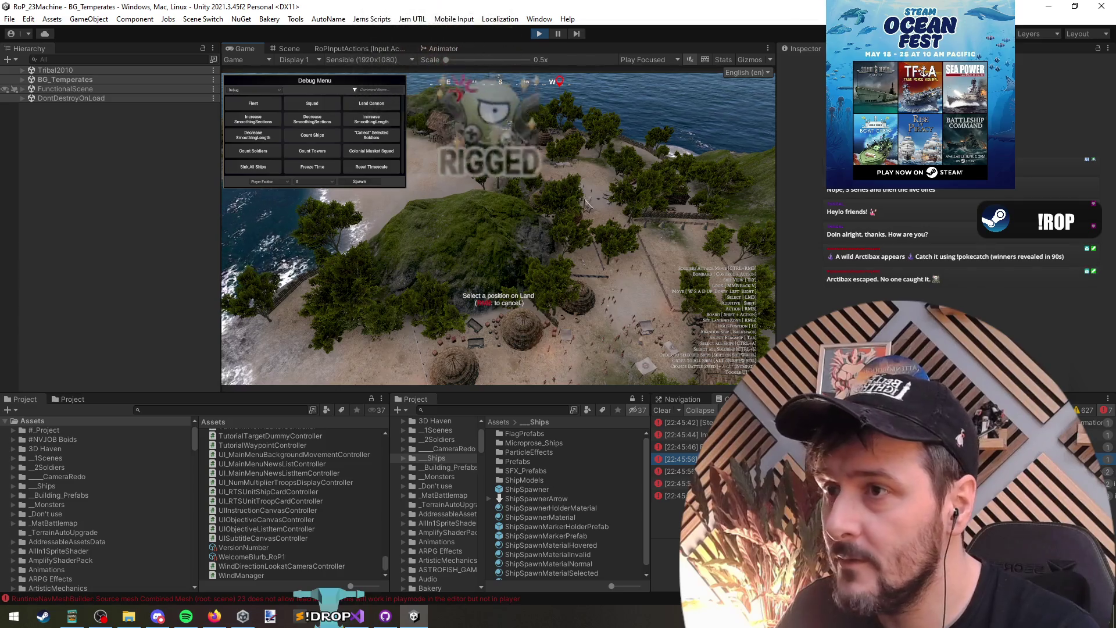
key(grave)
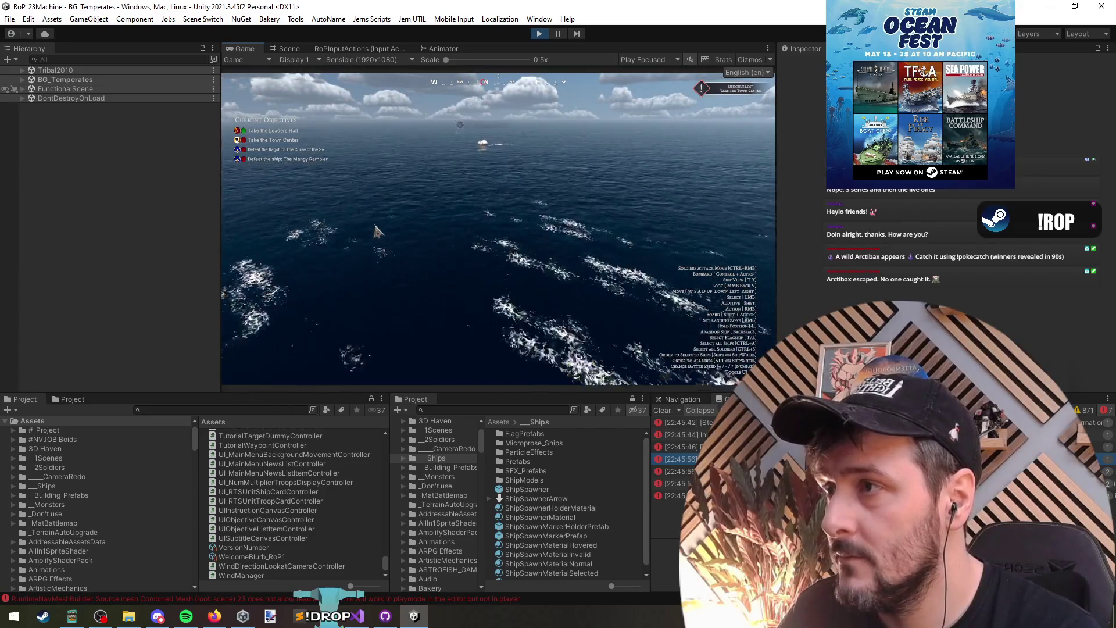
Search the debug menu for 'sink' and sink all enemy ships.
key(grave)
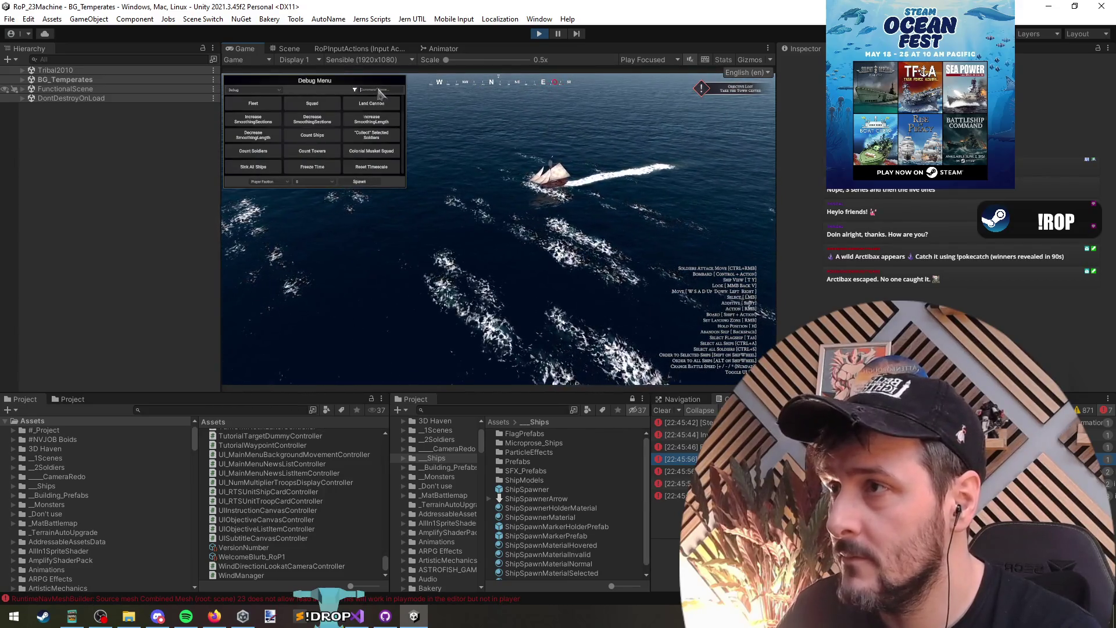
click(375, 90)
text(sink)
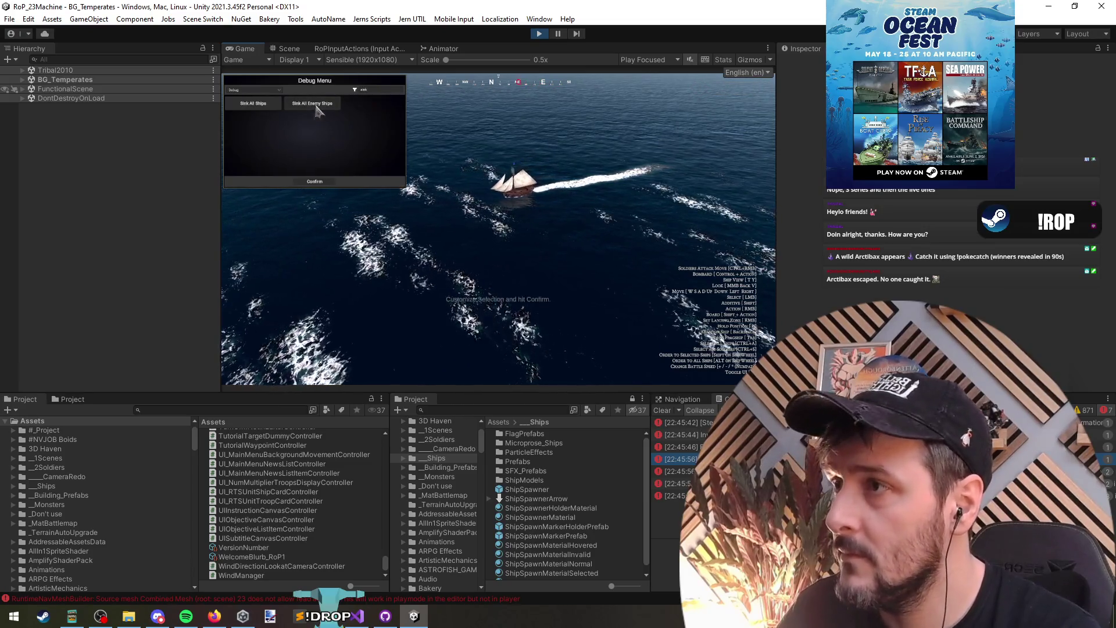
click(314, 182)
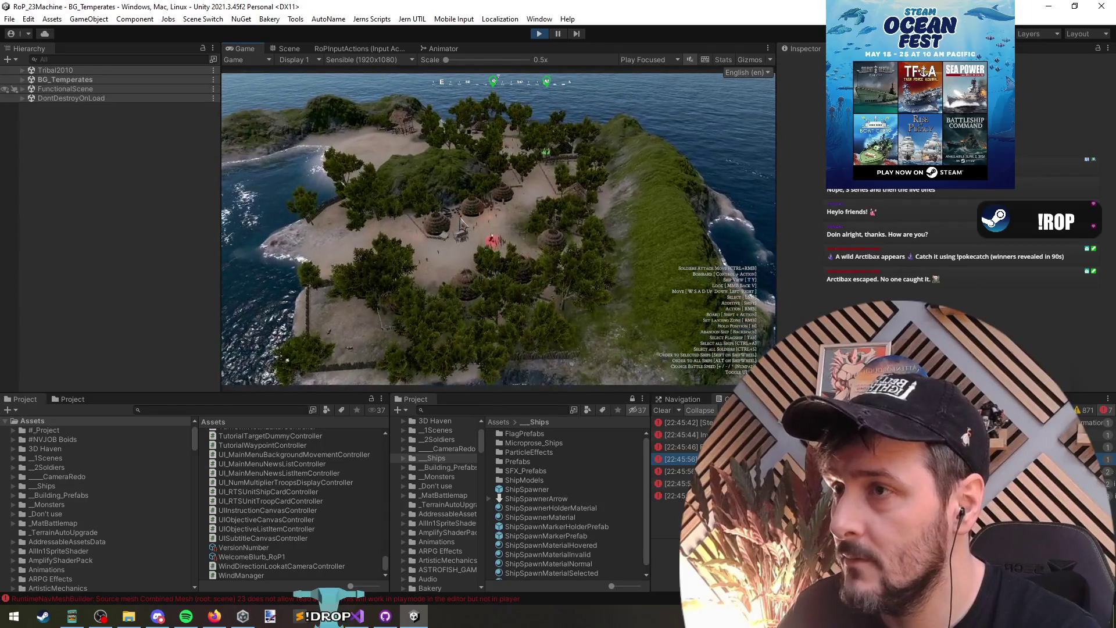
Switch the debug menu to Spawn commands, then close it and capture the town.
key(grave)
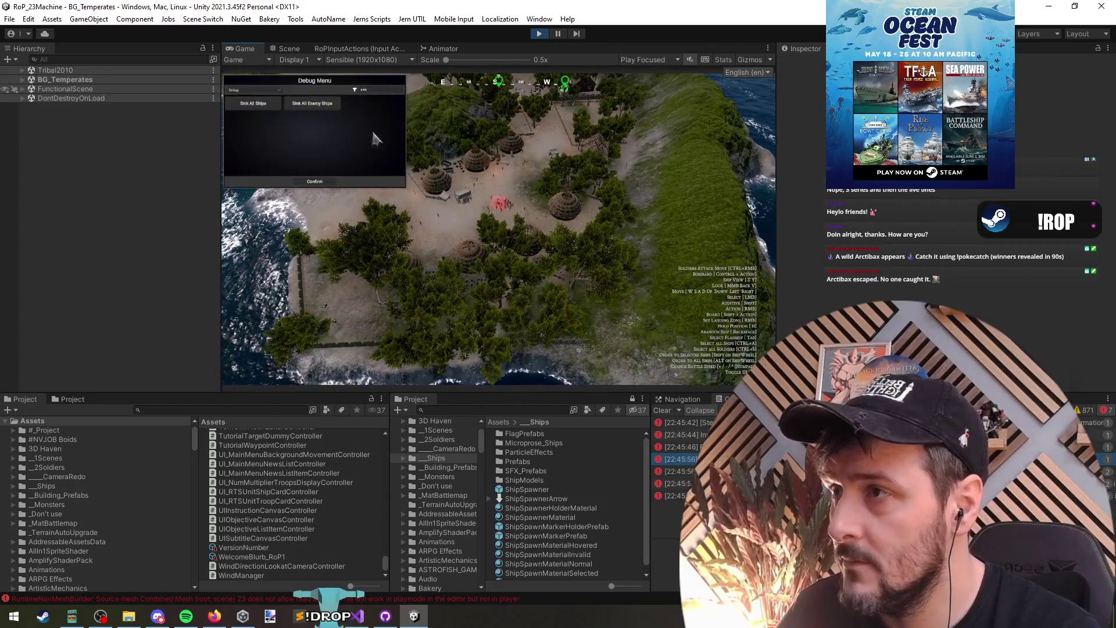
click(245, 90)
click(279, 112)
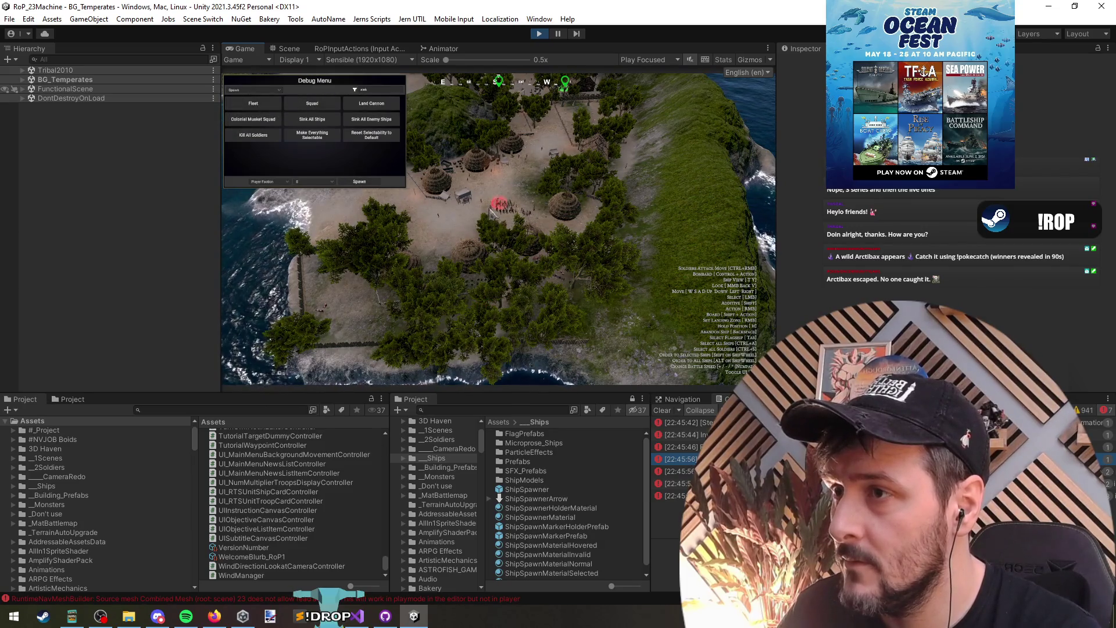
key(grave)
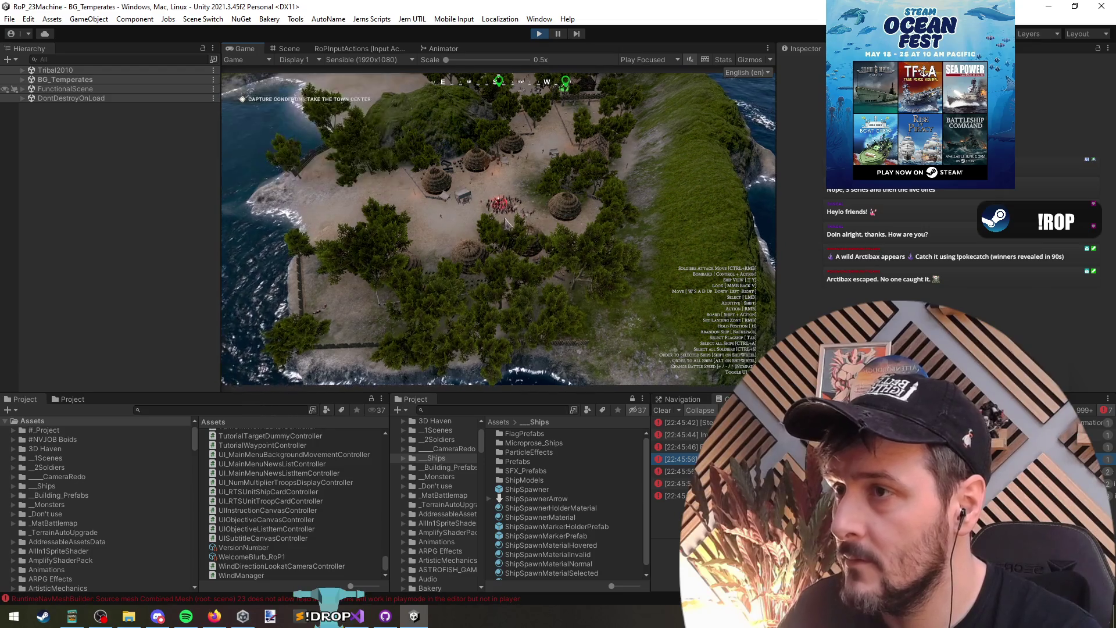
scroll(499, 223, up, 5)
scroll(508, 331, up, 3)
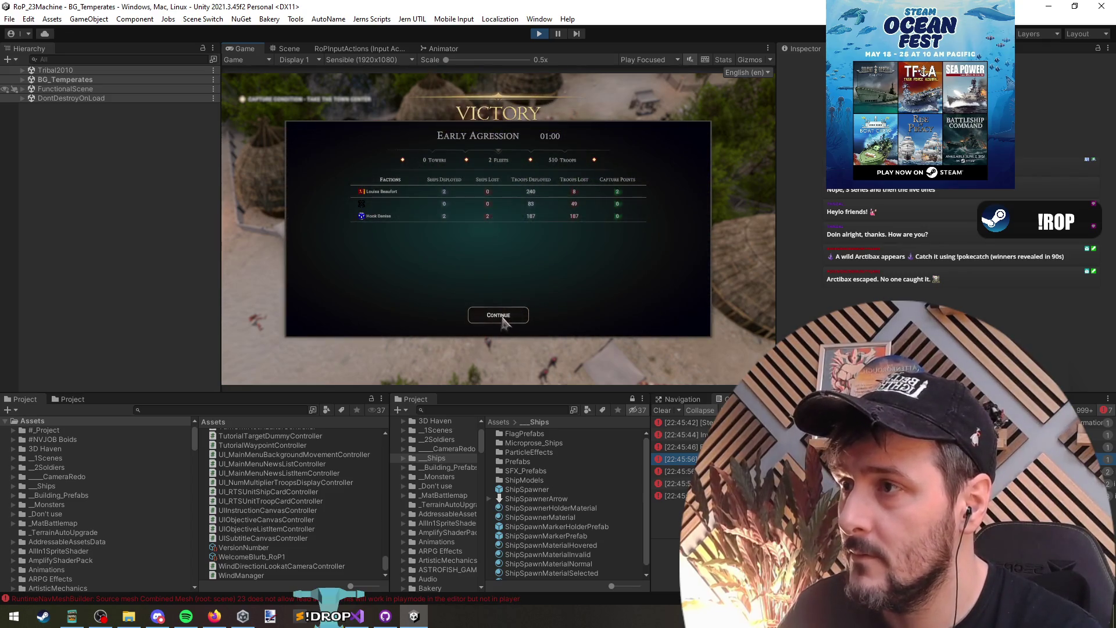
Continue past the victory screen and stop play mode.
click(502, 317)
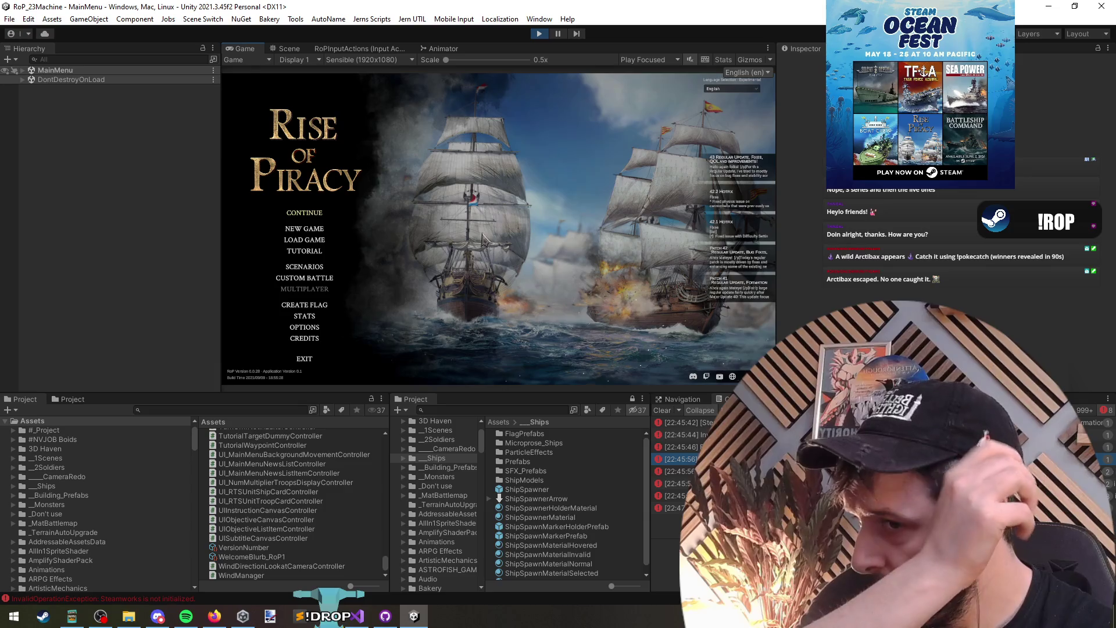
click(540, 33)
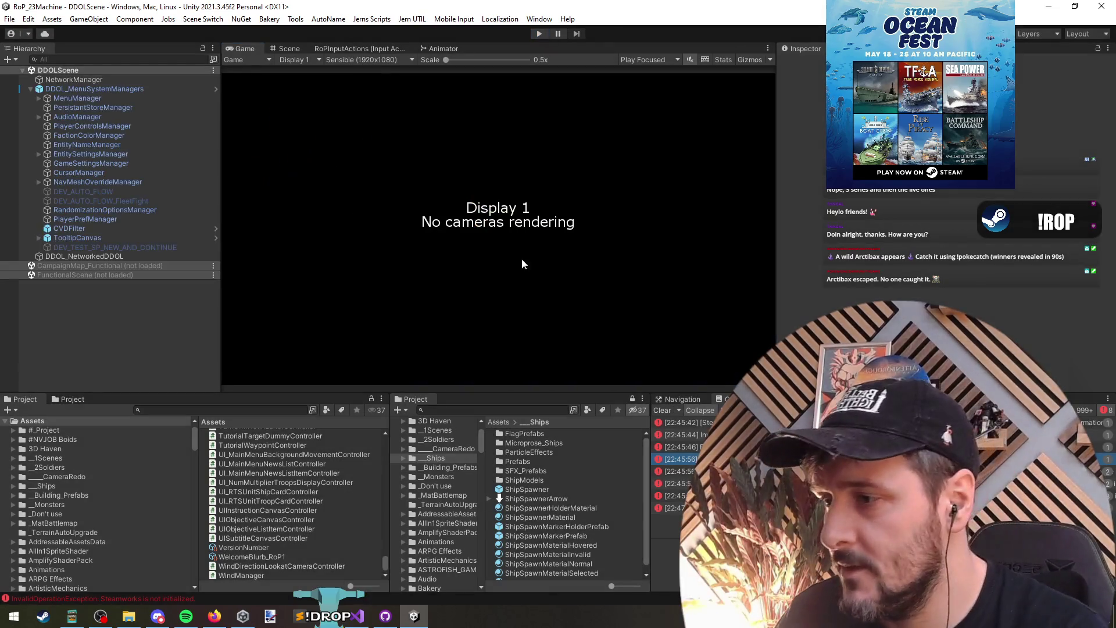
click(370, 617)
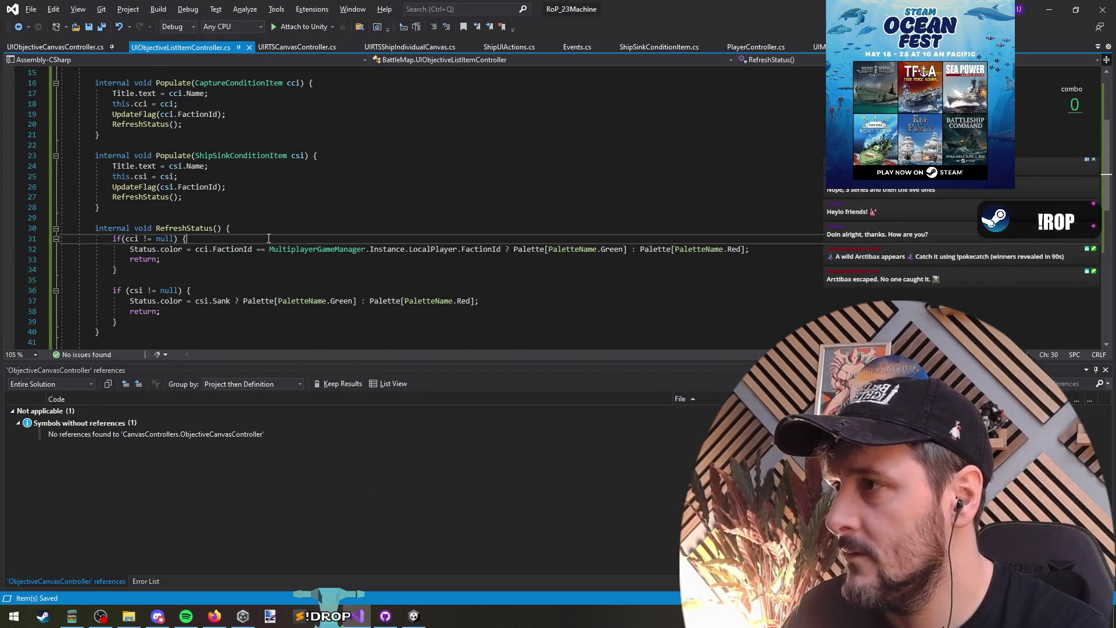
Switch from the objectives code to UIObjectiveListItemController.cs.
click(238, 250)
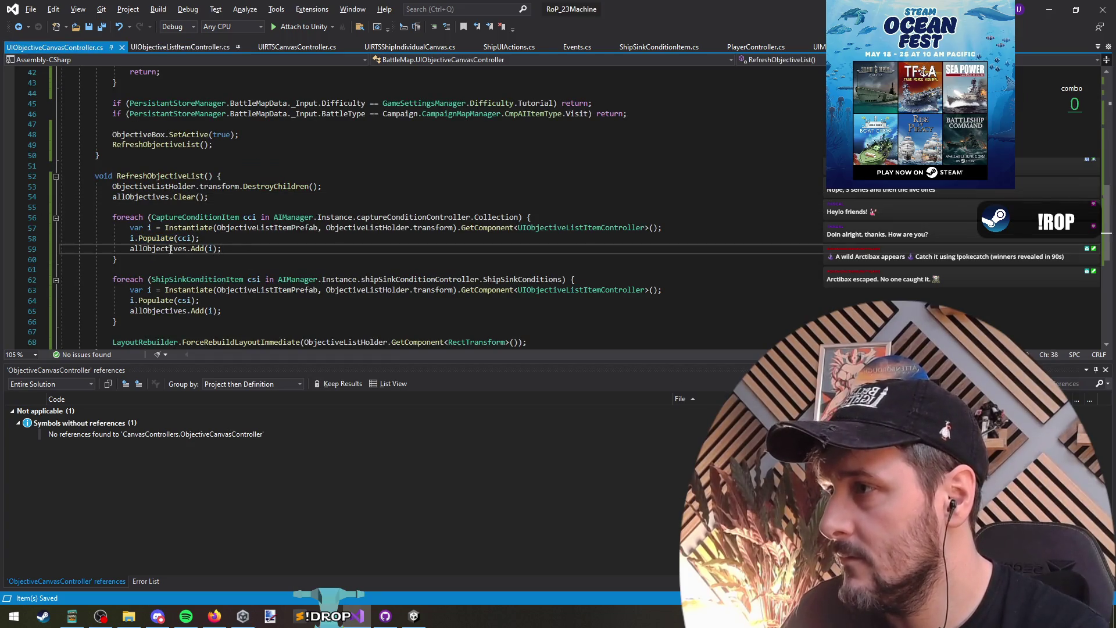
scroll(174, 250, down, 1)
scroll(186, 256, up, 6)
key(ctrl+Tab)
key(ctrl+Tab)
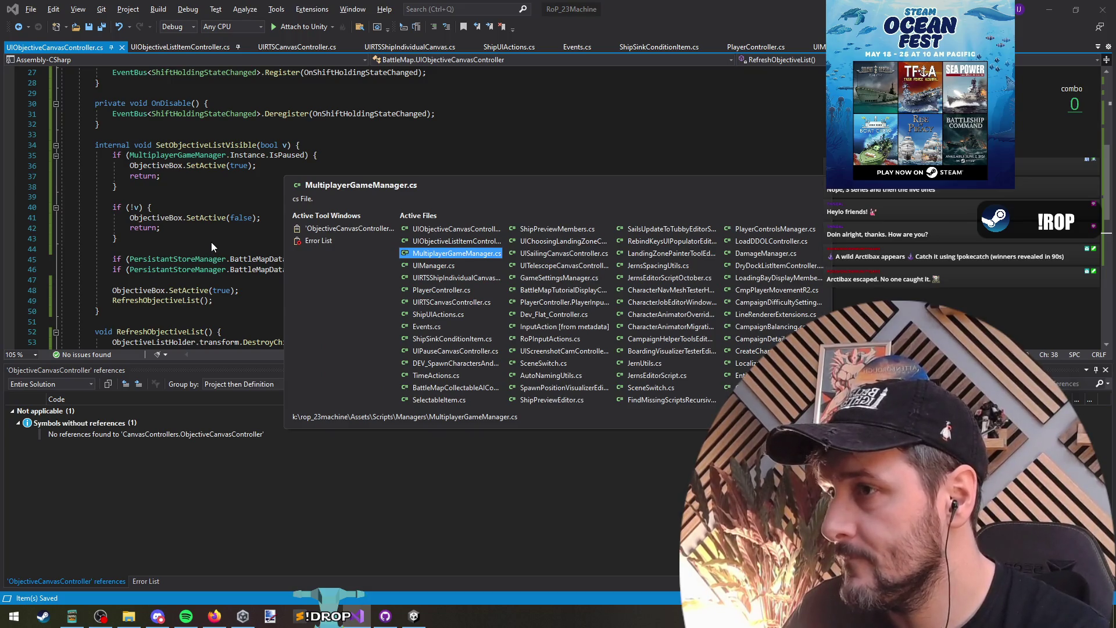
key(ctrl+shift+Tab)
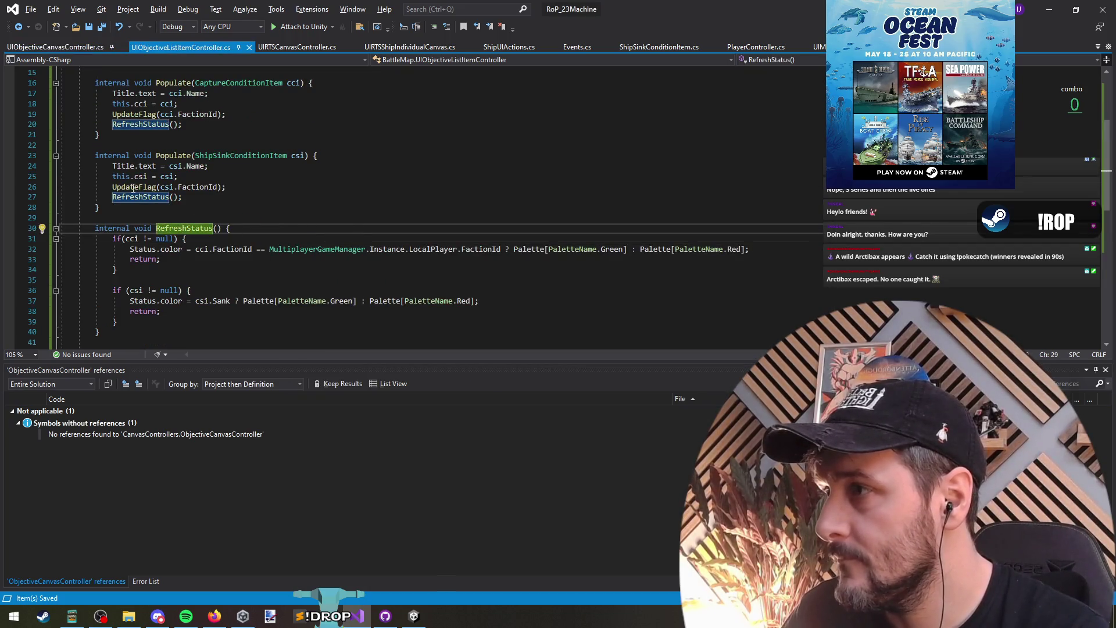
Jump to UpdateFlag's definition and pass 0 to faction.GetSprite() on line 51.
click(139, 187)
key(F12)
scroll(235, 243, down, 1)
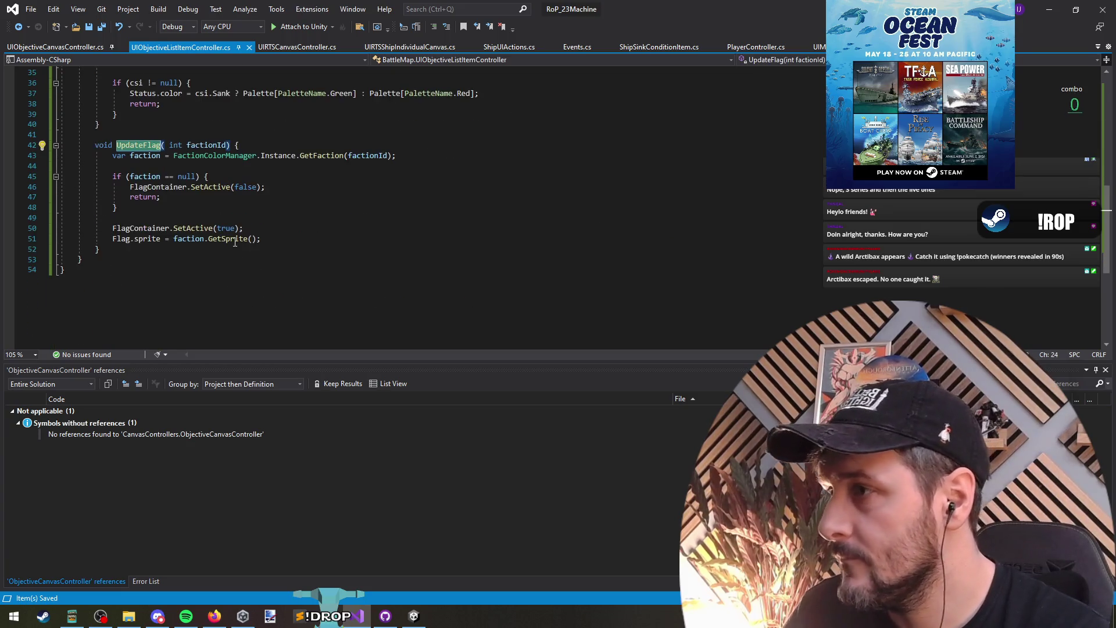
click(254, 239)
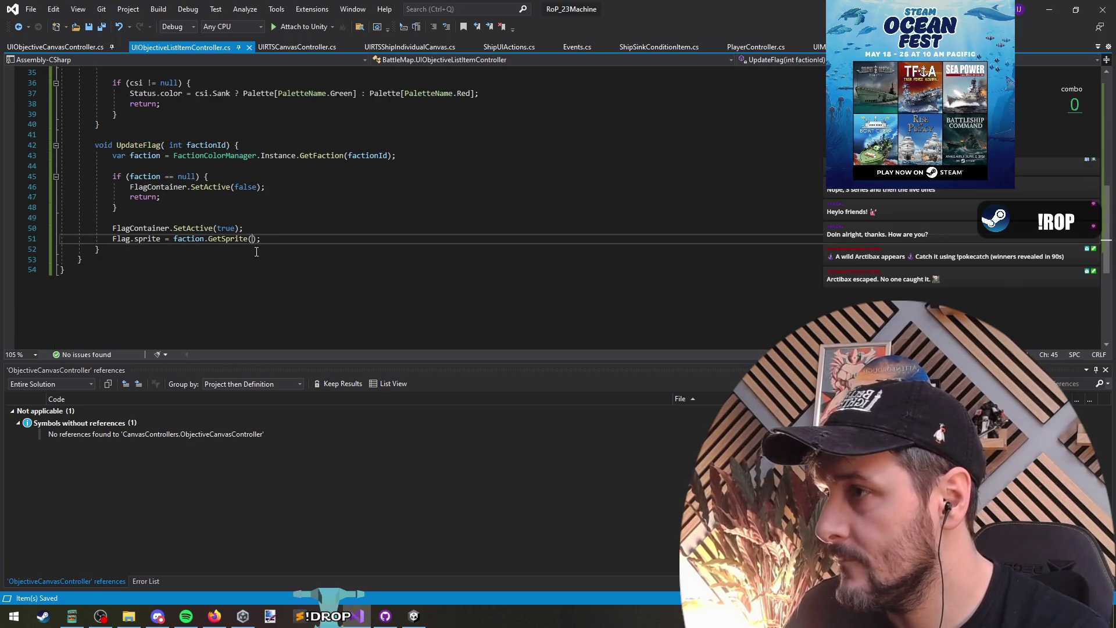
text(0)
click(254, 271)
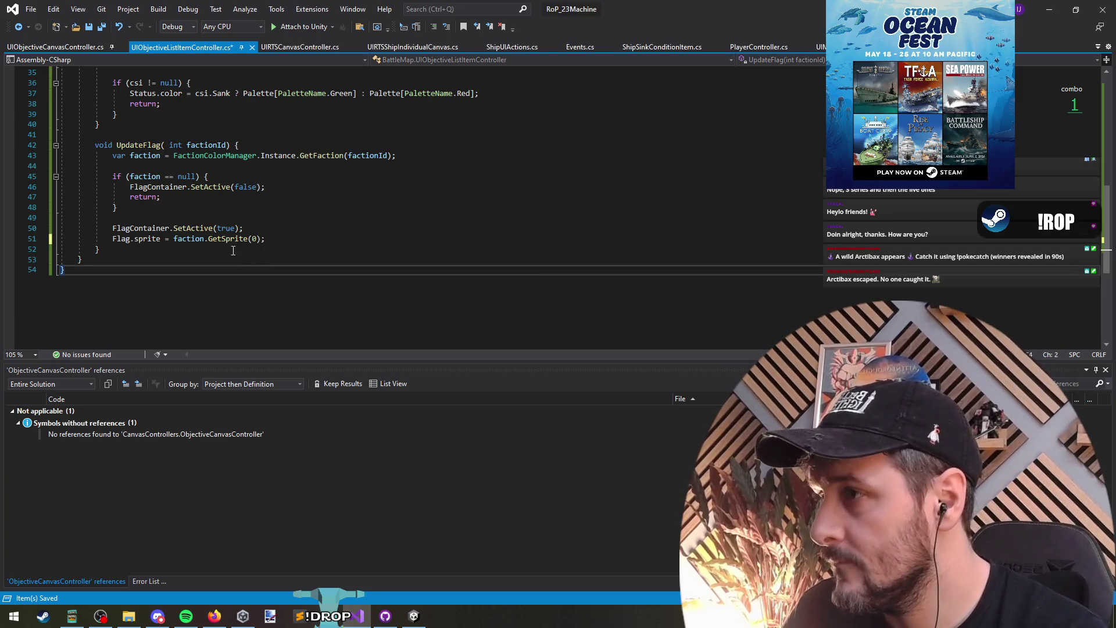
Review the flag activation and sprite lines, then move up to the Status, Flag and condition fields.
click(232, 228)
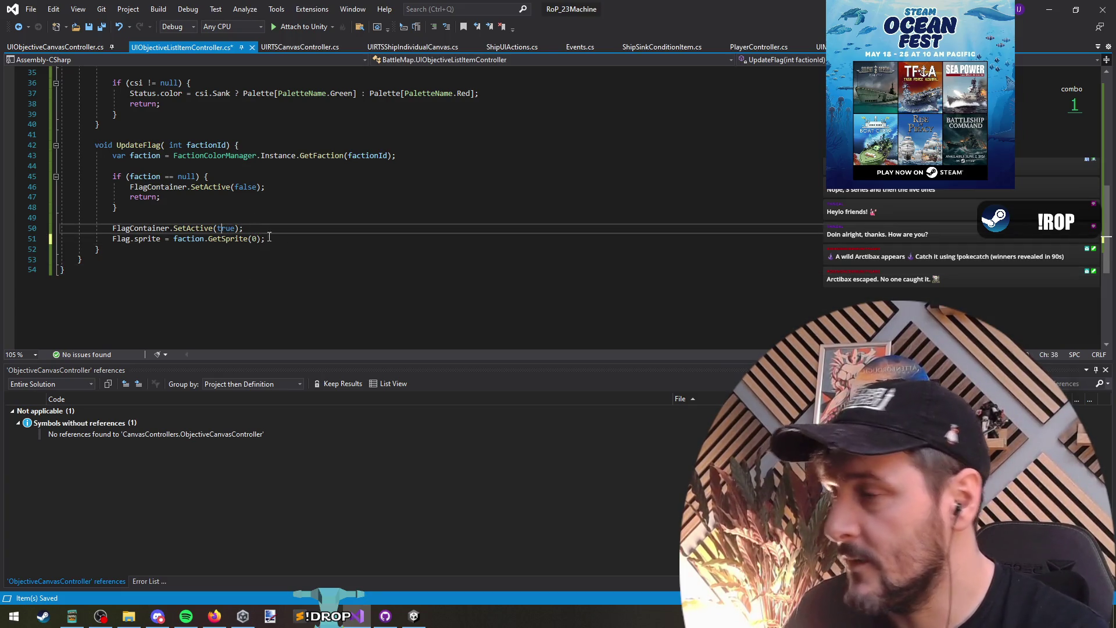
click(291, 239)
click(256, 220)
scroll(255, 220, up, 3)
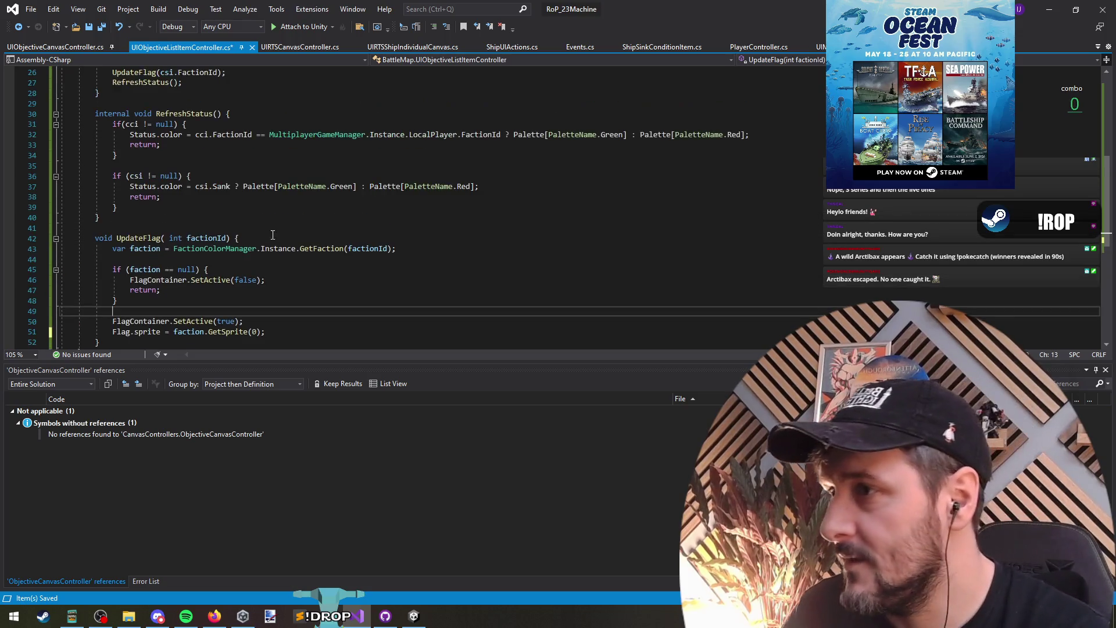
click(261, 332)
click(312, 233)
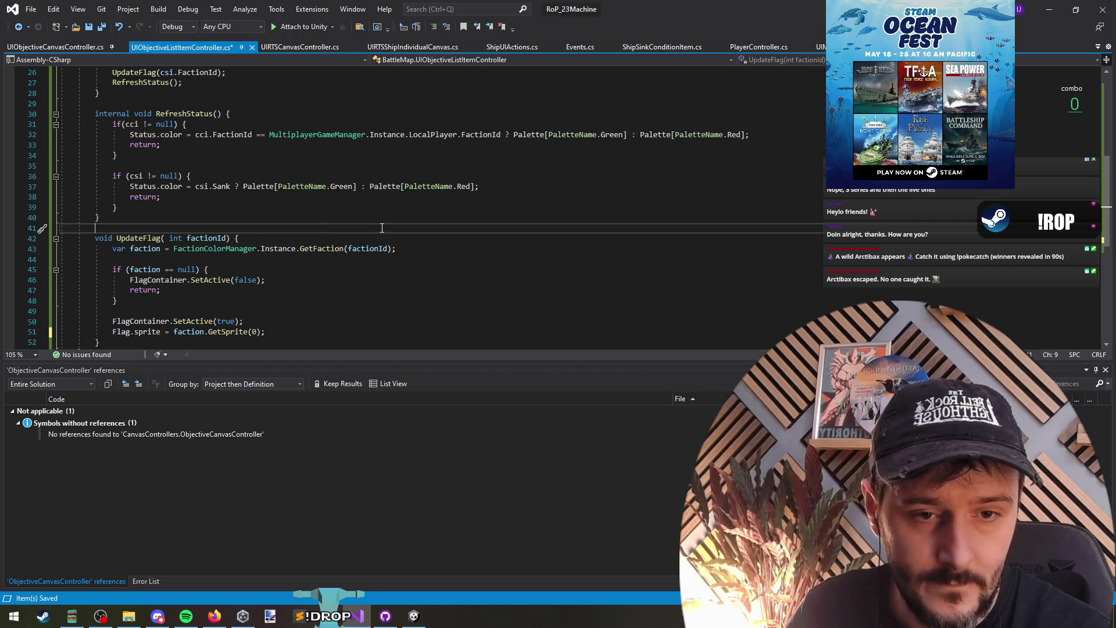
key(alt+Tab)
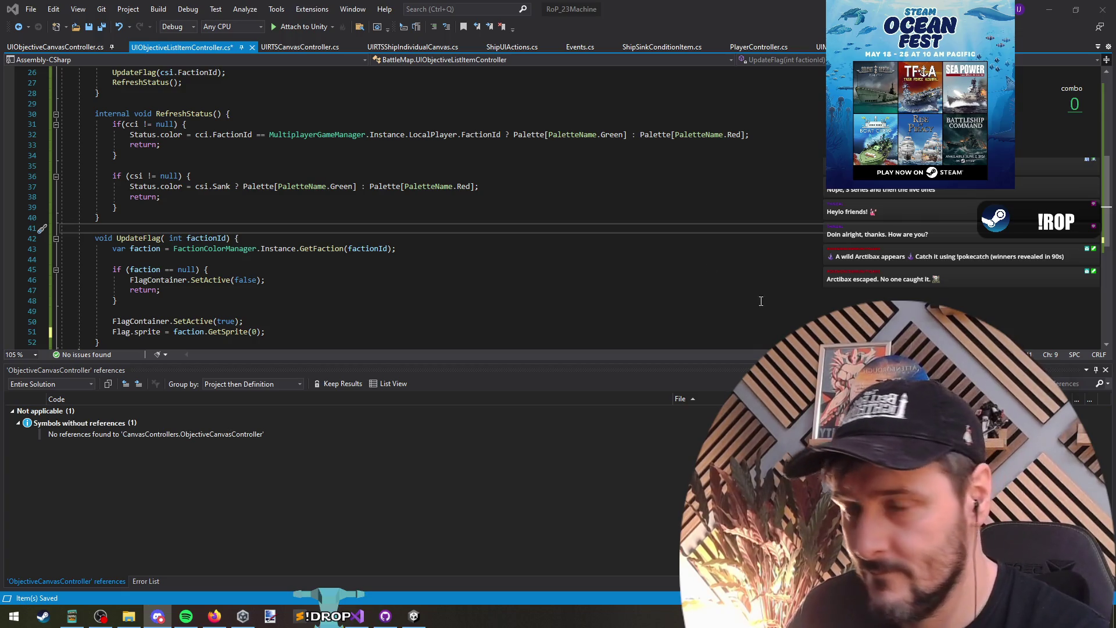
click(321, 219)
scroll(314, 223, up, 4)
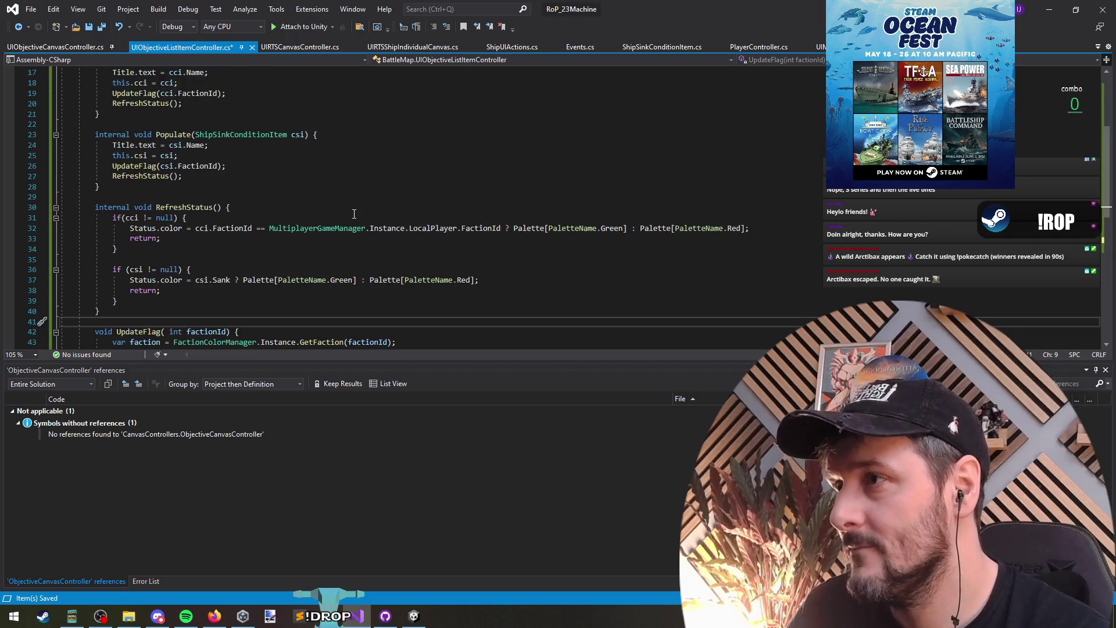
scroll(310, 225, up, 5)
click(239, 207)
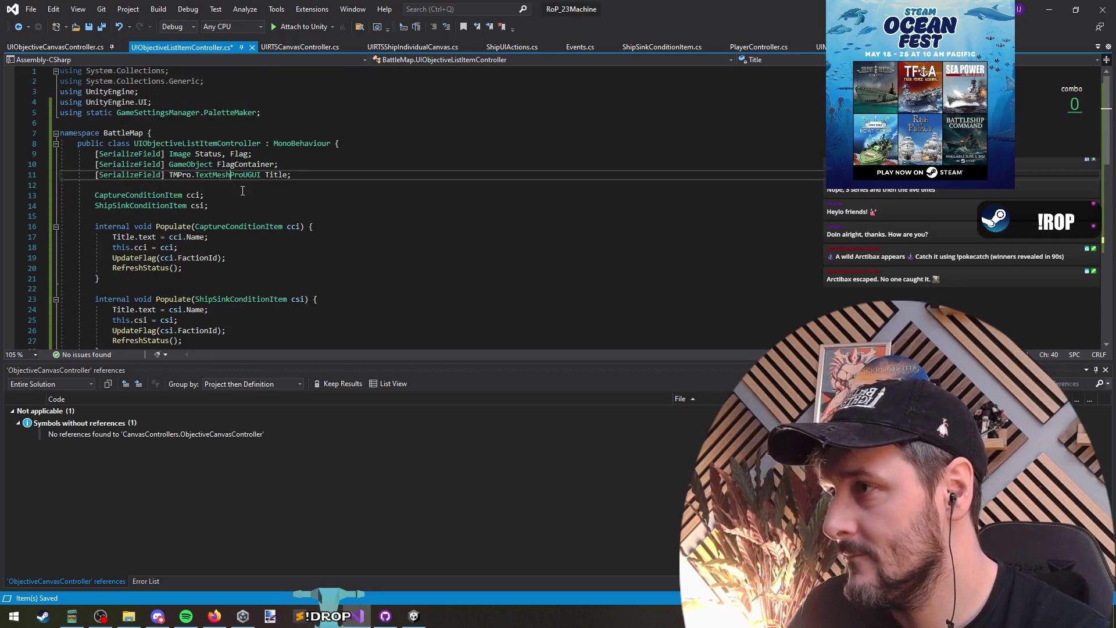
Briefly hide Visual Studio to check Unity, then bring it back.
scroll(232, 215, down, 2)
click(217, 225)
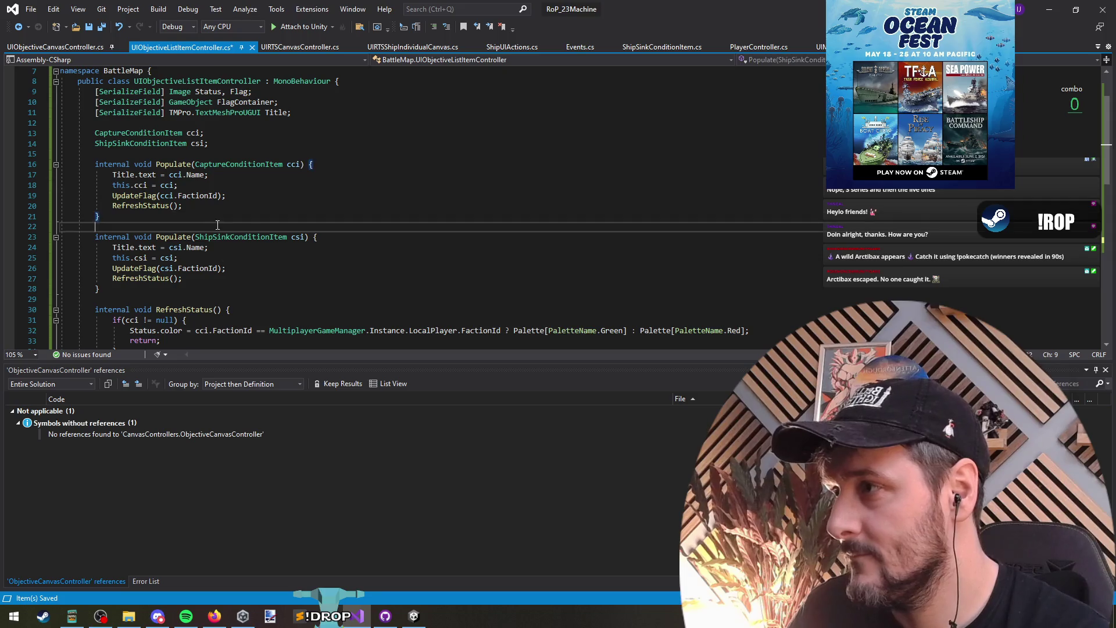
click(1049, 9)
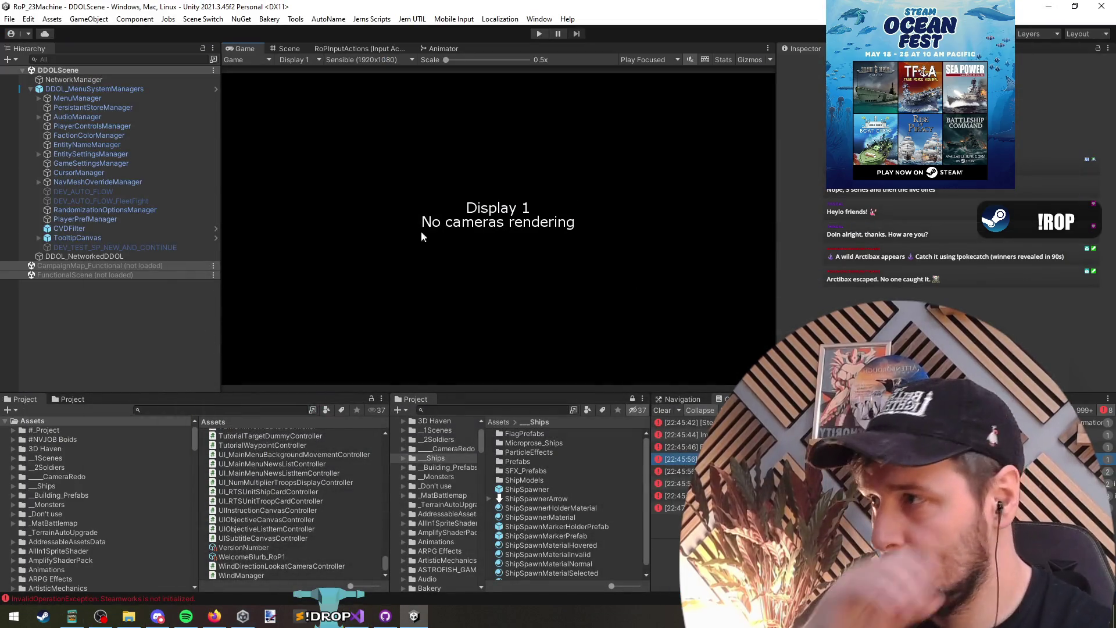
click(357, 615)
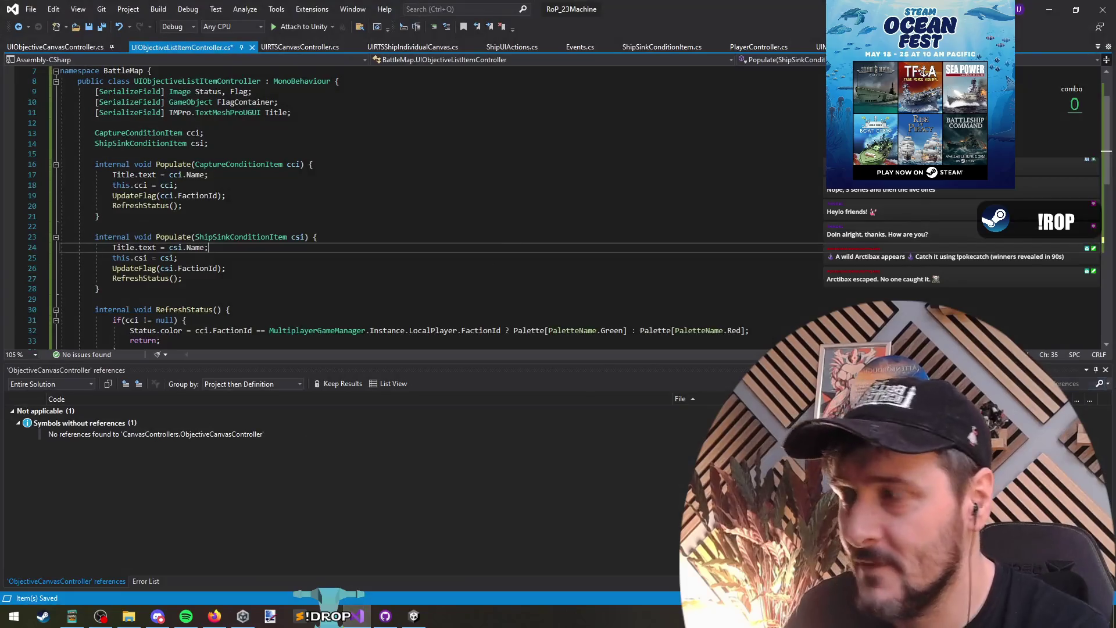
Review the Populate methods and UpdateFlag, then switch to UIObjectiveCanvasController.cs.
click(655, 235)
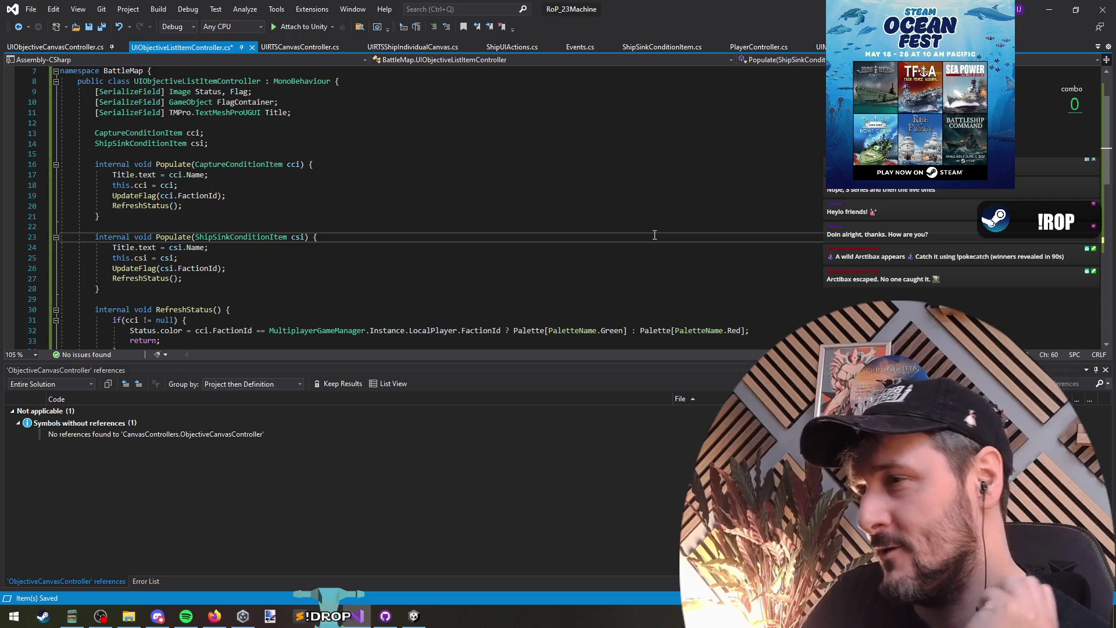
click(153, 153)
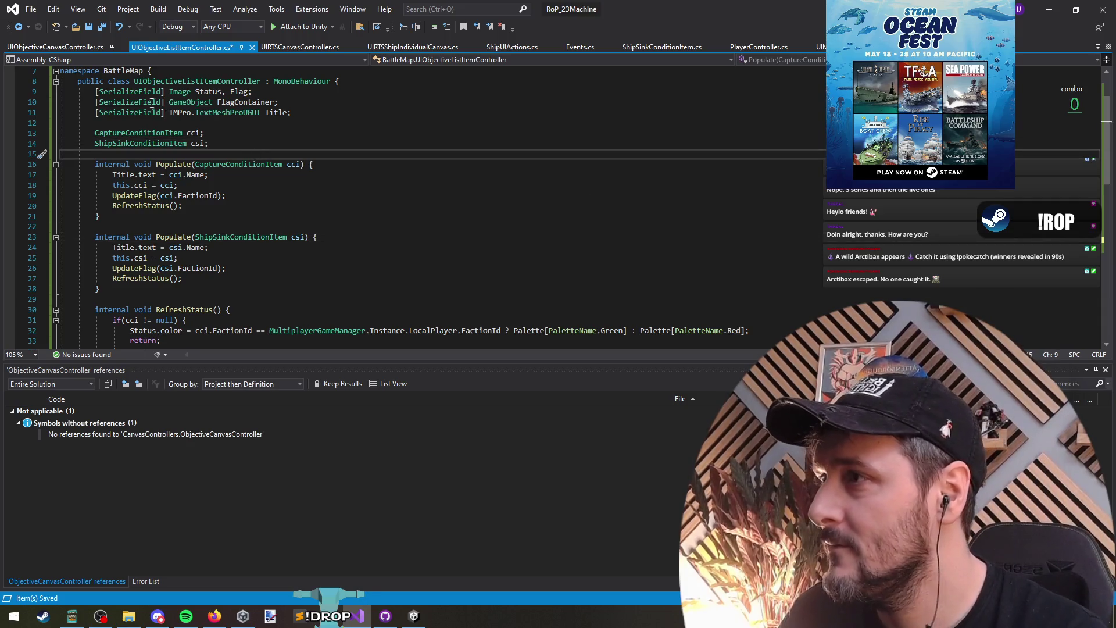
scroll(254, 228, down, 8)
click(158, 258)
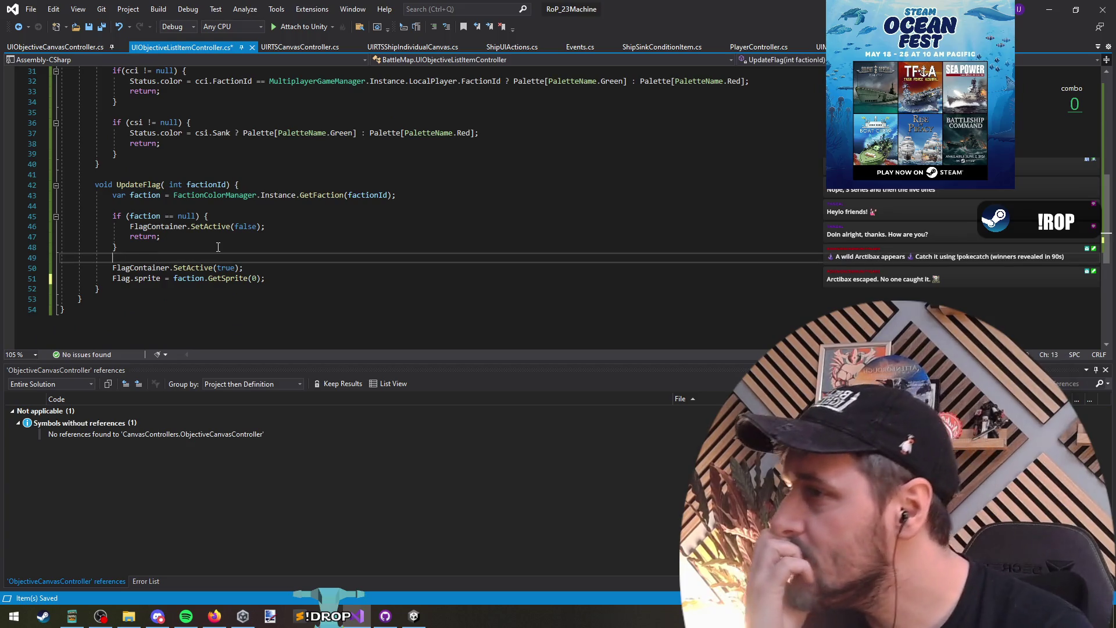
scroll(209, 232, up, 9)
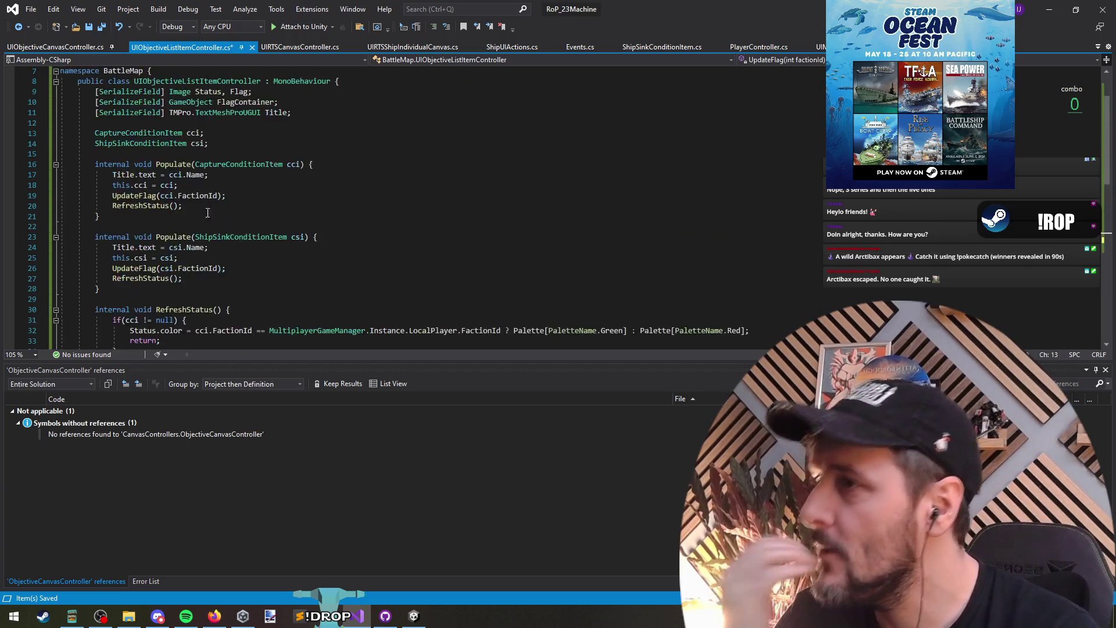
scroll(209, 231, down, 2)
click(246, 193)
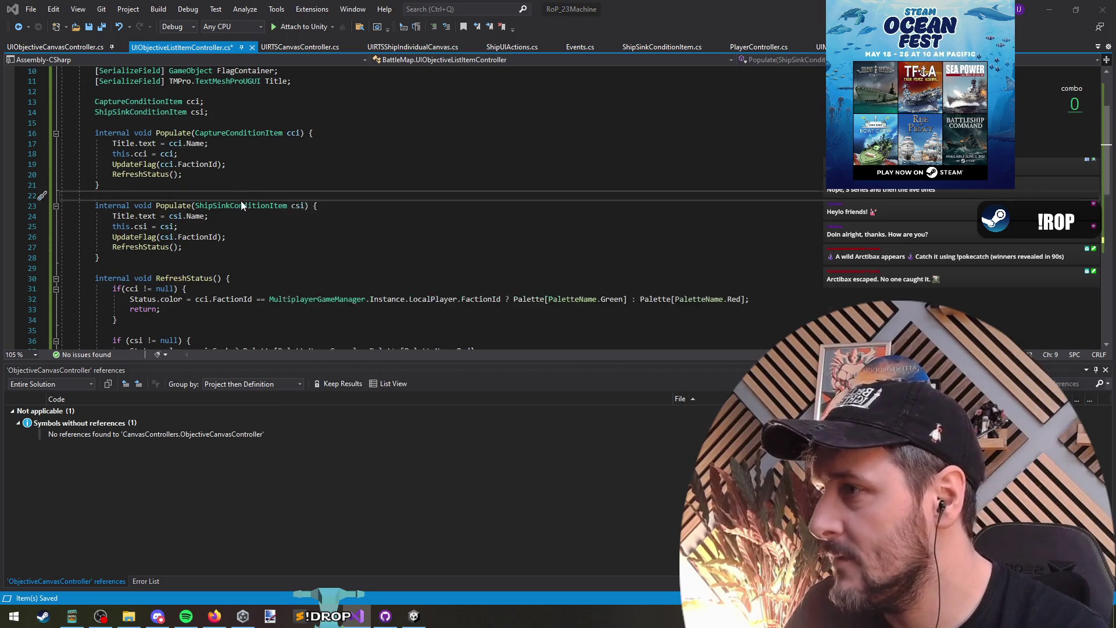
key(ctrl+Tab)
scroll(243, 206, up, 4)
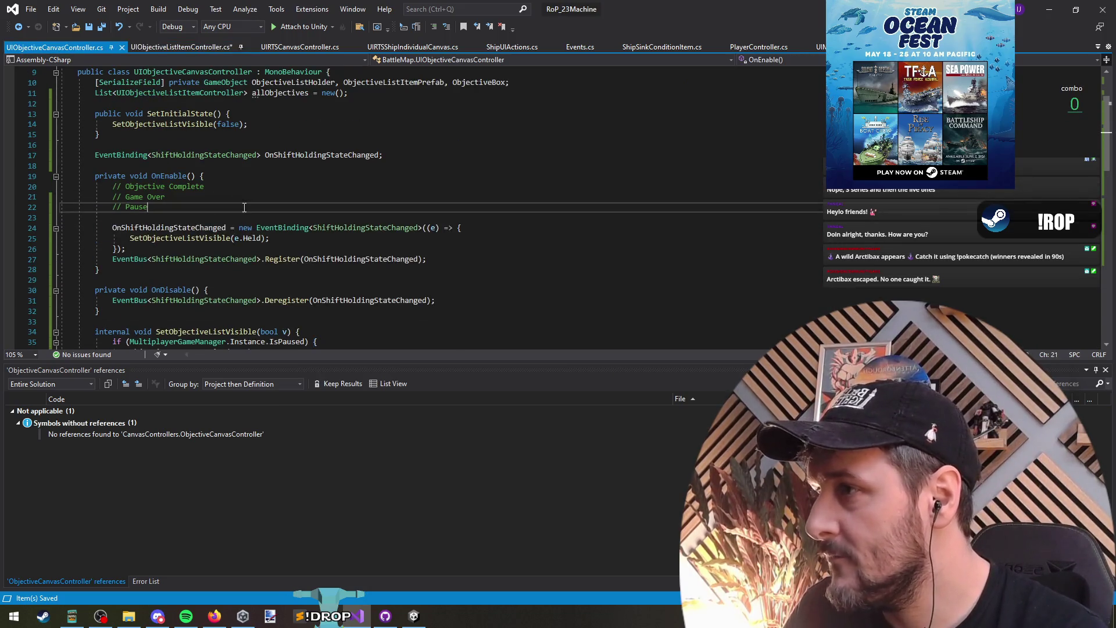
Add blank lines after the Objective Complete comment in OnEnable and type 'objective'.
click(244, 191)
key(ctrl+t)
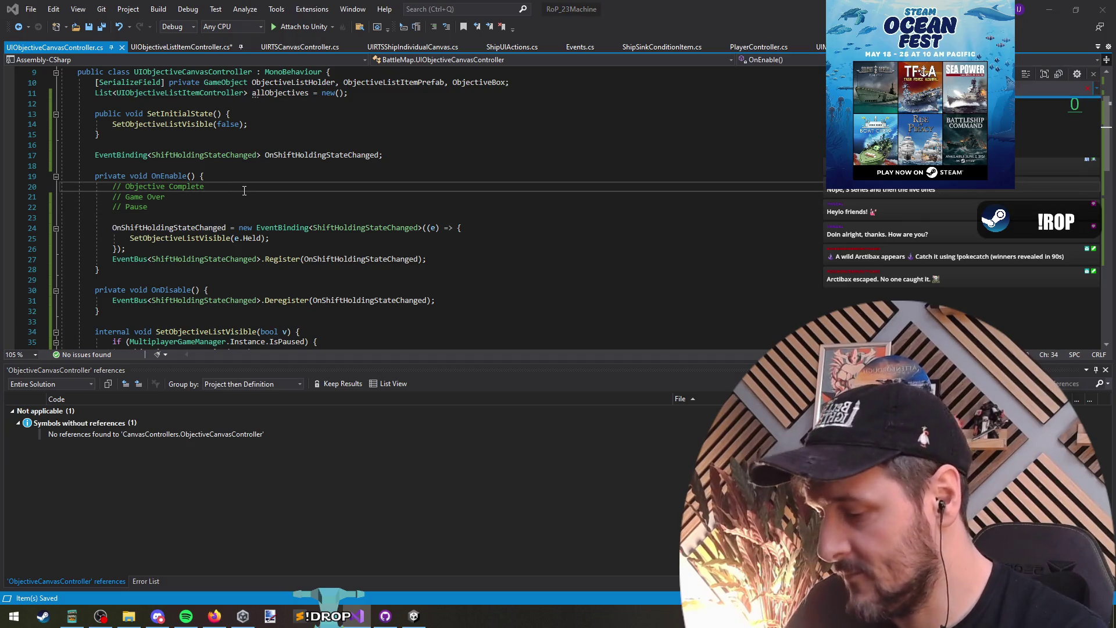
key(Escape)
key(Down)
key(Down)
key(Return)
key(Return)
text(on)
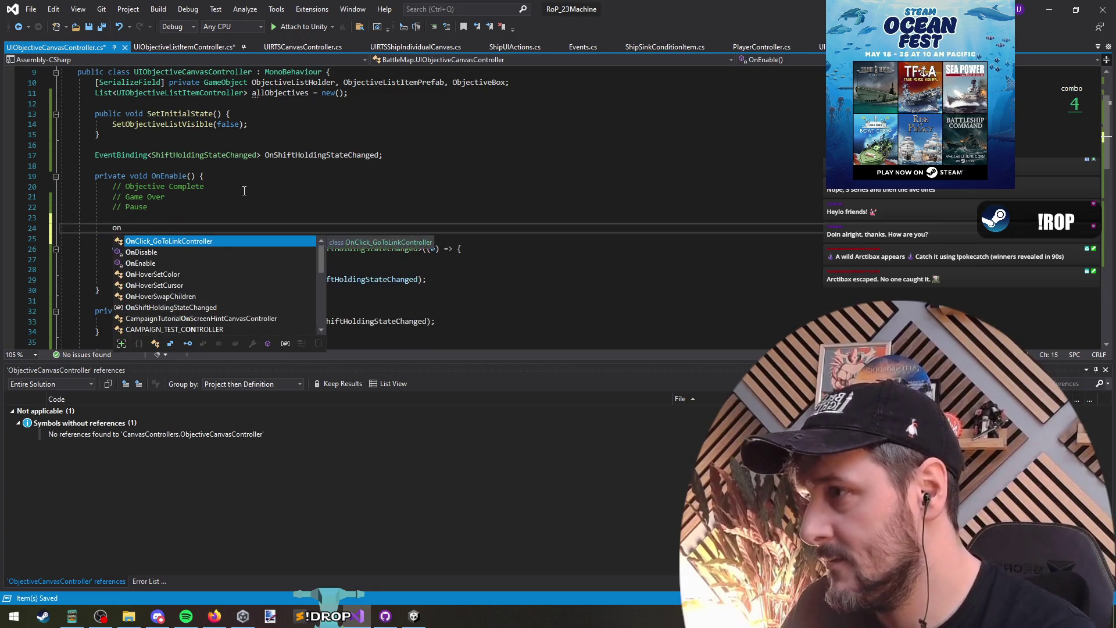
key(BackSpace)
key(BackSpace)
text(objecti)
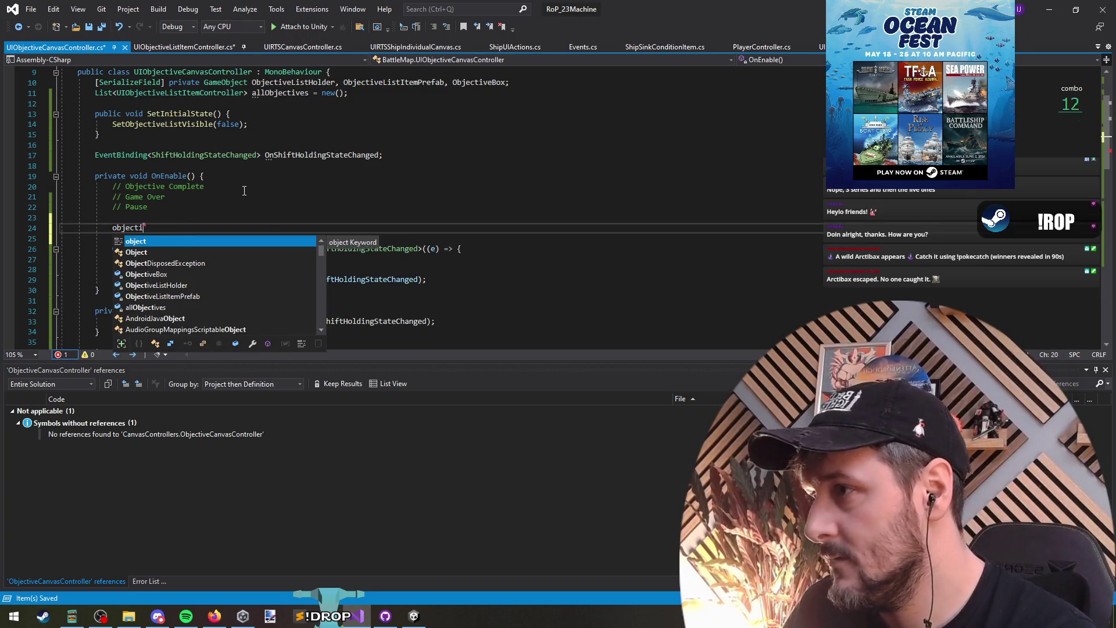
text(vec)
key(BackSpace)
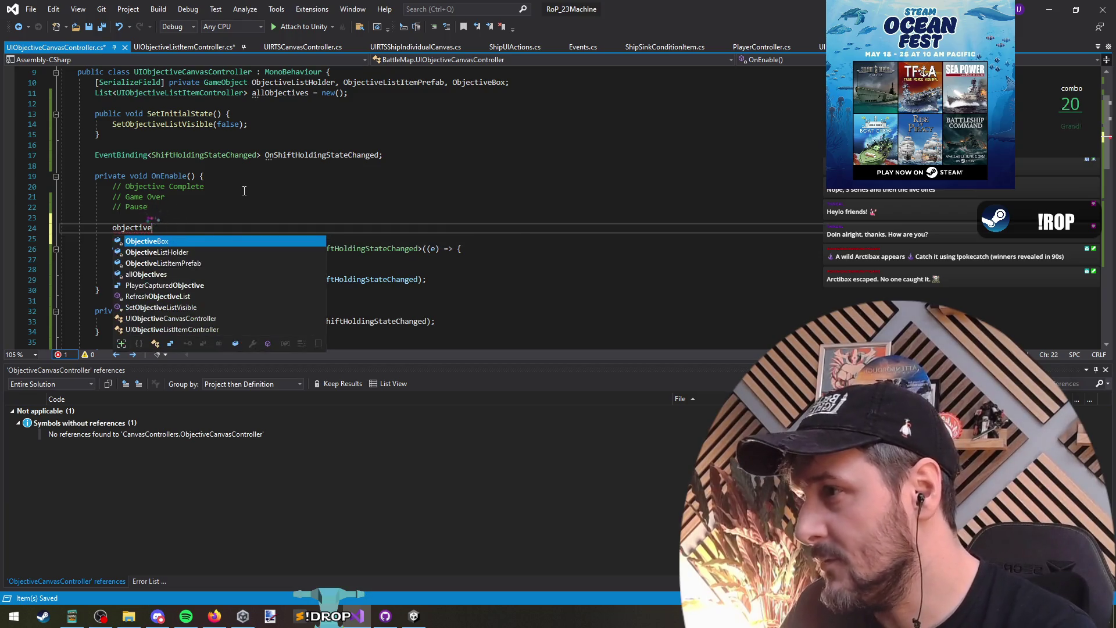
key(Escape)
Use Ctrl+T to reach Events.cs and select the PlayerCapturedObjective struct.
key(ctrl+t)
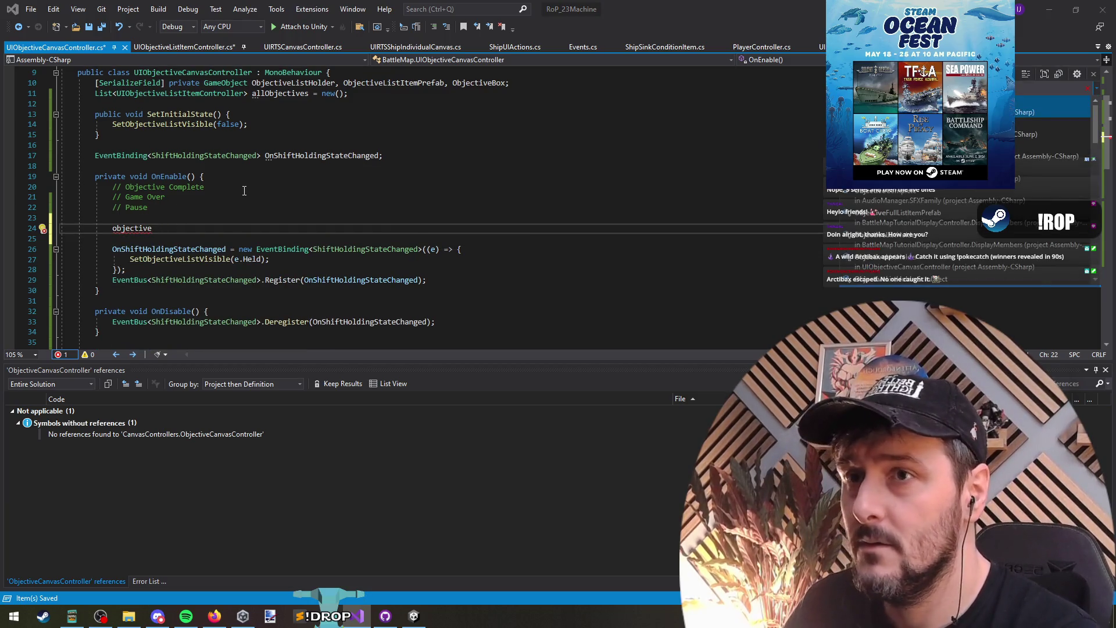
key(Return)
key(Return)
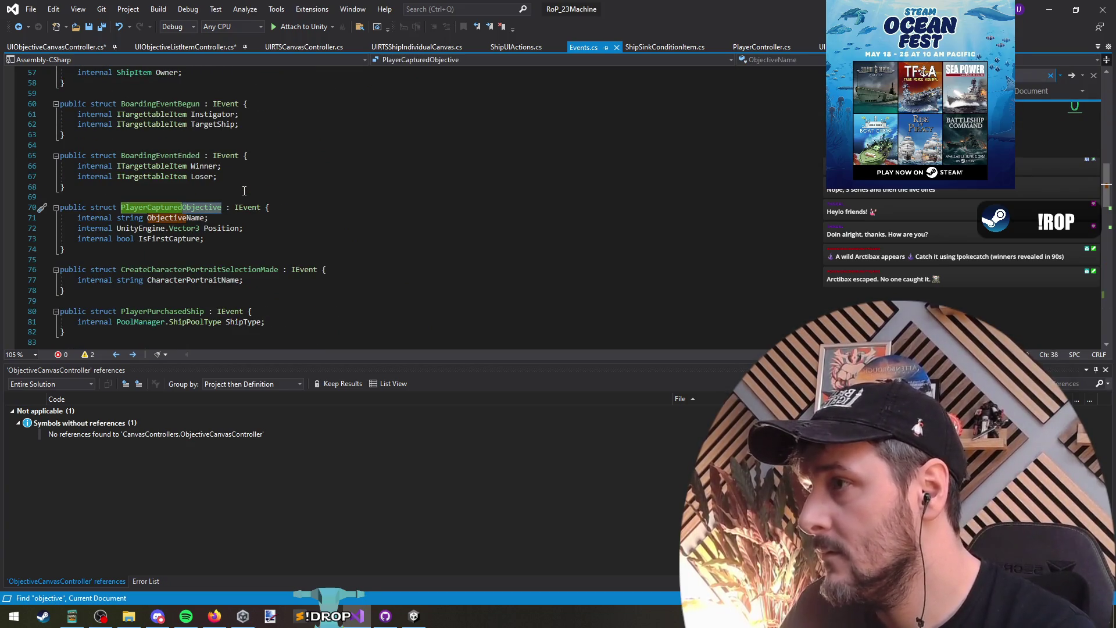
key(Return)
key(Return)
key(Return)
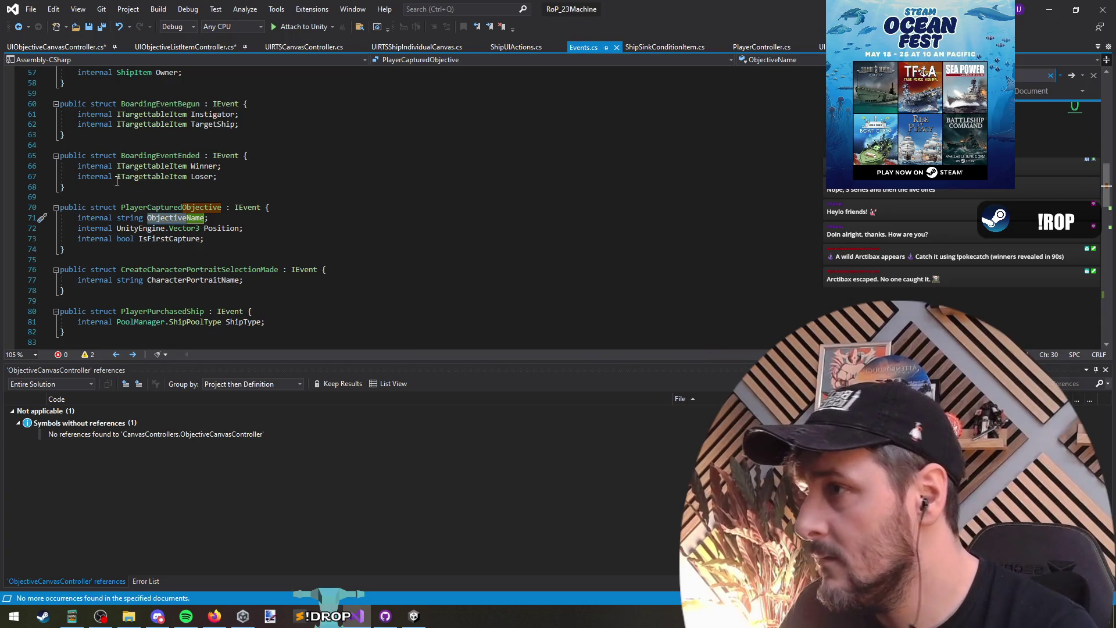
double_click(187, 206)
right_click(187, 206)
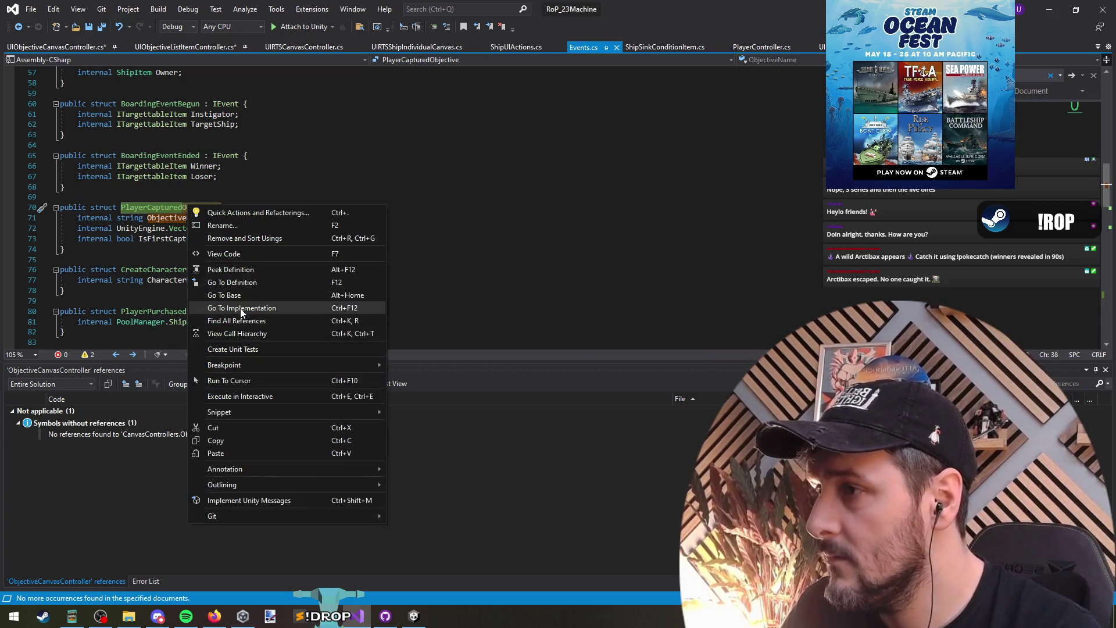
List all PlayerCapturedObjective references and open the audio, CaptureConditionController and binding usages.
click(240, 320)
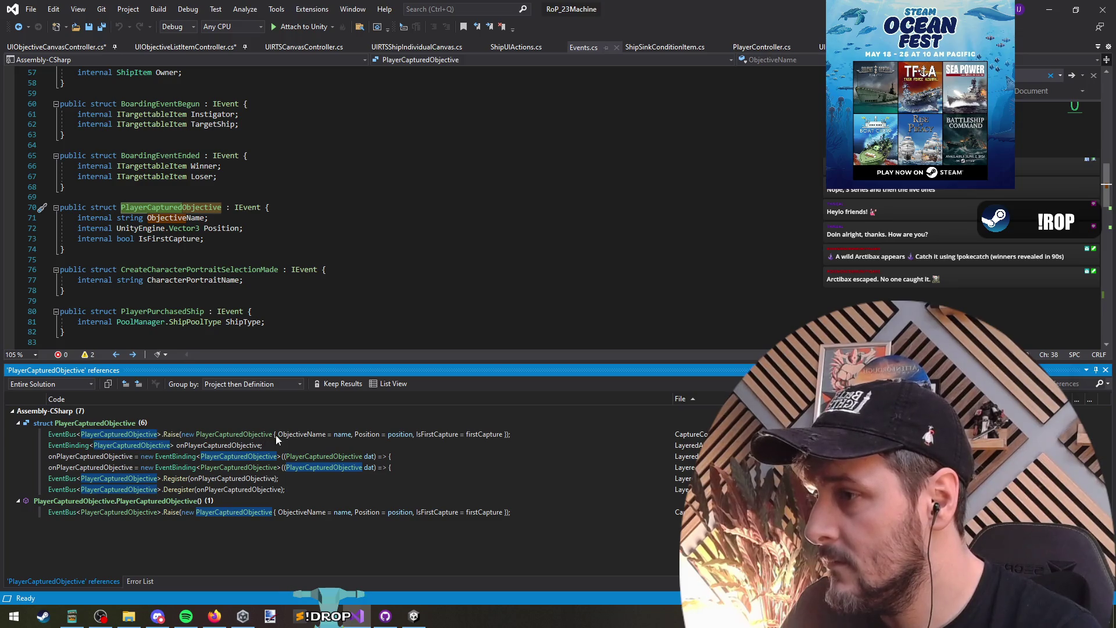
double_click(301, 459)
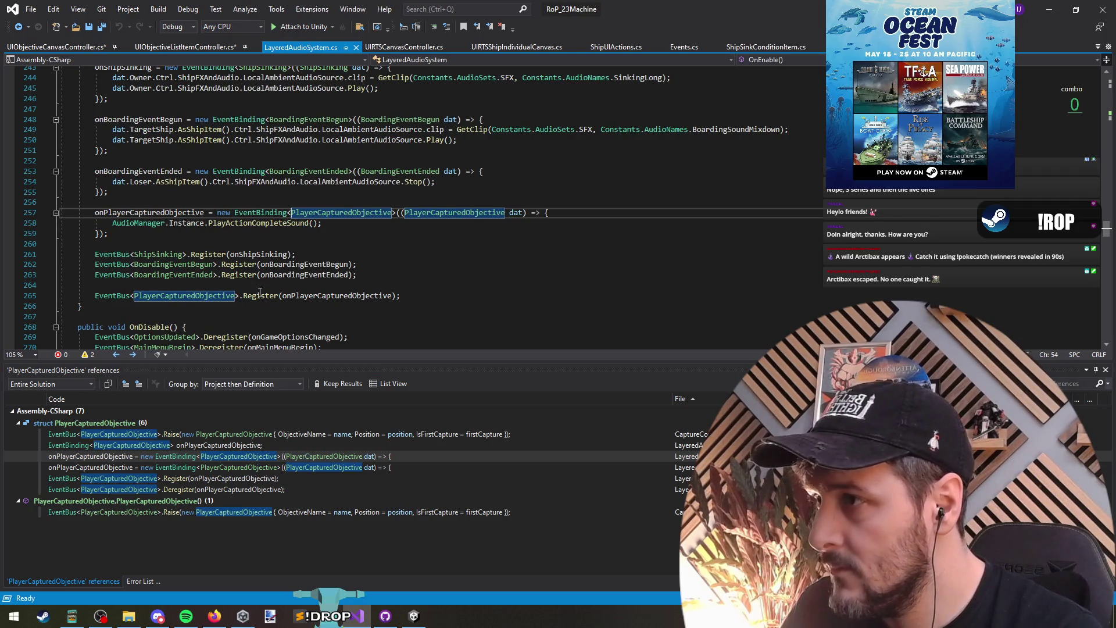
double_click(295, 439)
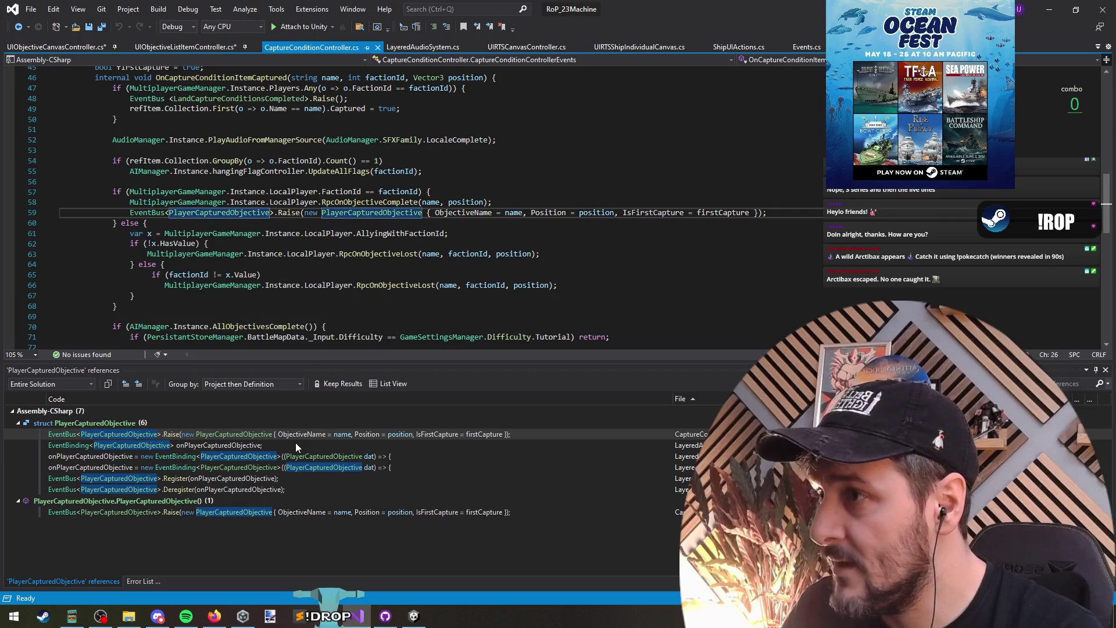
triple_click(334, 214)
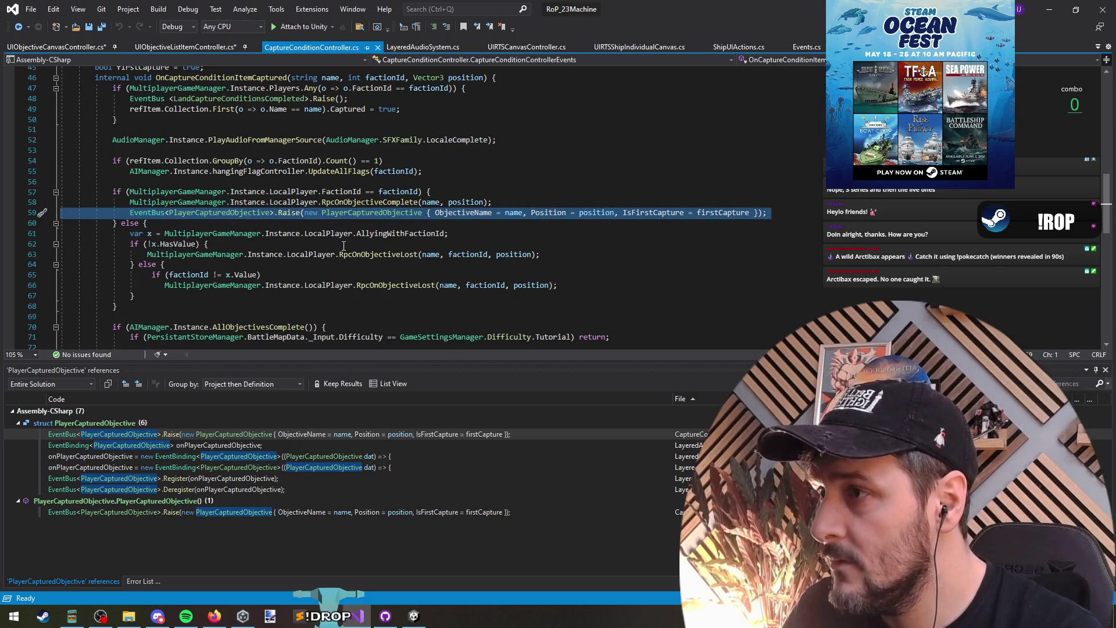
double_click(236, 445)
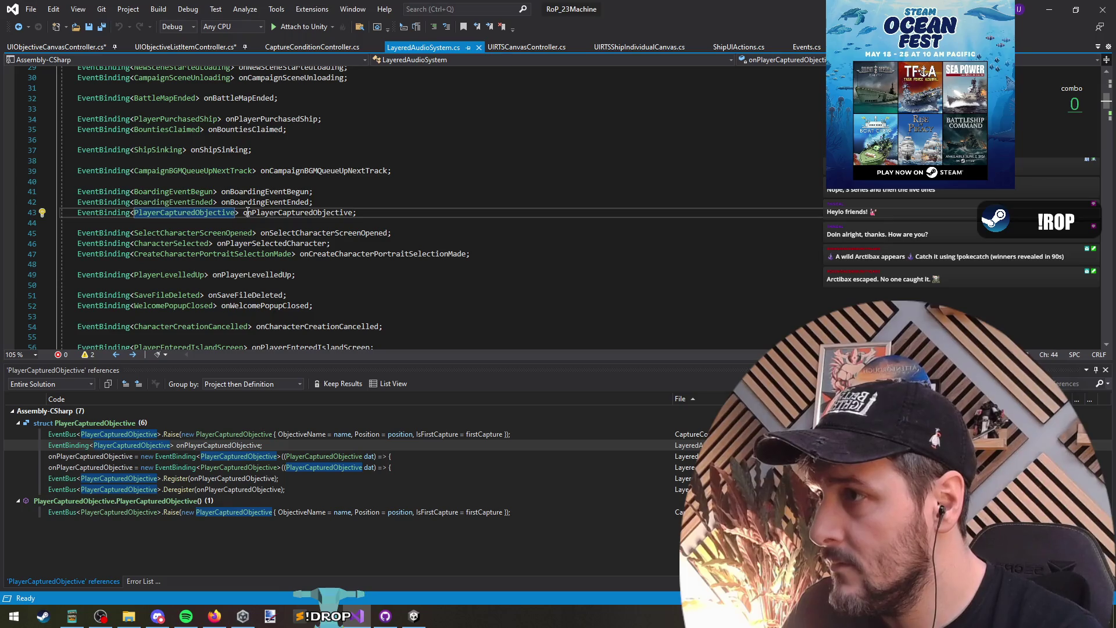
key(ctrl+Tab)
scroll(238, 254, up, 2)
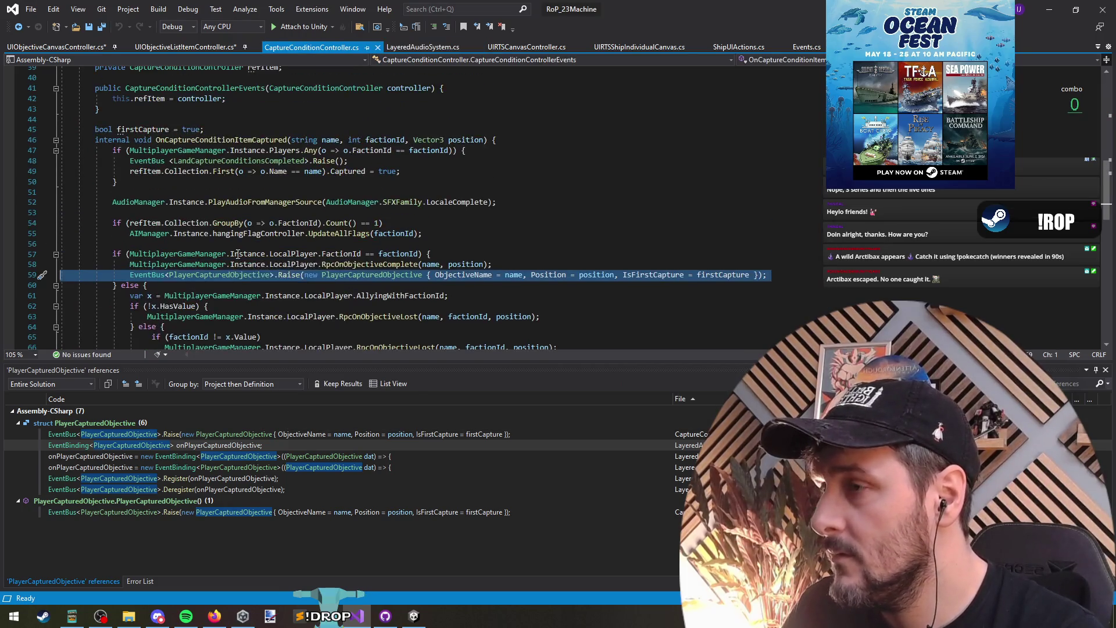
Paste the clipboard below the existing event binding field in UIObjectiveCanvasController.cs.
key(ctrl+Tab)
key(ctrl+Tab)
key(ctrl+Tab)
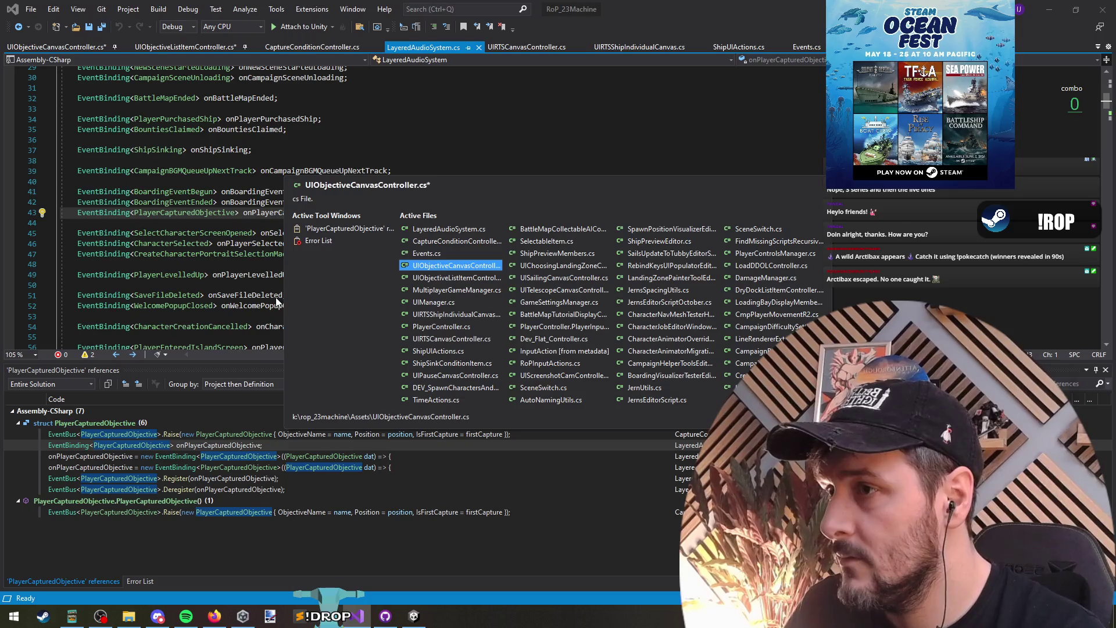
click(165, 172)
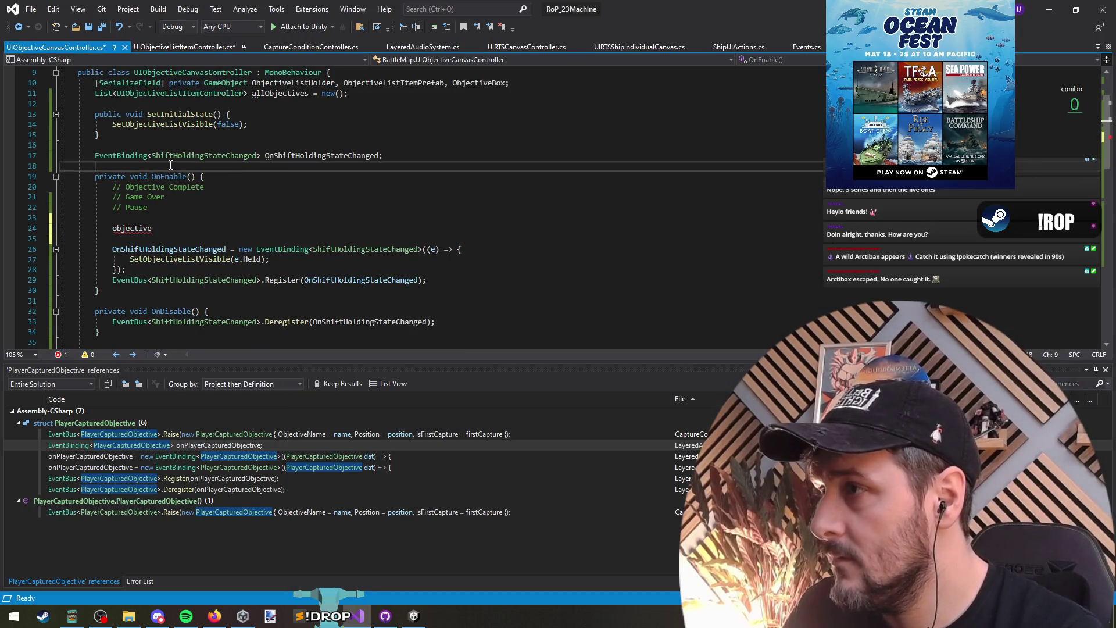
key(ctrl+v)
Search LayeredAudioSystem for 'sink' to find the ship sinking handler.
key(ctrl+Tab)
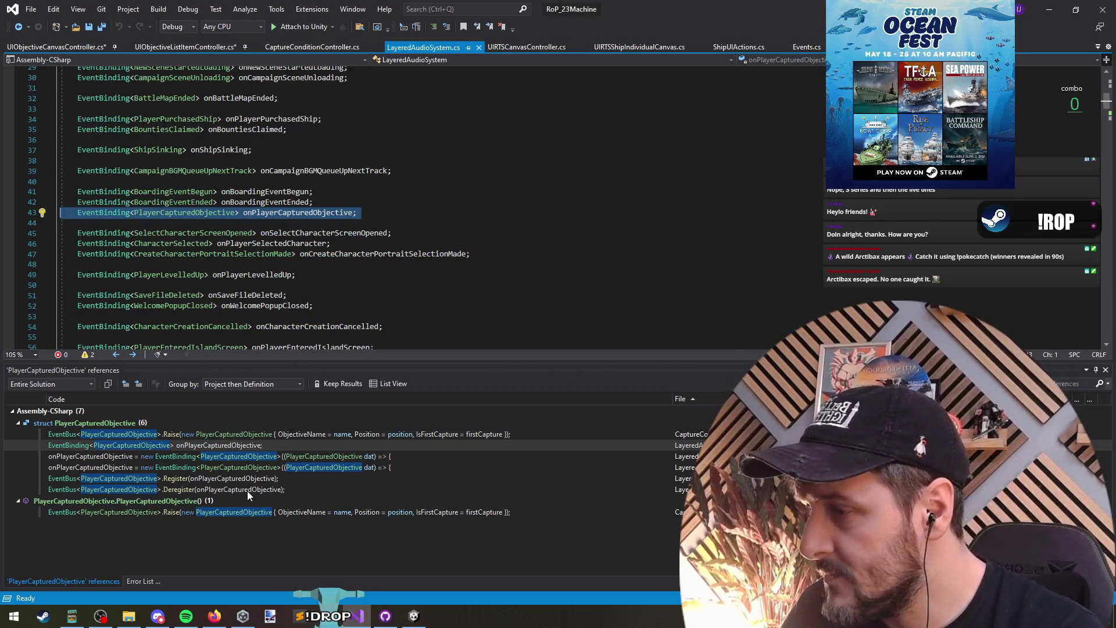
click(273, 222)
key(ctrl+f)
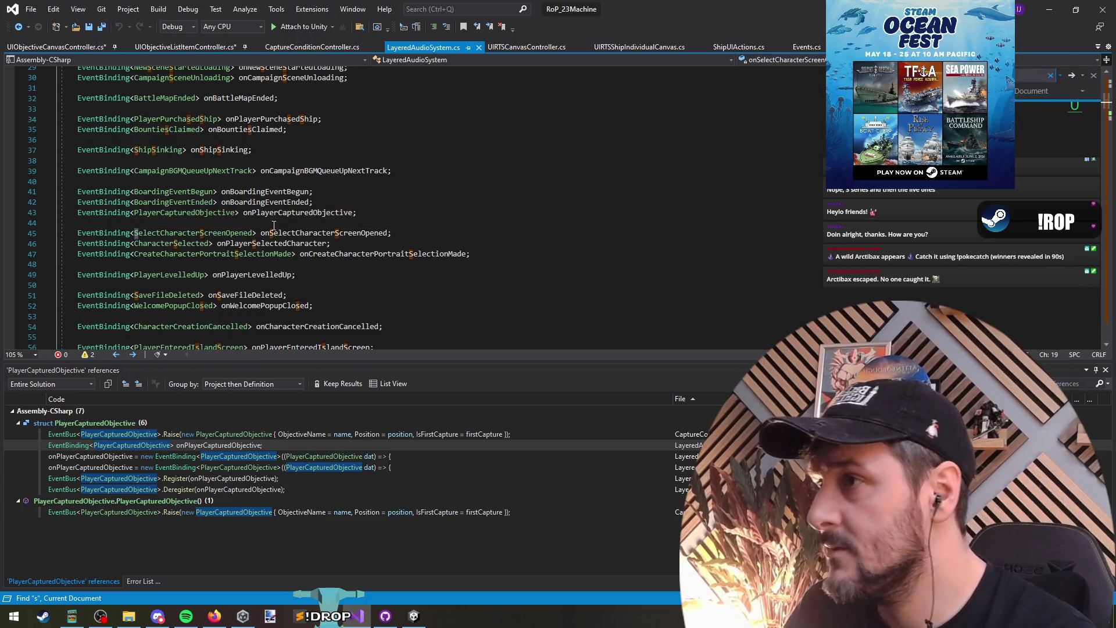
text(sink)
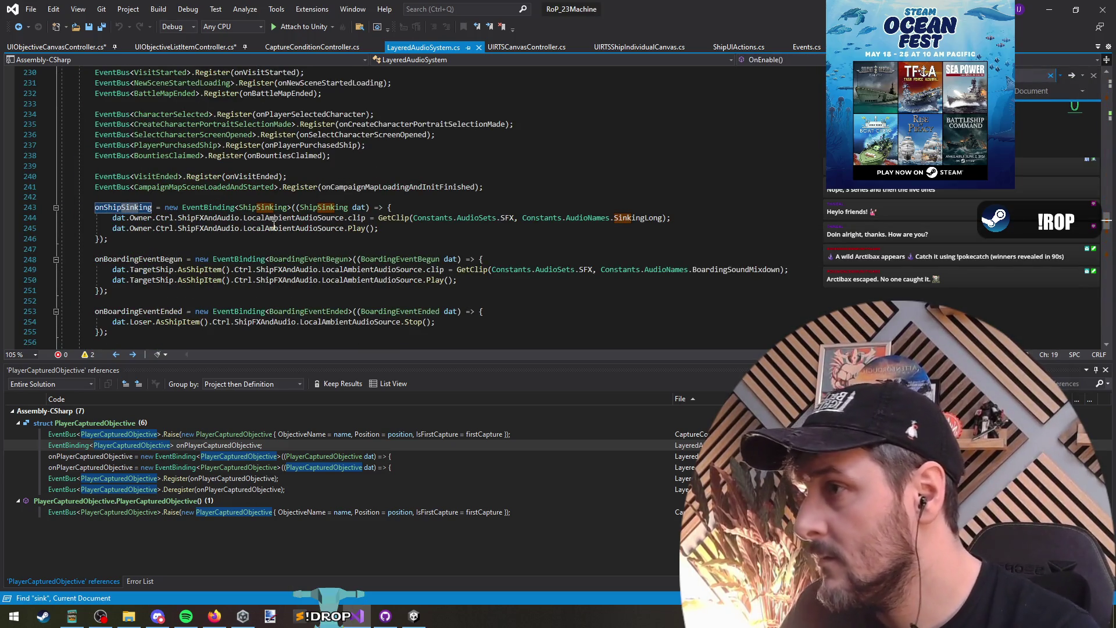
key(Return)
key(Return)
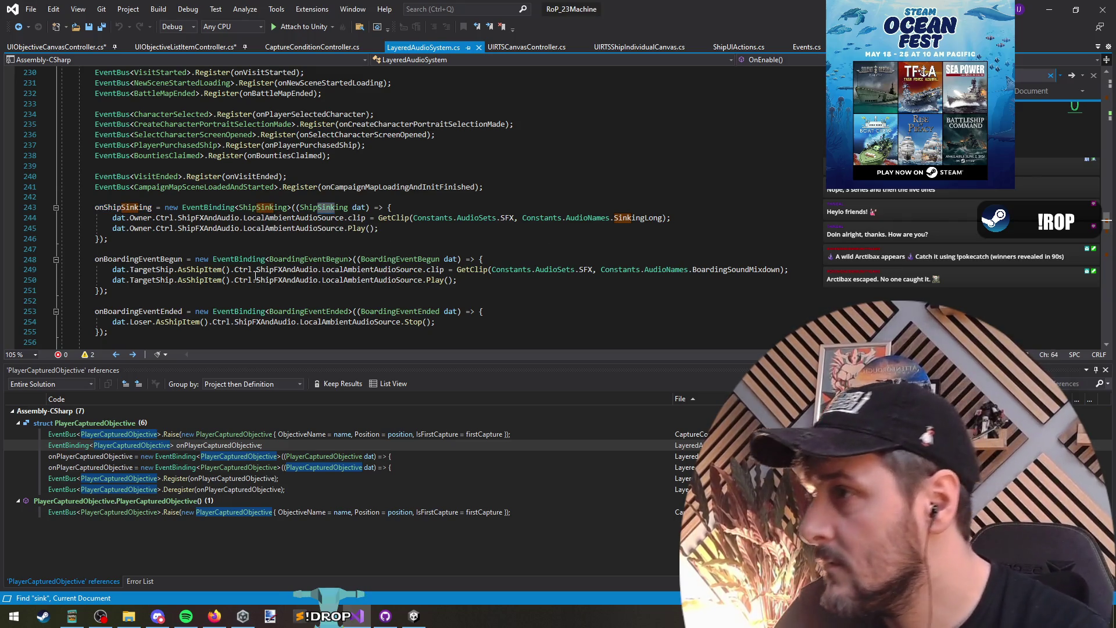
click(256, 247)
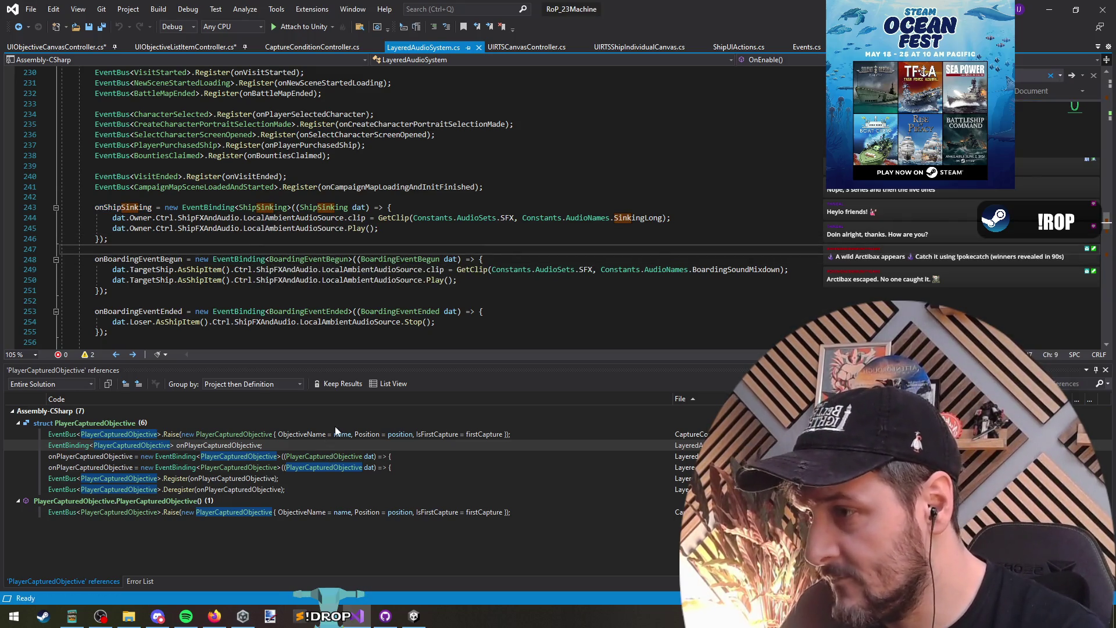
Open the PlayerCapturedObjective raise in CaptureConditionController and read up to its constructor.
double_click(337, 433)
click(306, 224)
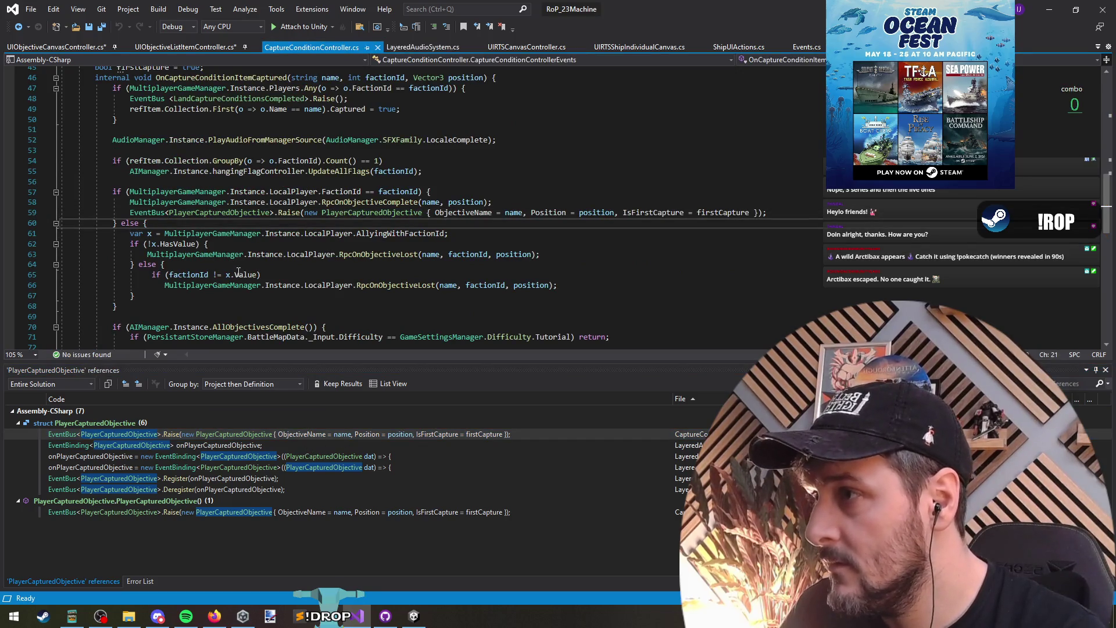
scroll(251, 240, up, 4)
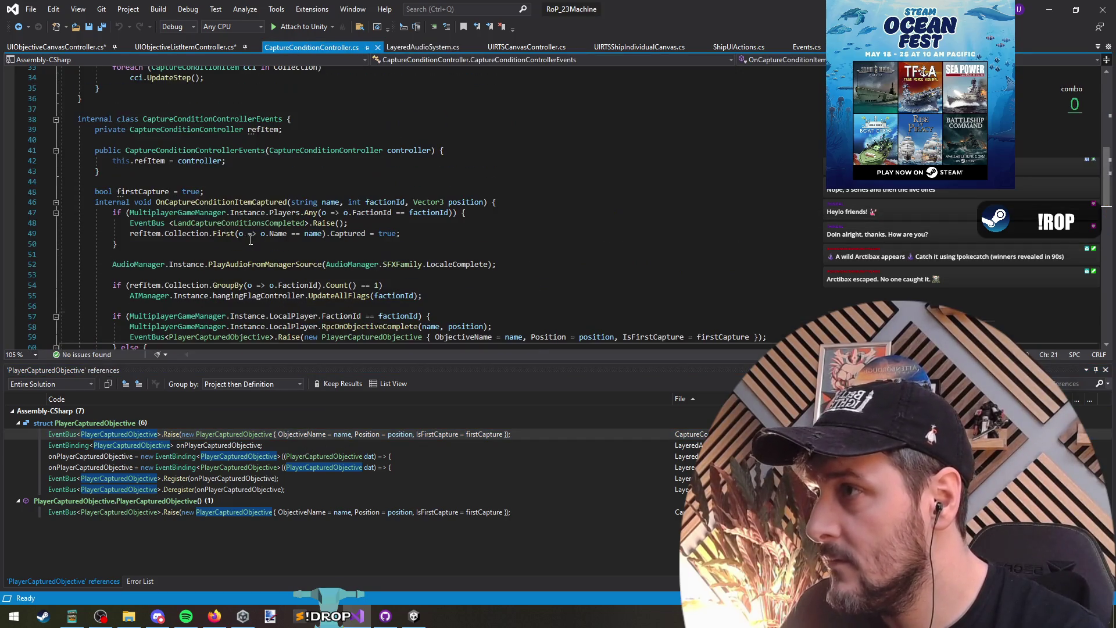
click(177, 149)
scroll(198, 232, down, 12)
Jump to shipSinkConditionController in AIManager and open the ShipSinkConditionController definition.
click(349, 244)
key(ctrl+t)
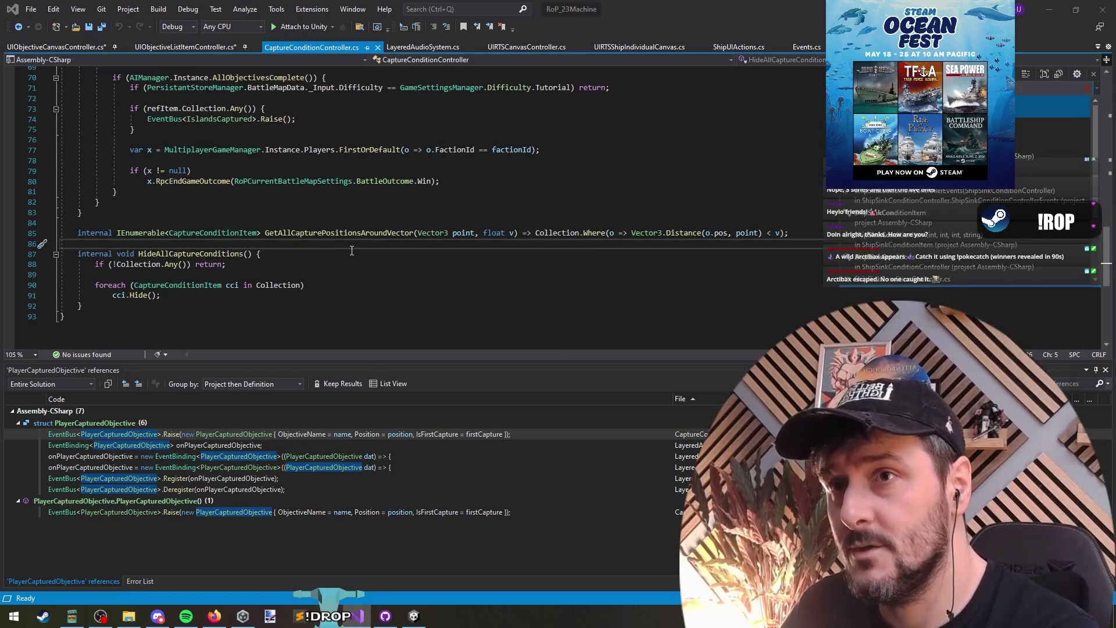
key(Return)
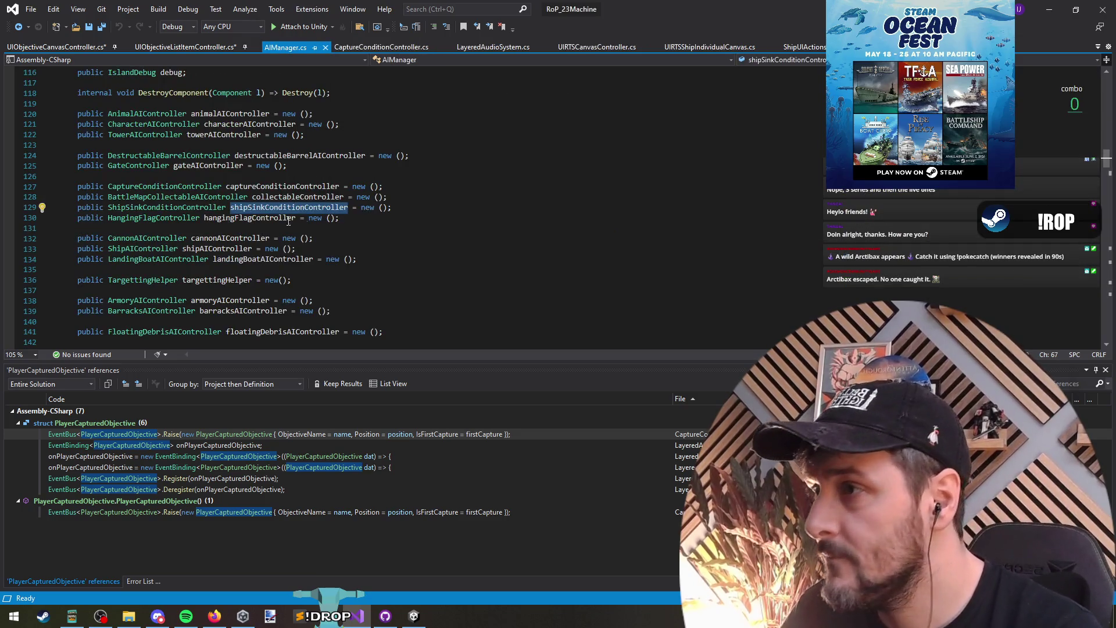
click(169, 208)
key(F12)
scroll(271, 276, down, 5)
scroll(271, 276, down, 5)
scroll(277, 294, up, 2)
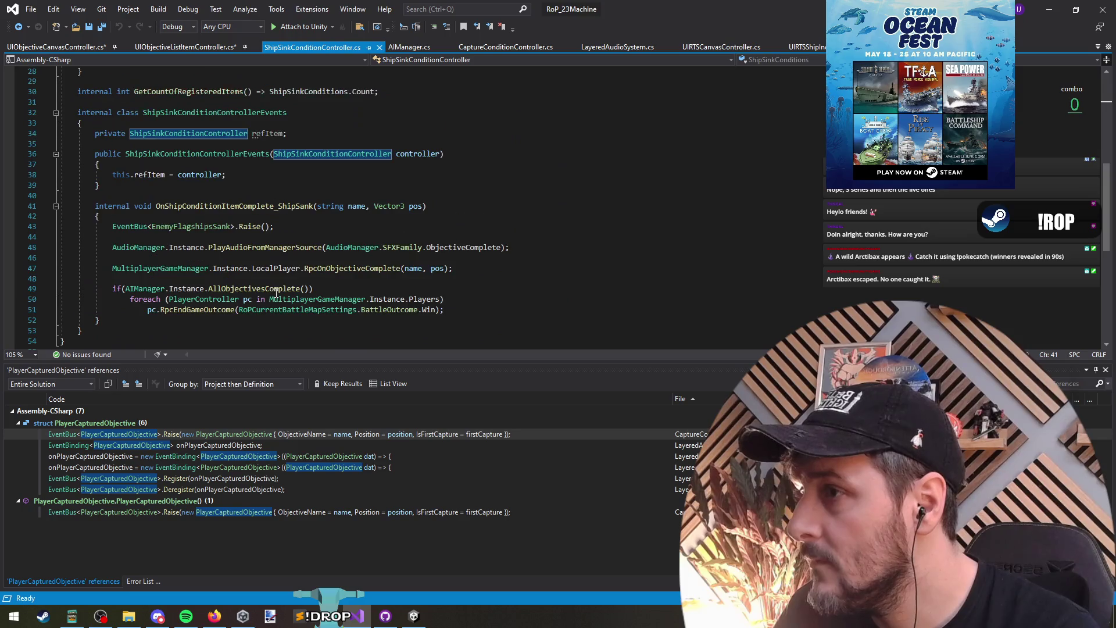
Follow EnemyFlagshipsSank from the ship-sank handler to its definition in Events.cs.
click(219, 330)
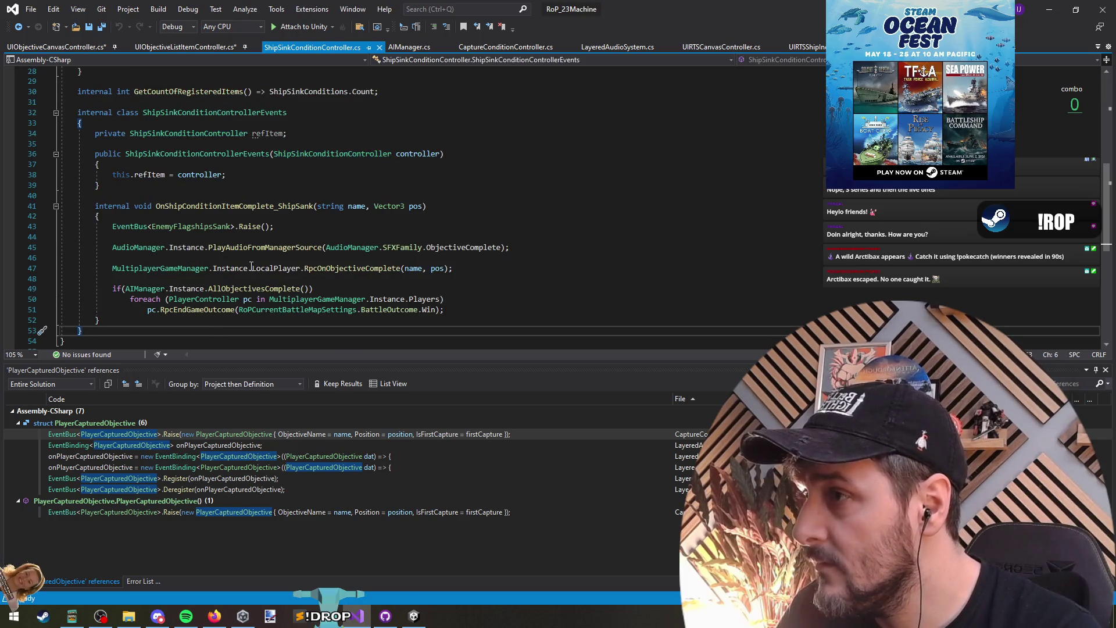
double_click(192, 226)
key(F12)
right_click(185, 207)
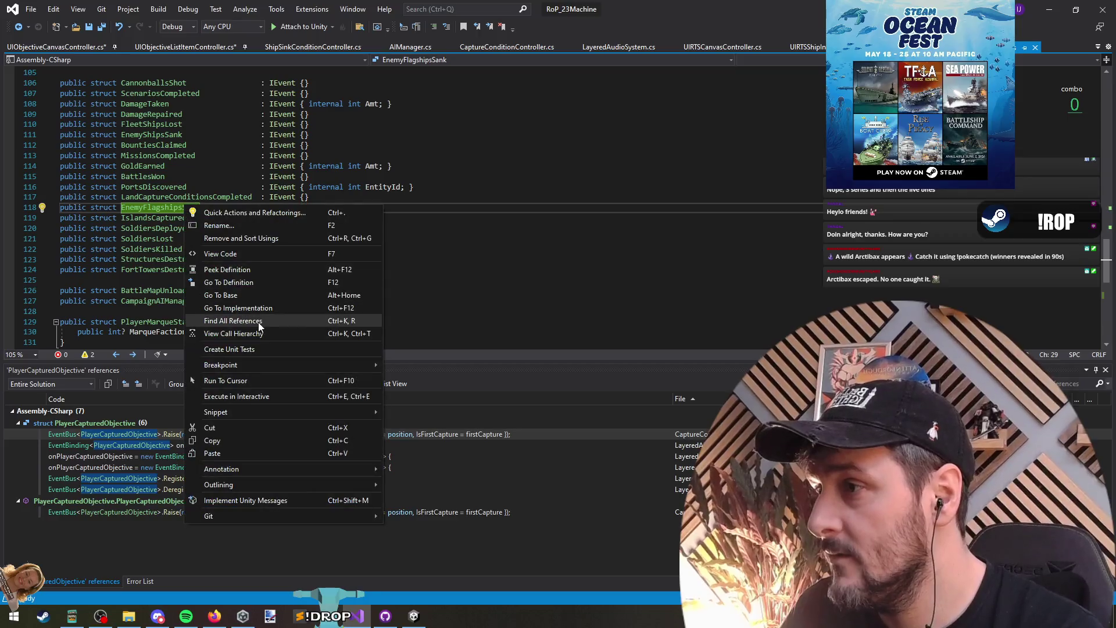
List the five EnemyFlagshipsSank references and select the onEnemyFlagshipsSank binding line in StatsSystem.cs.
click(258, 322)
click(249, 459)
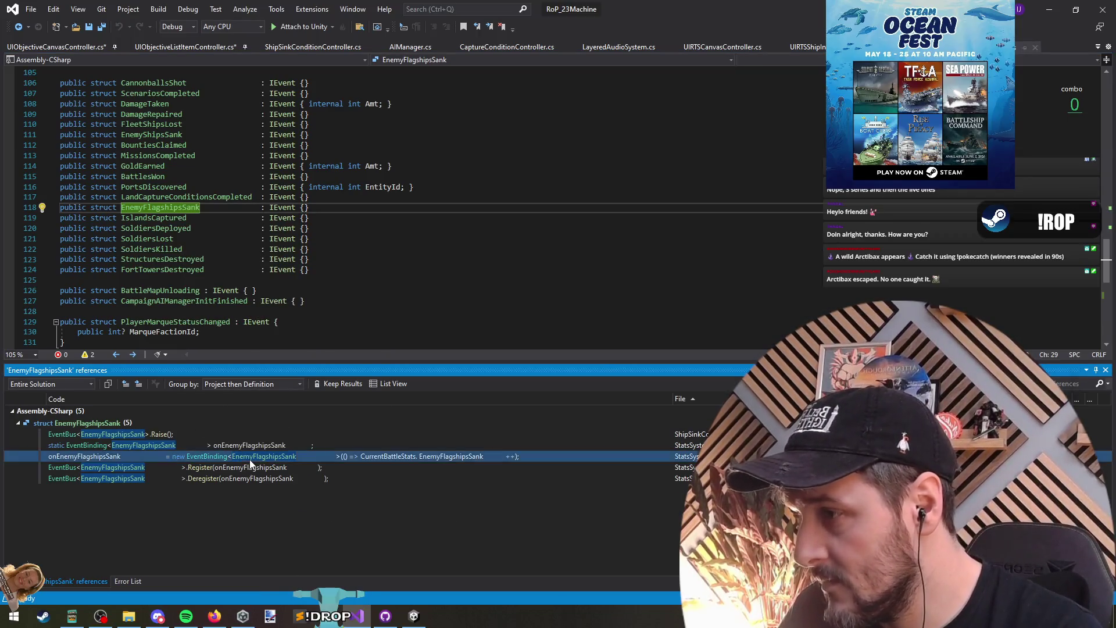
double_click(249, 459)
click(198, 212)
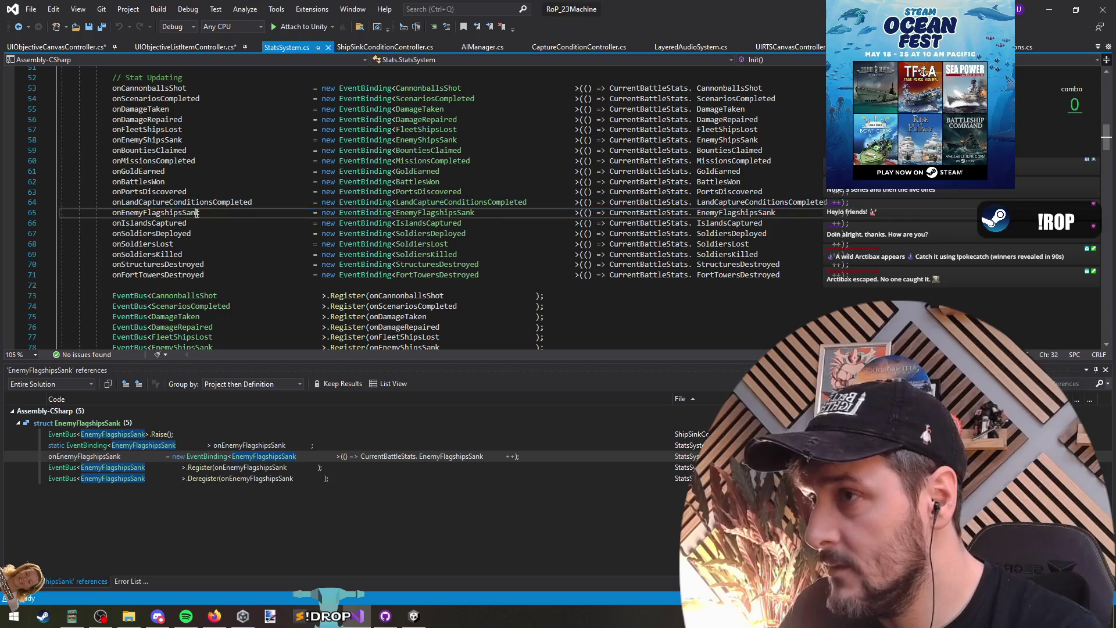
triple_click(197, 213)
Return to UIObjectiveCanvasController.cs and paste the onEnemyFlagshipsSank binding onto line 19.
key(ctrl+Tab)
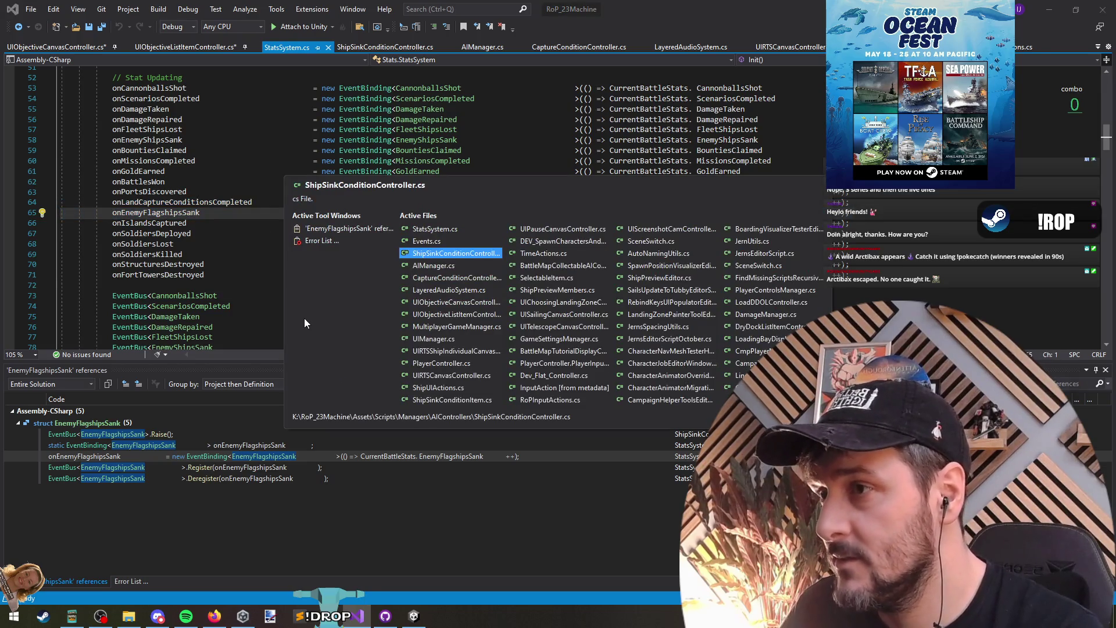
key(ctrl+Tab)
key(ctrl+Tab)
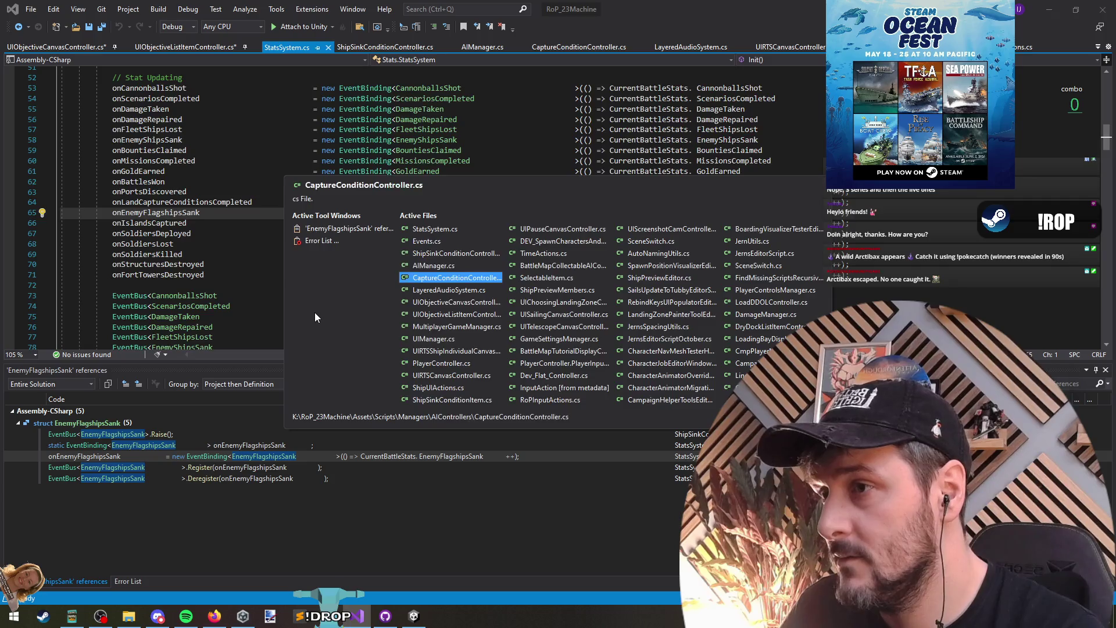
key(ctrl+Tab)
key(ctrl+Tab)
key(ctrl+Tab)
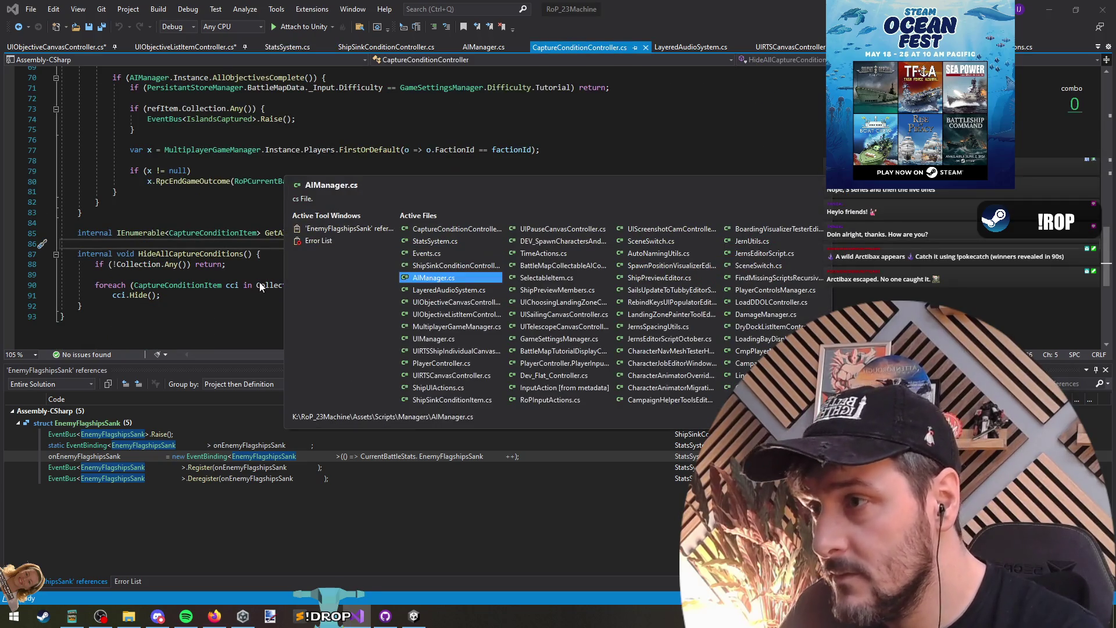
key(ctrl+Tab)
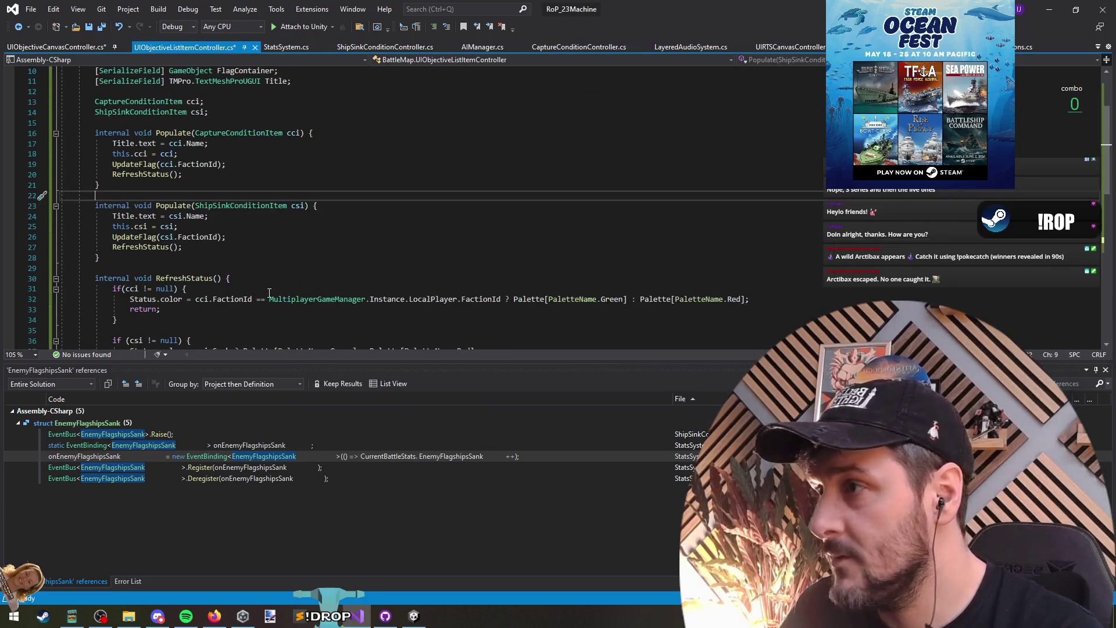
scroll(226, 254, up, 1)
key(ctrl+Tab)
key(ctrl+Tab)
key(ctrl+Tab)
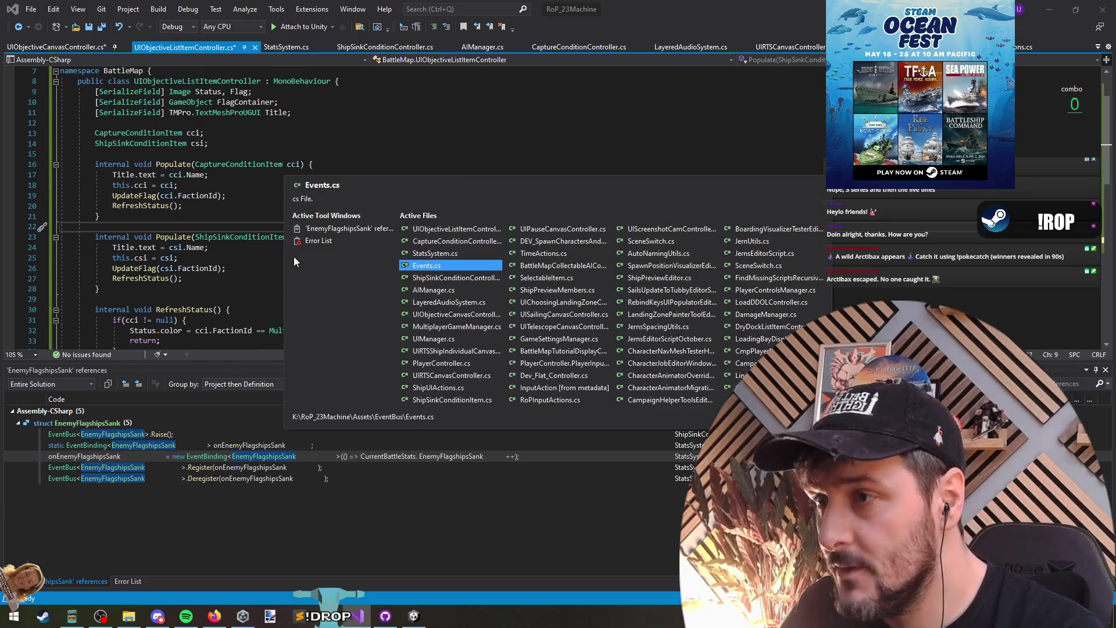
key(ctrl+Tab)
key(ctrl+v)
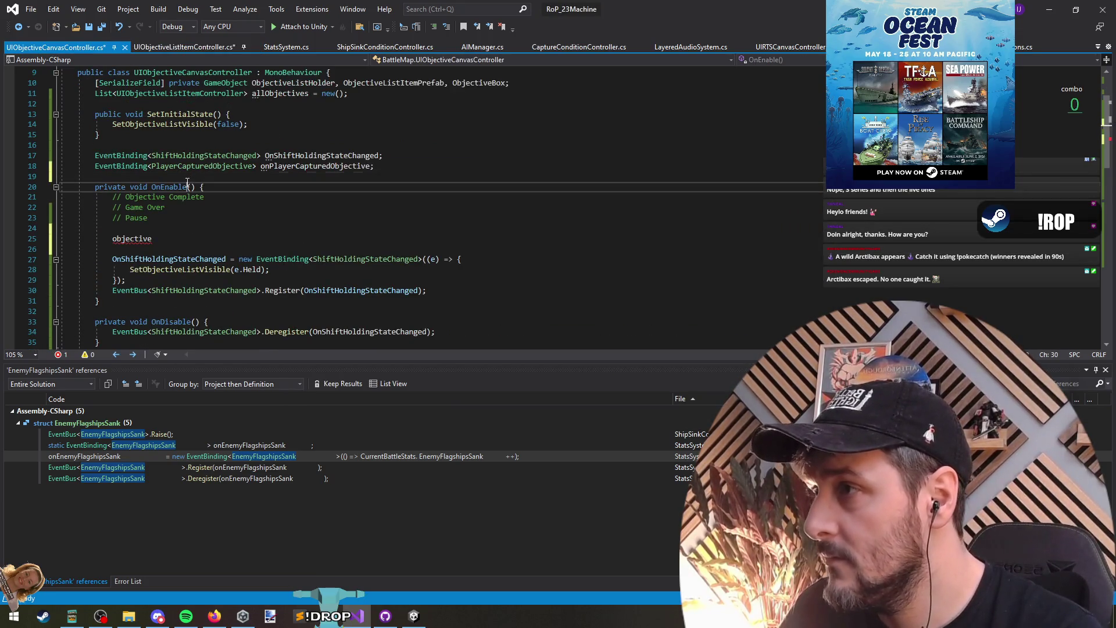
After the pasted binding line, look up StatsSystem's onEnemyFlagshipsSank binding reference, then return to UIObjectiveCanvasController.cs.
key(Return)
click(303, 177)
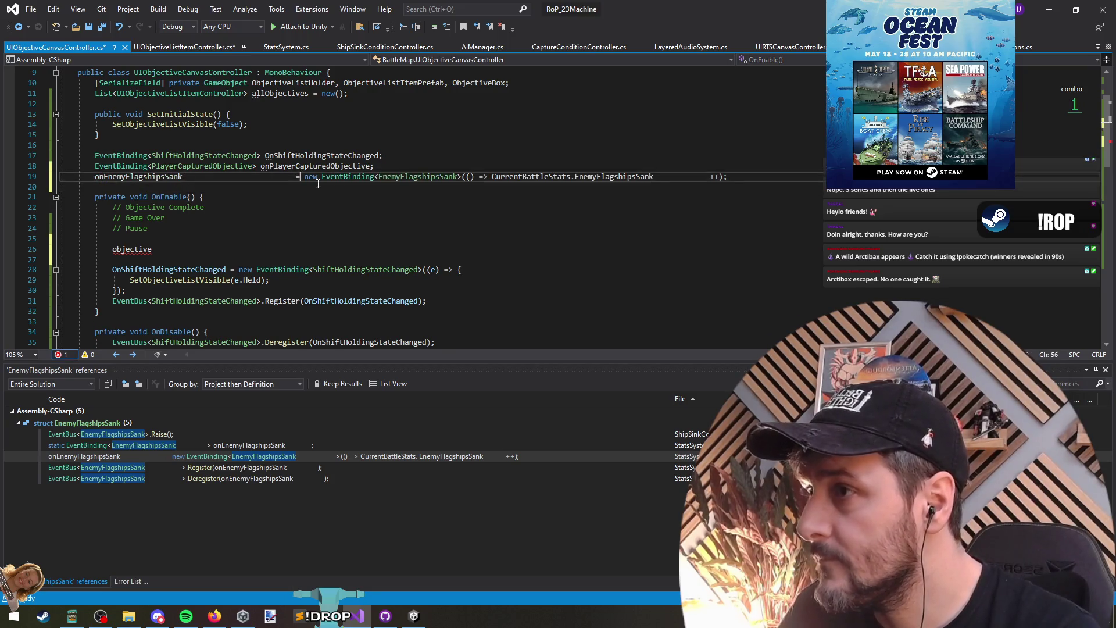
key(ctrl+Tab)
key(ctrl+Tab)
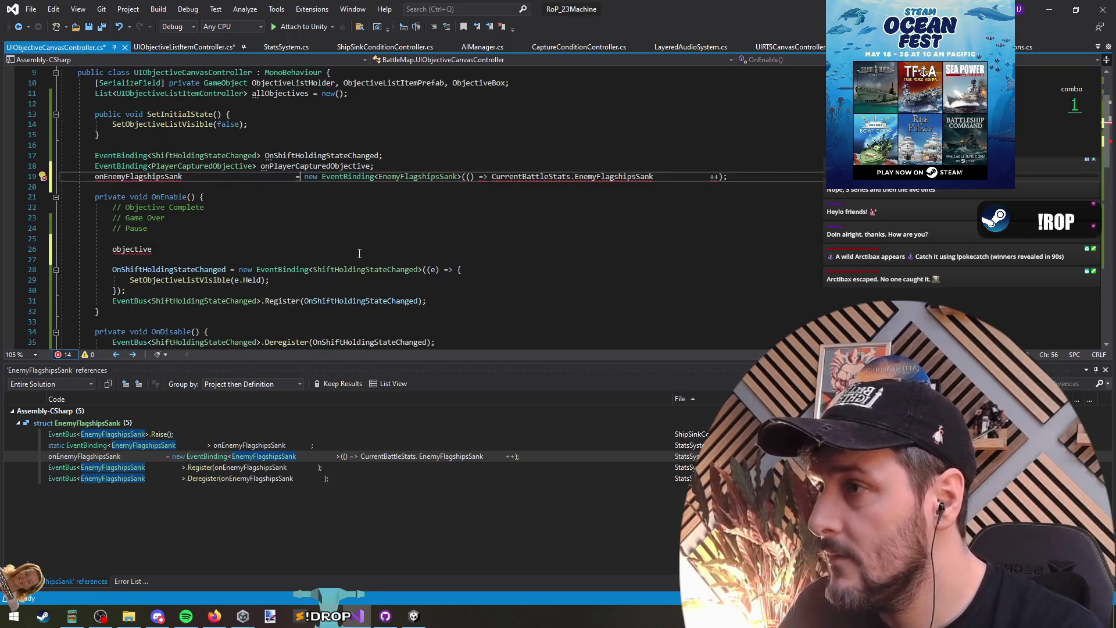
key(ctrl+Tab)
key(ctrl+Tab)
key(ctrl+Tab)
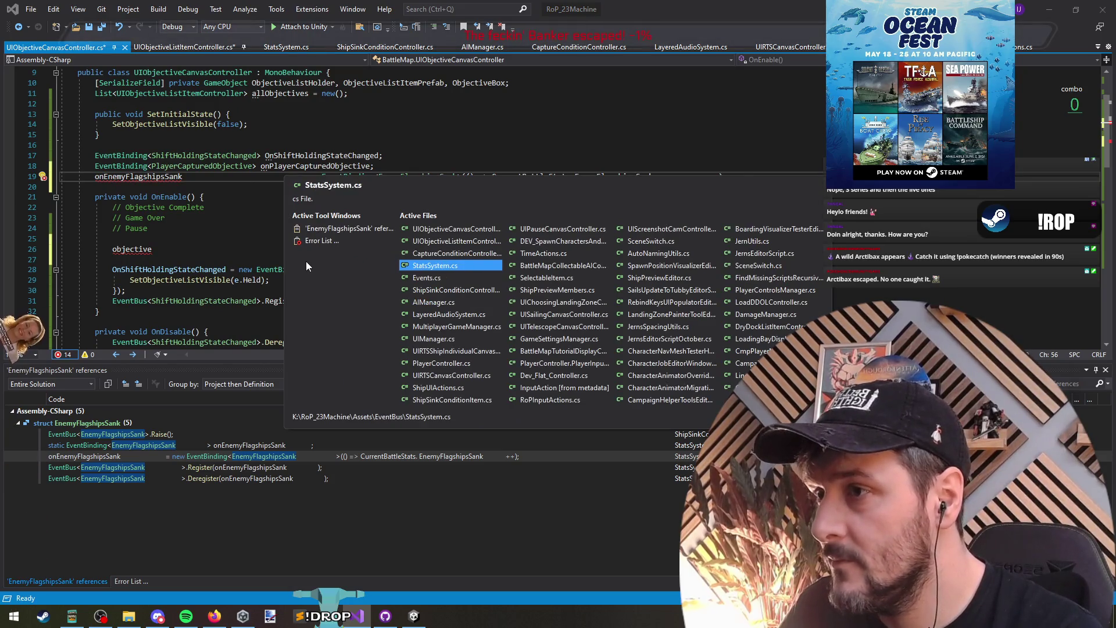
key(Escape)
double_click(238, 455)
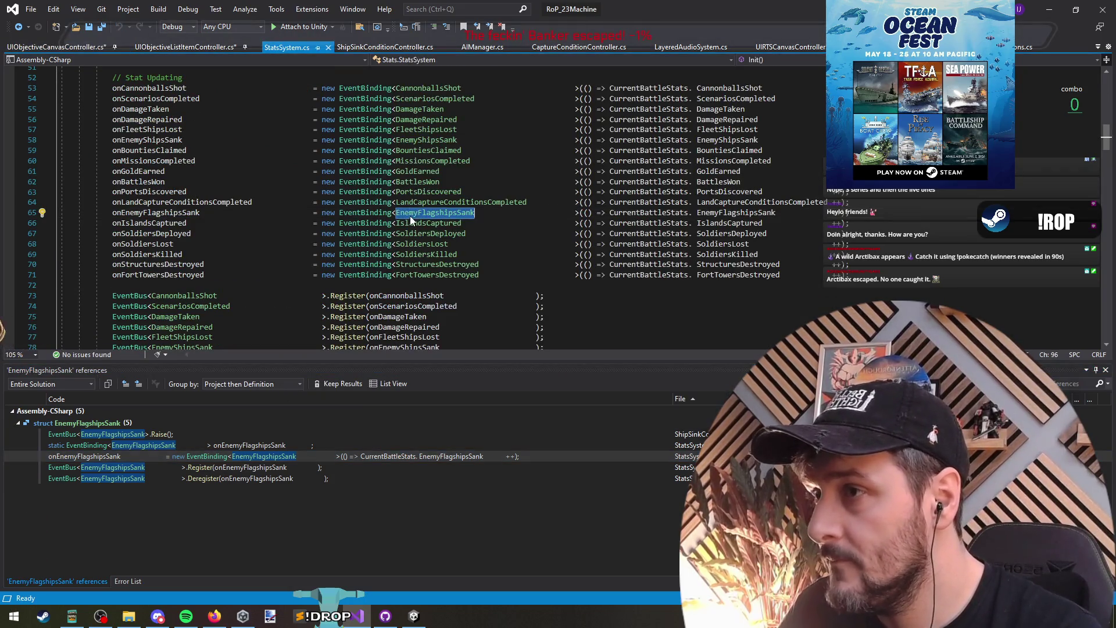
ctrl+click(192, 212)
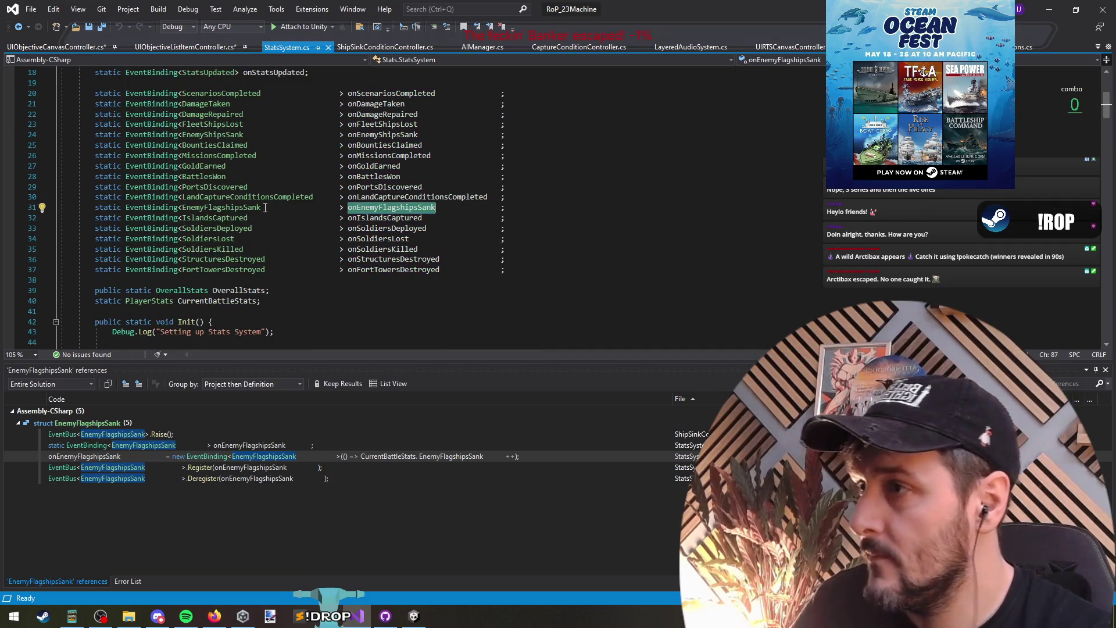
key(ctrl+Tab)
key(ctrl+v)
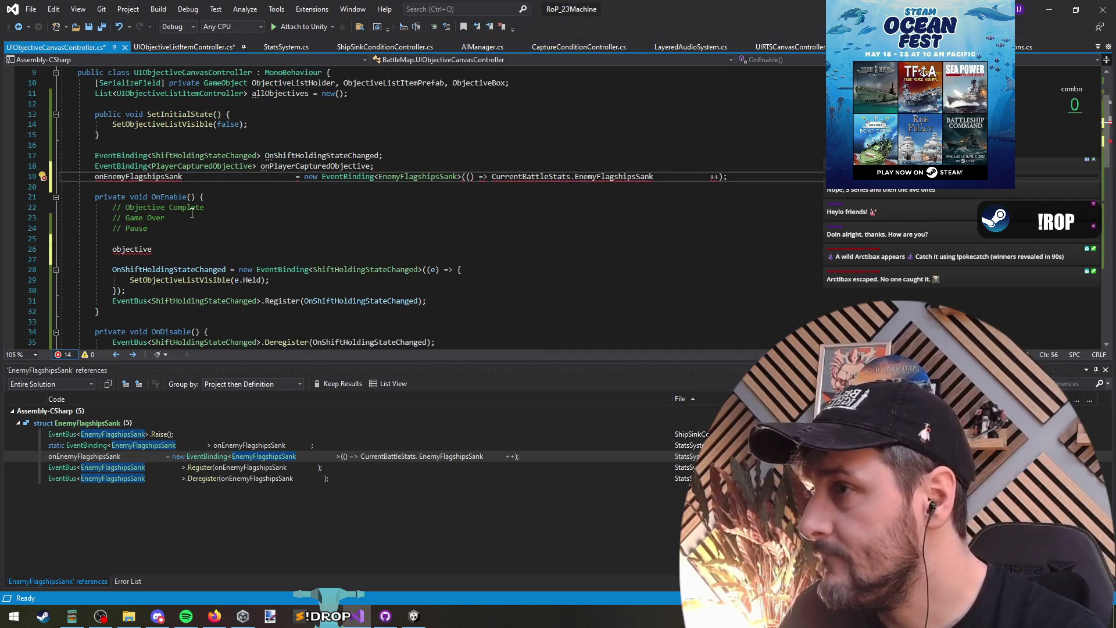
Turn line 19 into the non-static field 'EventBinding<EnemyFlagshipsSank> onEnemyFlagshipsSank;', removing the leftover assignment line.
double_click(395, 177)
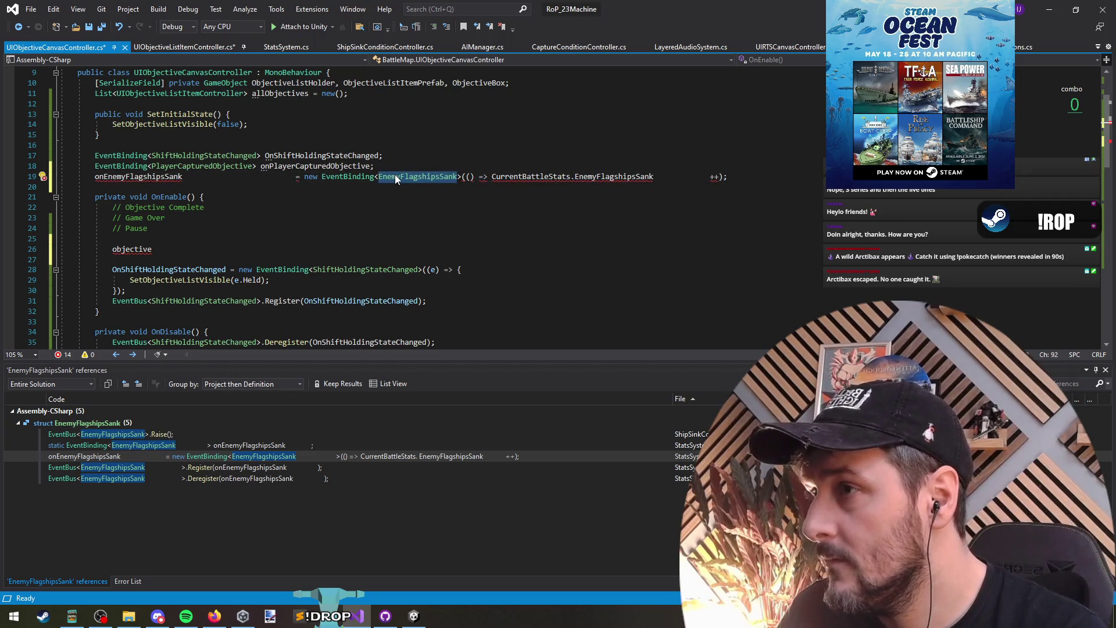
key(ctrl+Return)
text(static EventBinding<EnemyFlagshipsSank> onEnemyFlagshipsSank;)
key(Down)
key(shift+End)
key(ctrl+x)
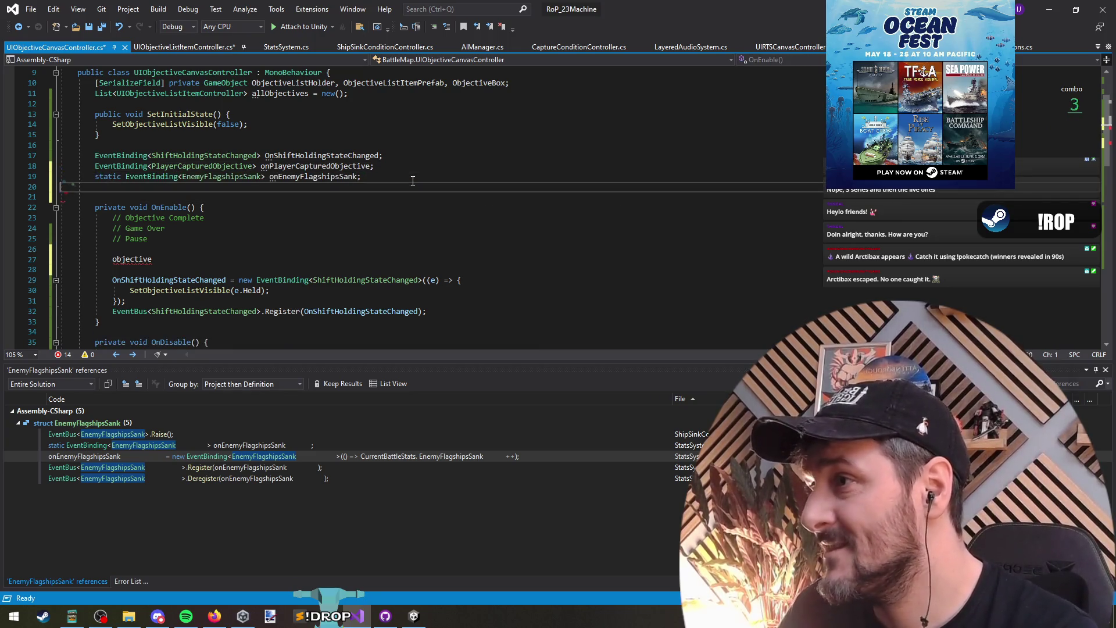
key(Up)
key(Home)
key(ctrl+Delete)
key(Down)
key(Delete)
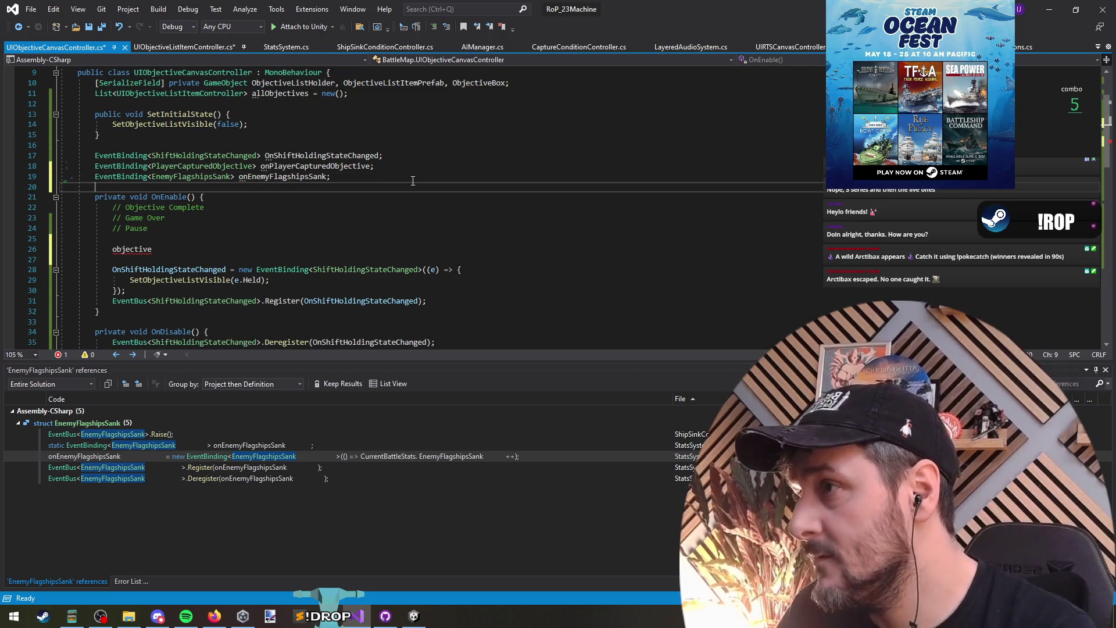
Save, add a blank line above onPlayerCapturedObjective, and open StatsSystem's onEnemyFlagshipsSank Register call.
key(ctrl+s)
key(Up)
key(End)
key(Left)
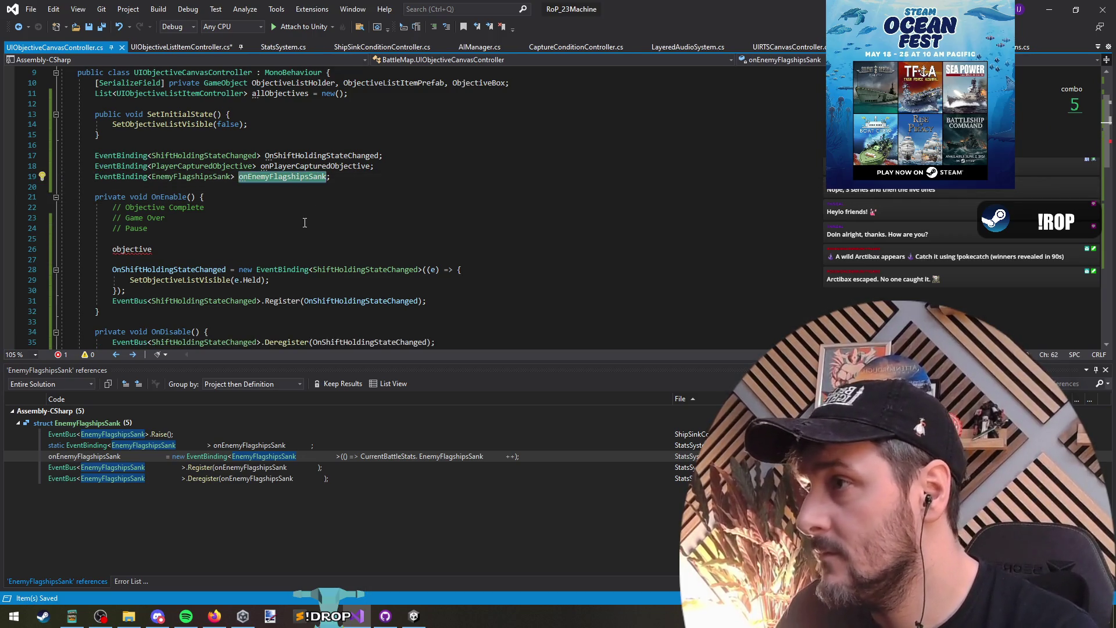
key(Up)
key(ctrl+Return)
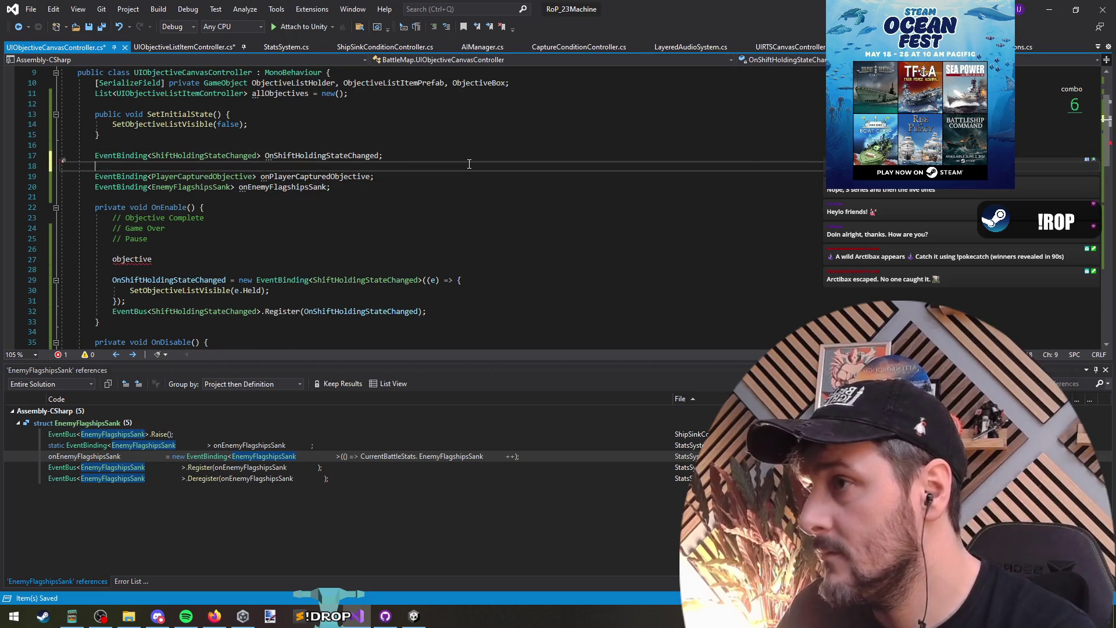
key(Down)
key(End)
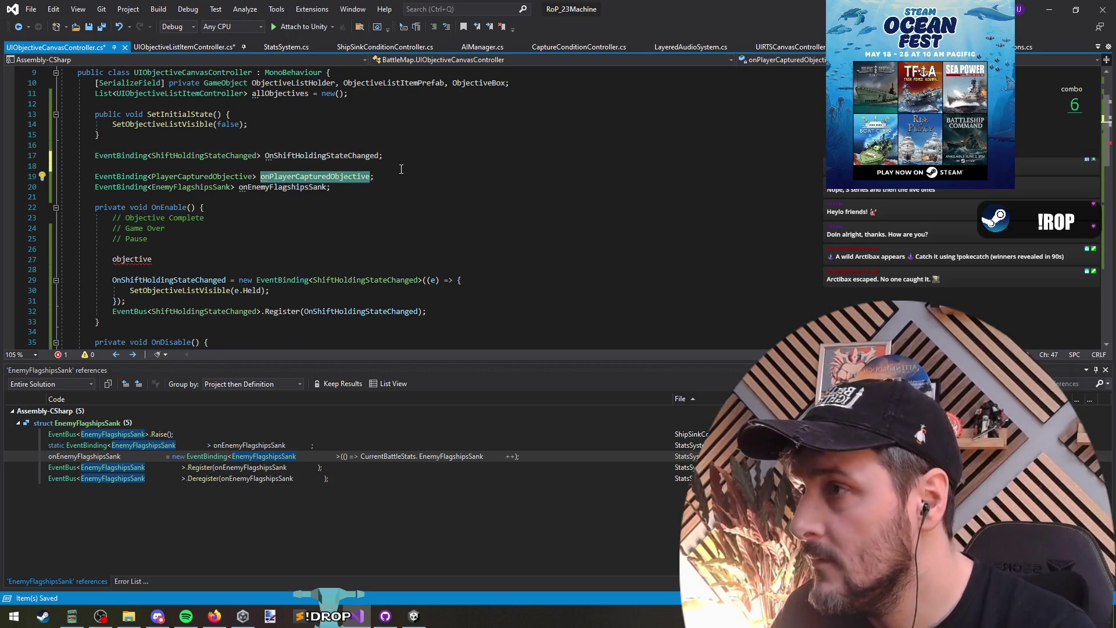
double_click(273, 467)
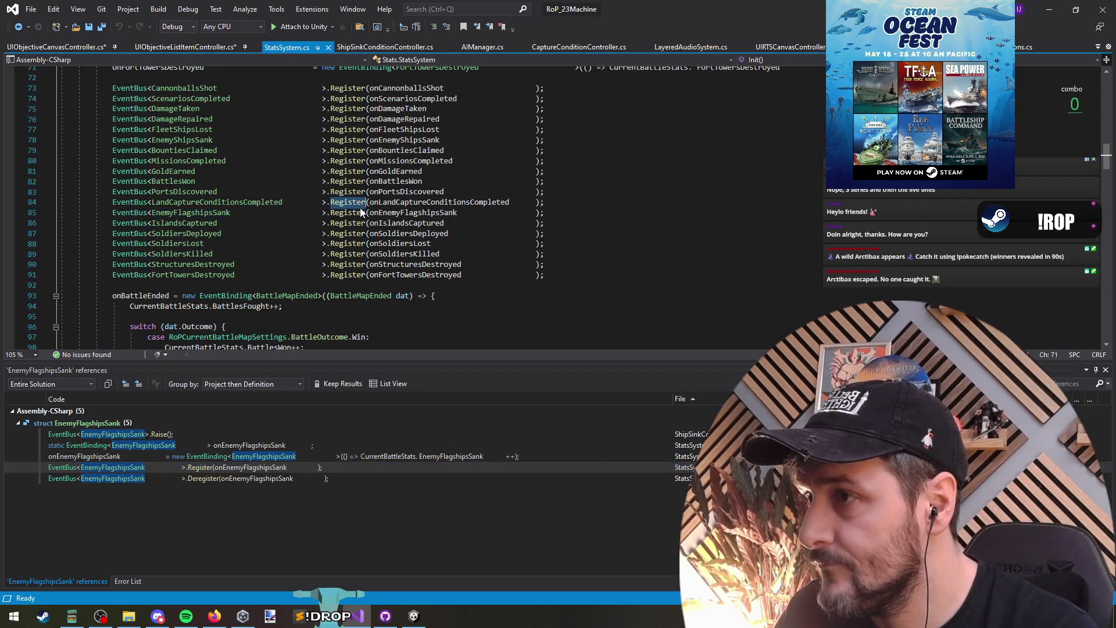
Back in UIObjectiveCanvasController.cs, paste the onEnemyFlagshipsSank Register call into OnEnable.
key(ctrl+minus)
scroll(214, 283, down, 3)
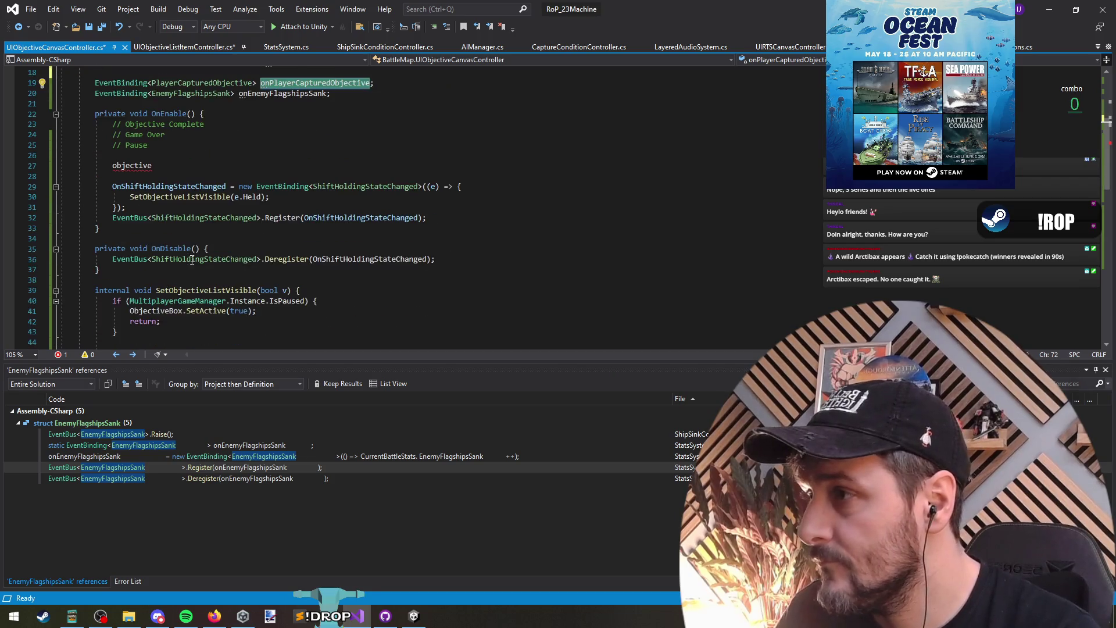
click(504, 219)
key(Return)
key(ctrl+v)
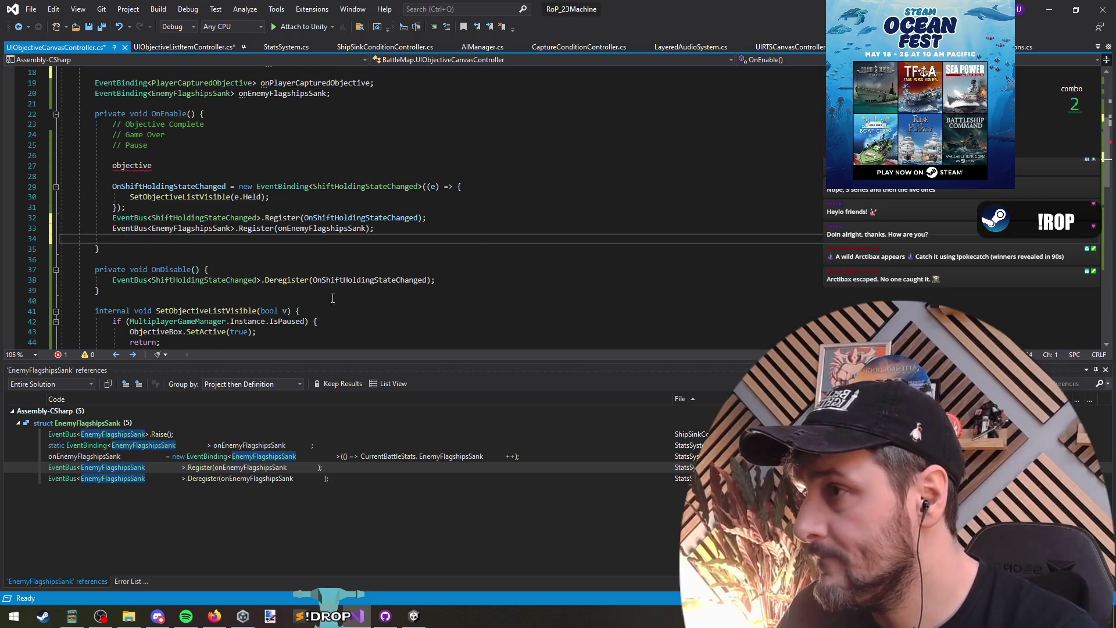
scroll(232, 261, up, 4)
scroll(221, 258, down, 1)
Search the code for onPlayerCapturedObjective usages, stepping through matches including LayeredAudioSystem.cs.
double_click(207, 177)
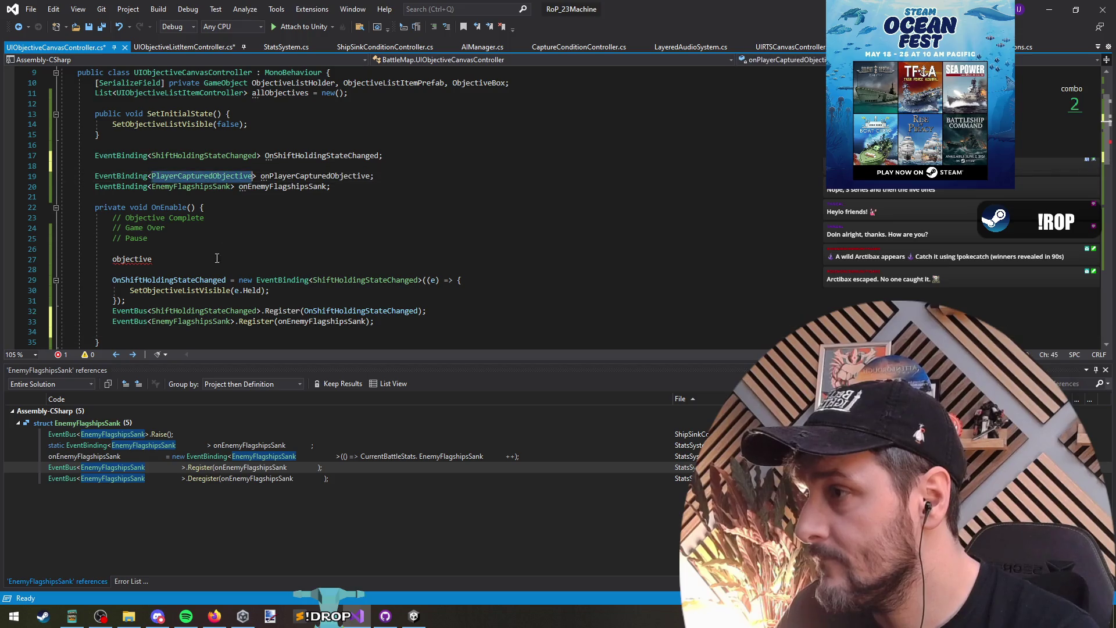
drag(60, 321, 196, 332)
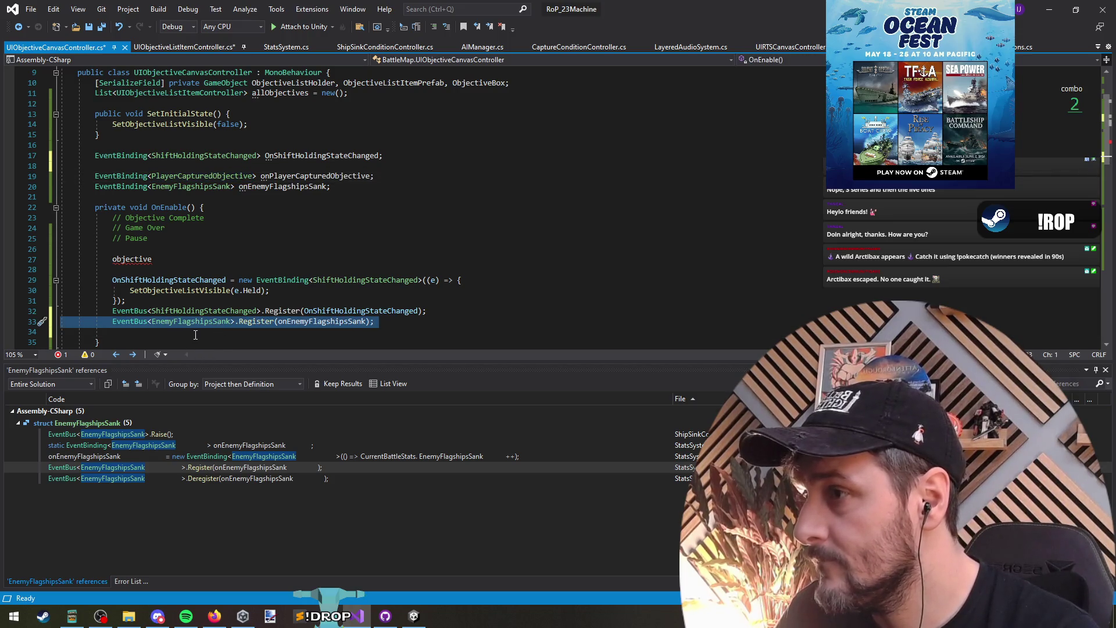
triple_click(221, 176)
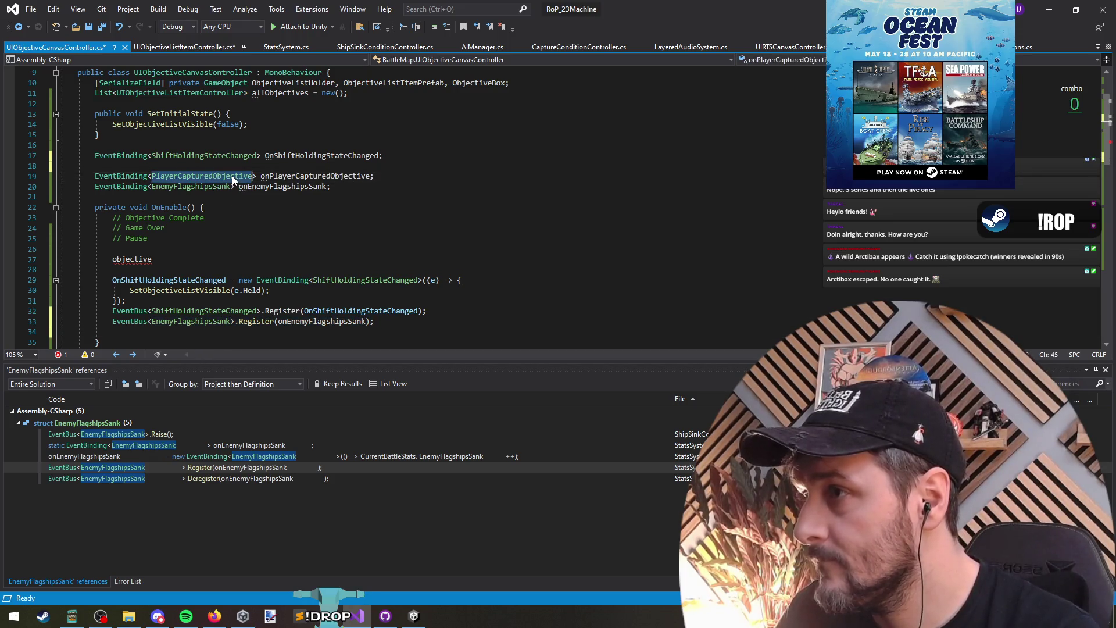
double_click(317, 177)
key(ctrl+r)
key(ctrl+r)
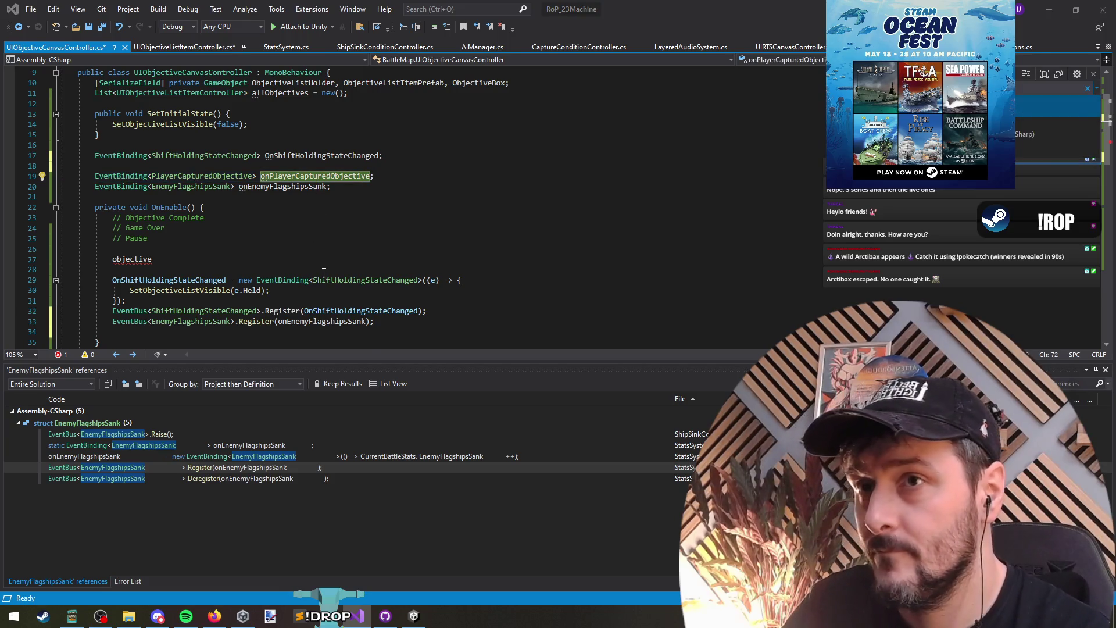
key(Escape)
key(ctrl+f)
key(Return)
key(Return)
key(Return)
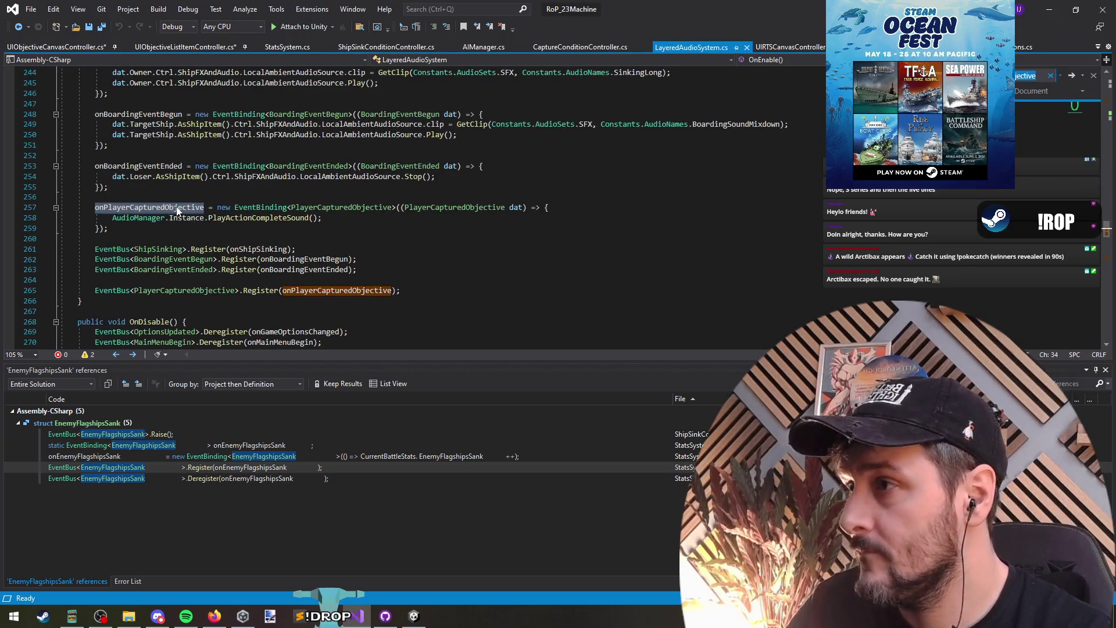
key(Return)
key(Return)
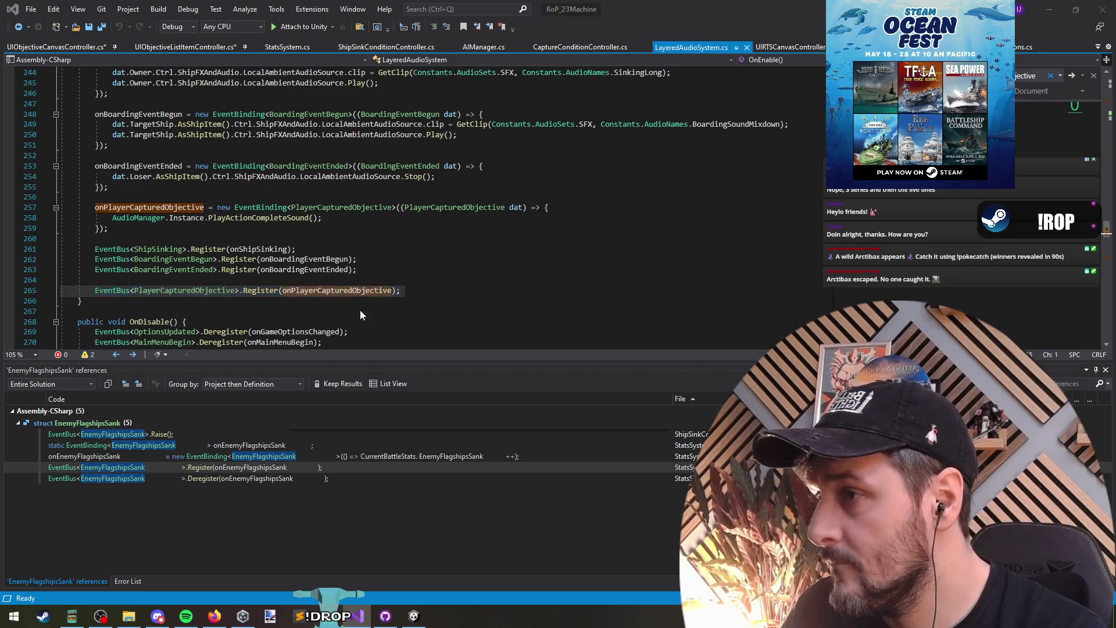
Add the PlayerCapturedObjective registration in OnEnable and copy both registration lines into OnDisable.
click(234, 269)
key(Tab)
key(Return)
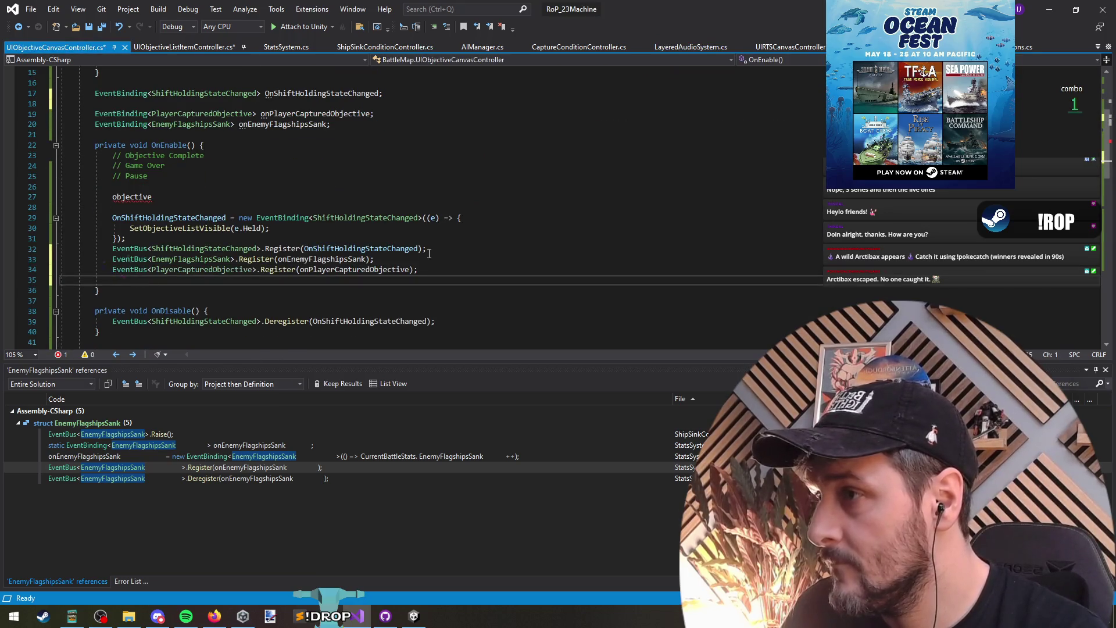
key(BackSpace)
mouse_move(418, 269)
mouse_down()
mouse_move(58, 249)
mouse_move(5, 264)
mouse_up()
key(ctrl+c)
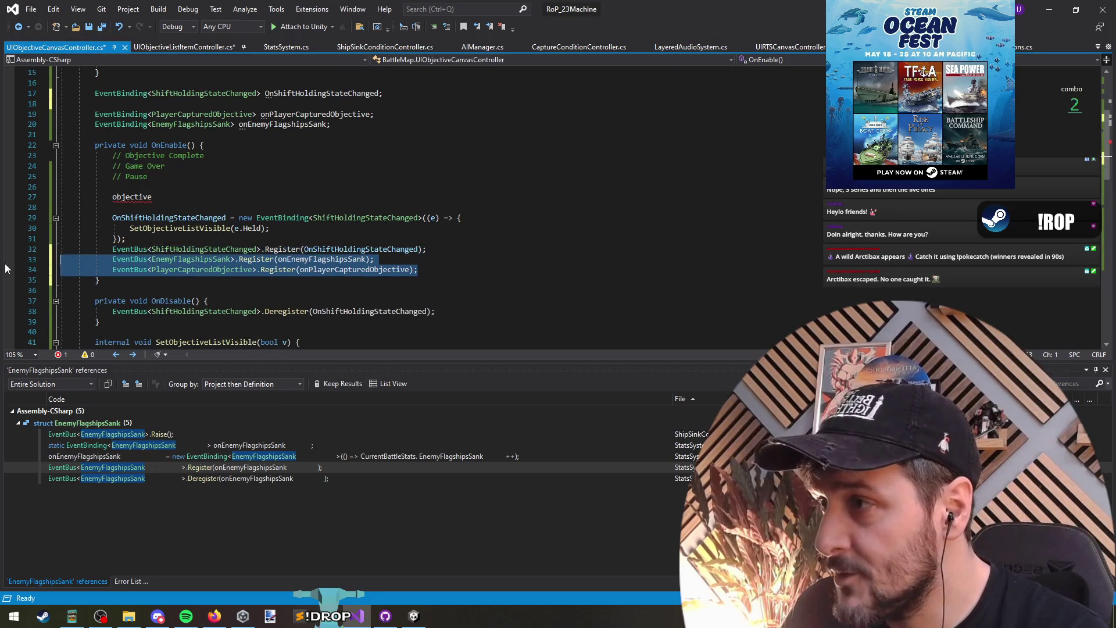
click(484, 310)
key(Return)
key(ctrl+v)
Change both OnDisable calls from Register to Deregister, save, and delete the stray objective line.
scroll(291, 302, down, 1)
click(270, 290)
double_click(270, 290)
text(Deregister)
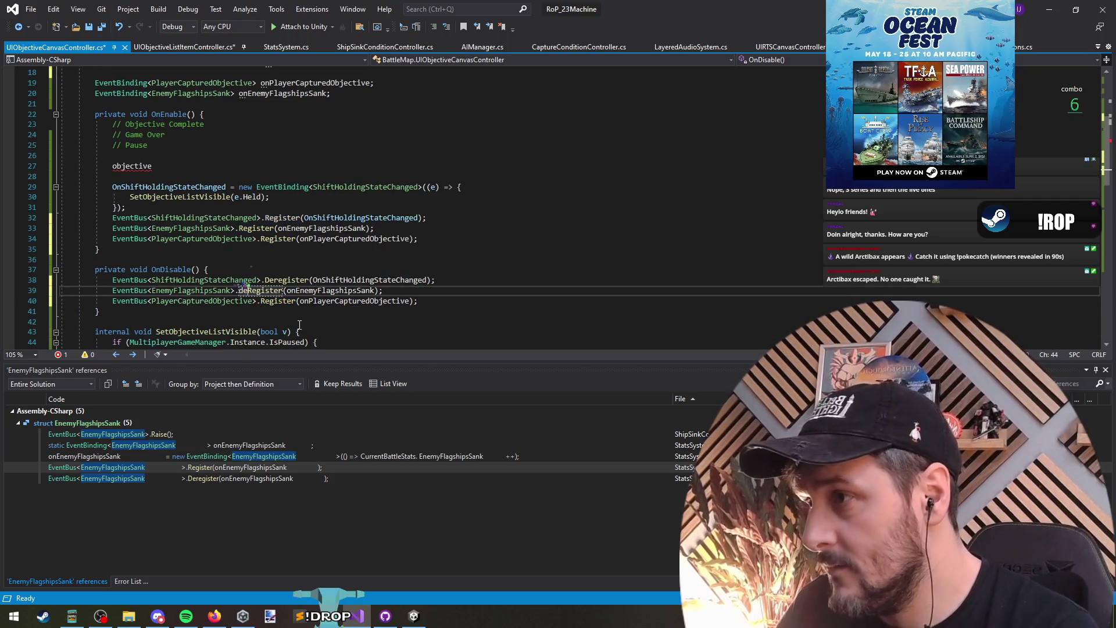
key(Down)
key(Left)
text(De)
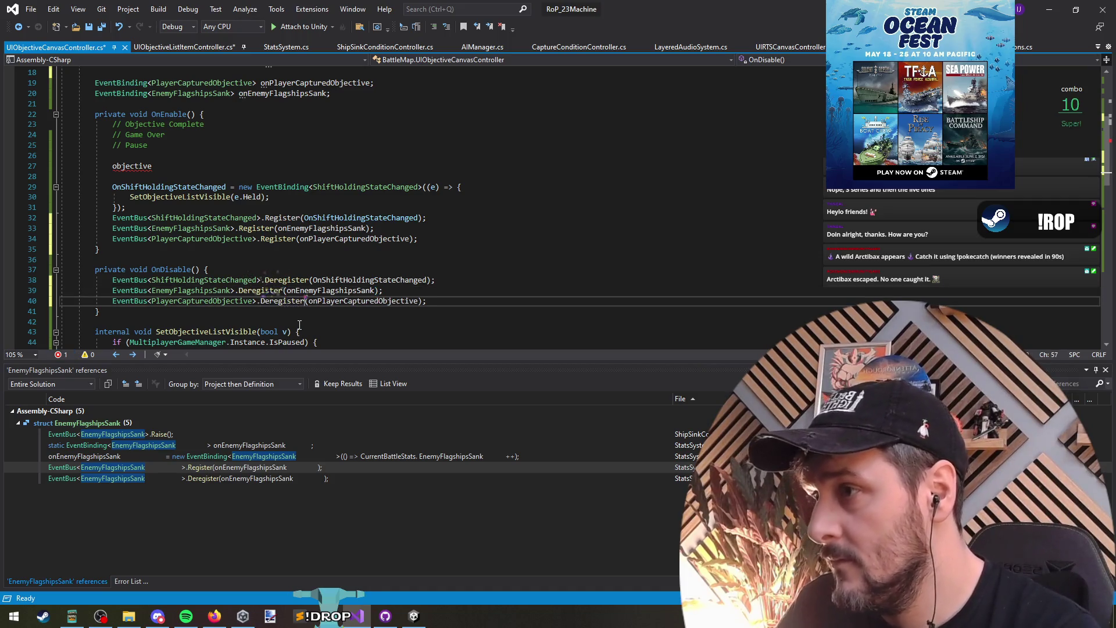
key(ctrl+s)
scroll(162, 221, up, 2)
click(162, 218)
key(ctrl+shift+l)
key(ctrl+shift+l)
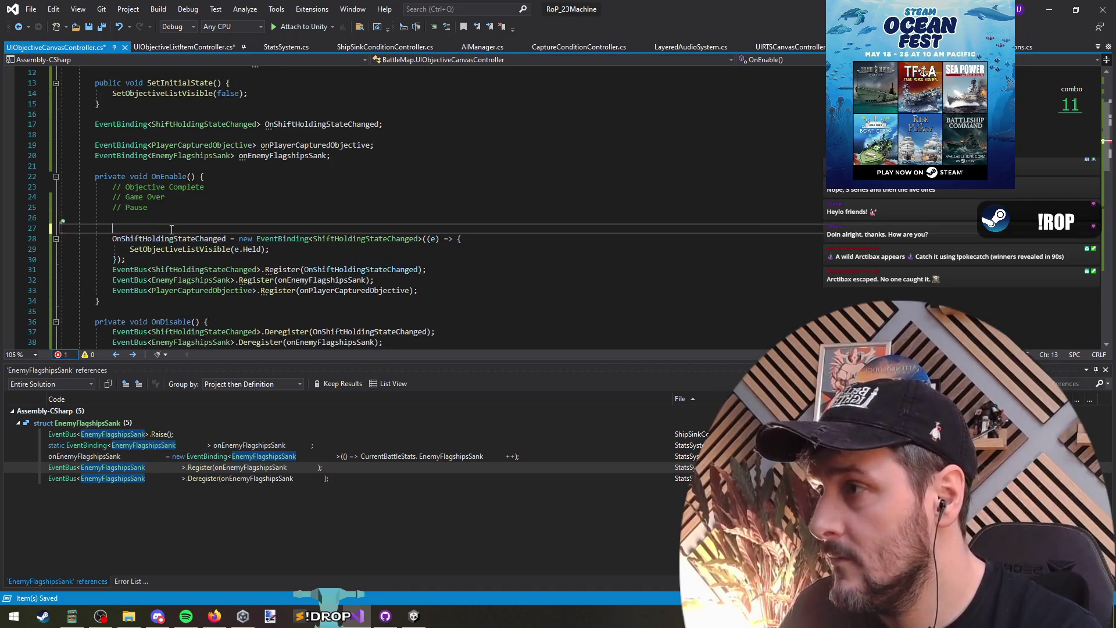
Delete the Objective Complete placeholder comments and save the file.
click(197, 249)
key(Return)
key(Up)
key(Up)
key(Up)
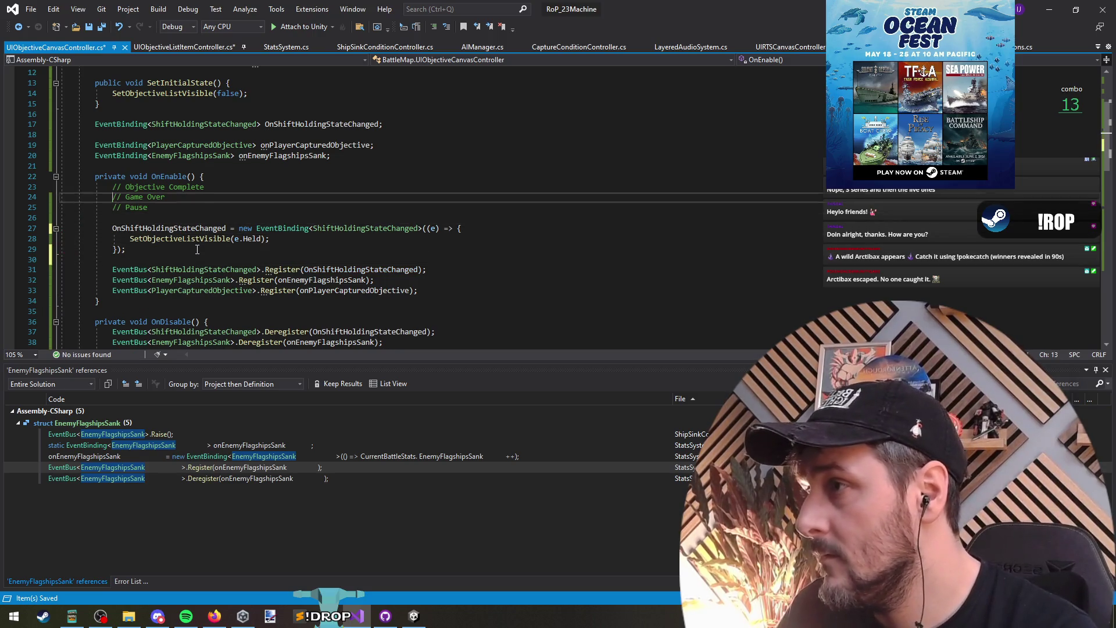
key(ctrl+shift+l)
key(ctrl+shift+l)
key(ctrl+shift+l)
key(ctrl+shift+l)
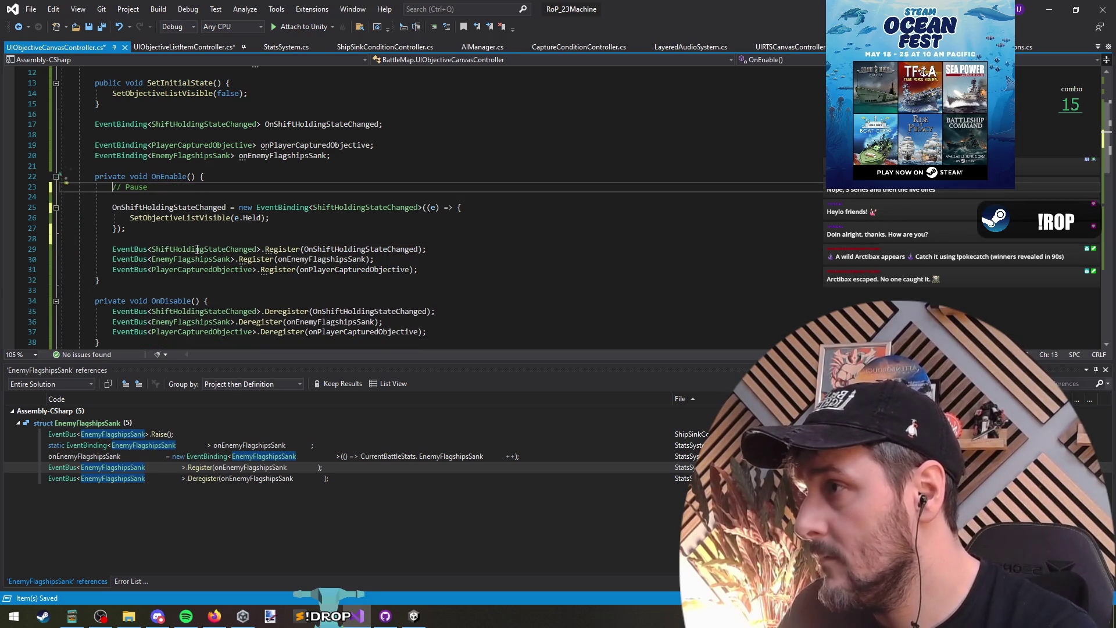
key(ctrl+s)
scroll(343, 230, up, 2)
Copy the captured-objective binding block from LayeredAudioSystem.cs and paste it into OnEnable.
key(Up)
key(Up)
key(Up)
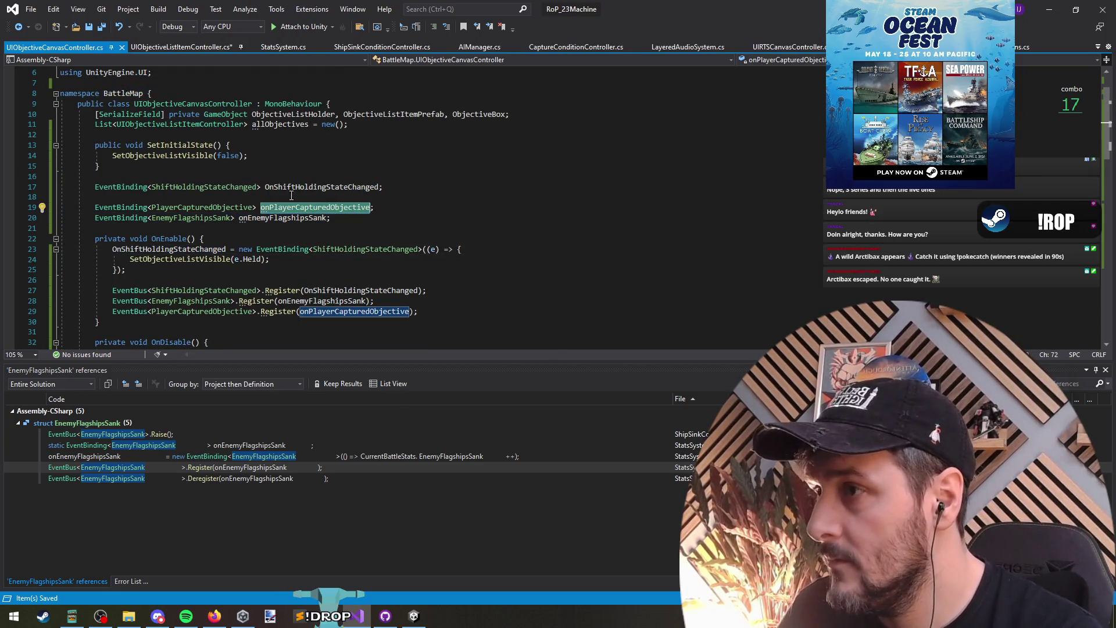
key(ctrl+r)
key(ctrl+r)
key(ctrl+Tab)
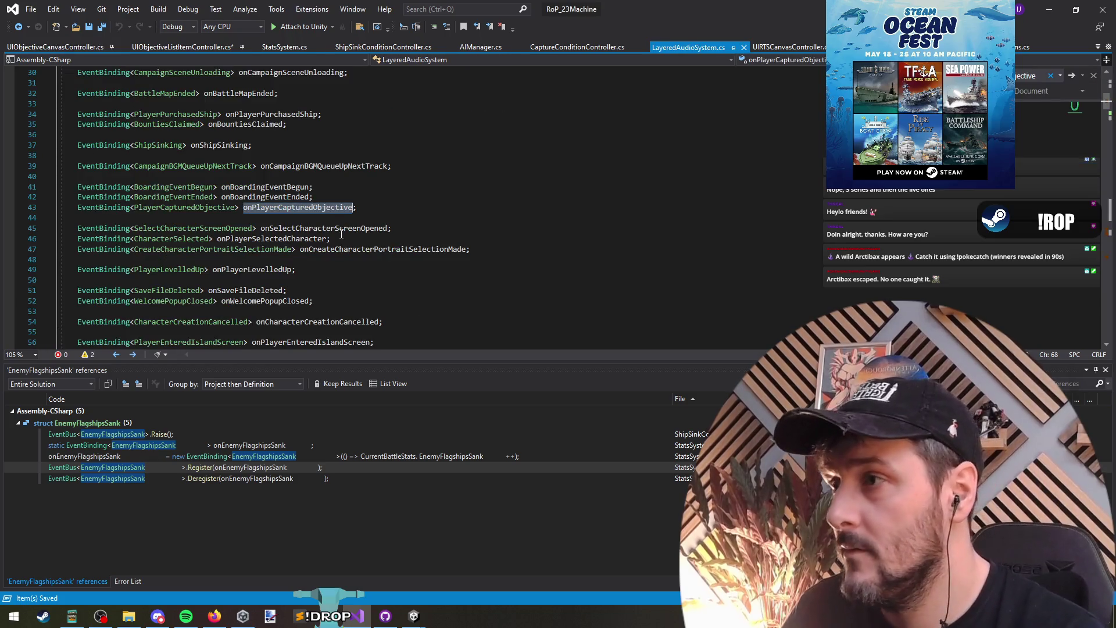
key(ctrl+shift+Down)
click(207, 198)
key(shift+Down)
key(shift+Down)
key(shift+Down)
key(ctrl+c)
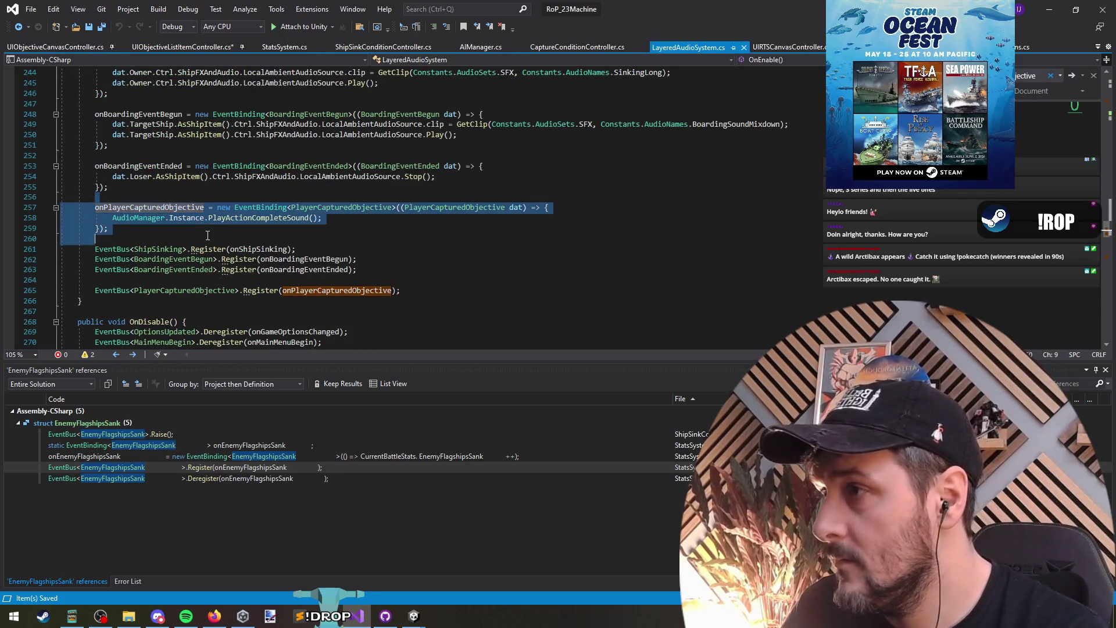
key(ctrl+Tab)
click(192, 282)
key(ctrl+v)
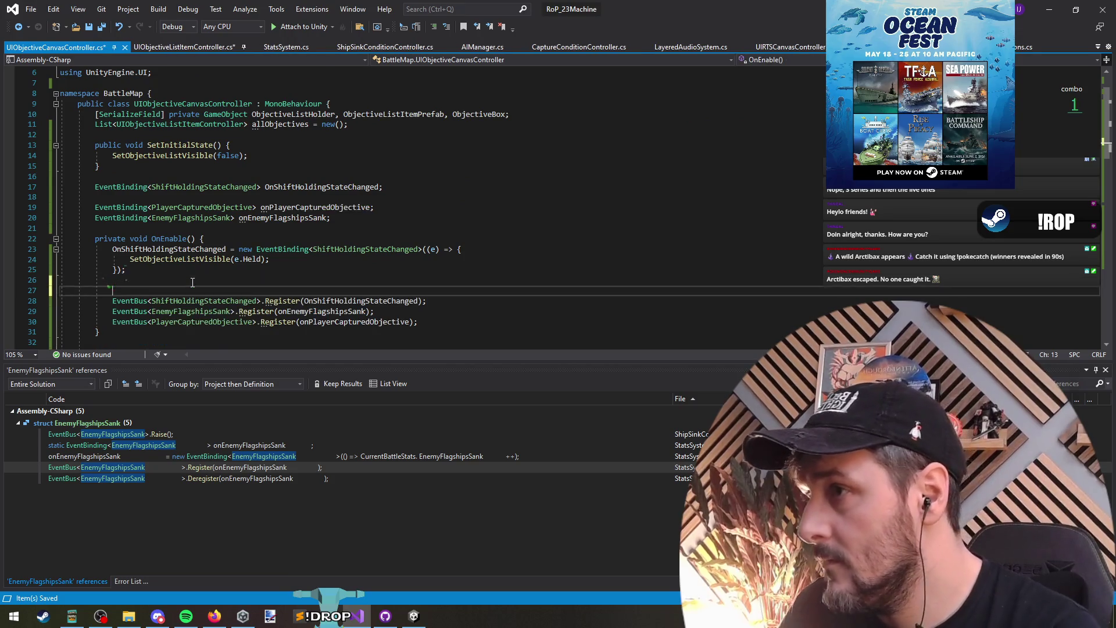
Paste a second copy of the binding block below the first, one blank line apart.
key(Return)
key(Return)
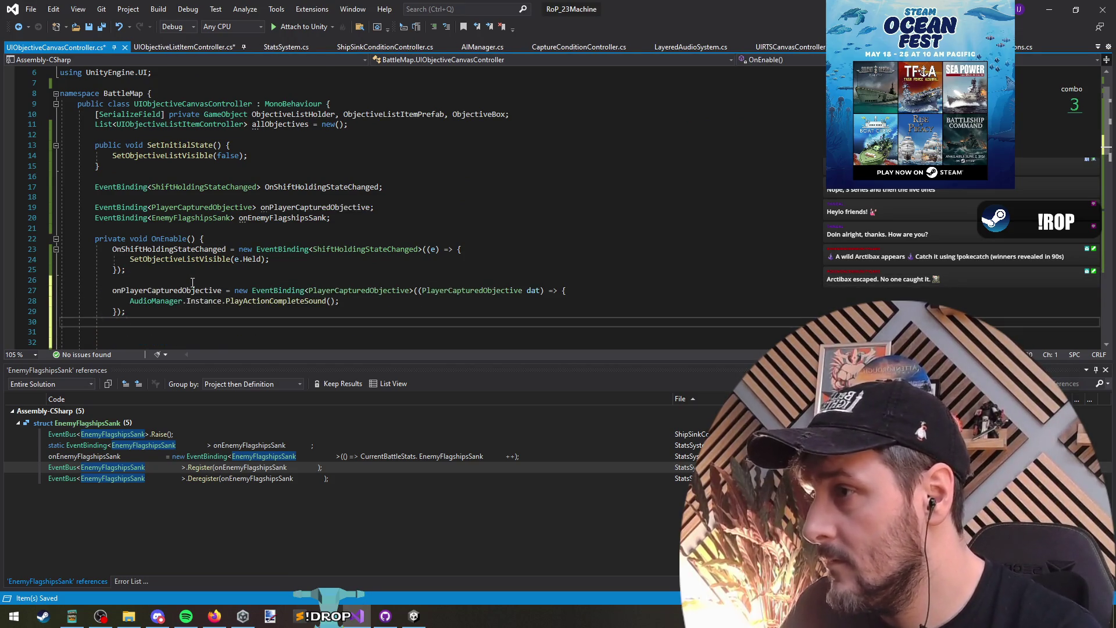
key(Return)
key(ctrl+v)
scroll(167, 264, down, 1)
key(Up)
key(Up)
key(Up)
key(BackSpace)
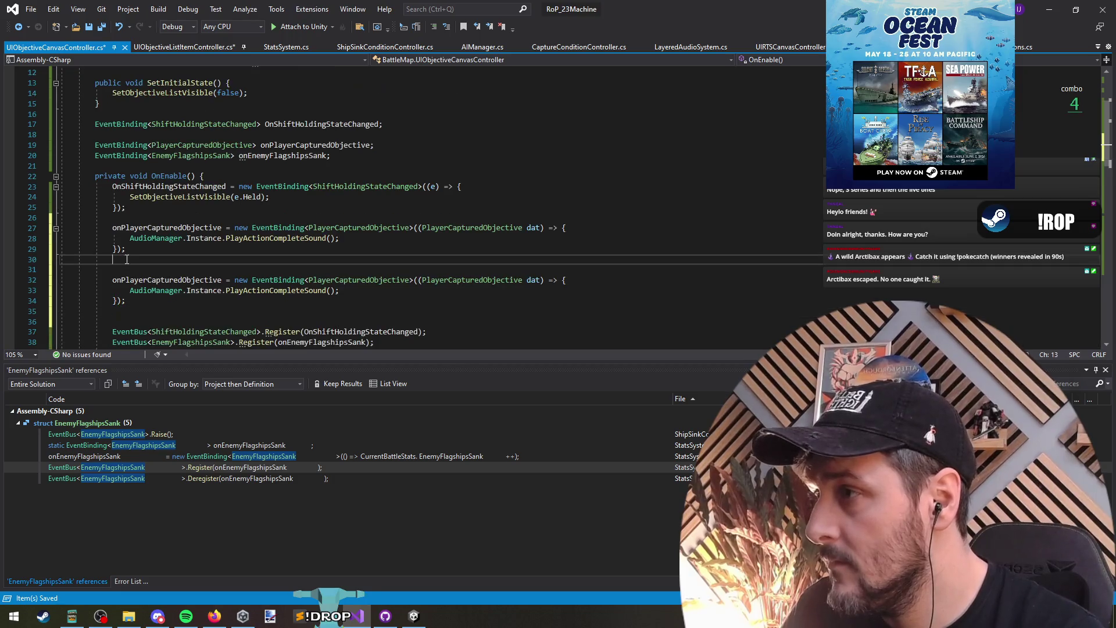
Change the second block's event and parameter types to EnemyFlagshipsSank, then open that struct's definition.
double_click(374, 228)
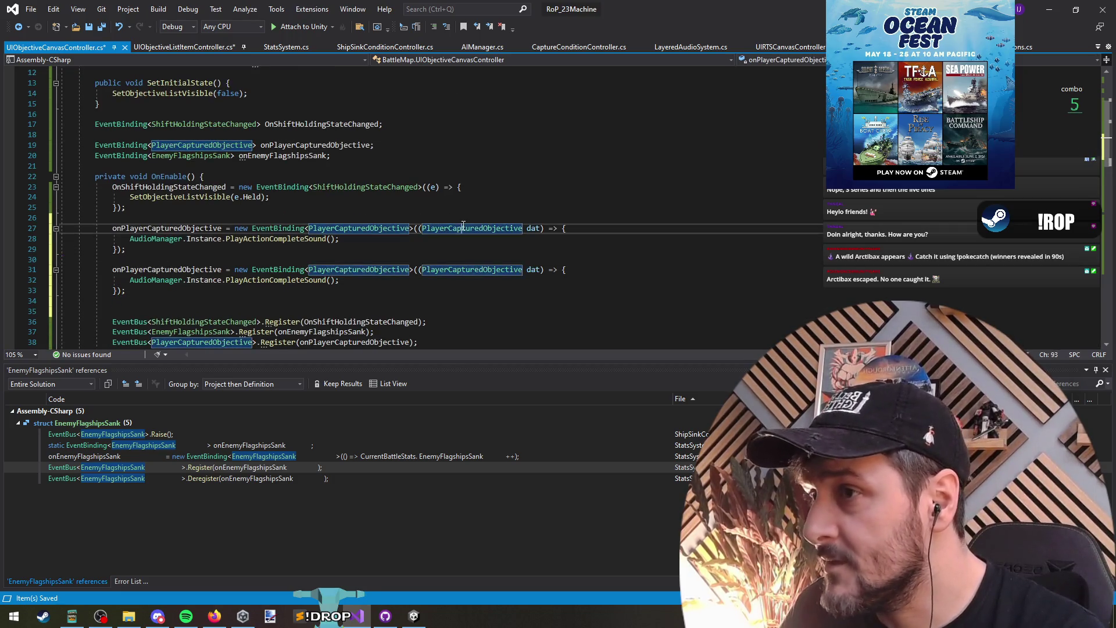
click(417, 228)
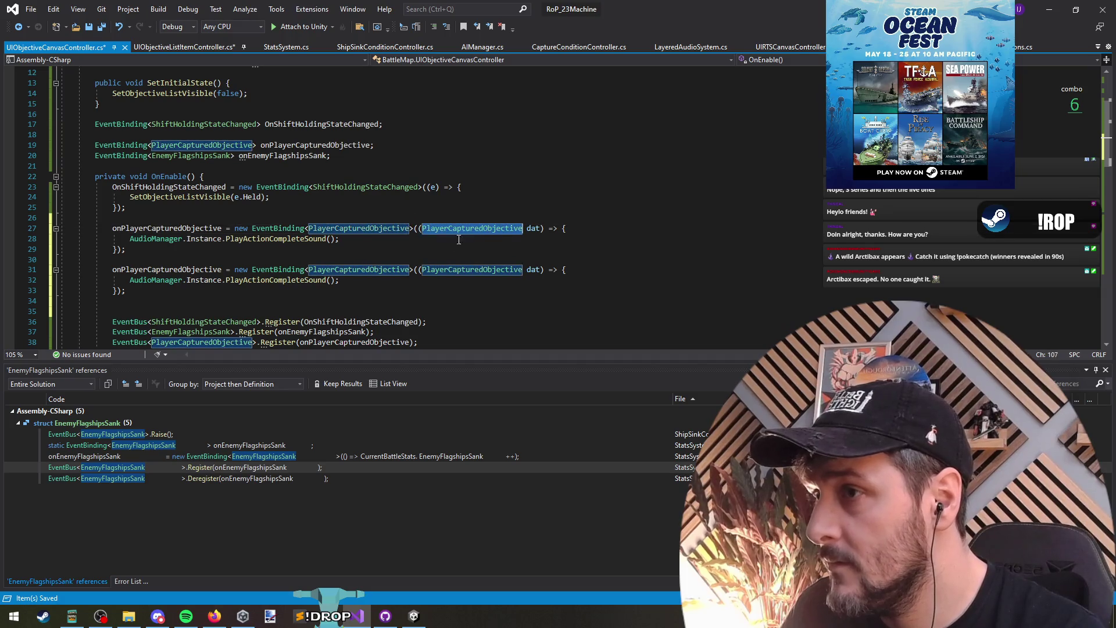
double_click(465, 230)
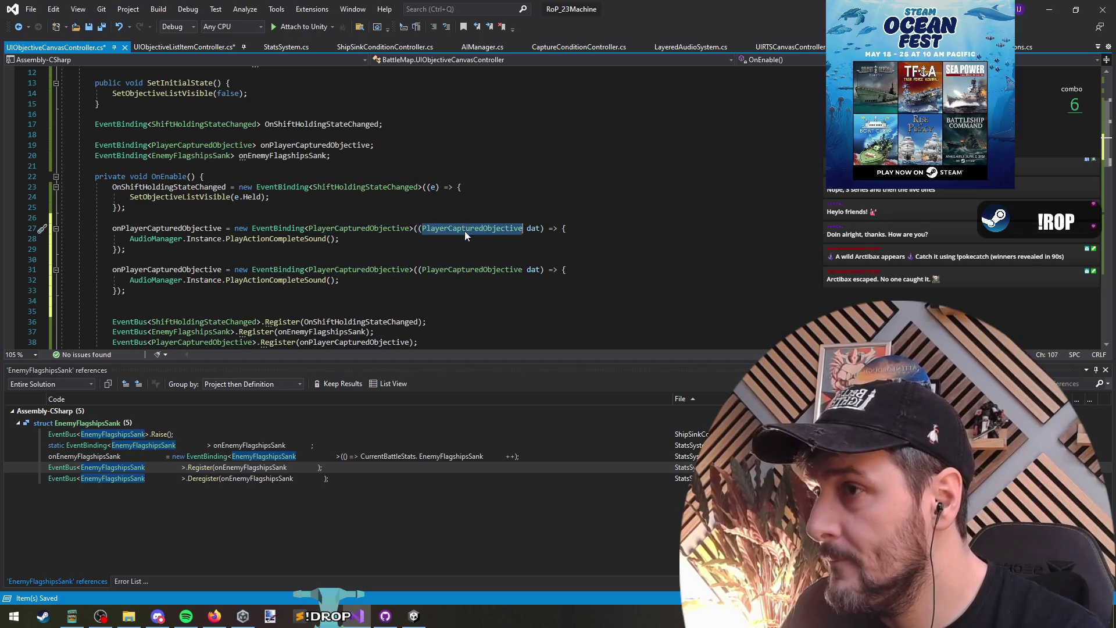
double_click(192, 155)
key(ctrl+c)
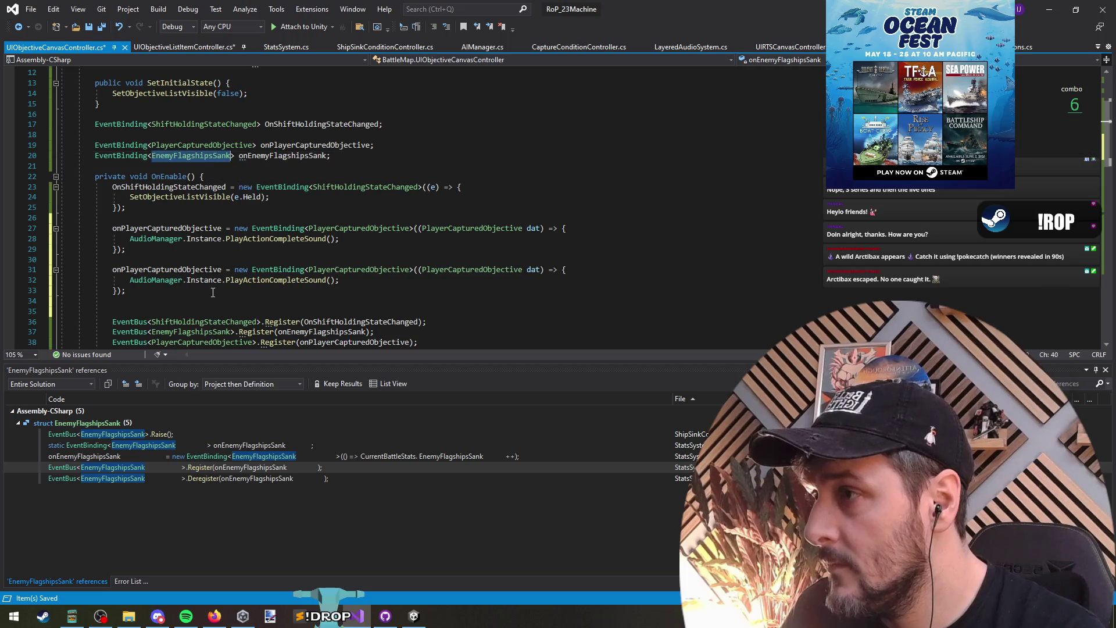
double_click(390, 269)
key(ctrl+v)
double_click(471, 269)
key(ctrl+v)
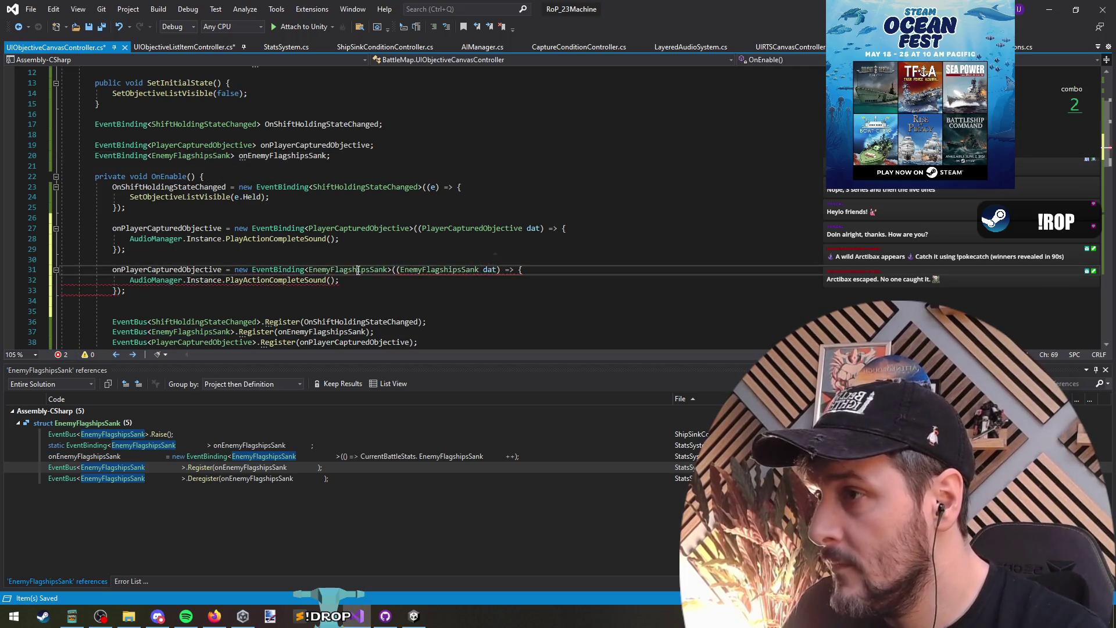
key(F12)
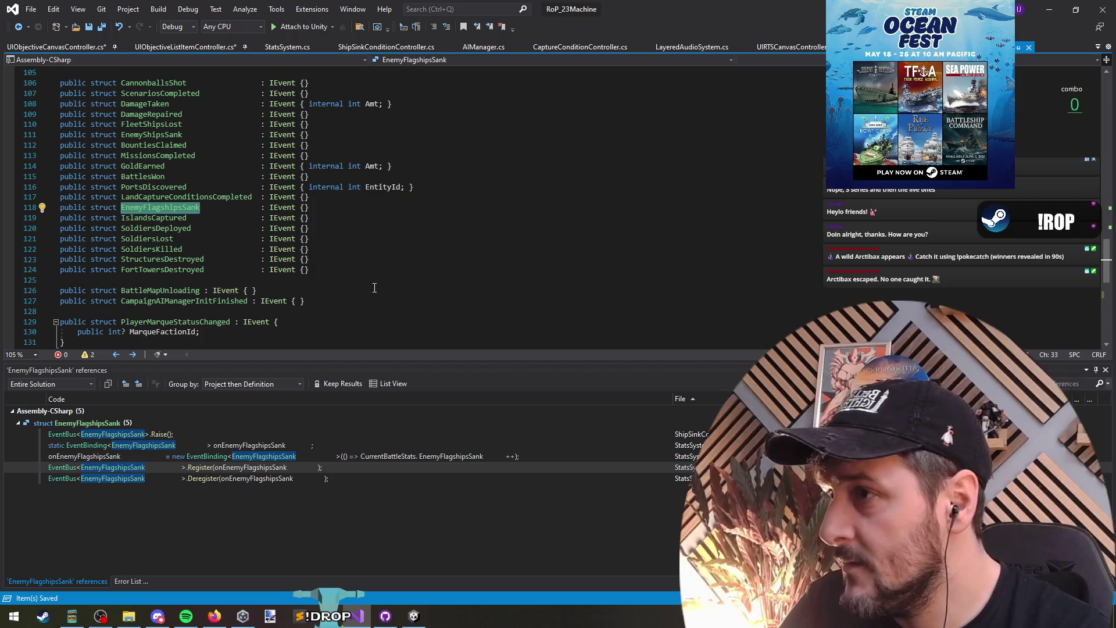
Back in UIObjectiveCanvasController.cs, drop the second lambda's parameter and rename its field to onEnemyFlagshipsSank.
key(ctrl+minus)
shift+click(491, 269)
key(BackSpace)
click(342, 269)
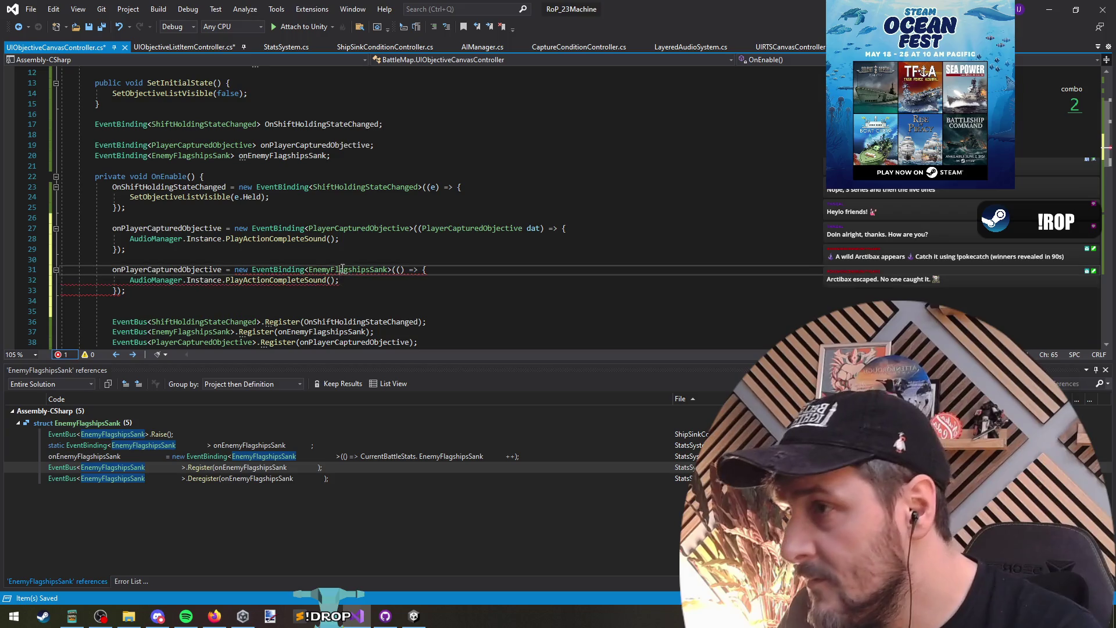
key(Down)
key(shift+Home)
key(shift+Home)
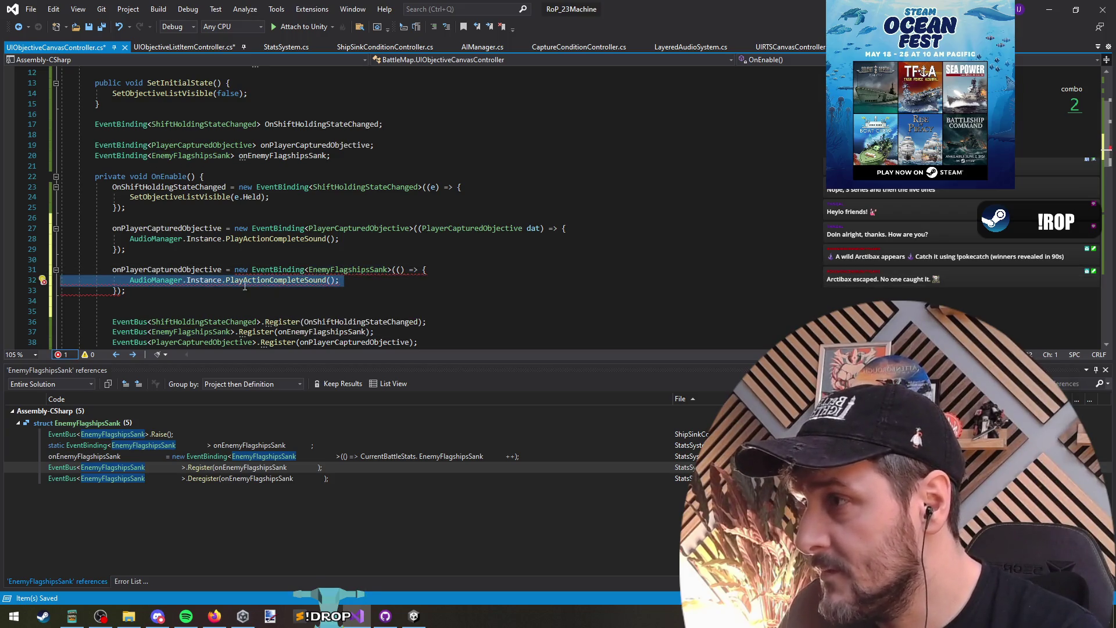
double_click(169, 269)
double_click(263, 158)
key(ctrl+c)
double_click(169, 269)
key(ctrl+v)
Remove the PlayActionCompleteSound calls from both handlers and an extra blank line.
click(405, 280)
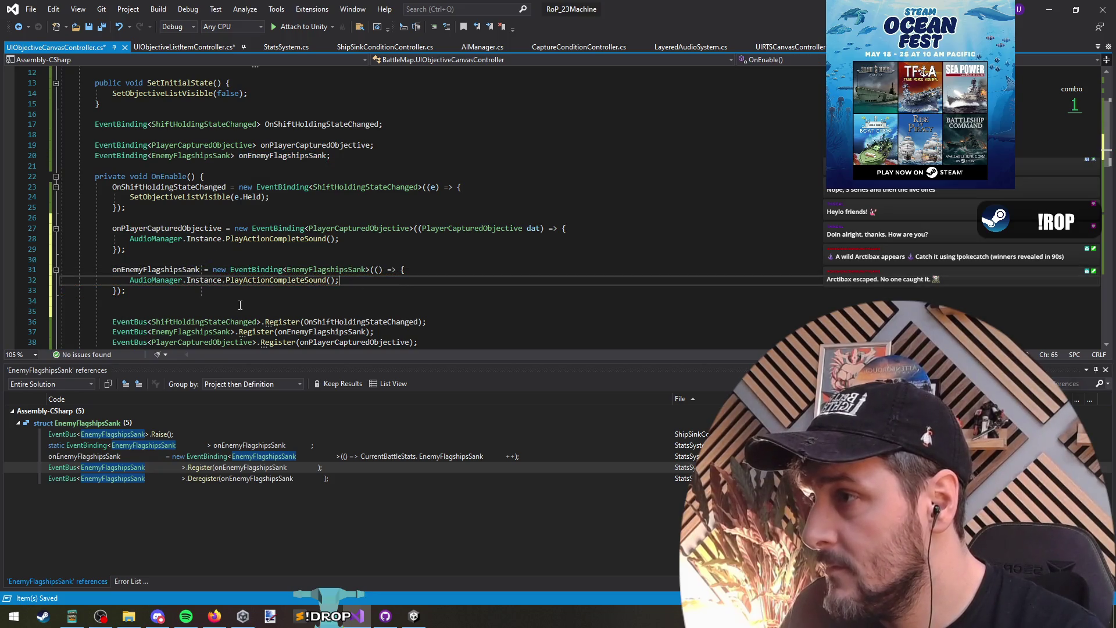
key(ctrl+x)
click(227, 239)
key(ctrl+x)
click(198, 285)
key(BackSpace)
Add 'RefreshObjectiveList();' to both the captured-objective and flagships-sunk handlers, and save.
click(580, 228)
key(Return)
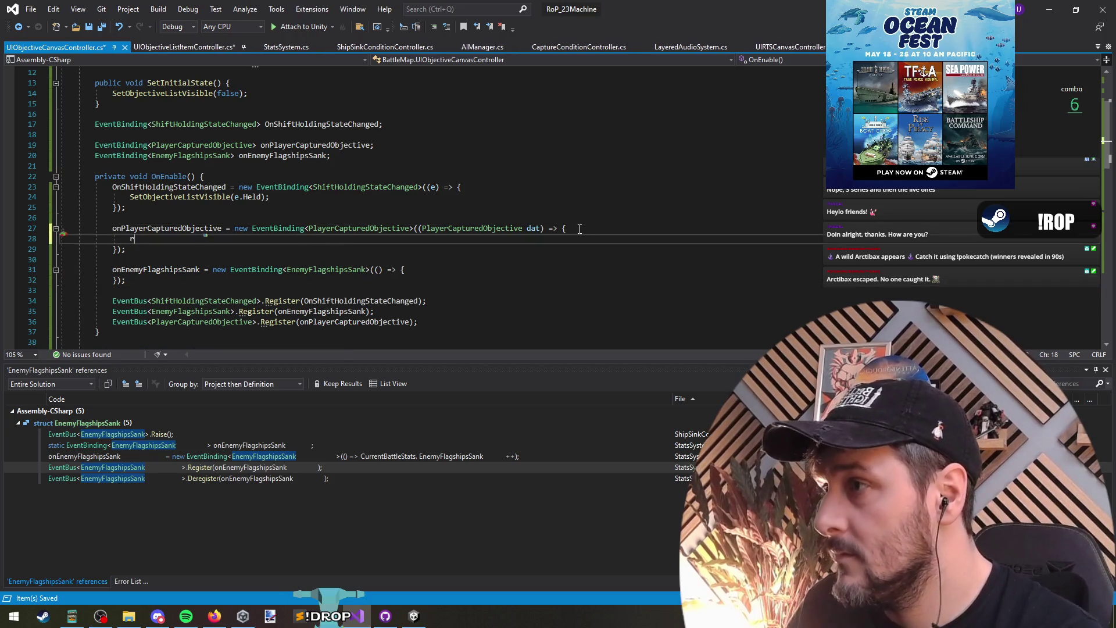
text(refresh)
key(Tab)
text(();)
key(shift+Home)
key(ctrl+c)
key(Down)
key(Down)
key(Down)
key(End)
key(Return)
key(ctrl+v)
key(Down)
key(Down)
key(ctrl+s)
click(580, 228)
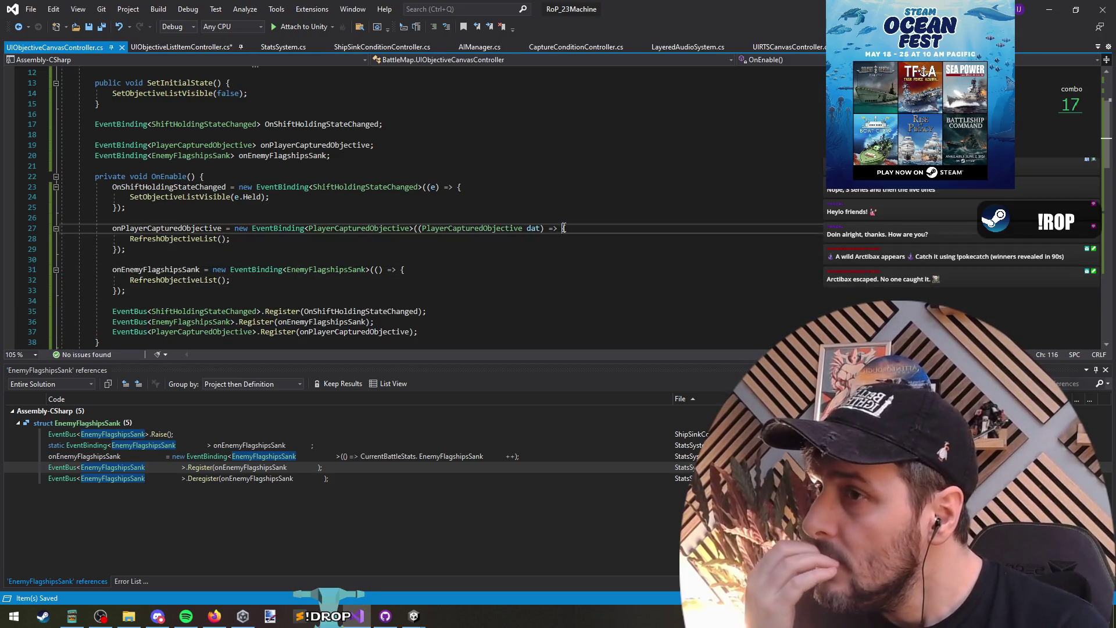
Strip the braces from the captured-objective lambda and join it onto one line.
key(BackSpace)
key(Down)
key(BackSpace)
key(Down)
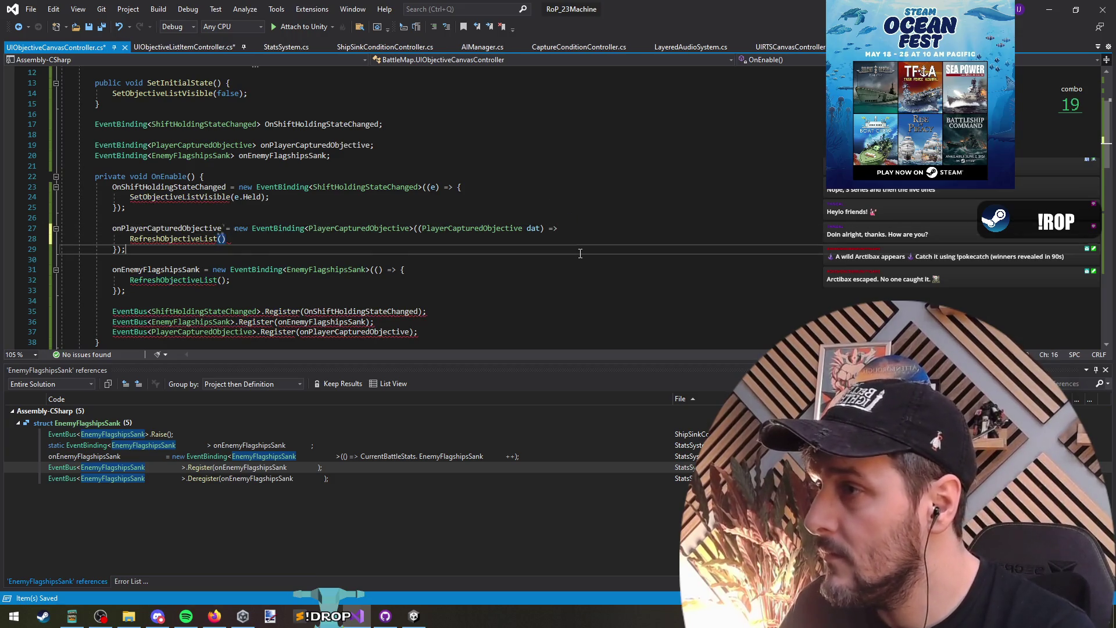
key(Delete)
key(ctrl+BackSpace)
key(Home)
key(ctrl+BackSpace)
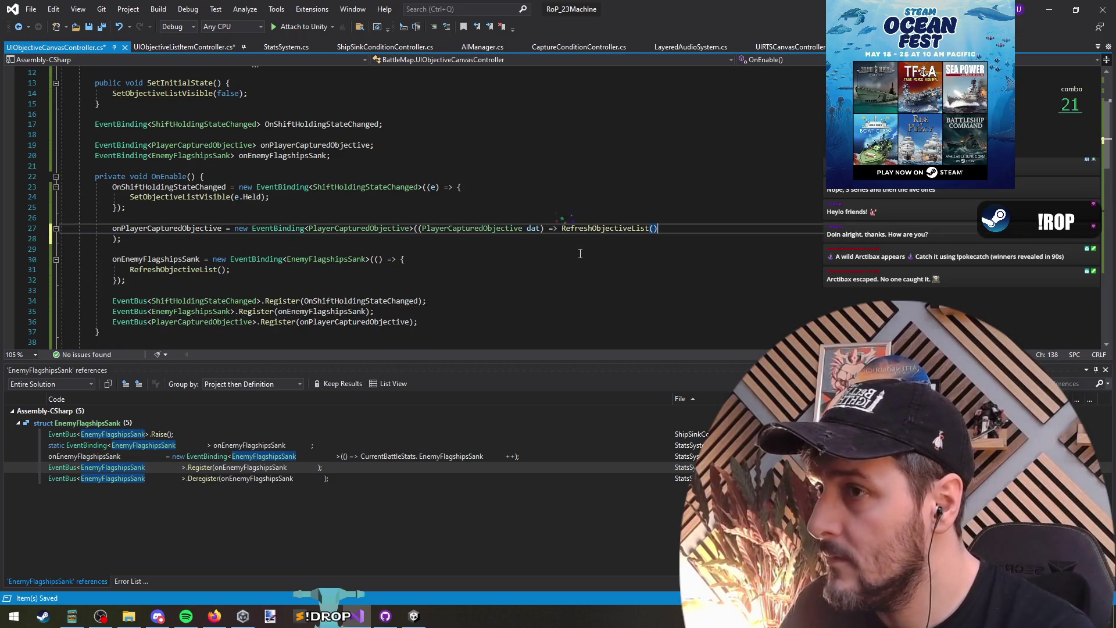
key(End)
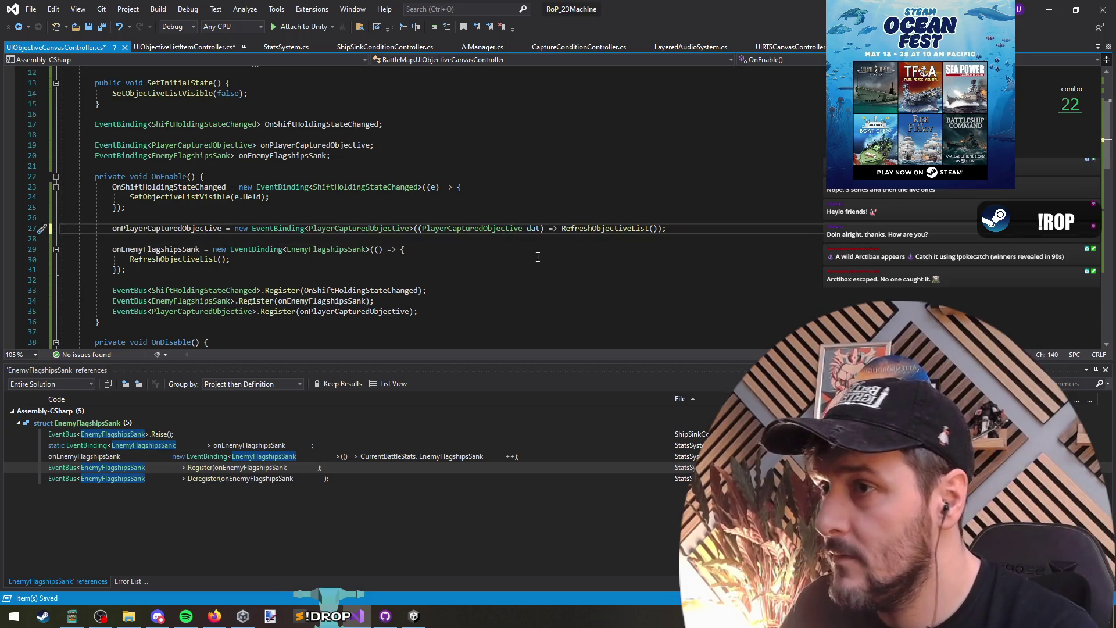
Replace the flagships-sank handler's block with the copied one-line RefreshObjectiveList call and save.
shift+click(550, 228)
click(403, 252)
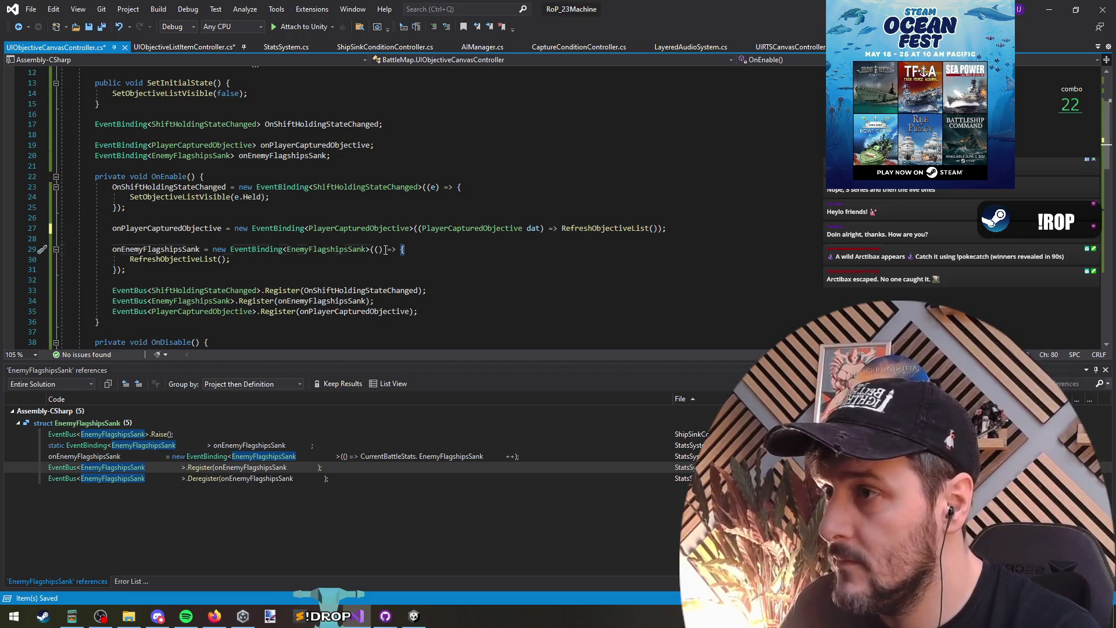
key(ctrl+v)
key(shift+Down)
key(shift+Down)
key(Delete)
key(ctrl+s)
click(194, 242)
key(Delete)
click(206, 221)
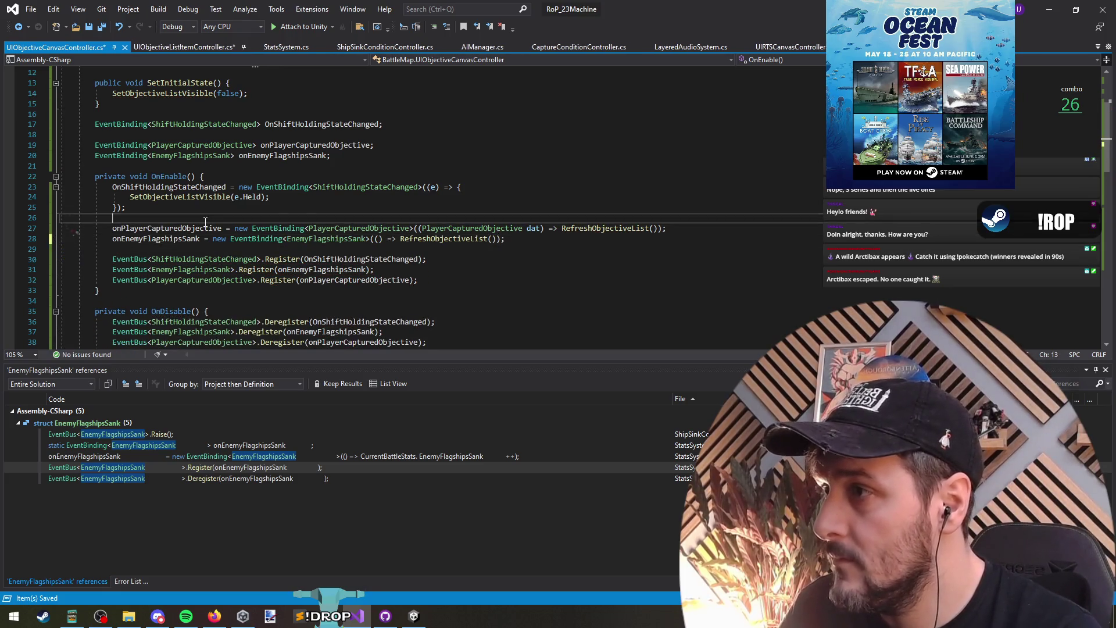
Condense the shift-holding SetObjectiveListVisible handler onto one line and save the file.
drag(333, 200, 115, 200)
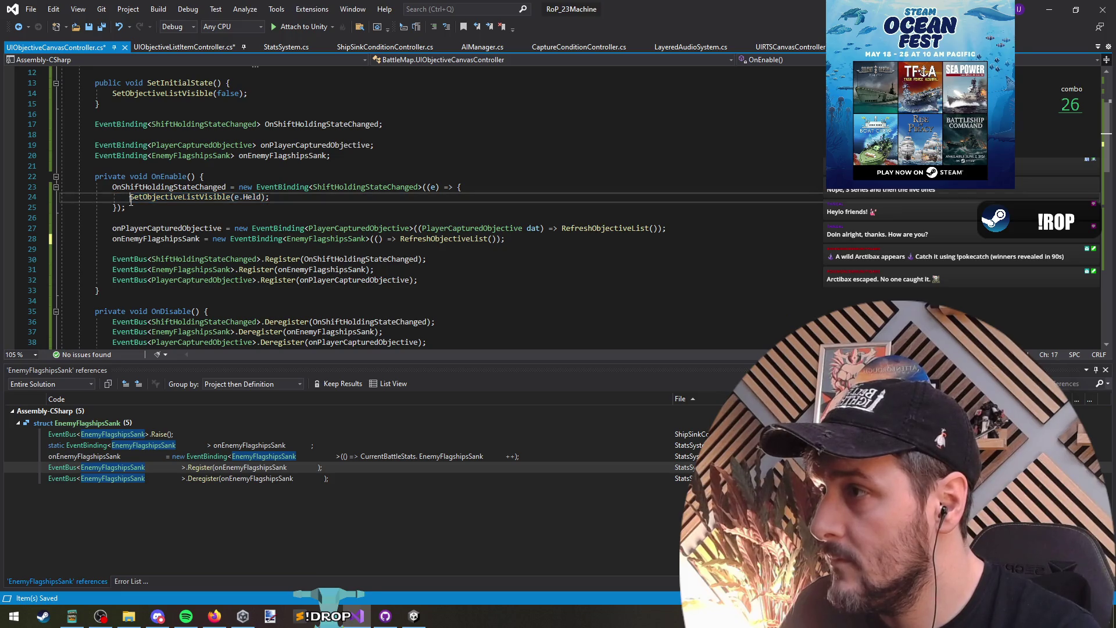
click(230, 198)
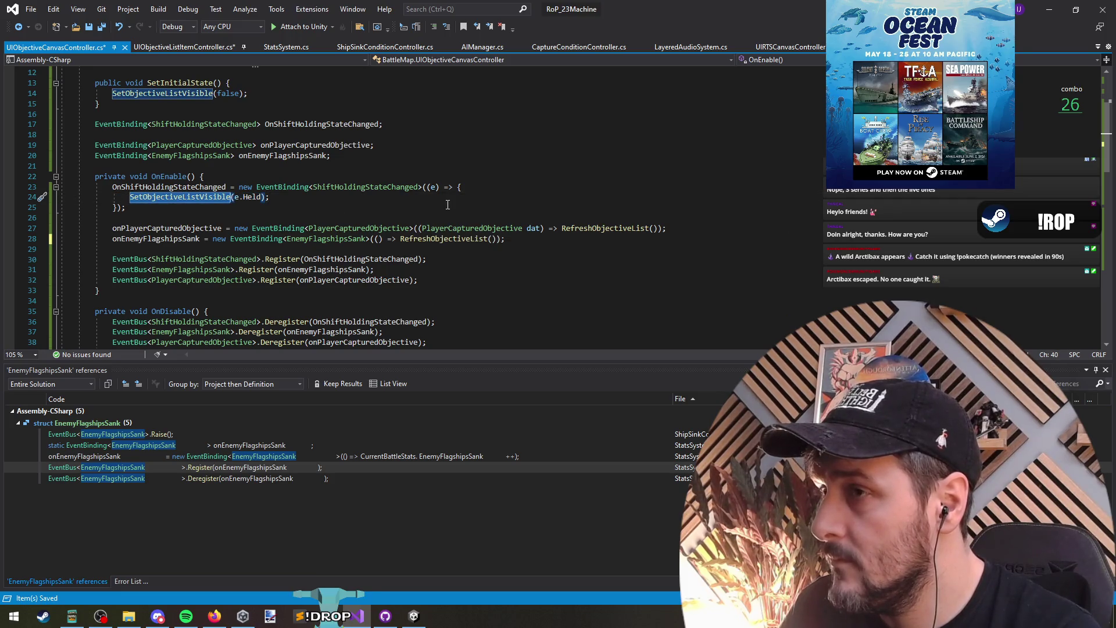
click(406, 188)
click(349, 205)
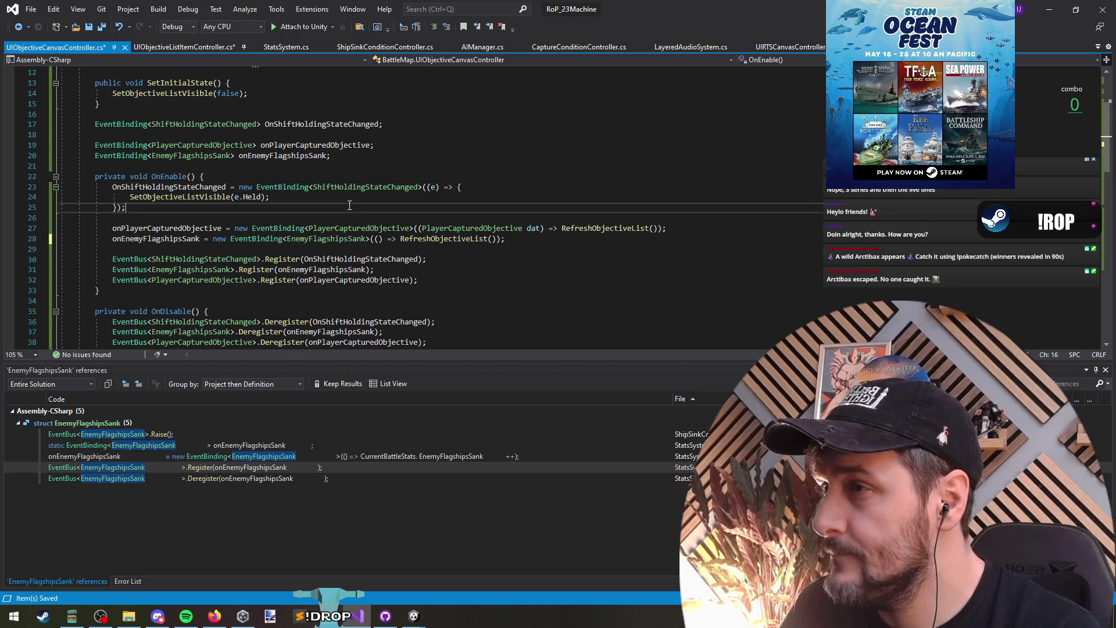
click(462, 187)
key(BackSpace)
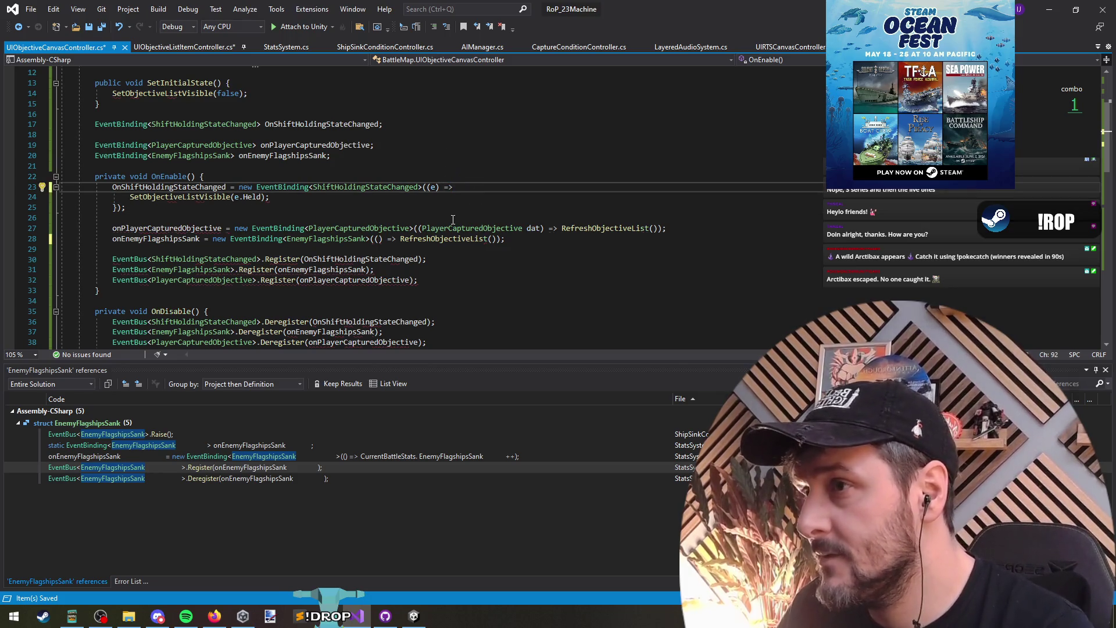
key(Delete)
key(Delete)
key(Delete)
key(Delete)
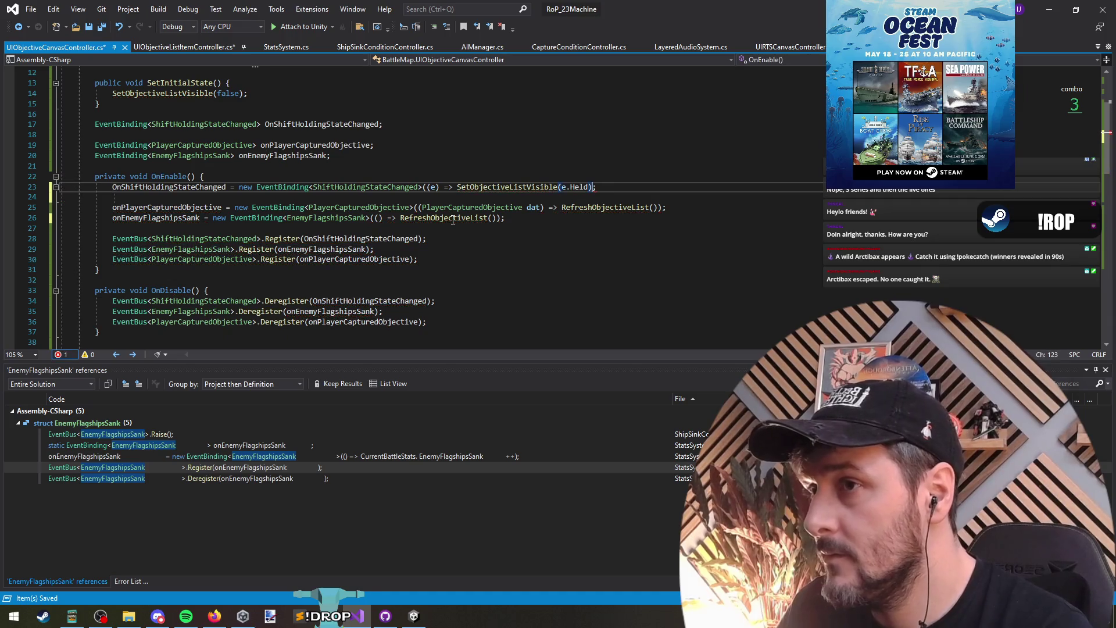
key(Delete)
key(ctrl+s)
click(305, 217)
Save all modified files and minimize Visual Studio to get back to Unity.
scroll(500, 233, down, 8)
scroll(482, 262, up, 8)
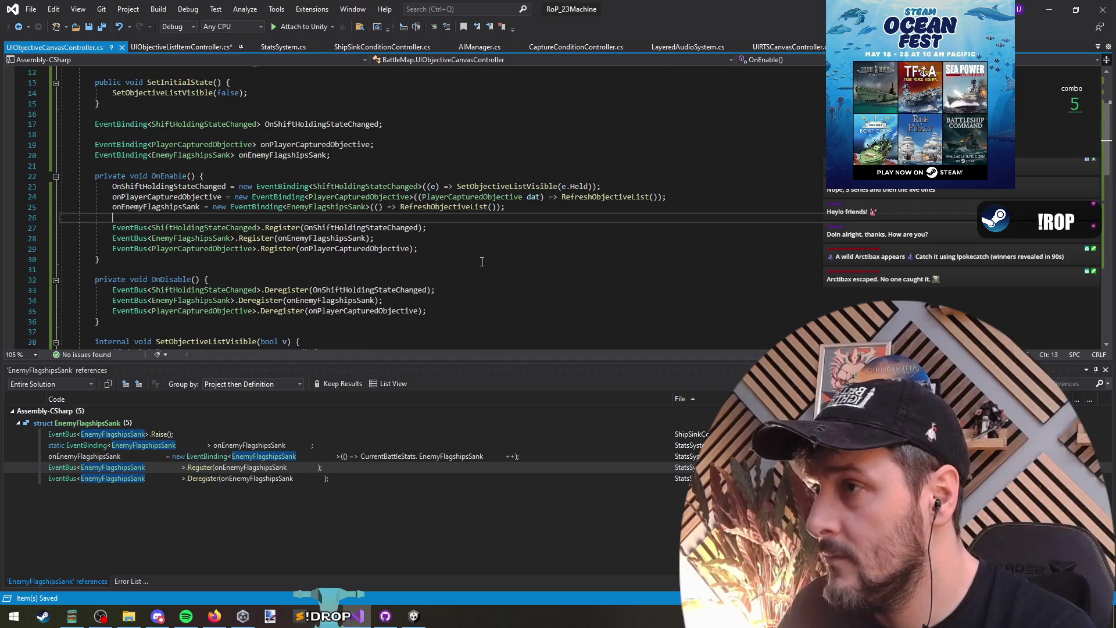
click(104, 29)
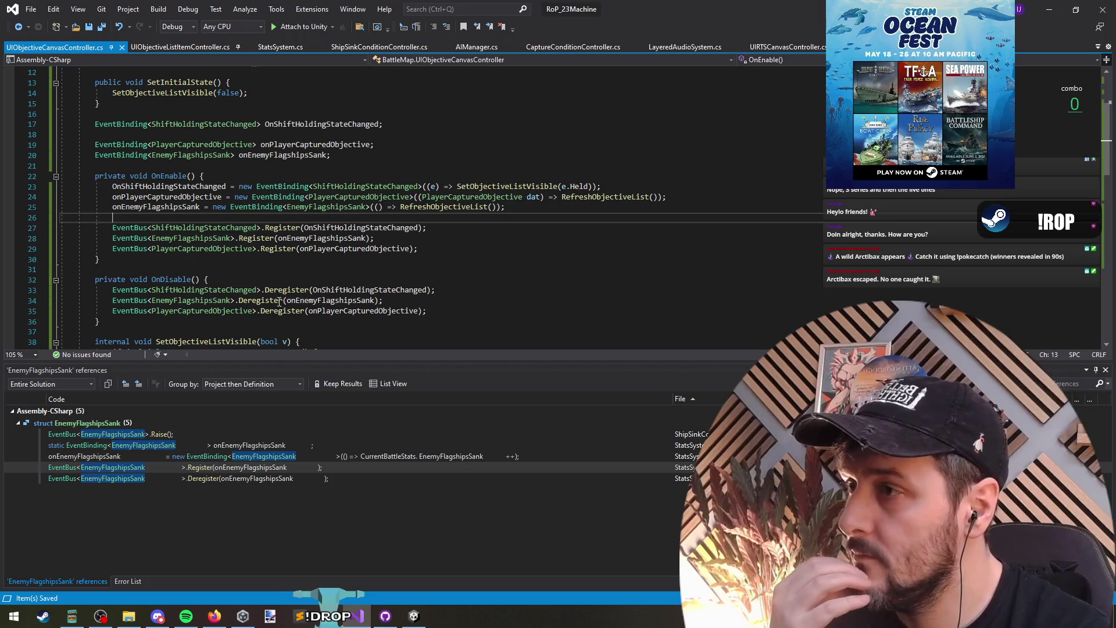
click(1049, 9)
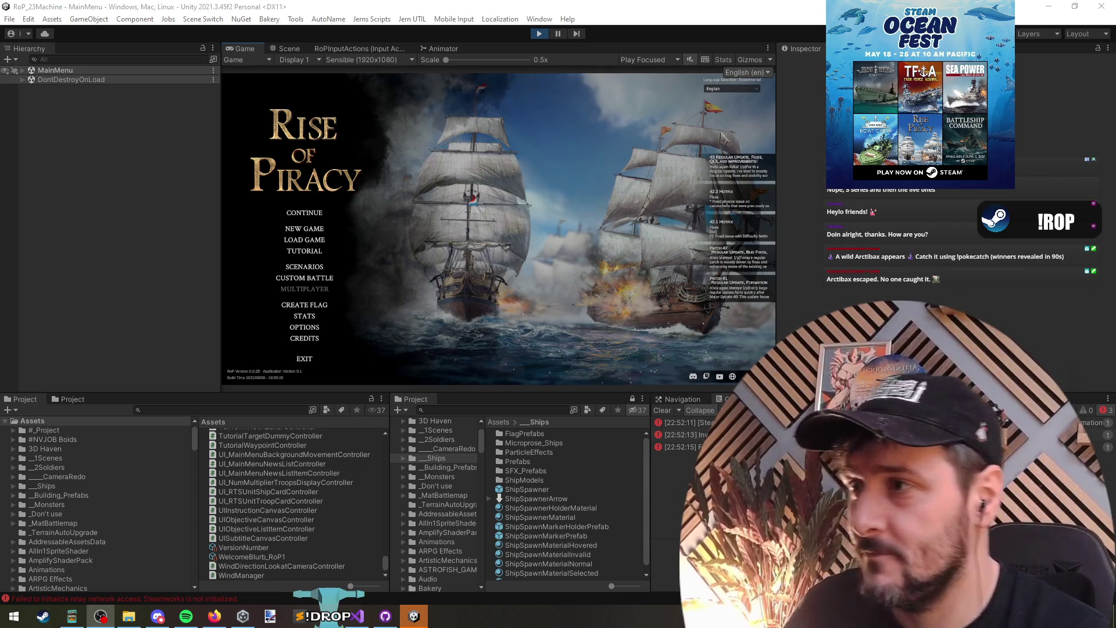
Pick Early Agression from the Scenarios list and begin it, confirming the captain screen.
click(310, 266)
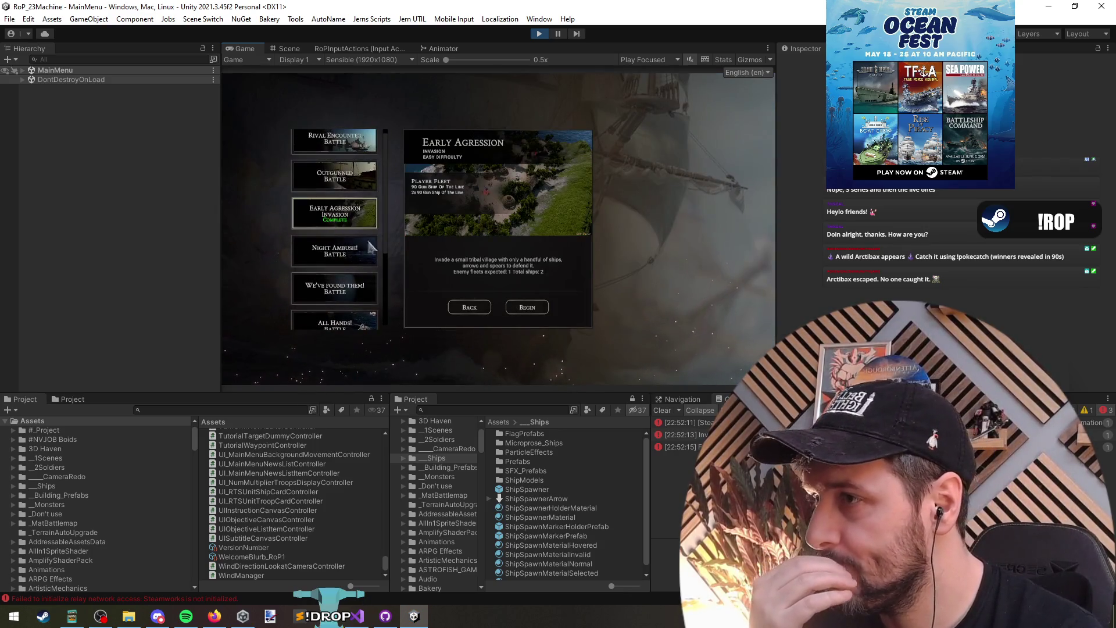
click(530, 313)
click(504, 356)
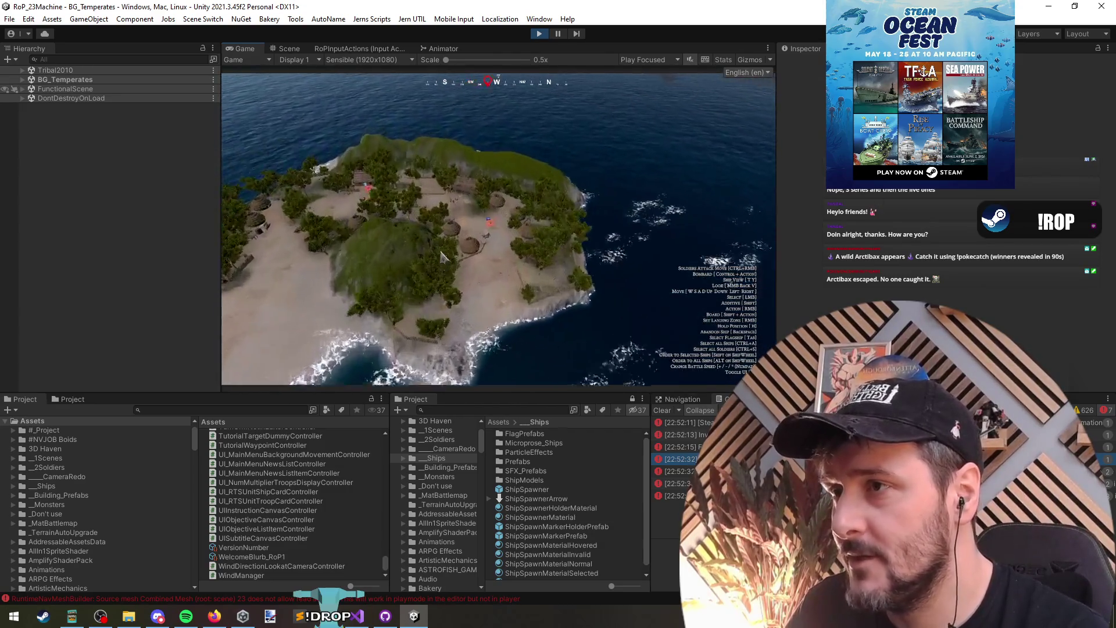
Toggle the debug menu with F1 and the backtick key during the battle, then stop play mode.
key(F1)
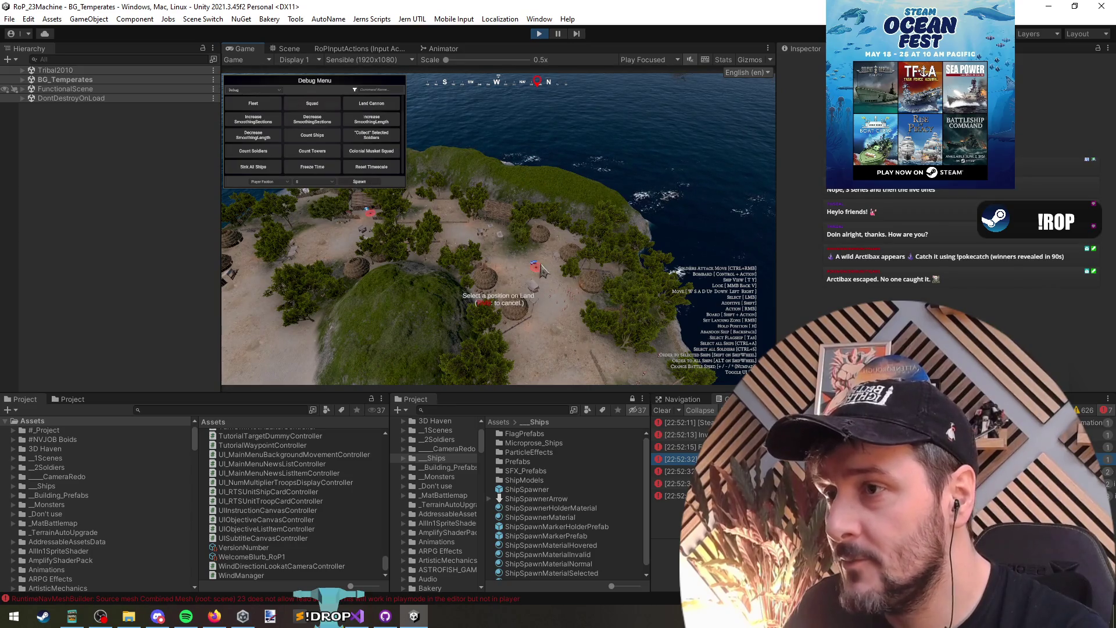
key(F1)
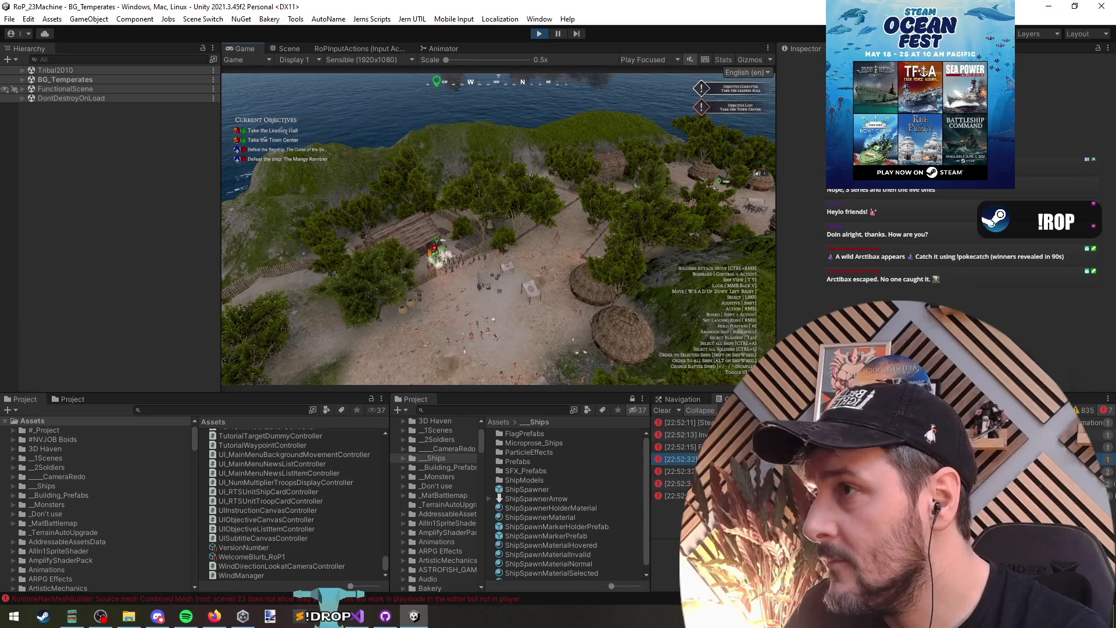
key(grave)
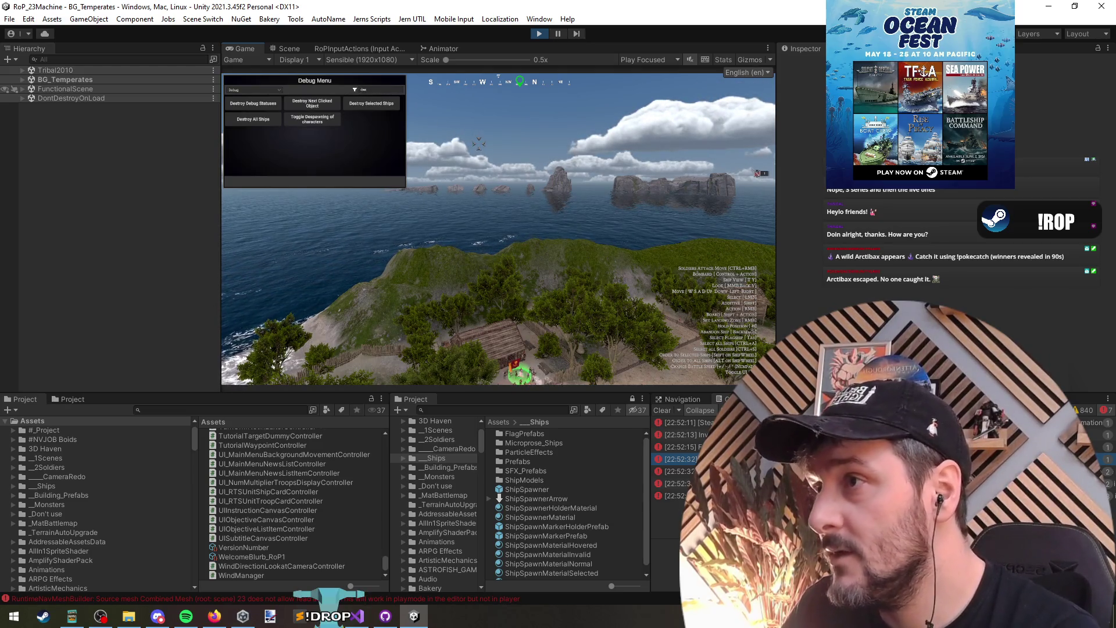
key(grave)
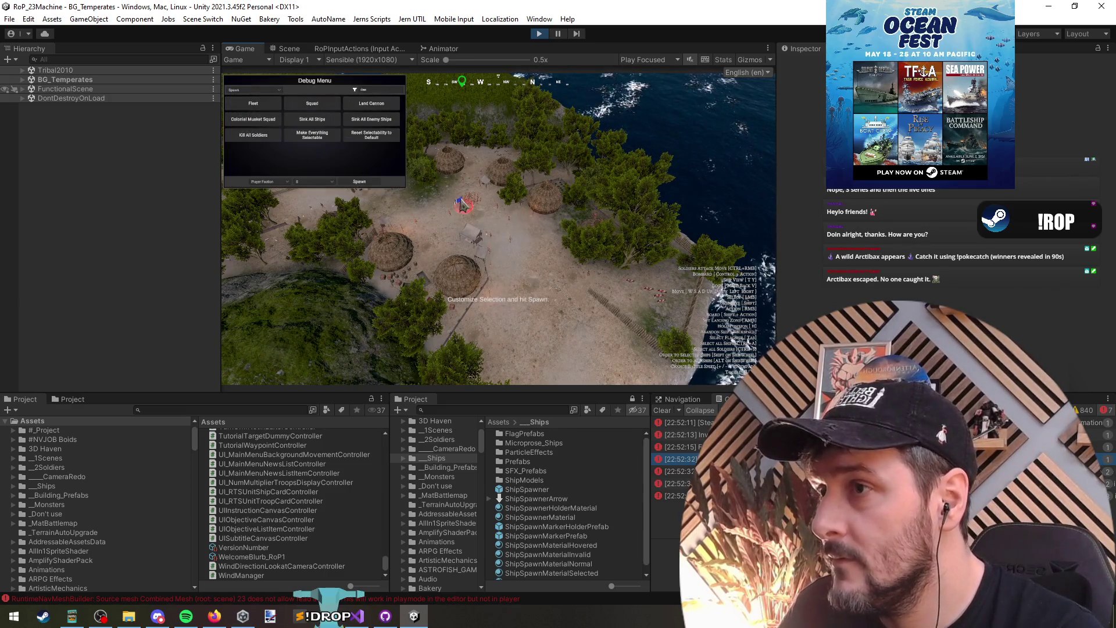
key(grave)
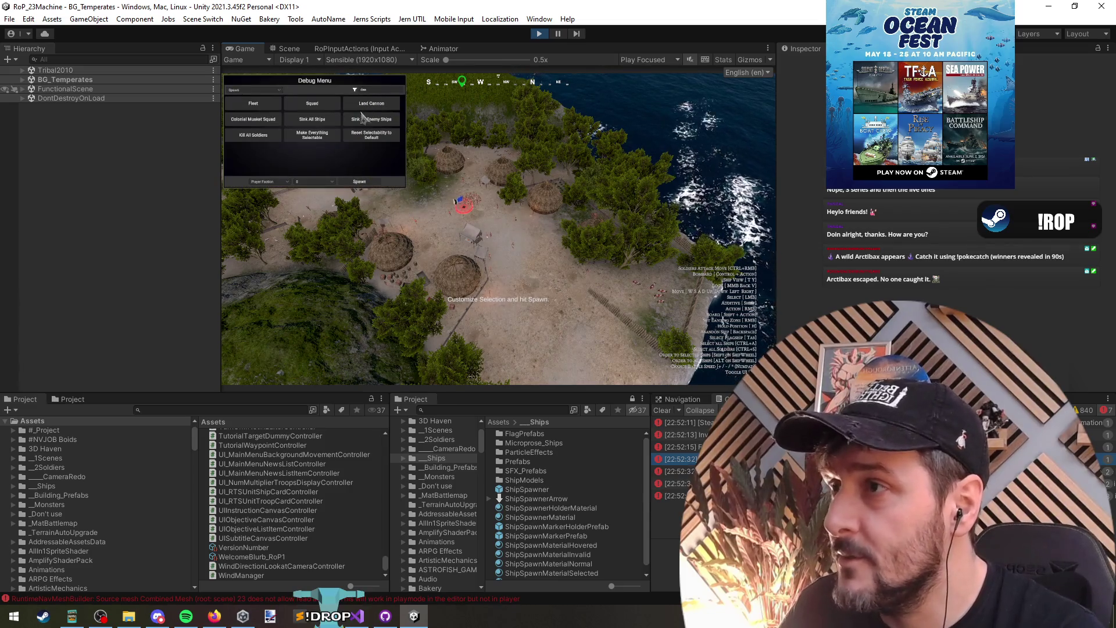
key(Escape)
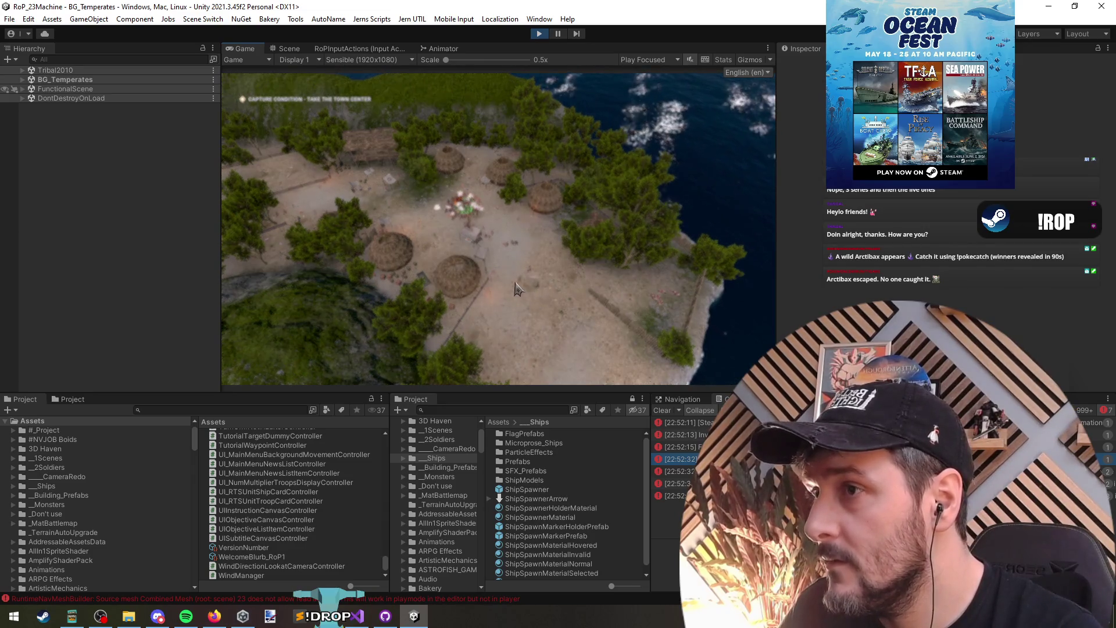
click(539, 33)
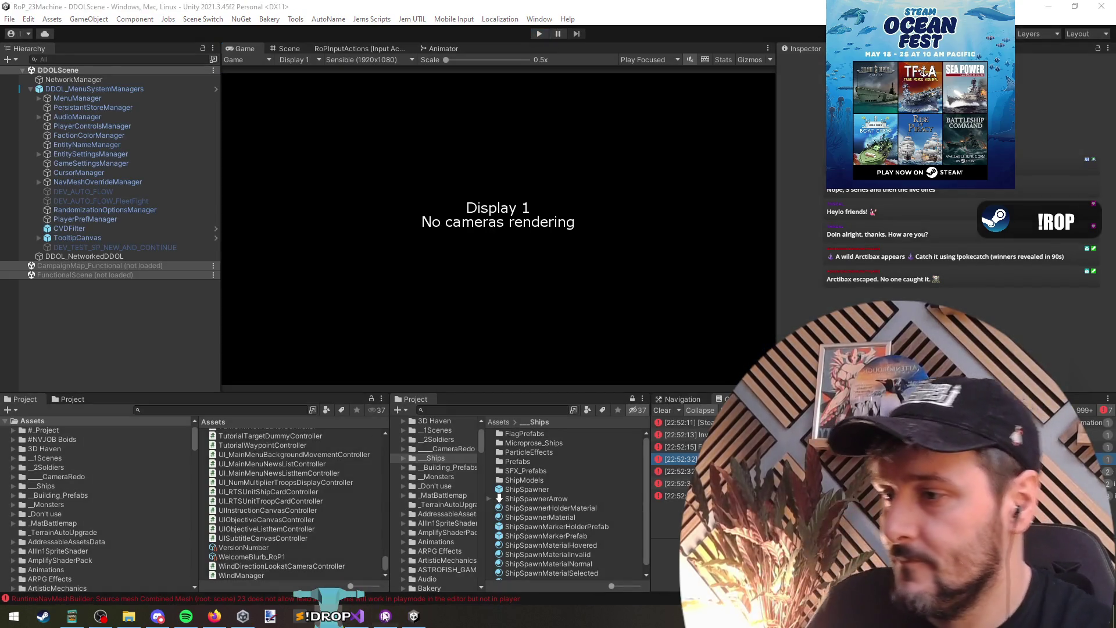
Find all references to PlayerCapturedObjective from the OnEnable code.
click(356, 615)
click(221, 210)
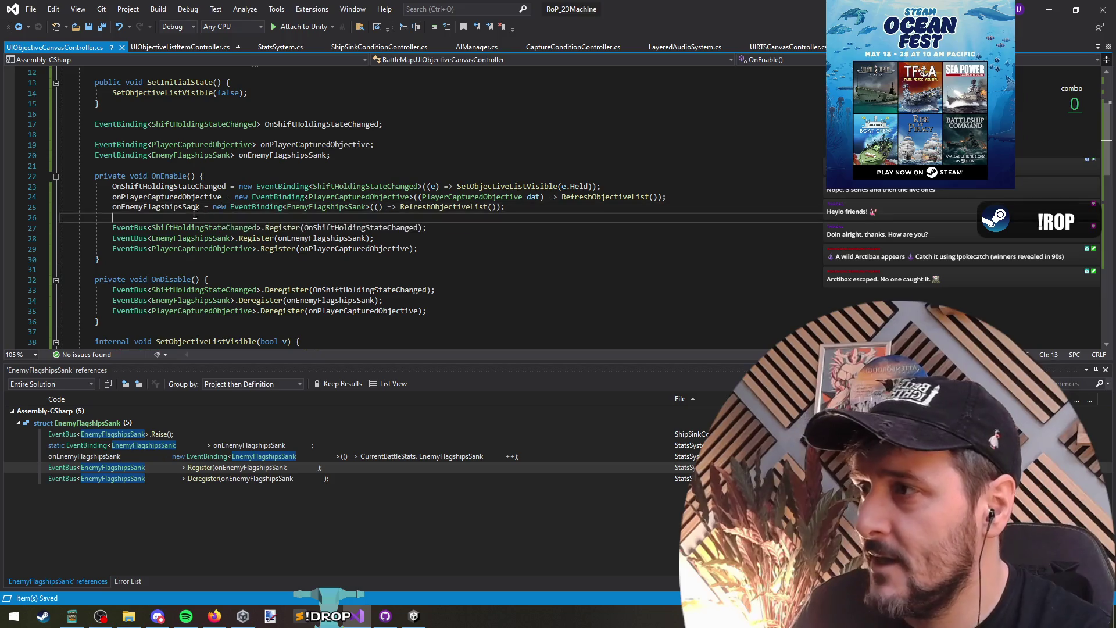
click(261, 167)
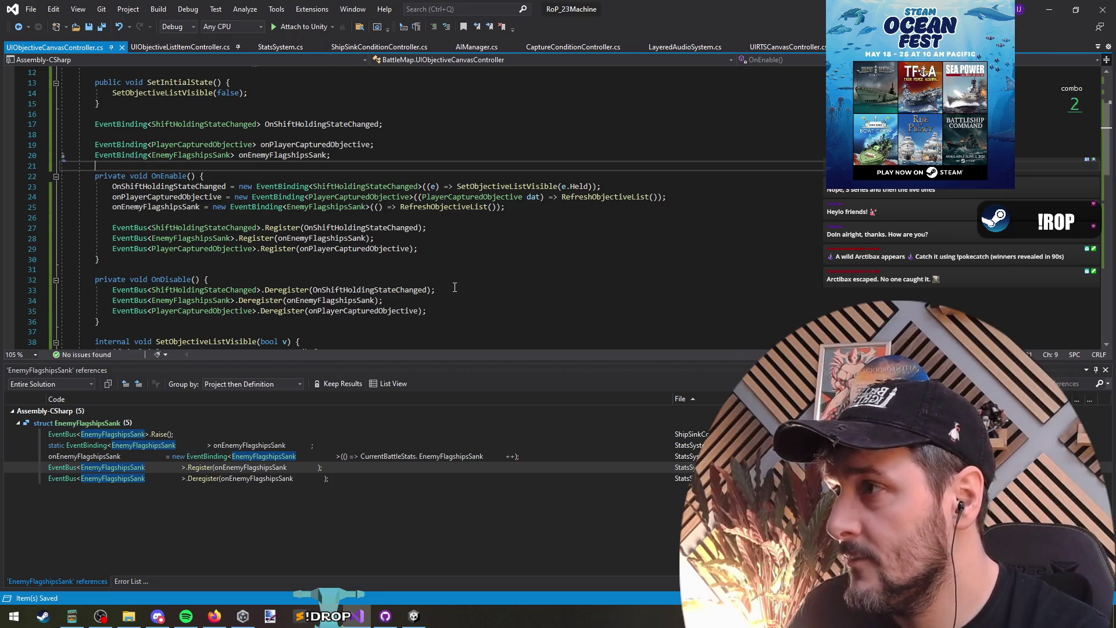
key(ctrl+Tab)
key(Escape)
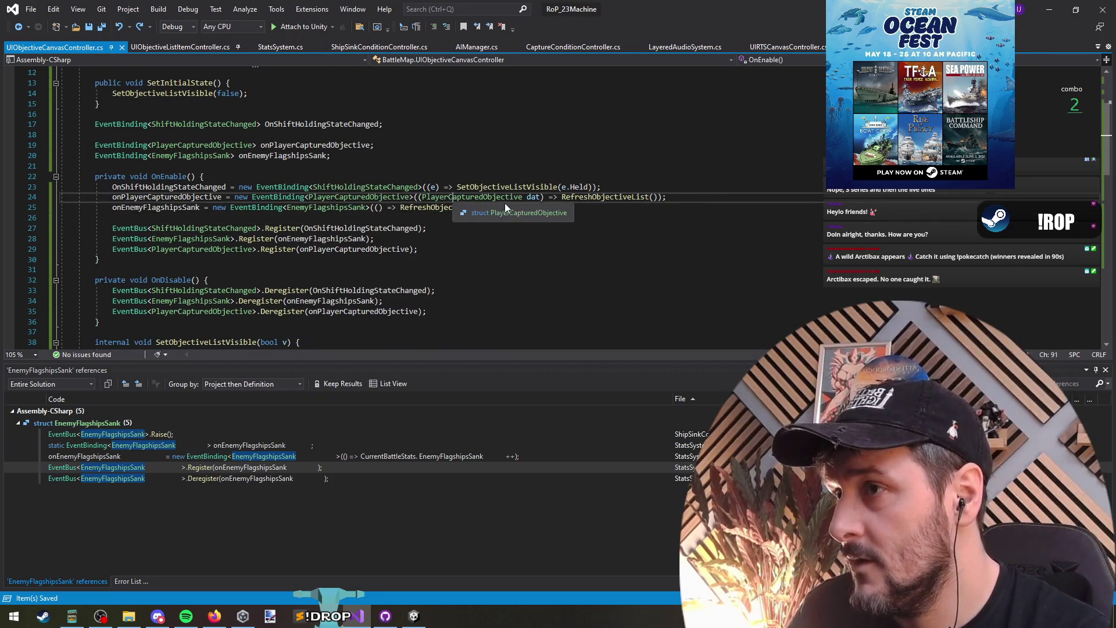
right_click(491, 199)
click(548, 319)
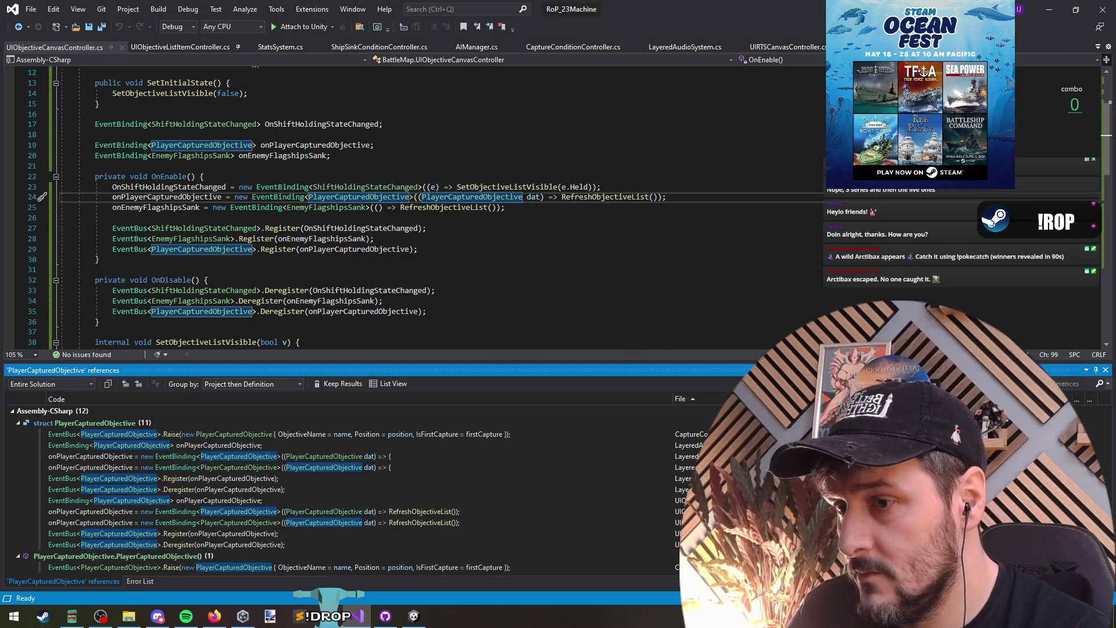
click(459, 269)
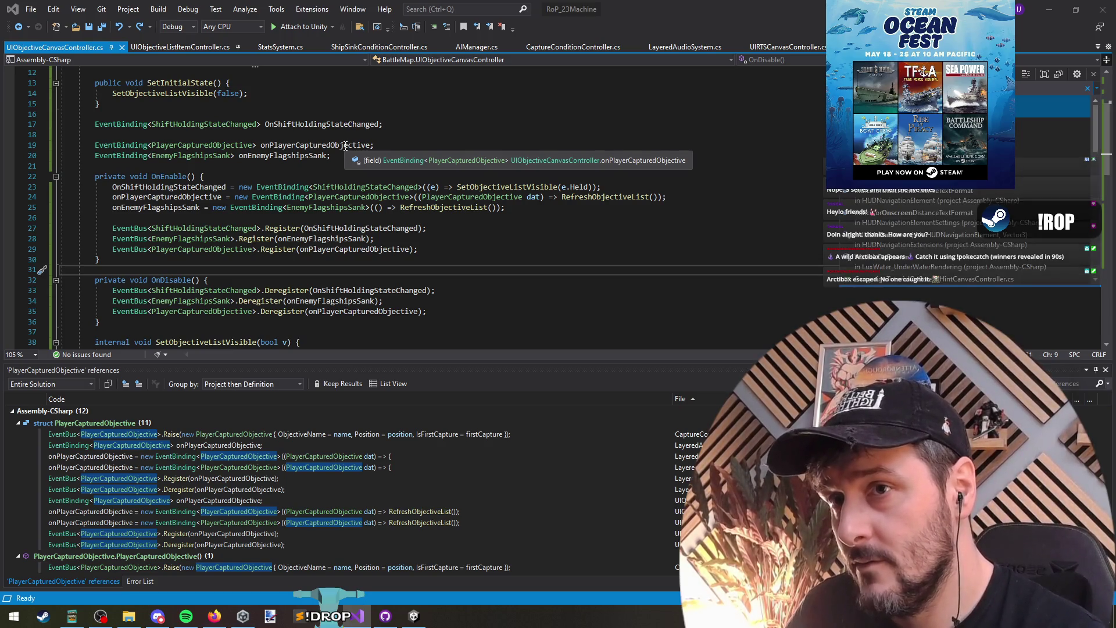
Jump to the ChangeIconColor override in HNSCompassBarPrefab.cs and bring up its code actions.
scroll(913, 238, down, 3)
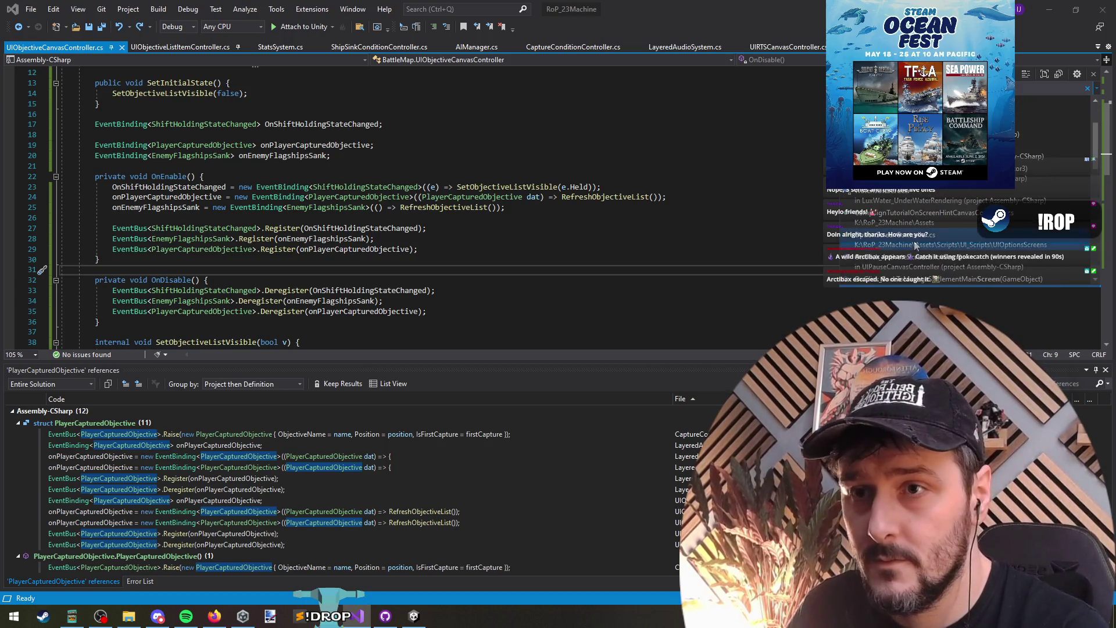
scroll(913, 195, up, 2)
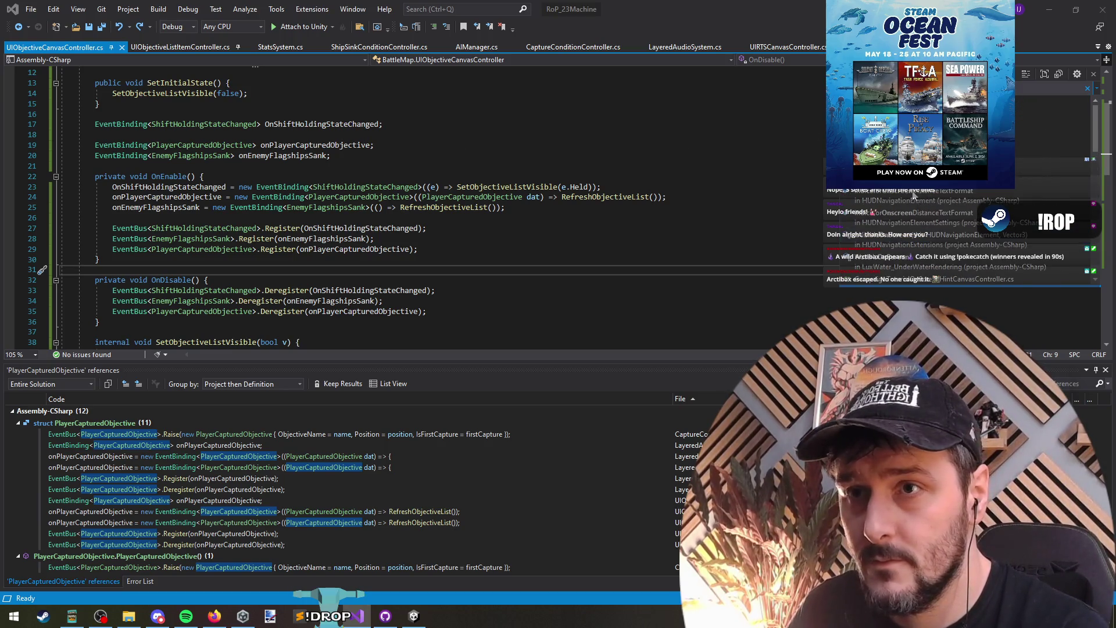
click(583, 138)
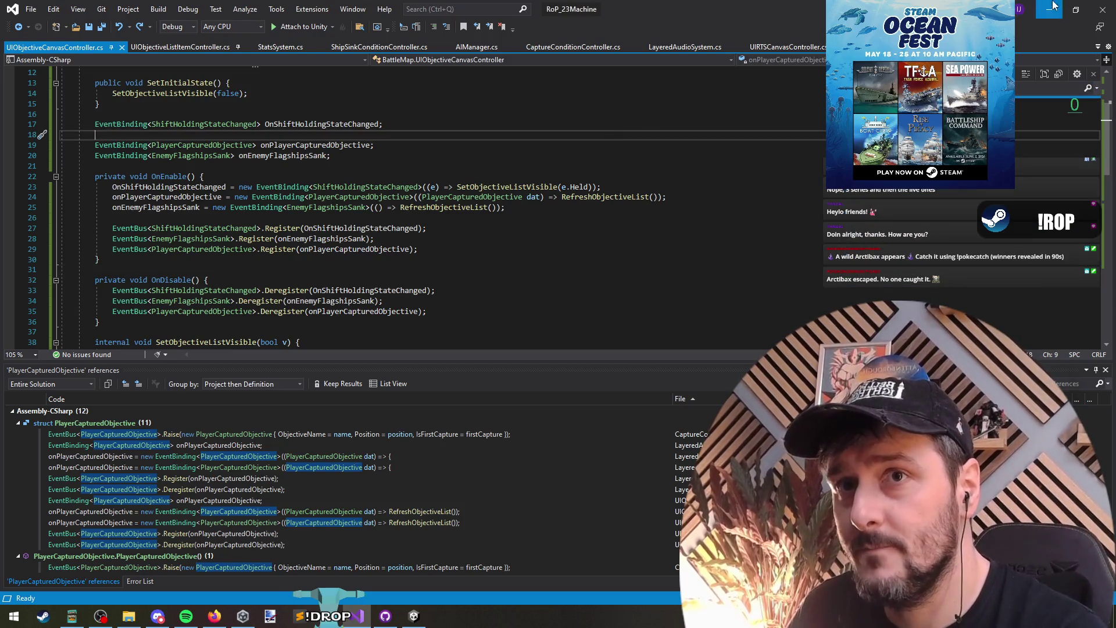
click(1052, 7)
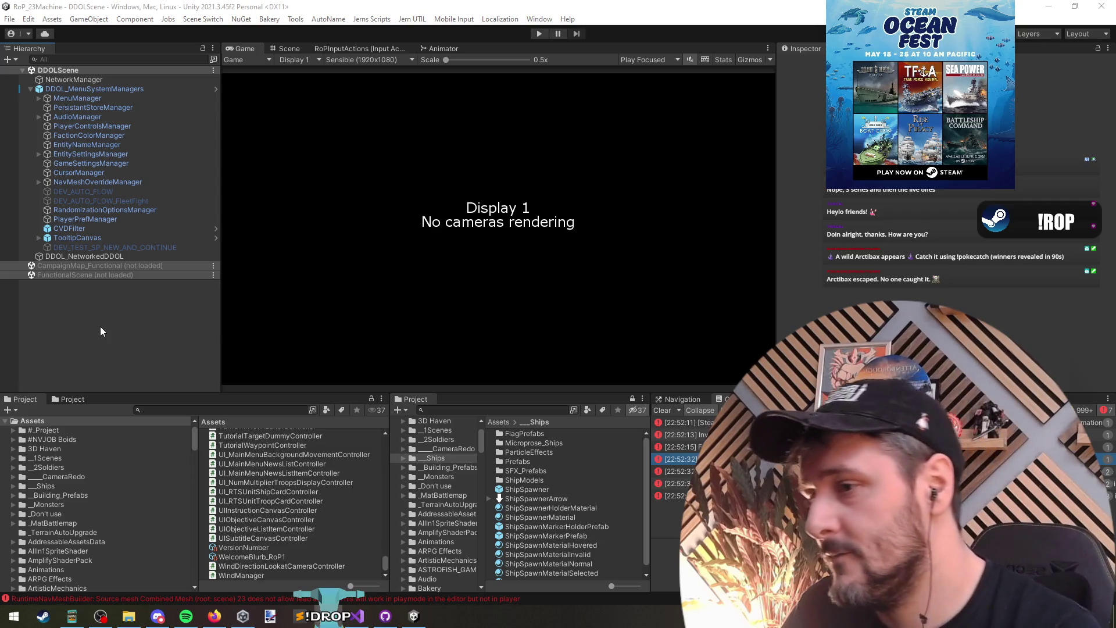
click(351, 616)
click(393, 239)
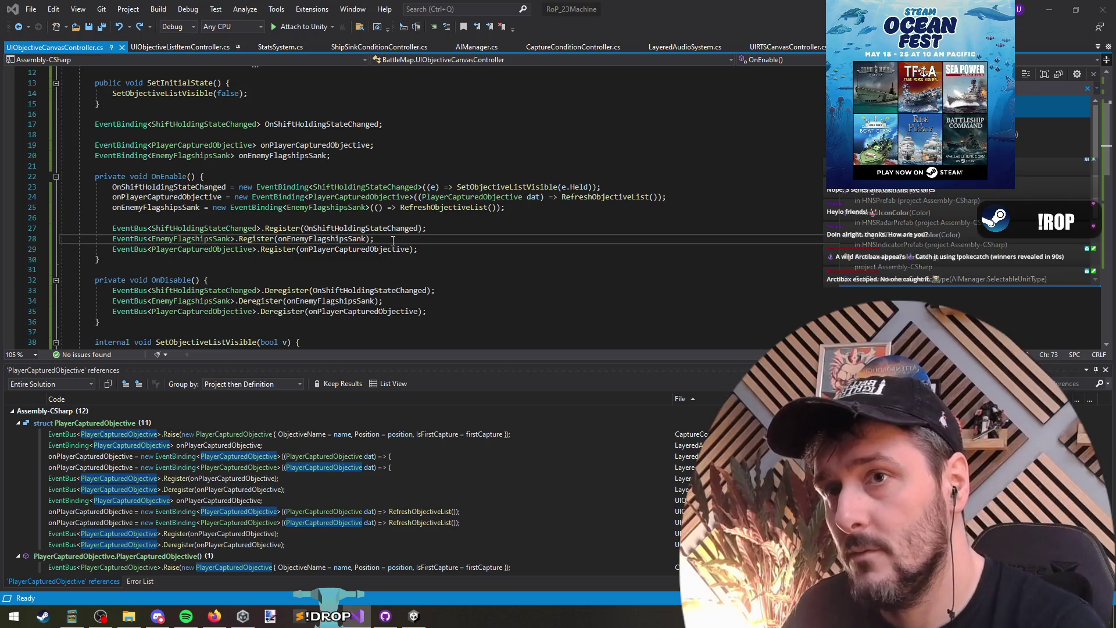
key(Return)
right_click(210, 207)
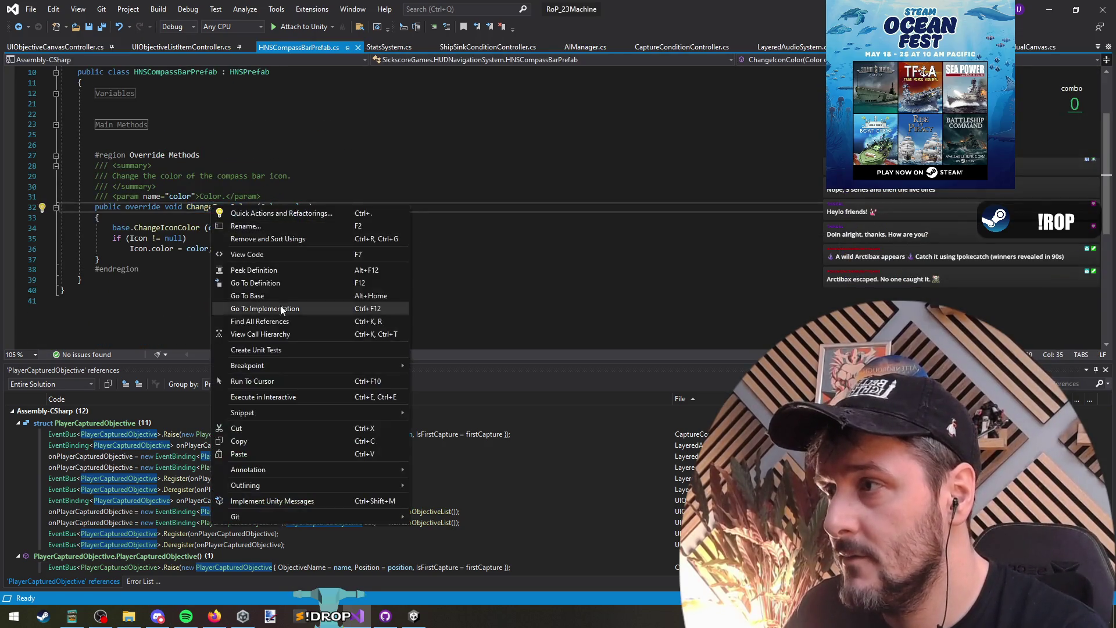
Find ChangeIconColor's 7 references, visit callers in ExampleInteractions.cs and UIRTSShipIndividualCanvas, ending on SetAsCaptured.
click(232, 310)
double_click(179, 436)
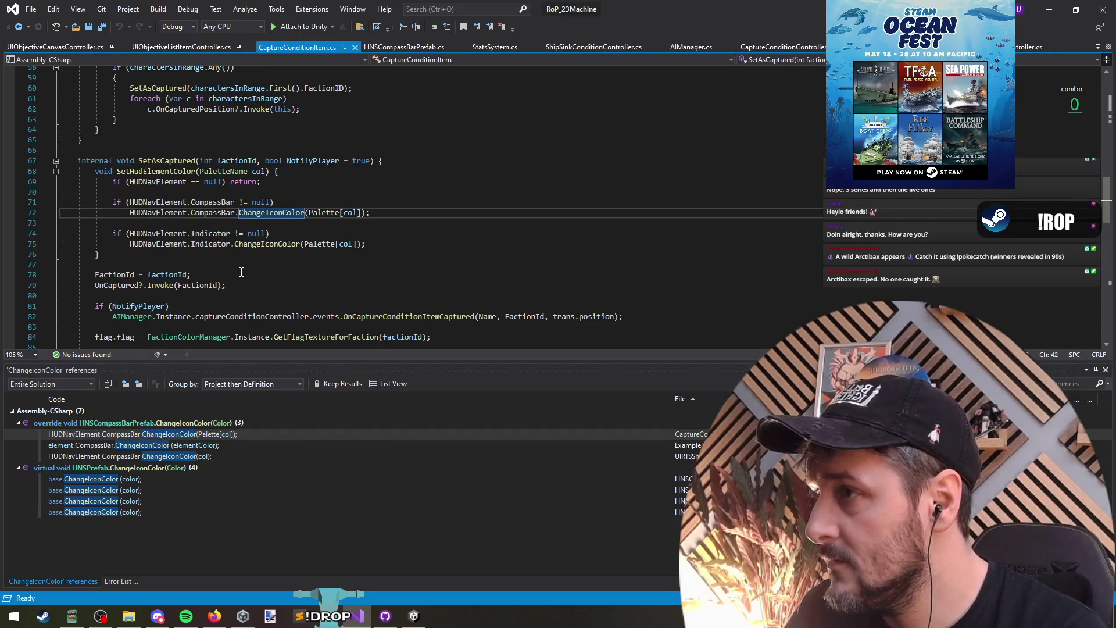
click(160, 161)
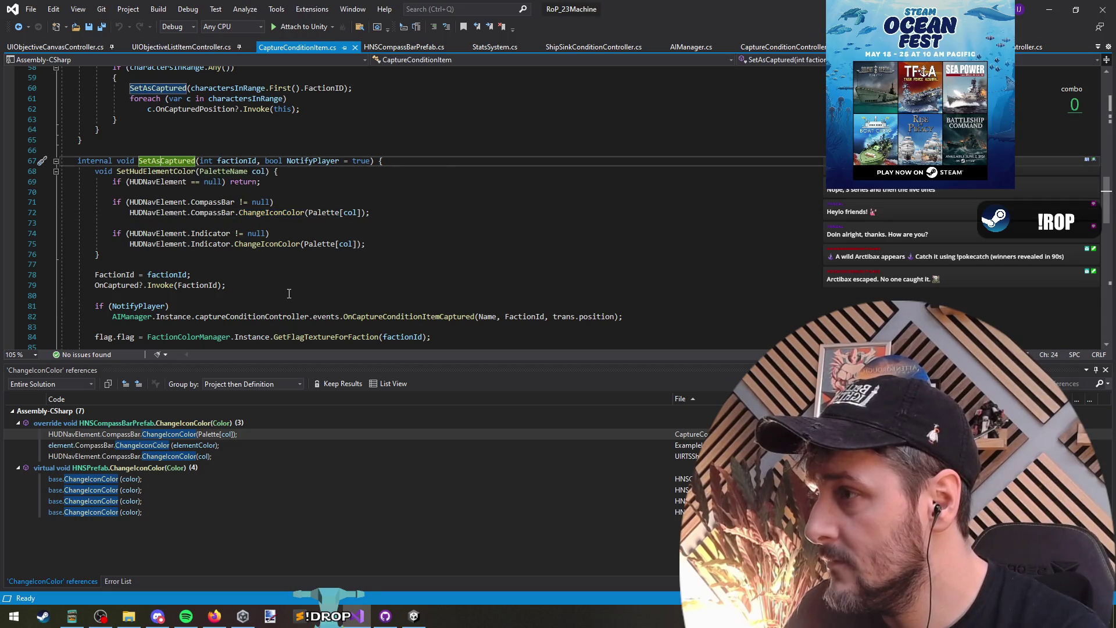
double_click(195, 445)
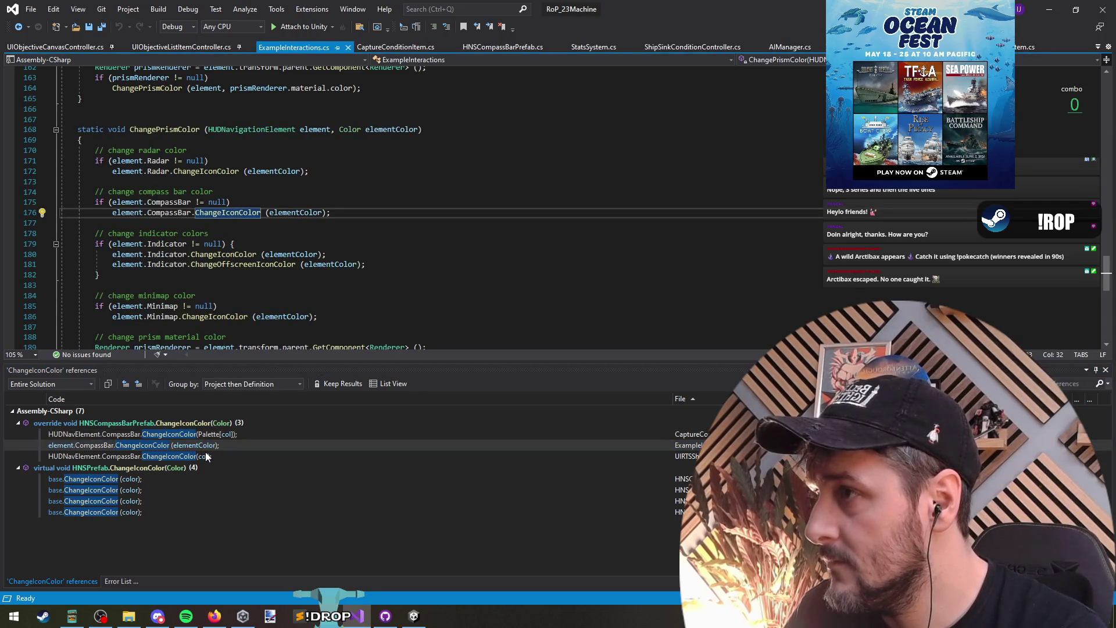
double_click(205, 455)
scroll(265, 229, up, 3)
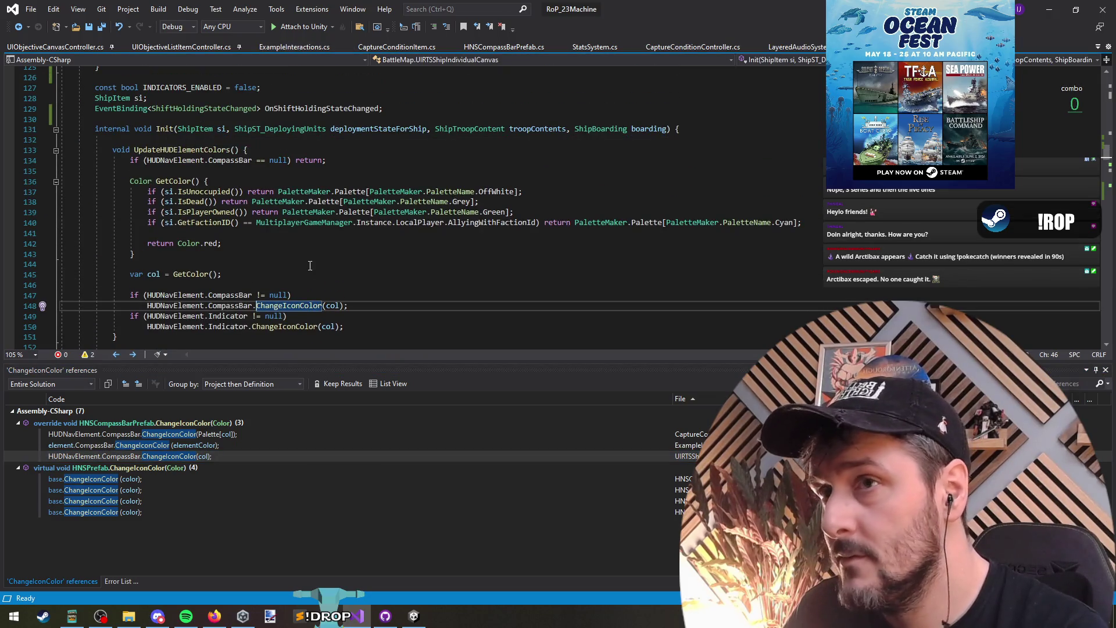
double_click(209, 446)
click(214, 436)
double_click(214, 435)
click(151, 161)
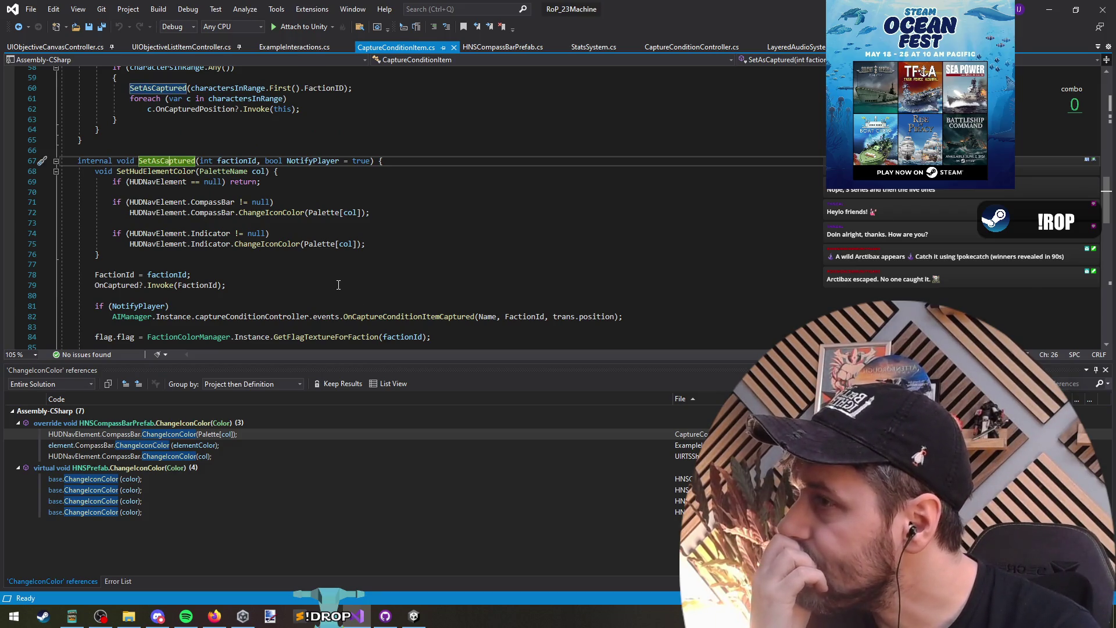
key(Down)
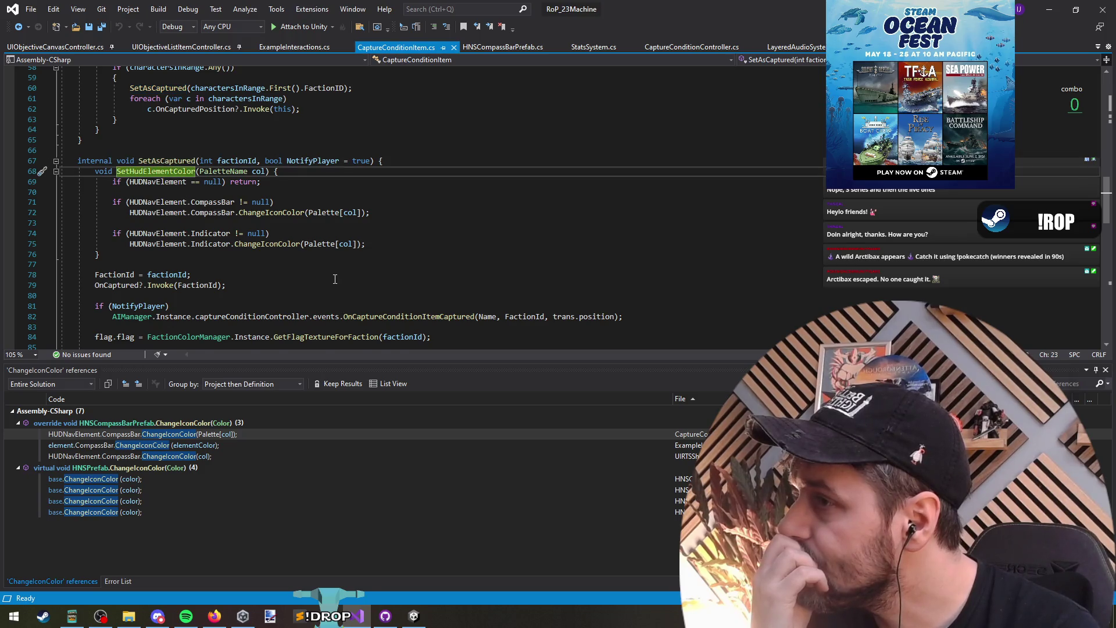
Copy the SetHudElementColor(PaletteName.Green) line into the enemy else branch.
scroll(334, 279, down, 2)
scroll(335, 280, down, 1)
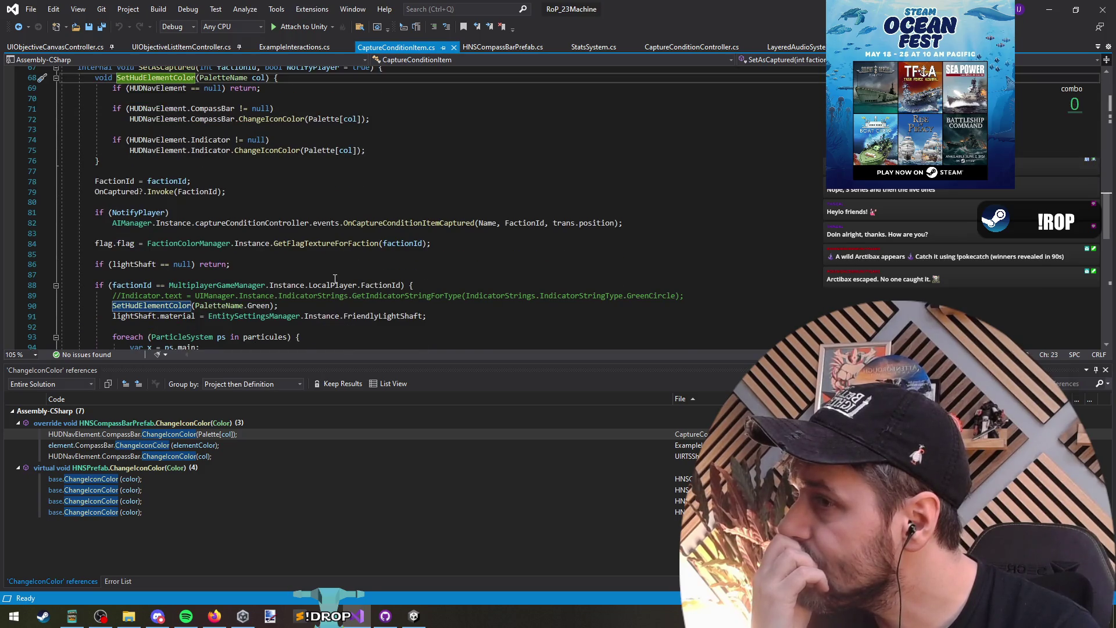
scroll(335, 279, down, 4)
scroll(335, 280, down, 2)
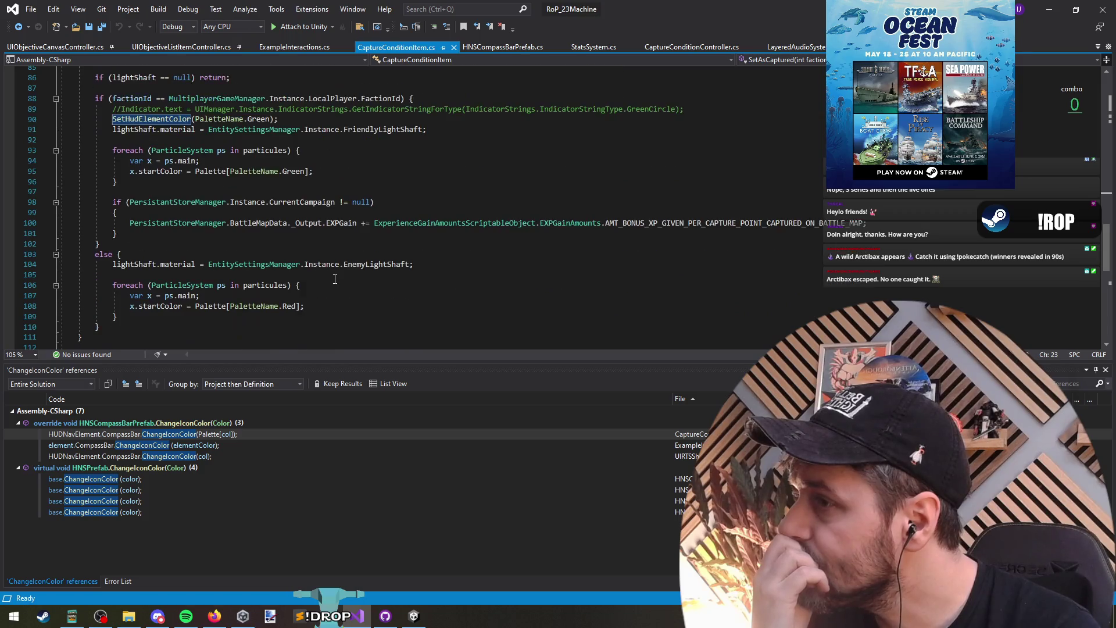
triple_click(151, 119)
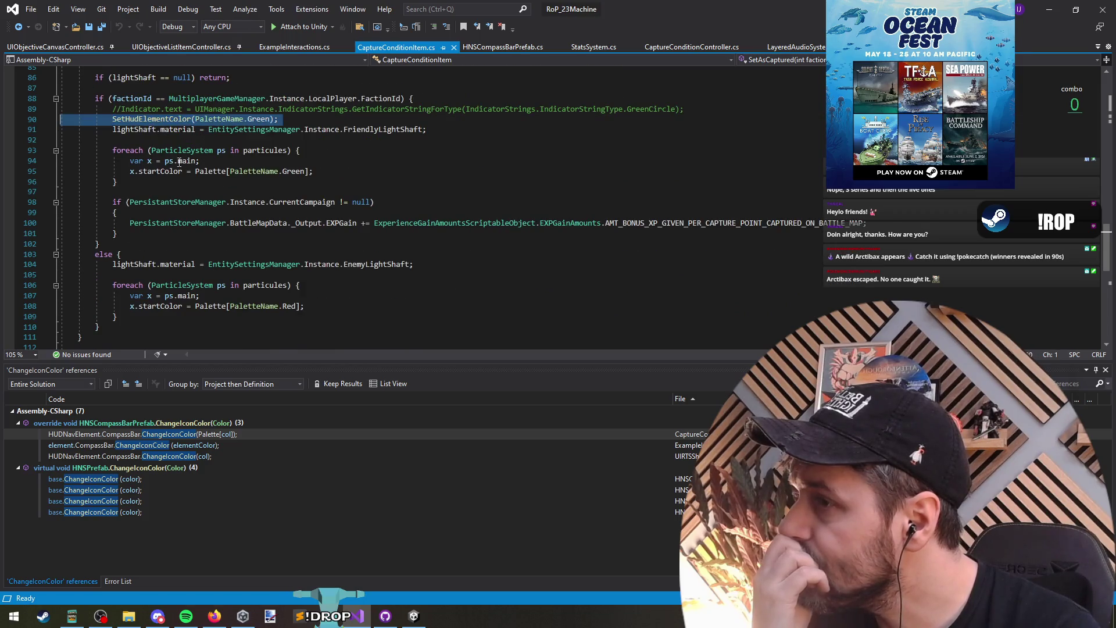
key(ctrl+c)
click(155, 274)
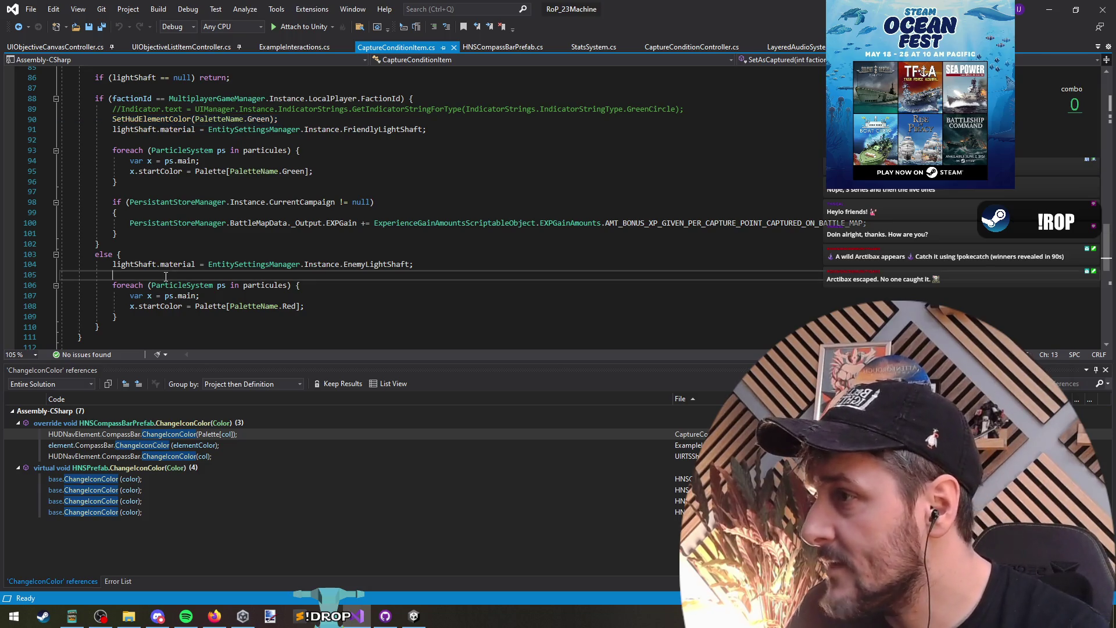
key(ctrl+v)
Change the pasted palette name to Red, save all files, and switch to Unity.
double_click(262, 275)
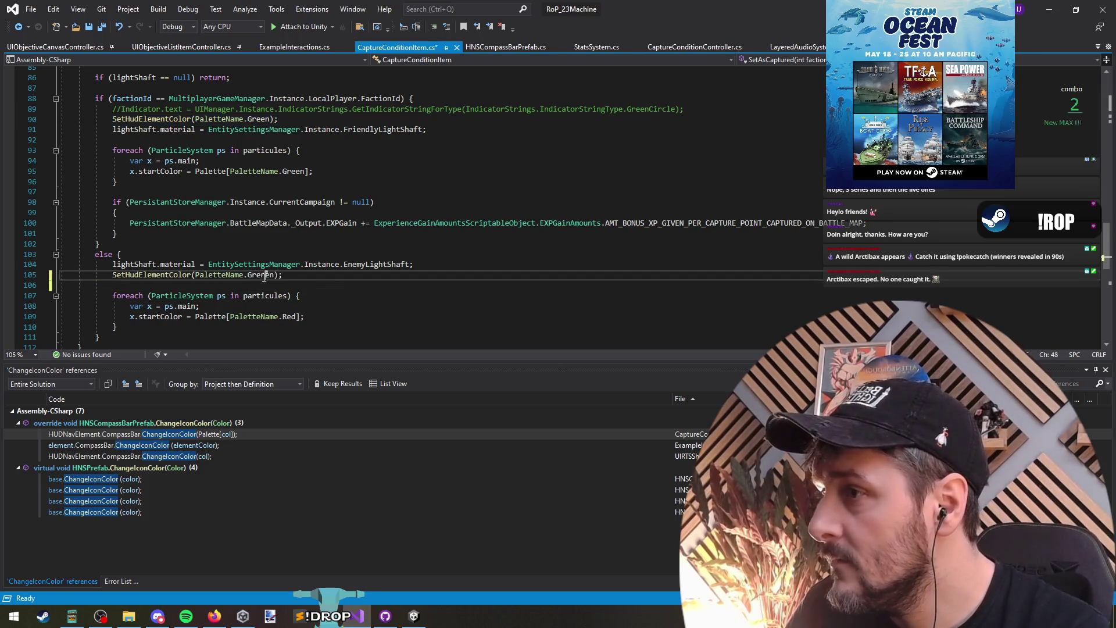
text(red)
key(Tab)
key(End)
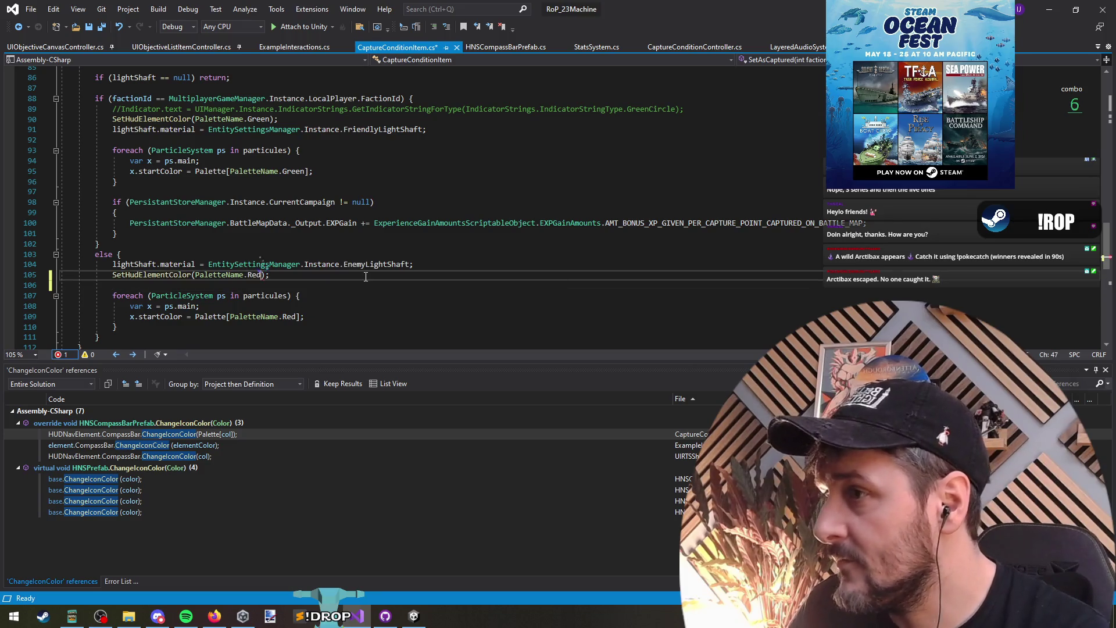
click(103, 28)
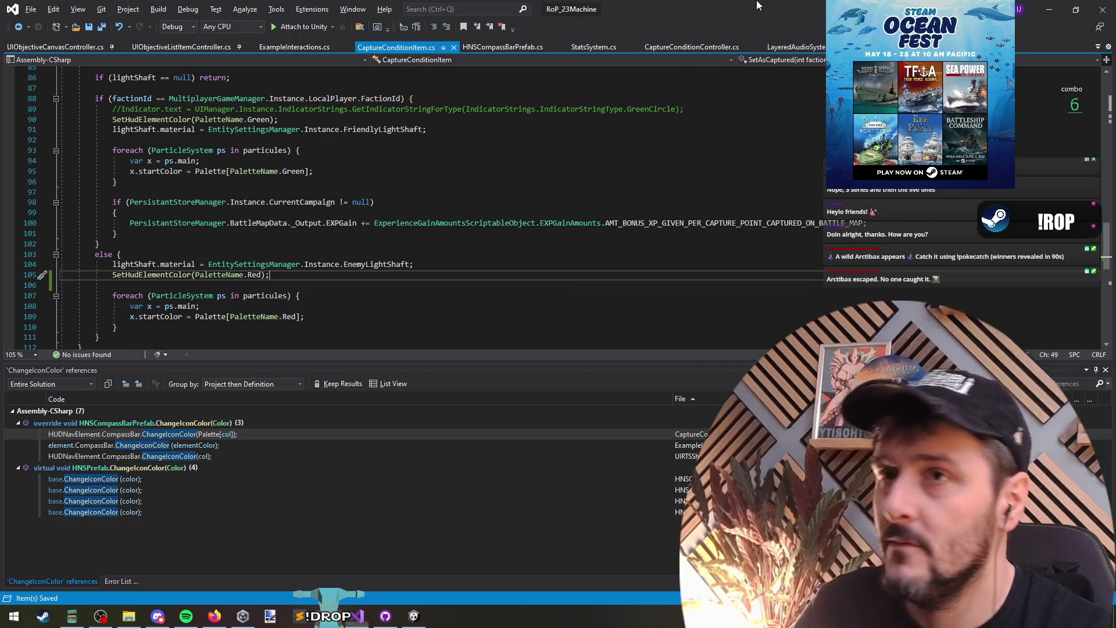
key(alt+Tab)
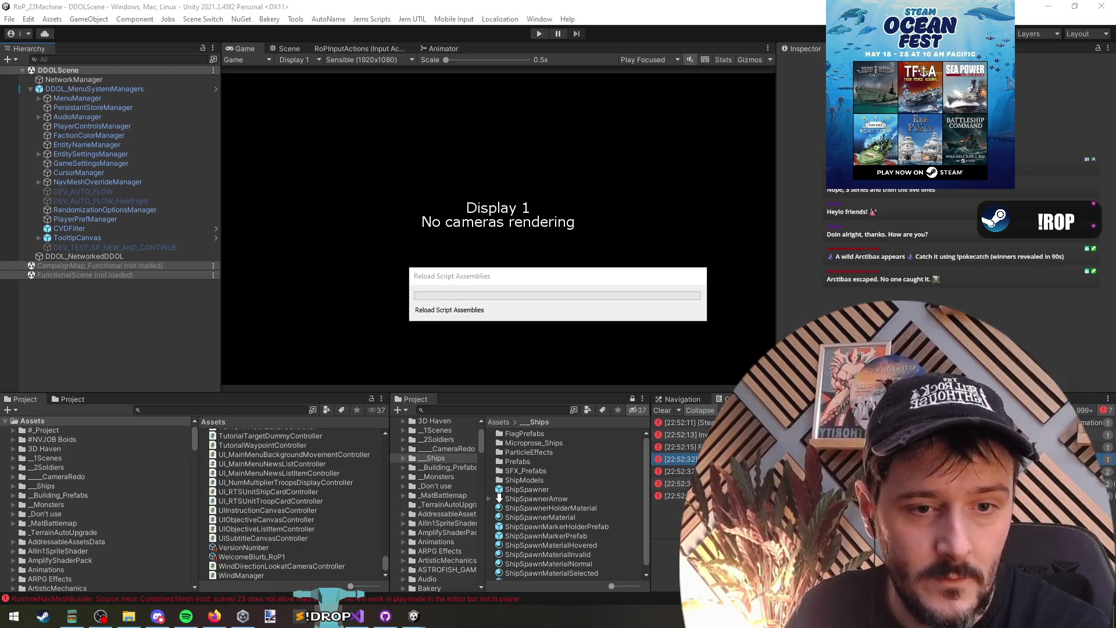
Return to Visual Studio once Unity has reloaded the script assemblies.
key(alt+Tab)
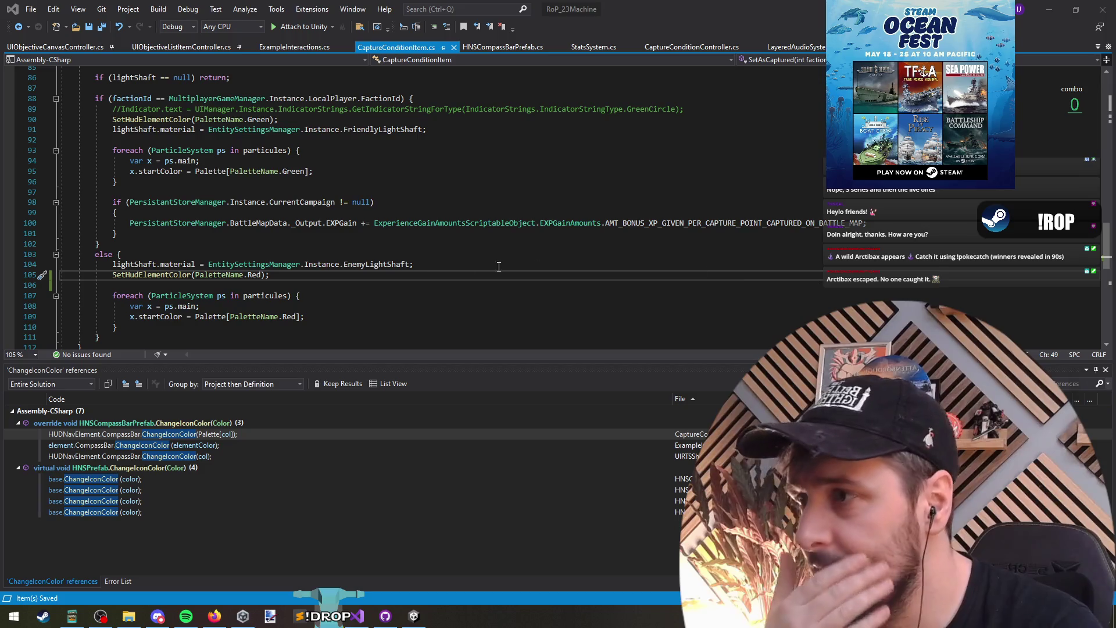
Open GameSettingsManager.cs with Ctrl+T and review the SetOverriddenDifficultySettings block.
click(332, 254)
key(ctrl+t)
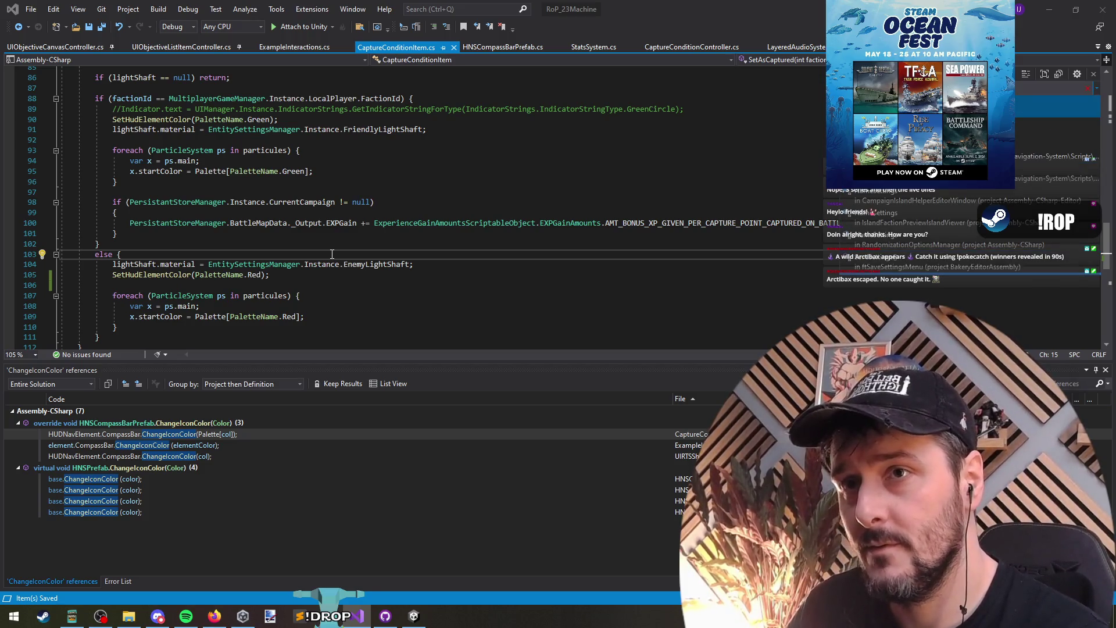
key(Return)
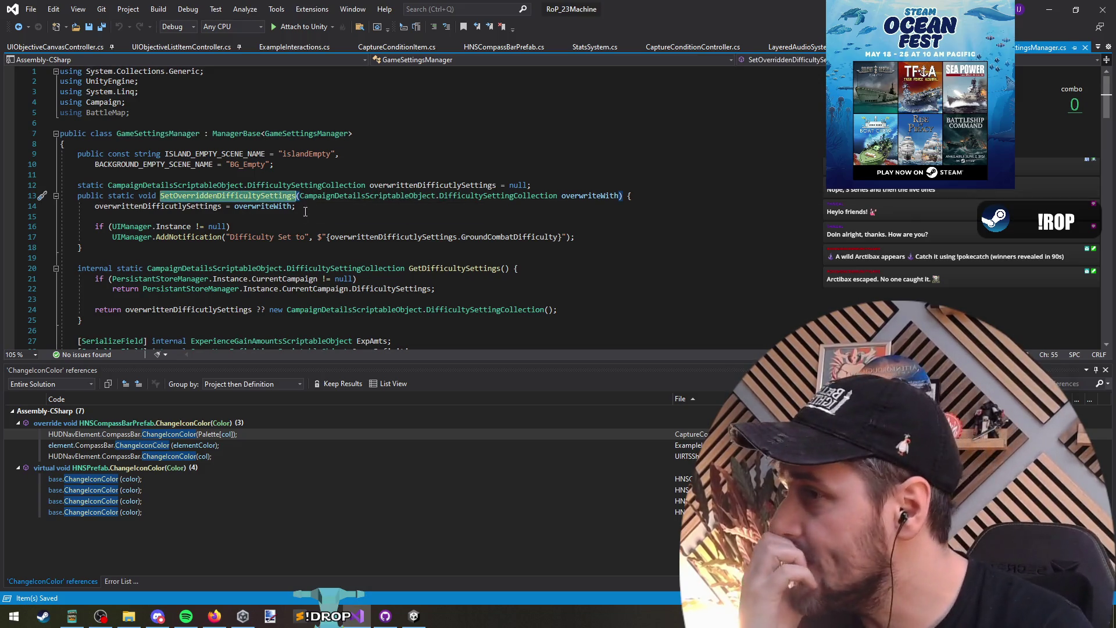
drag(79, 175, 190, 257)
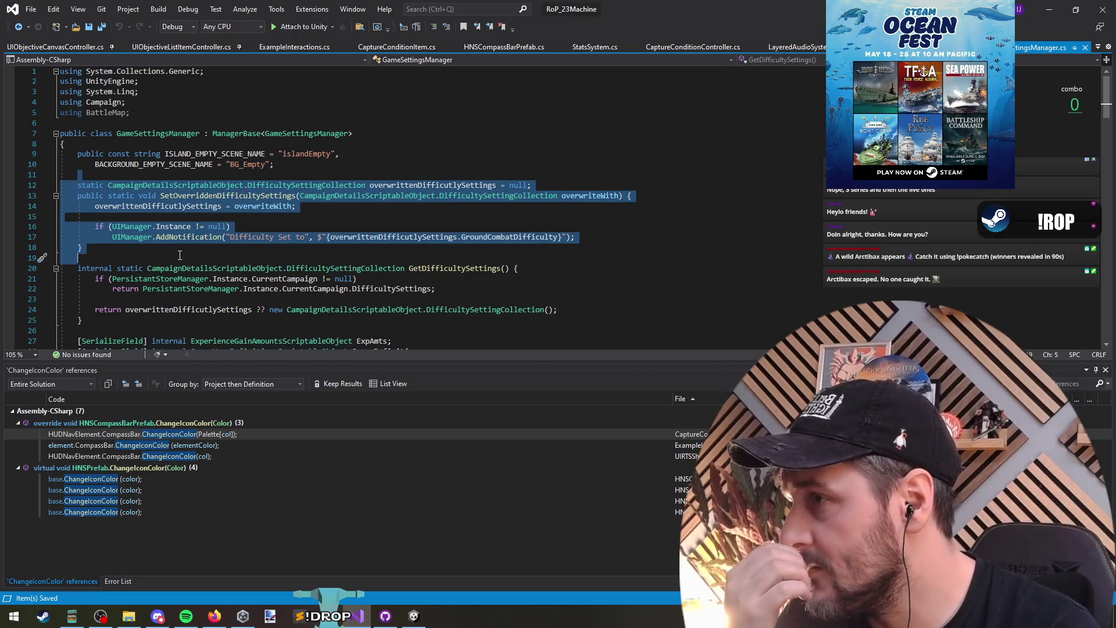
click(191, 264)
scroll(198, 265, down, 2)
click(210, 266)
Check DifficultySettingCollection's Medium default difficulties at its definition, then navigate back to GetDifficultySettings.
click(215, 246)
click(486, 246)
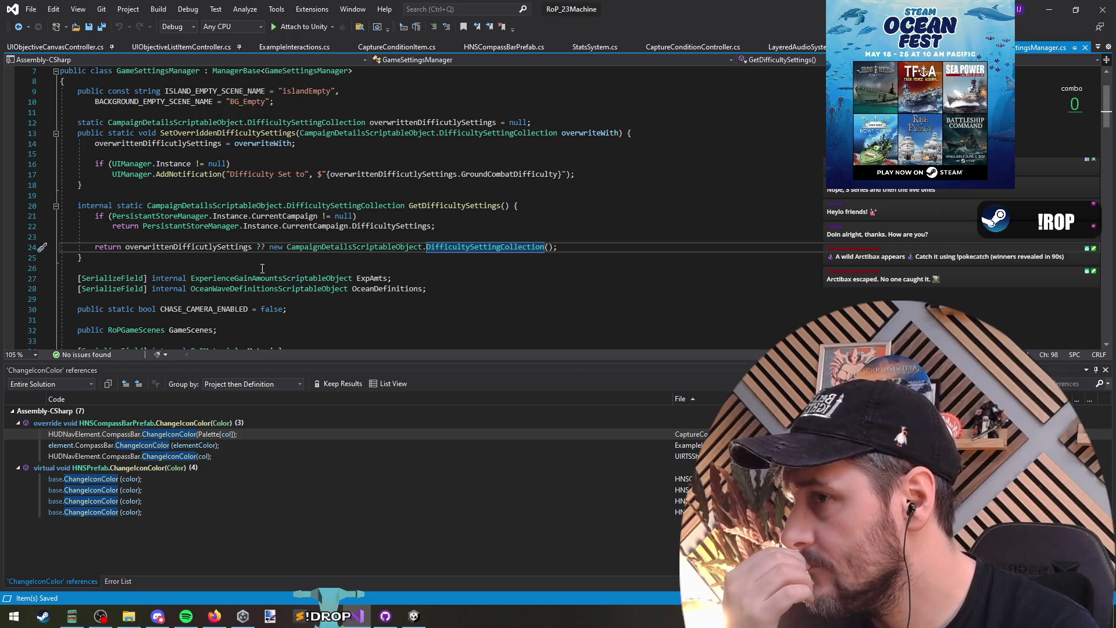
click(498, 246)
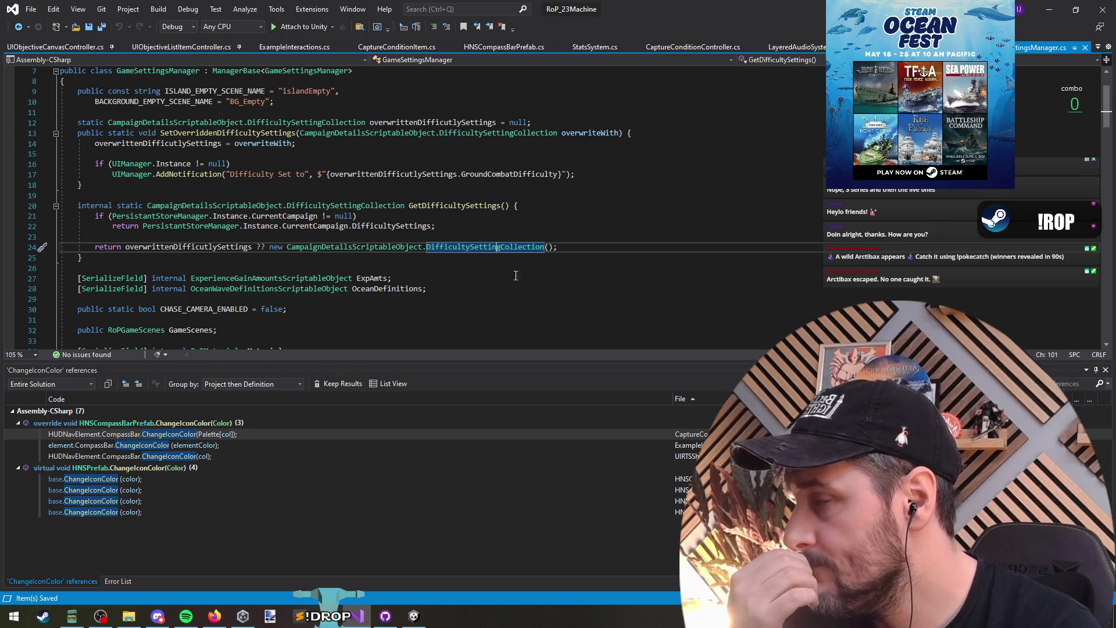
key(F12)
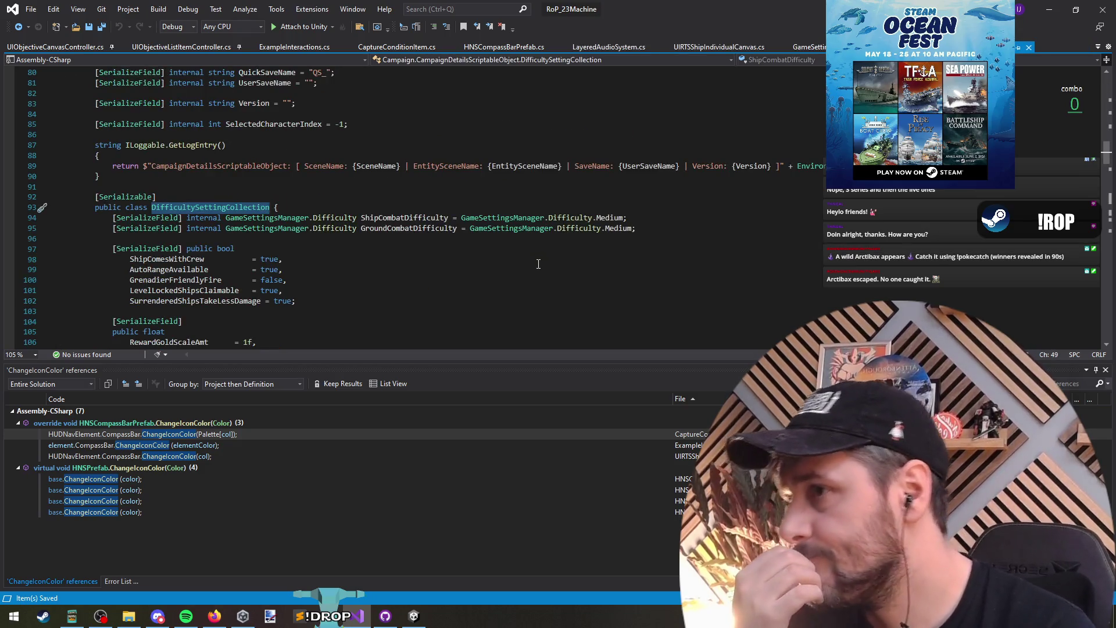
drag(461, 219, 627, 219)
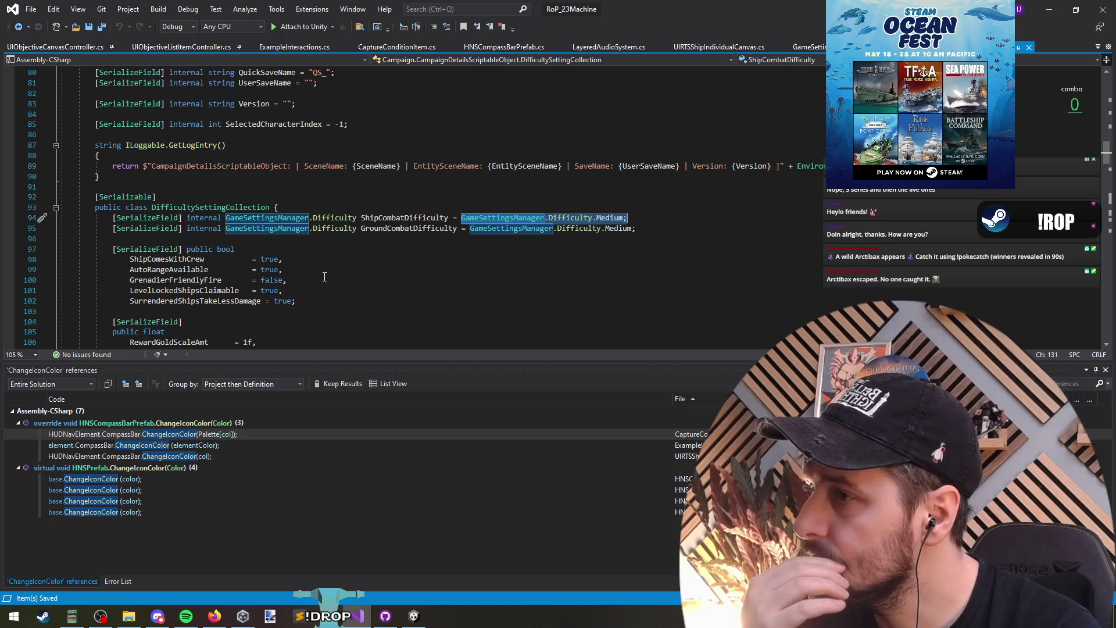
scroll(325, 277, down, 2)
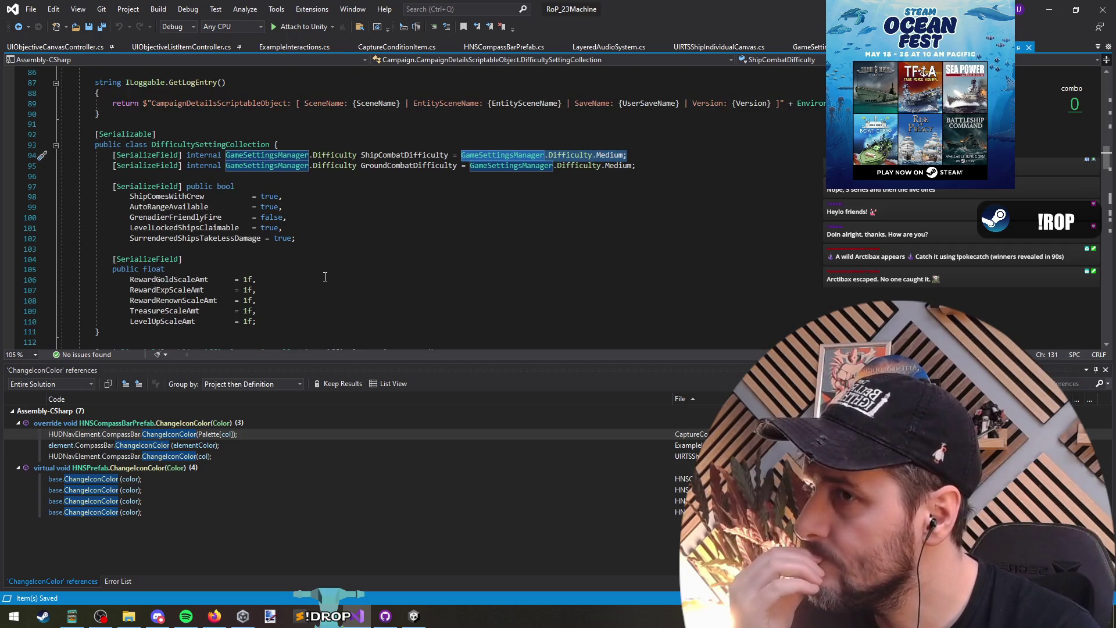
click(18, 27)
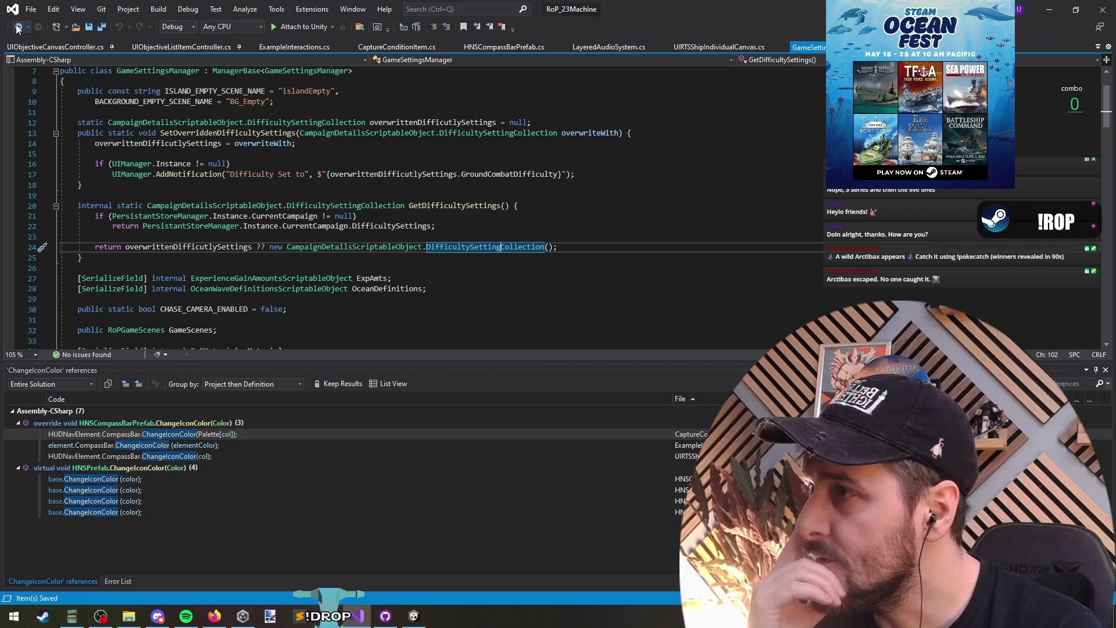
click(494, 247)
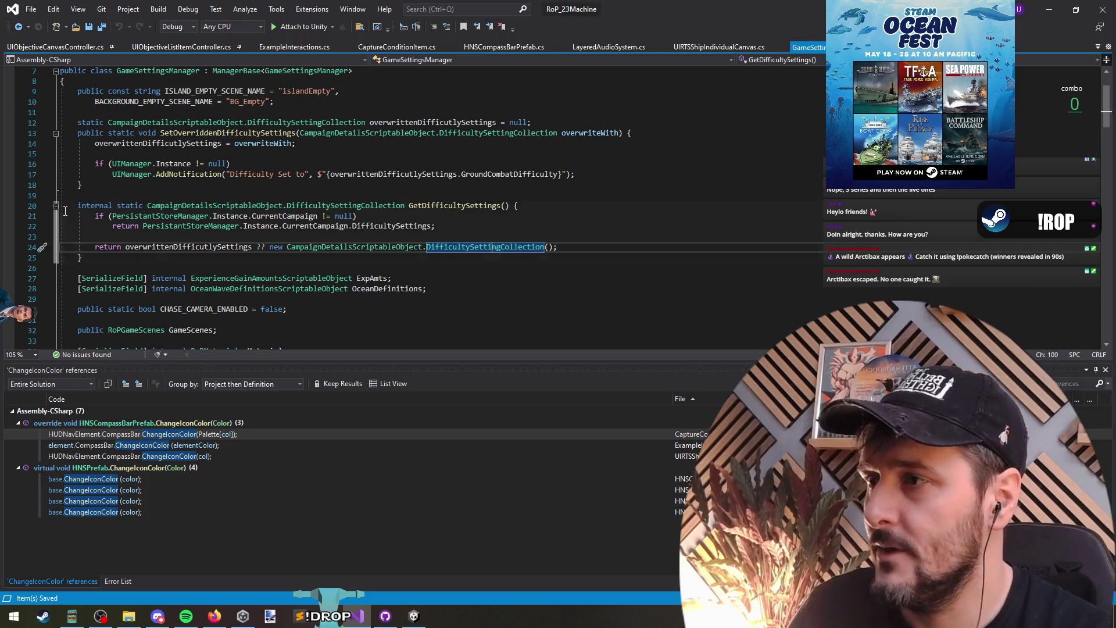
Open PlayerController at RpcInitialisePlayer through the Ctrl+T search.
triple_click(318, 216)
key(ctrl+t)
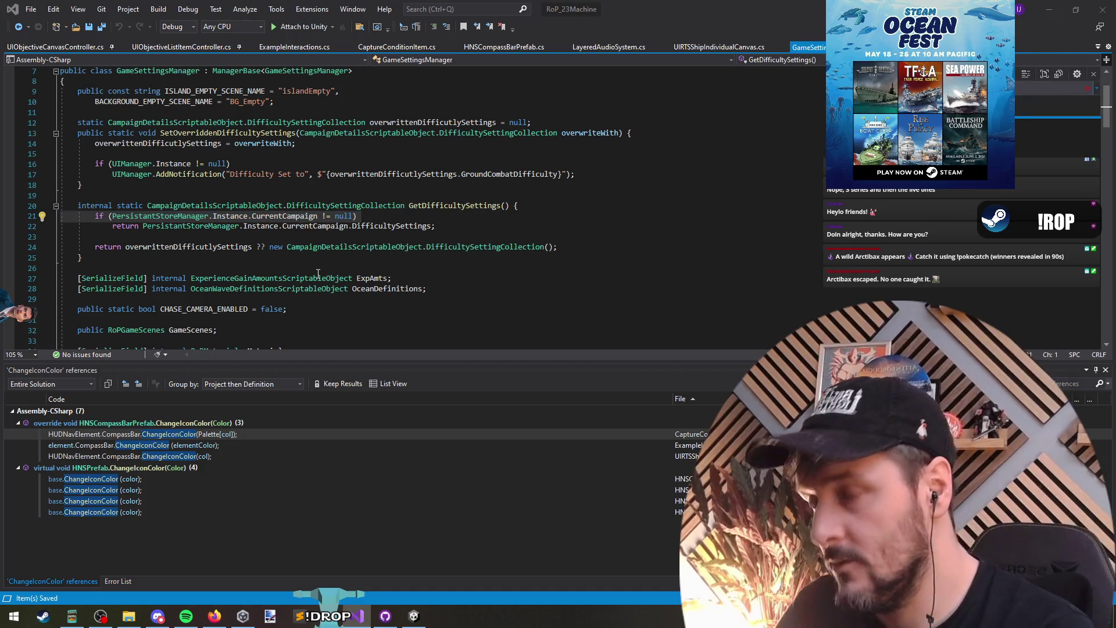
key(Return)
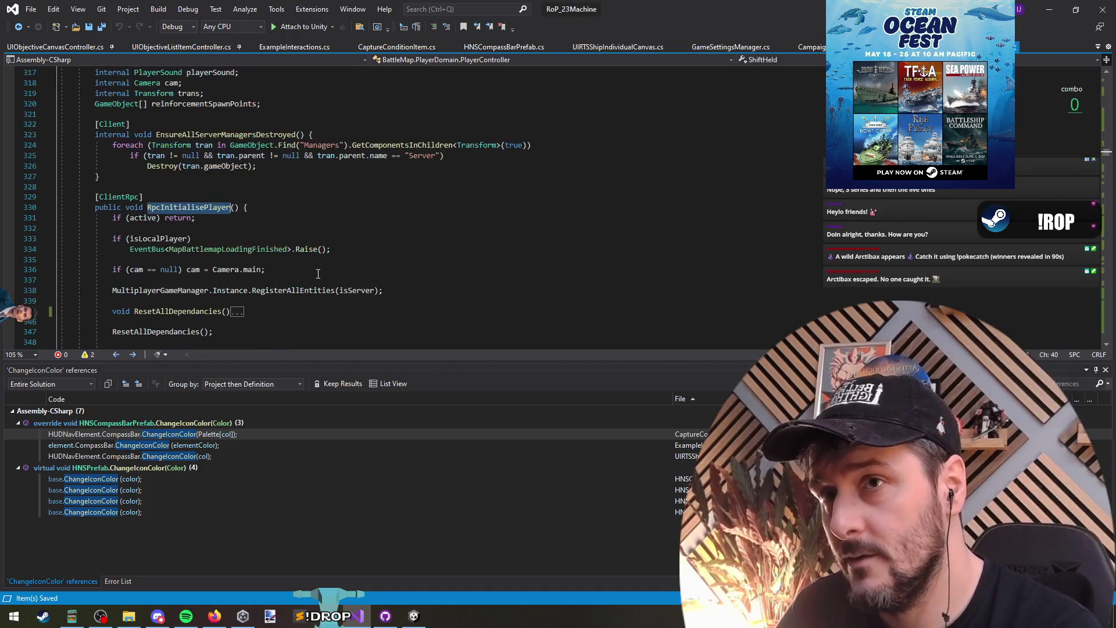
Search PlayerController for 'diffic' and expand the collapsed ApplyGameDifficulty method.
click(296, 232)
key(ctrl+f)
text(diffic)
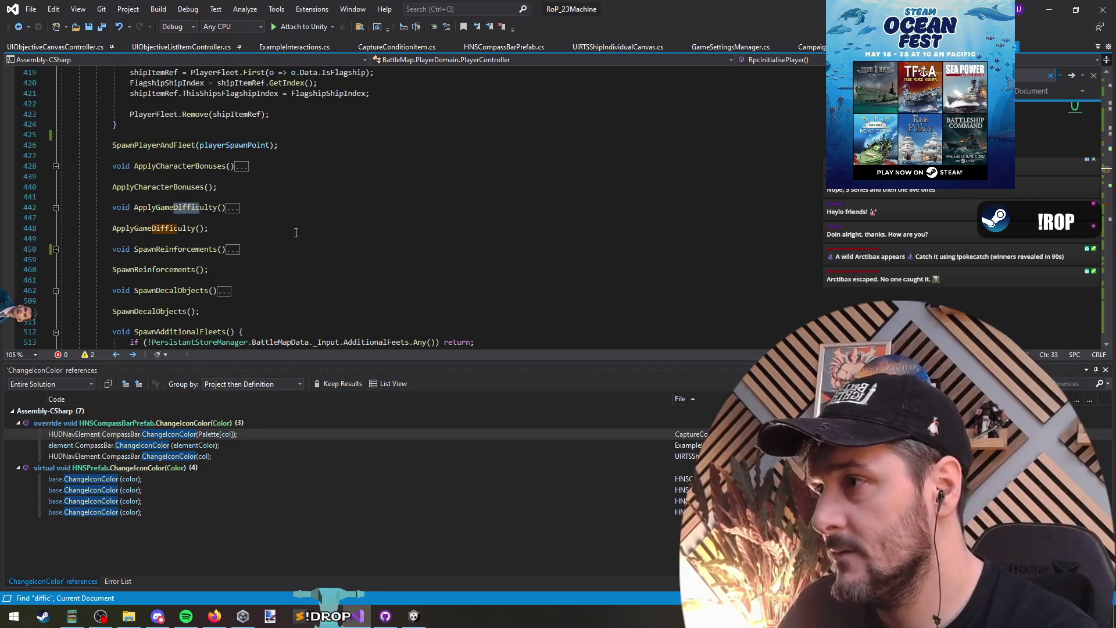
click(229, 209)
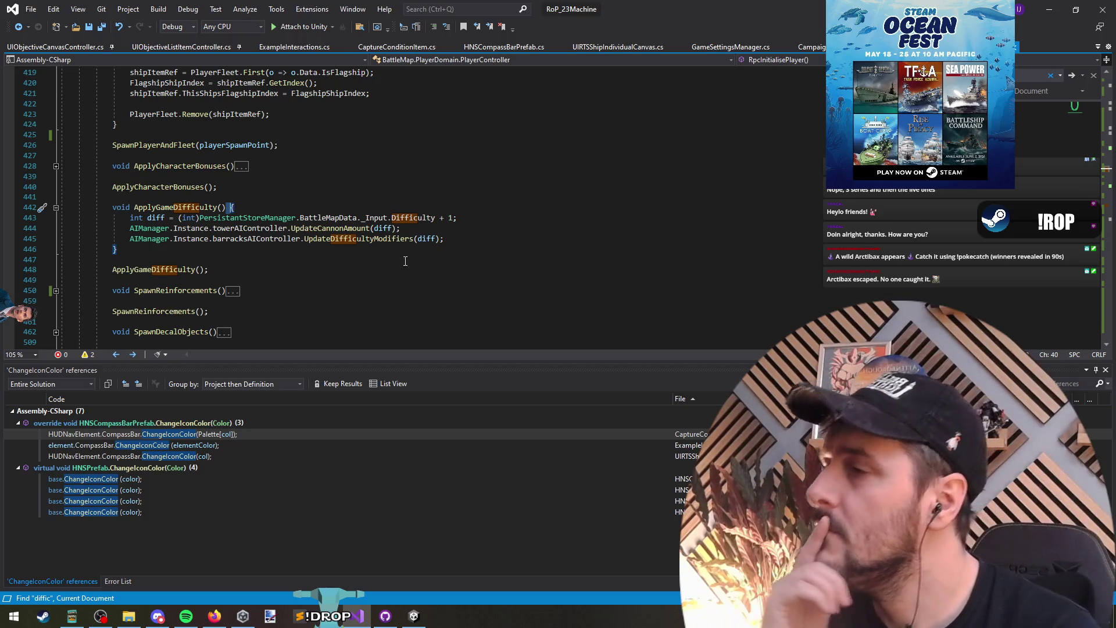
Add an if block checking PersistantStoreManager.Instance.CurrentCampaign against null at the top of ApplyGameDifficulty.
key(Return)
key(Return)
click(317, 215)
text(if (PersistantStoreManager.Instance.CurrentCampaign != null))
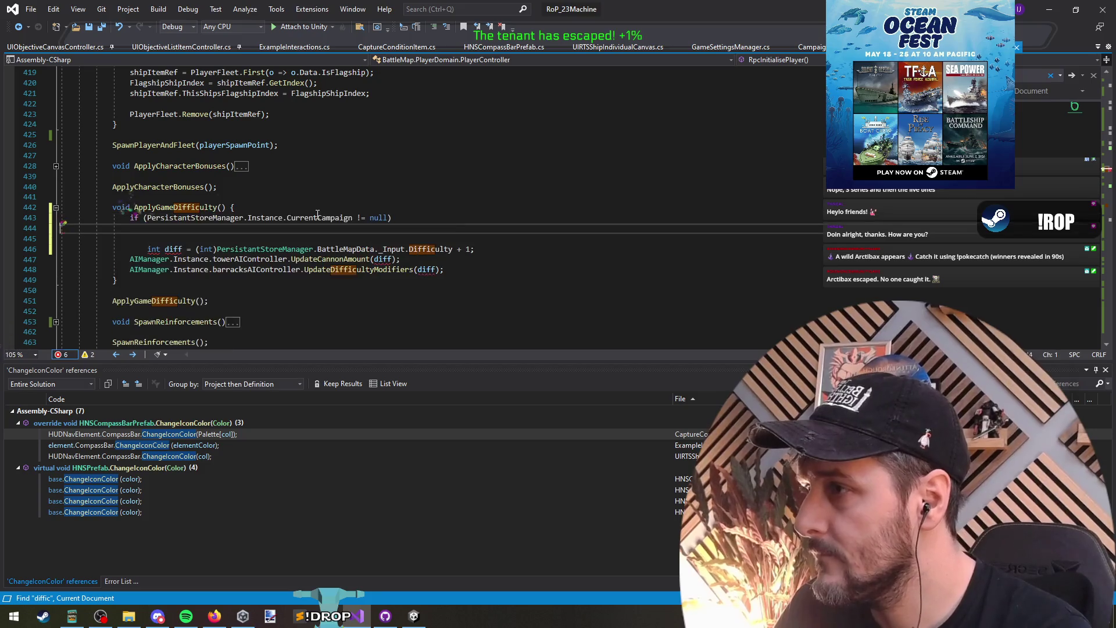
key(Return)
key(BackSpace)
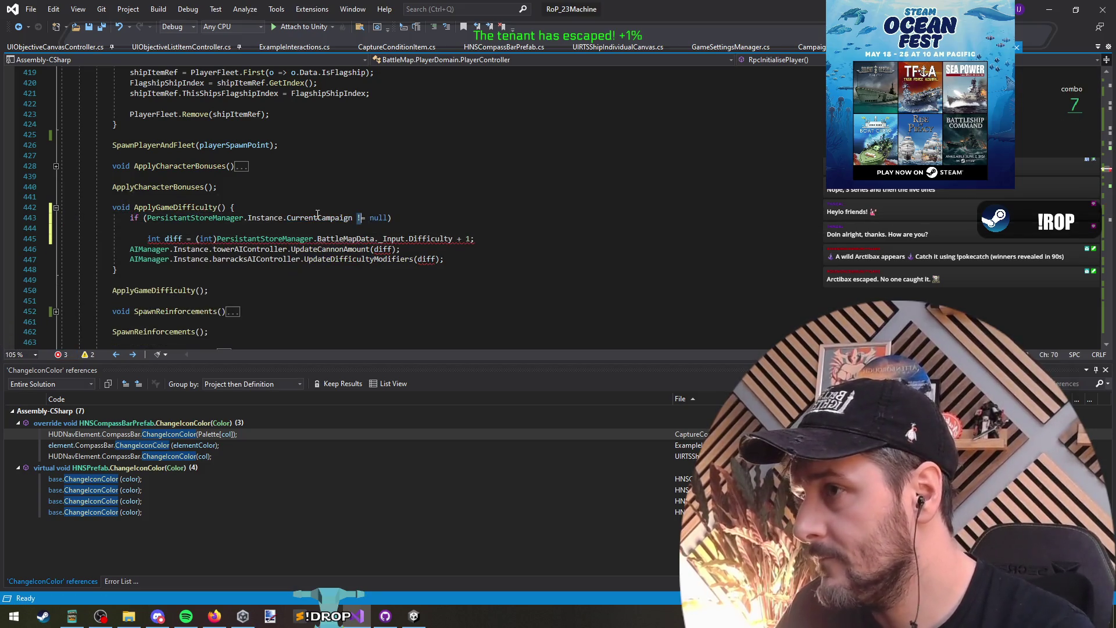
text(={)
key(Return)
key(Down)
key(Down)
key(Down)
key(shift+Tab)
Copy the difficulty expression into the if block, stripping its (int) cast and trailing + 1.
key(ctrl+Right)
key(ctrl+Right)
key(ctrl+Right)
key(shift+End)
key(ctrl+c)
key(Up)
key(Up)
key(Up)
key(ctrl+v)
key(Home)
key(Delete)
key(Delete)
key(Delete)
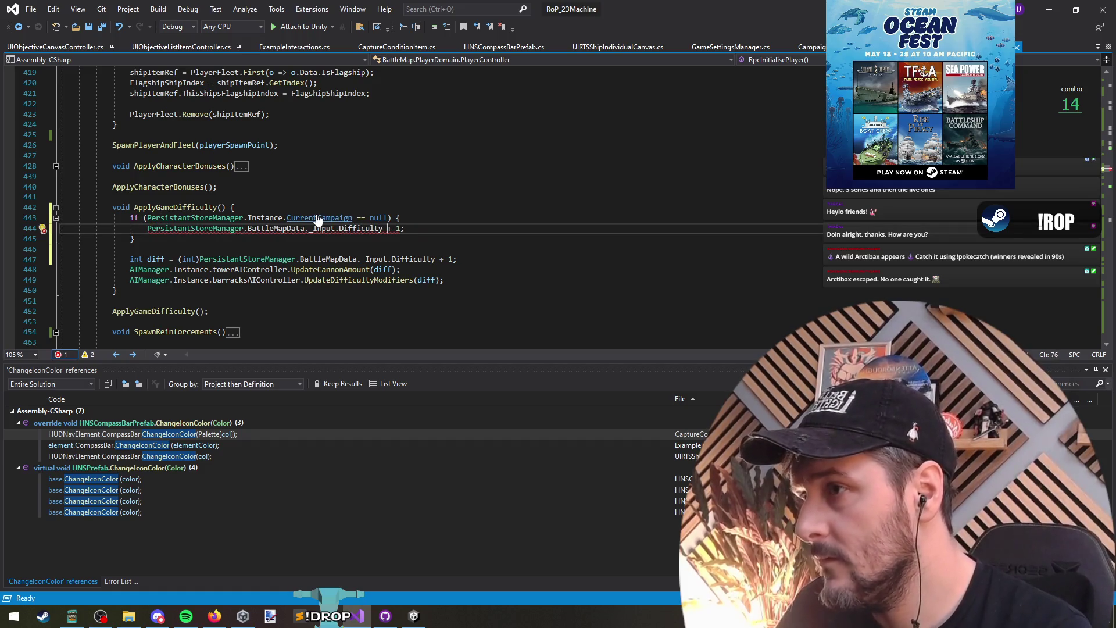
key(shift+Left)
key(shift+Left)
key(shift+Left)
key(BackSpace)
key(BackSpace)
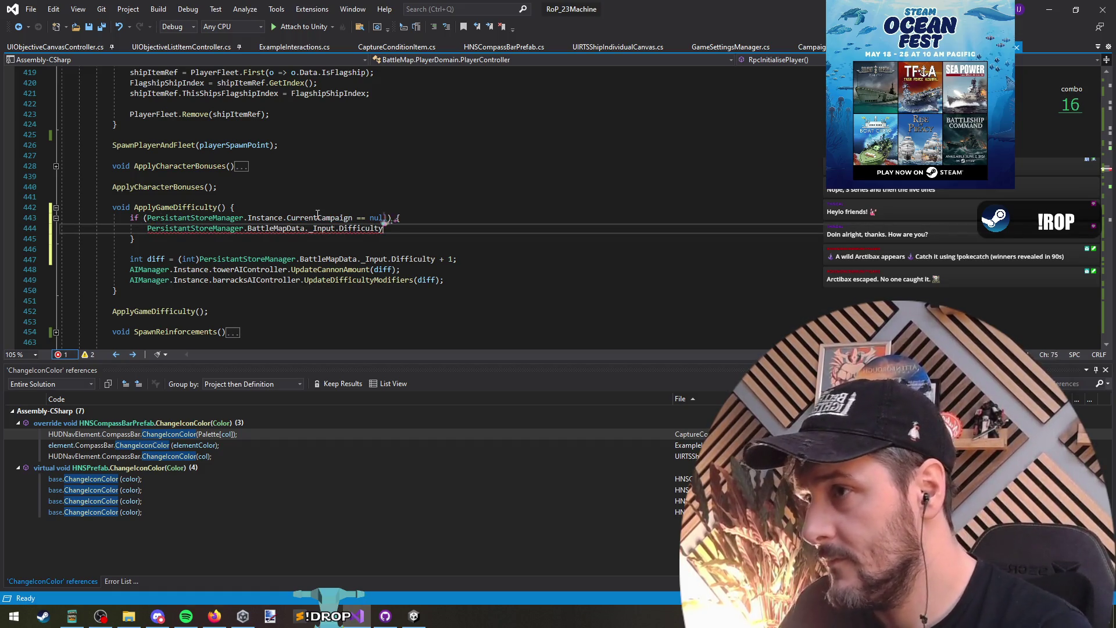
Call GameSettingsManager.SetOverriddenDifficultySettings() inside the new if block.
key(ctrl+Tab)
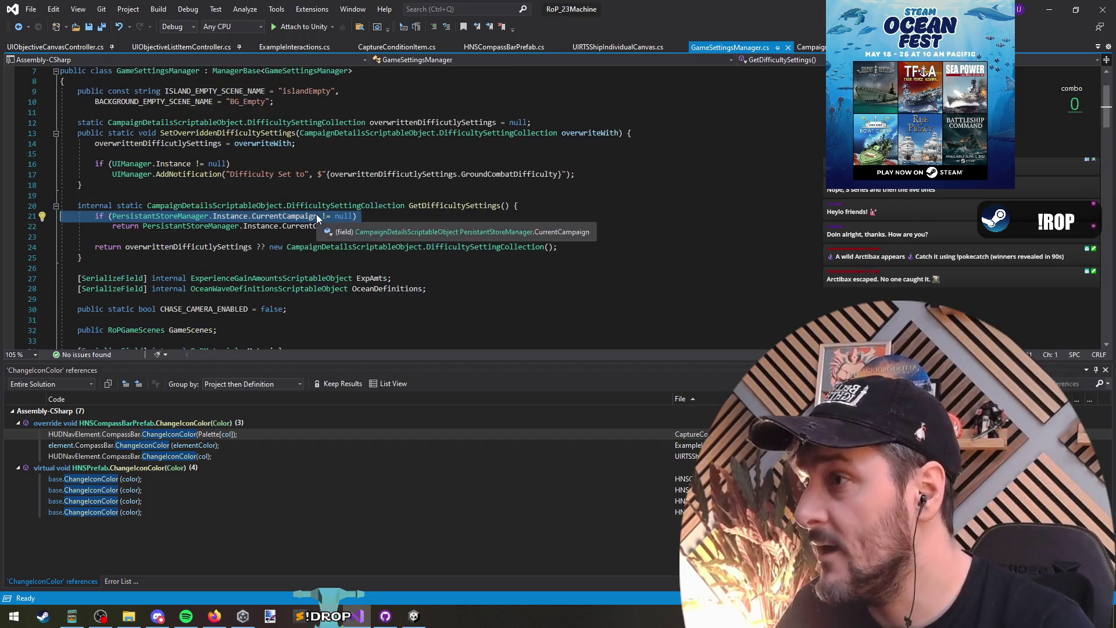
click(236, 135)
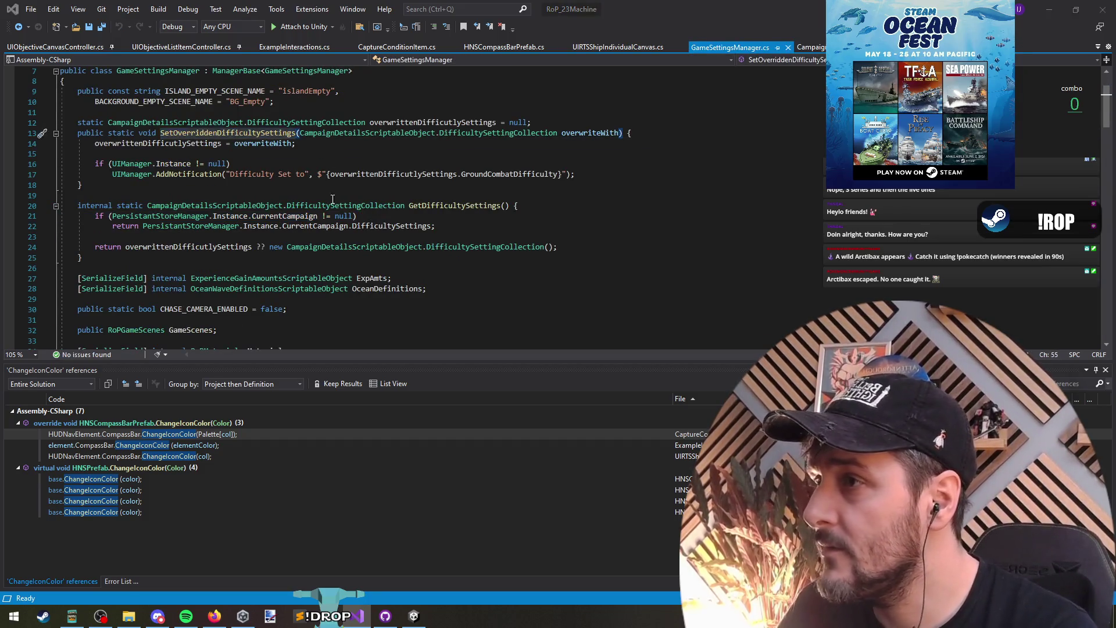
key(ctrl+Tab)
key(ctrl+Tab)
key(ctrl+Tab)
key(ctrl+space)
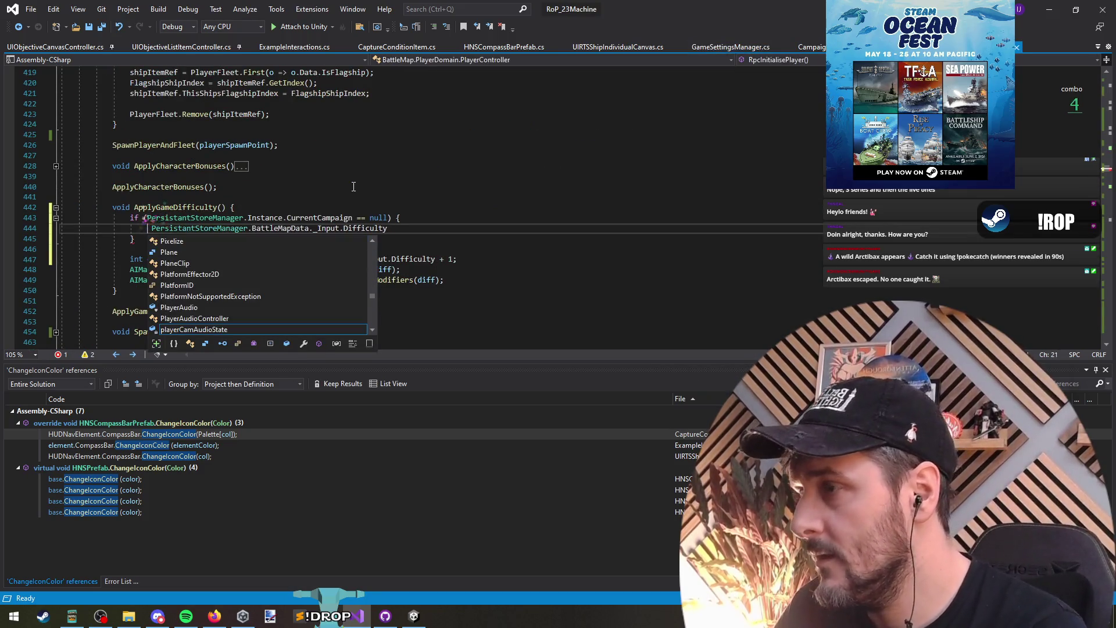
text(gamesett)
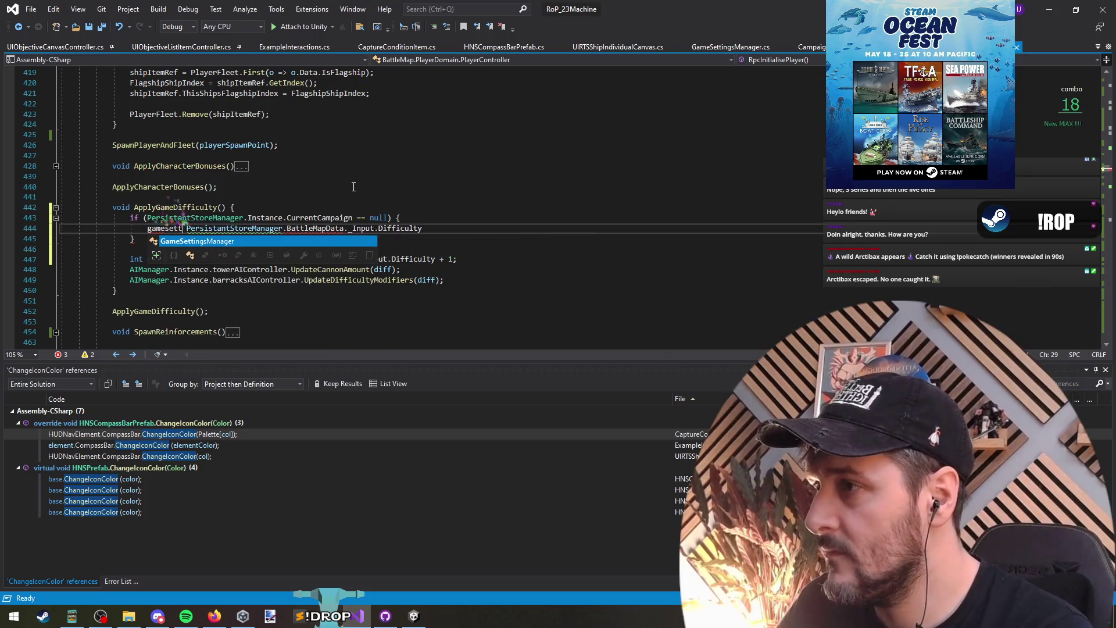
key(Tab)
text(.insta)
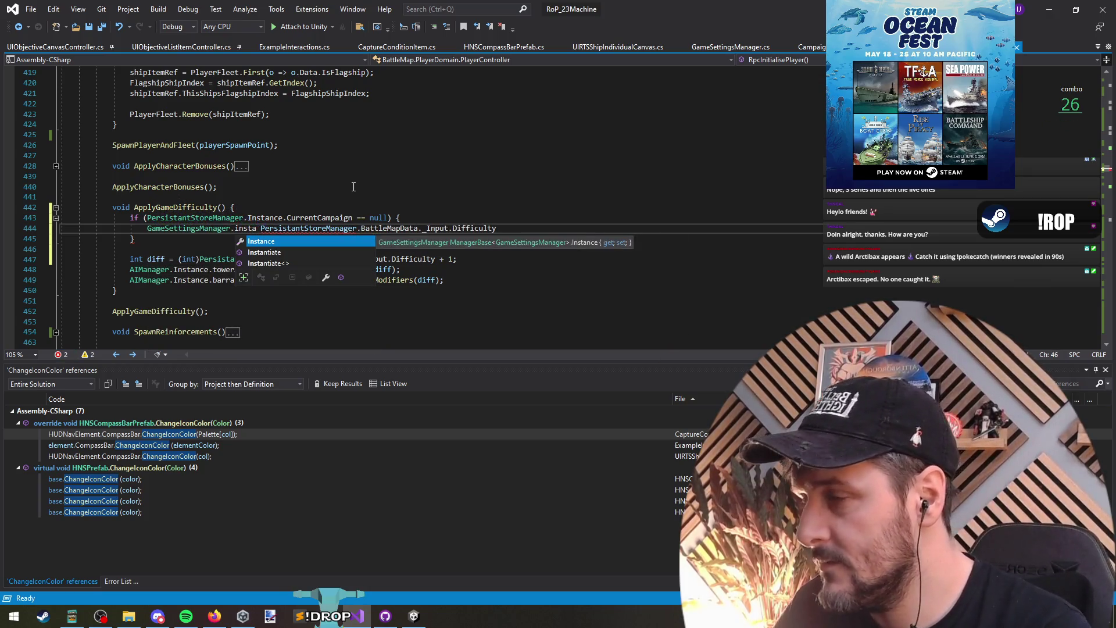
key(BackSpace)
key(BackSpace)
key(BackSpace)
text(set)
key(Tab)
text(()
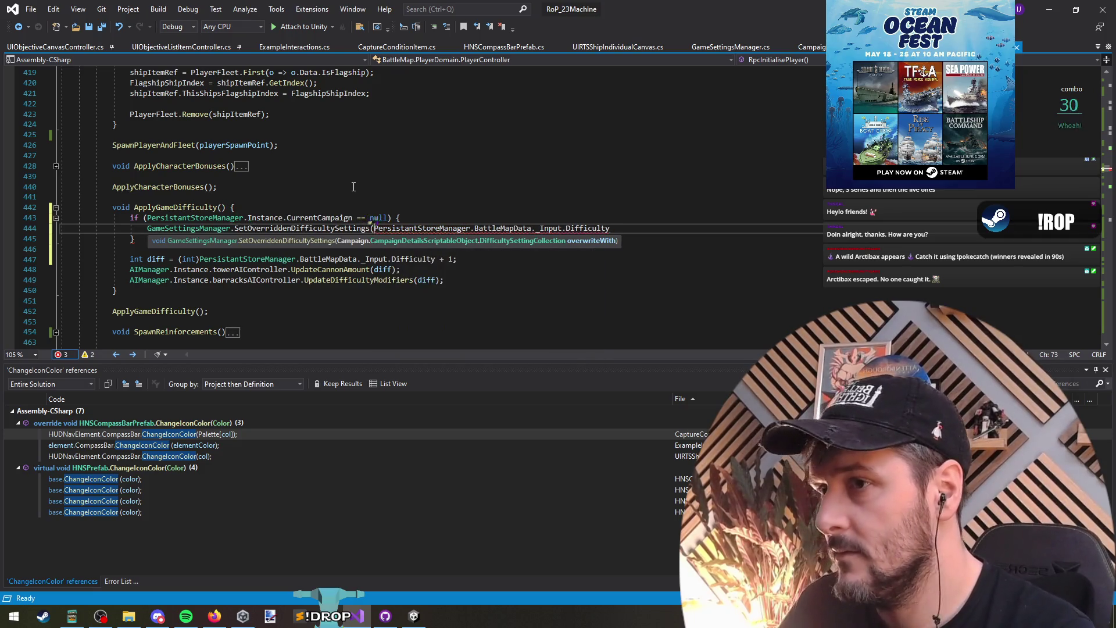
text())
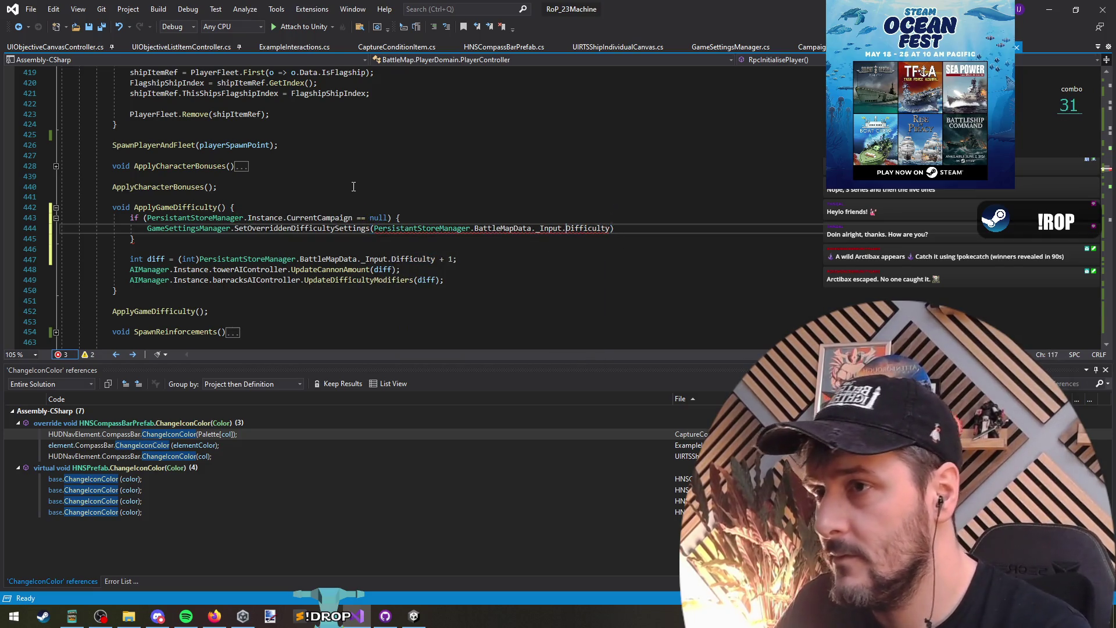
key(Return)
key(Return)
key(Up)
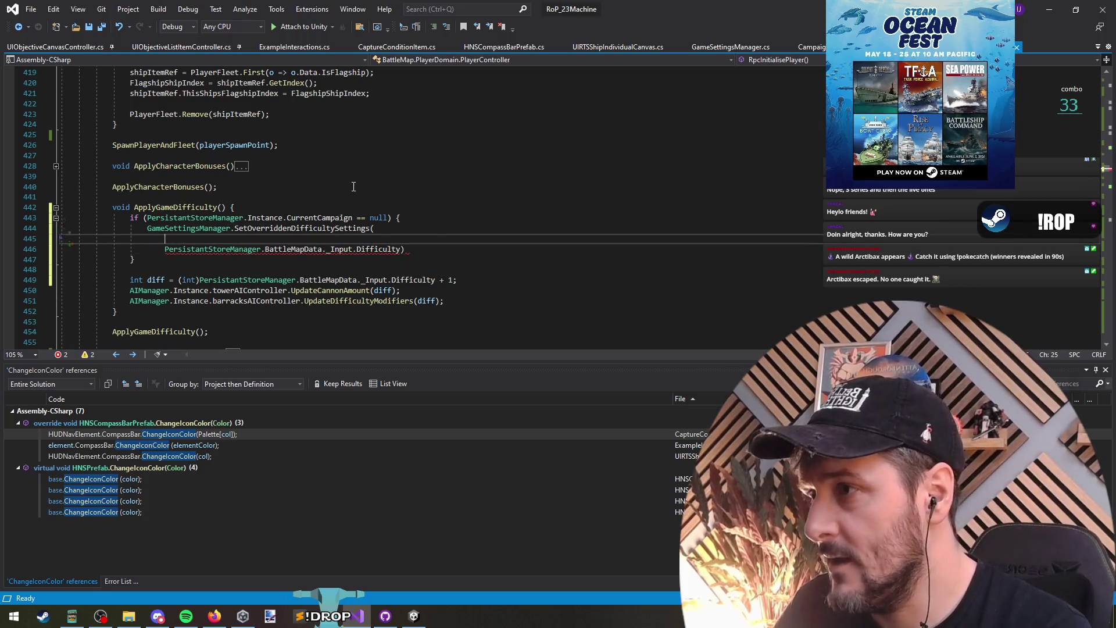
Open CampaignDifficultySettingsPopupController.cs and look through its difficulty presets.
key(ctrl+Tab)
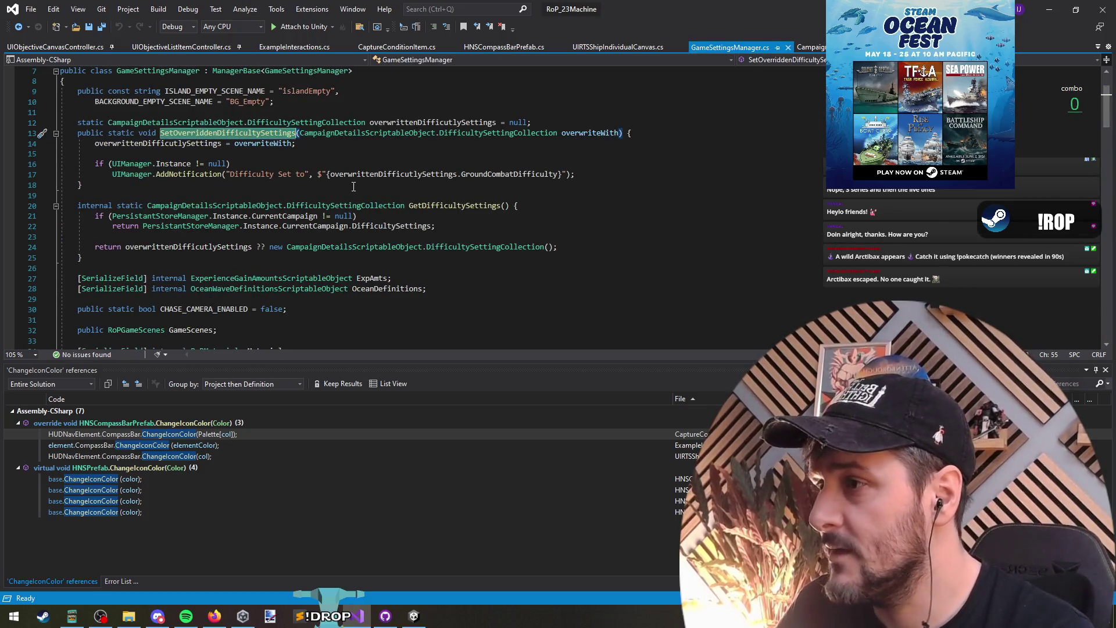
key(ctrl+Tab)
key(ctrl+t)
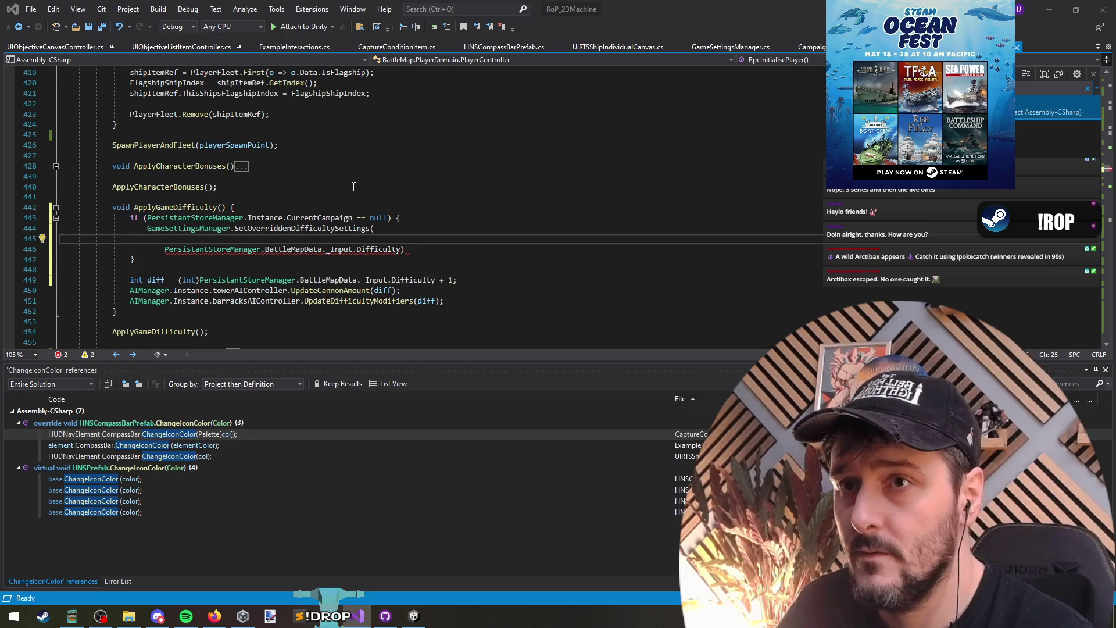
key(Return)
scroll(291, 226, down, 9)
scroll(292, 226, up, 4)
scroll(295, 240, down, 8)
scroll(295, 240, down, 20)
Find references to GetPresetForDiffiulty and copy the Impossible override call from Dev_Flat_Controller.
click(307, 158)
right_click(307, 157)
click(349, 259)
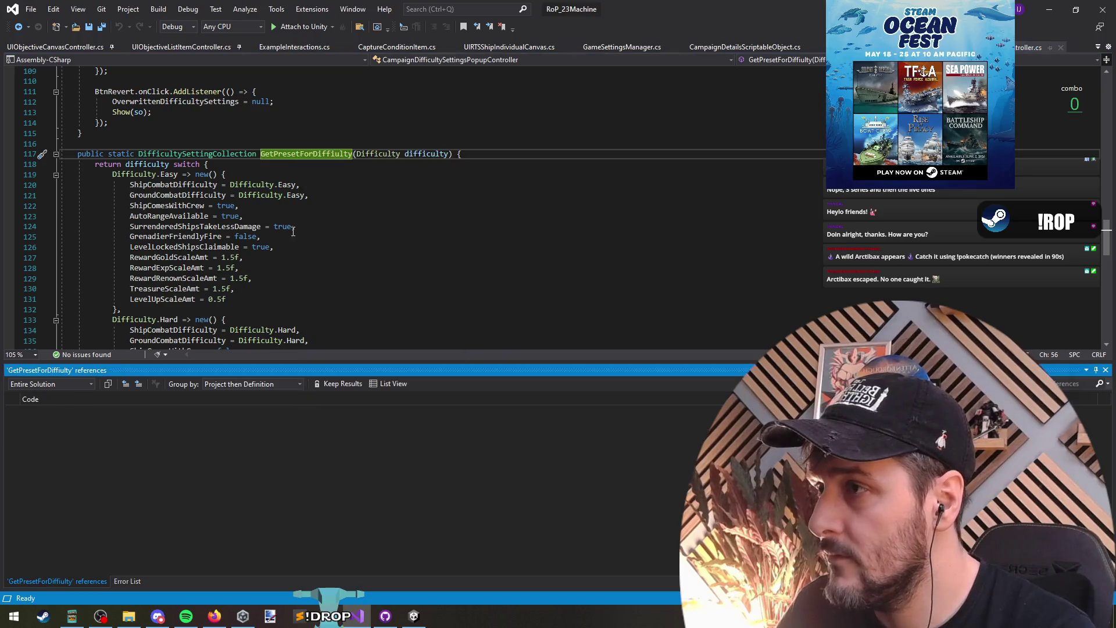
double_click(178, 445)
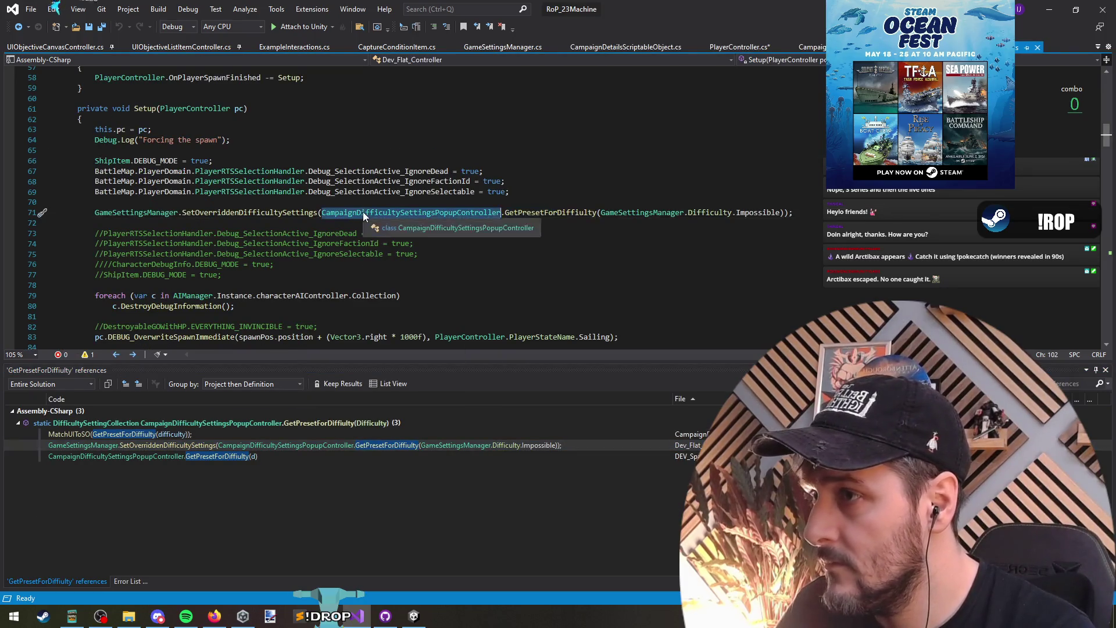
click(363, 213)
key(ctrl+Tab)
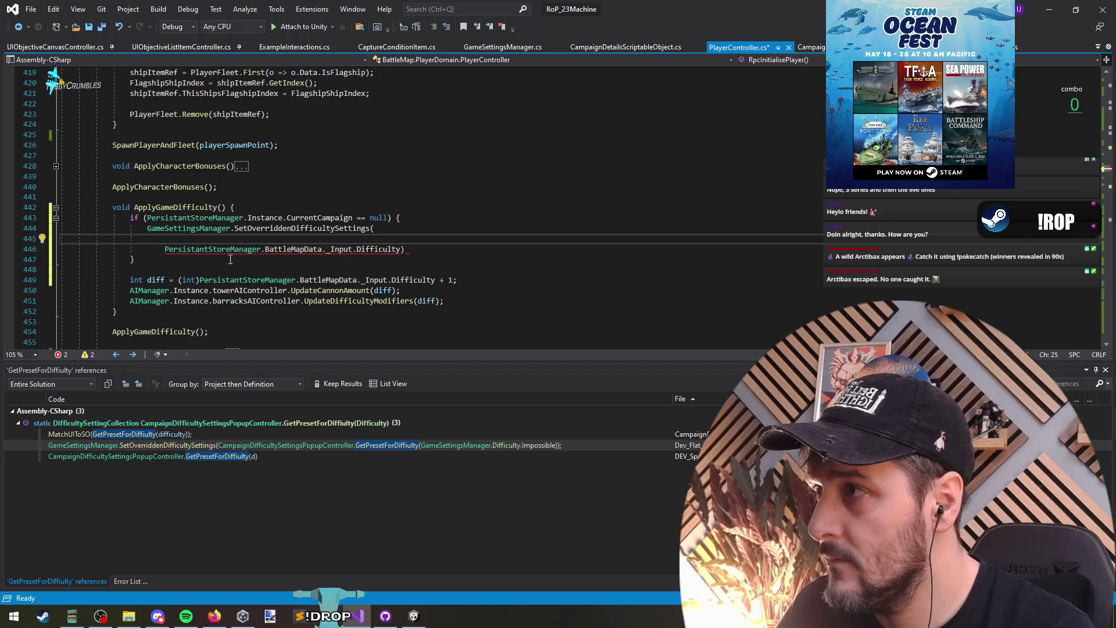
Replace the old override call in PlayerController with the pasted Impossible-difficulty call.
key(ctrl+v)
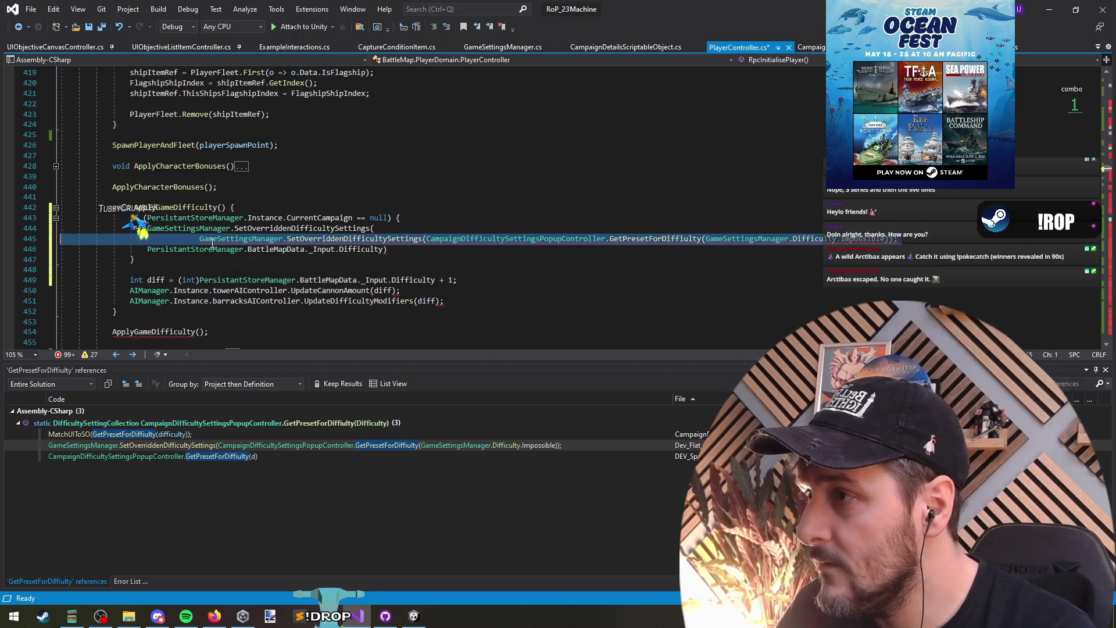
key(Up)
key(ctrl+shift+l)
key(Down)
key(shift+End)
key(Delete)
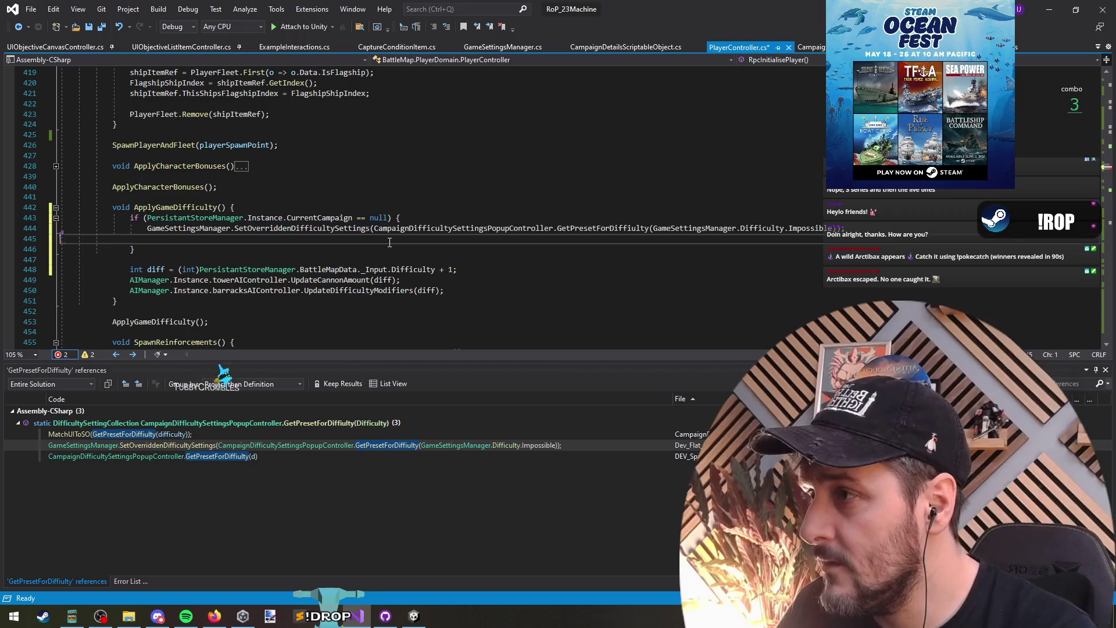
key(BackSpace)
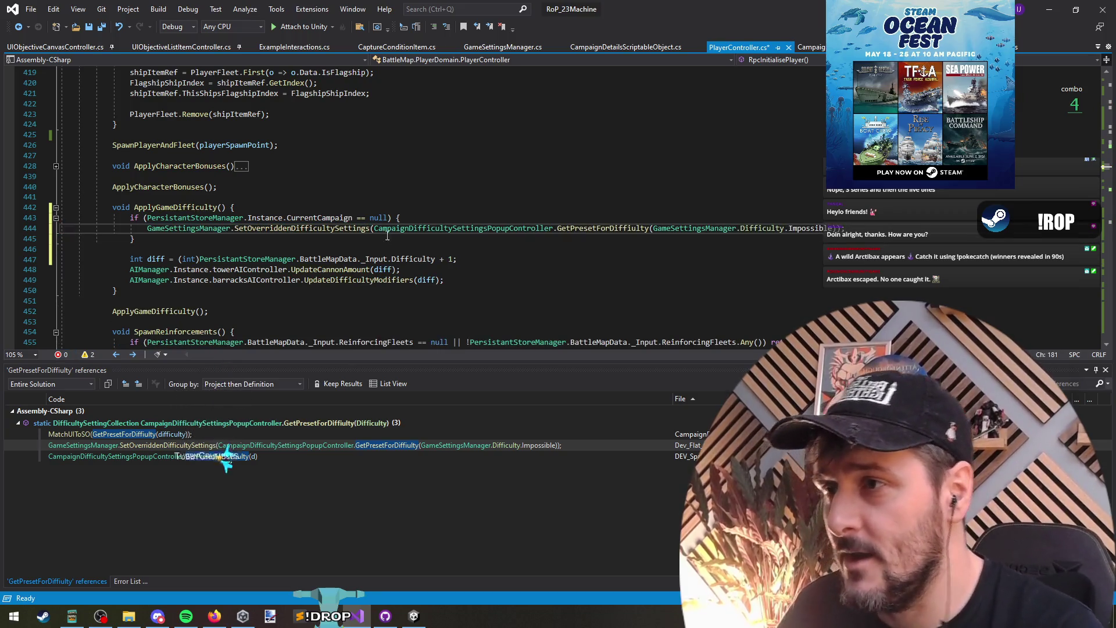
Split the SetOverriddenDifficultySettings call across lines, with the Impossible argument and parentheses on separate lines.
click(374, 229)
key(Return)
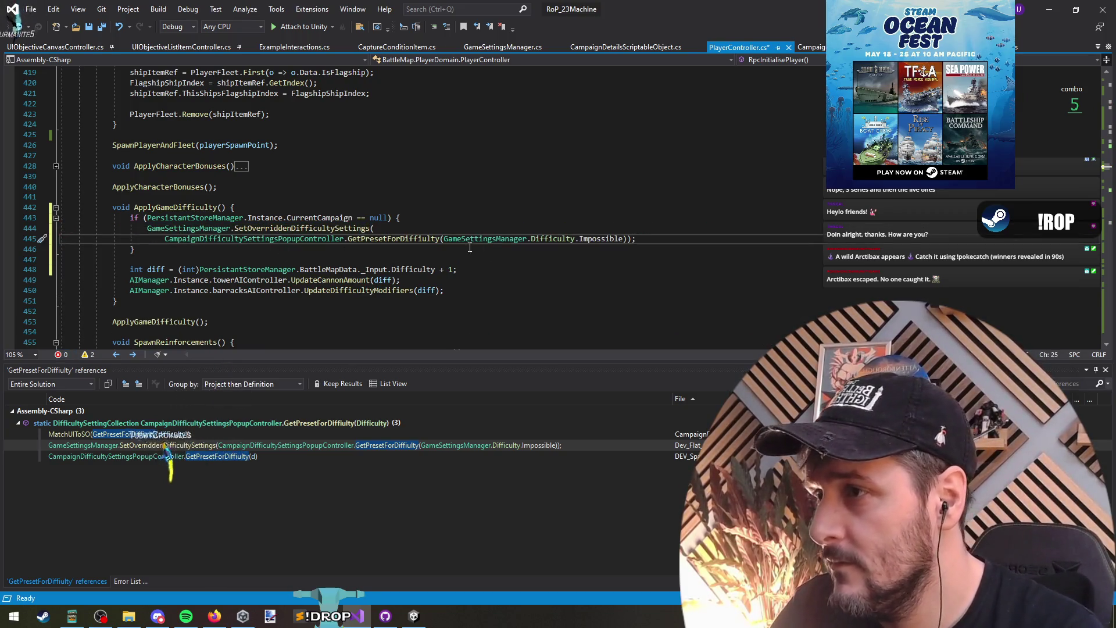
click(444, 238)
key(Return)
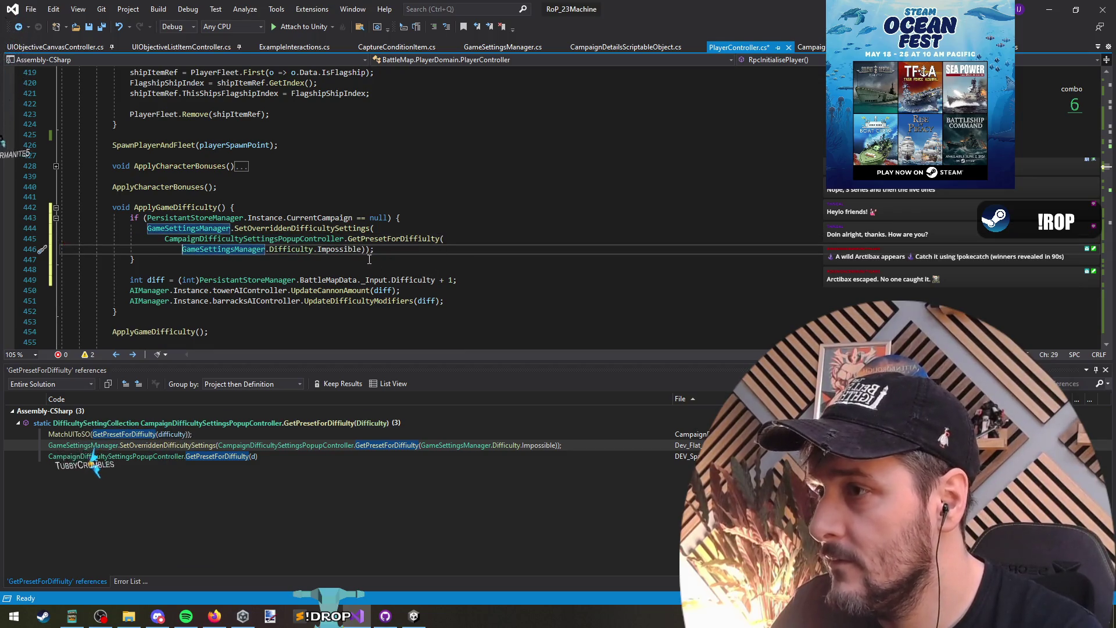
click(365, 249)
key(Return)
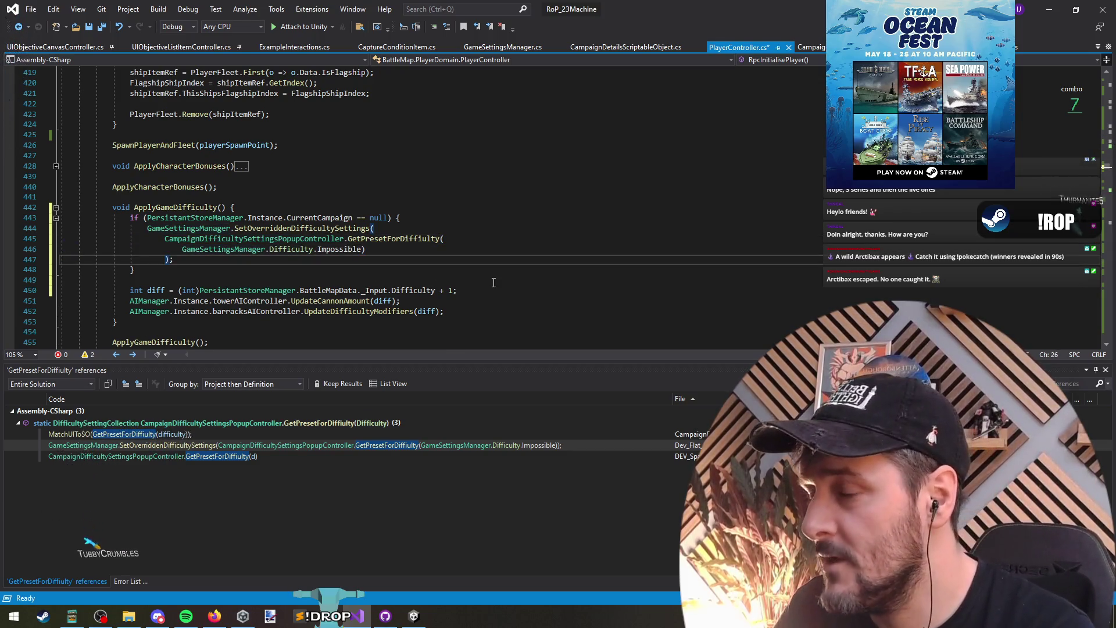
key(Up)
key(Up)
key(Down)
key(End)
key(Left)
key(Return)
key(Down)
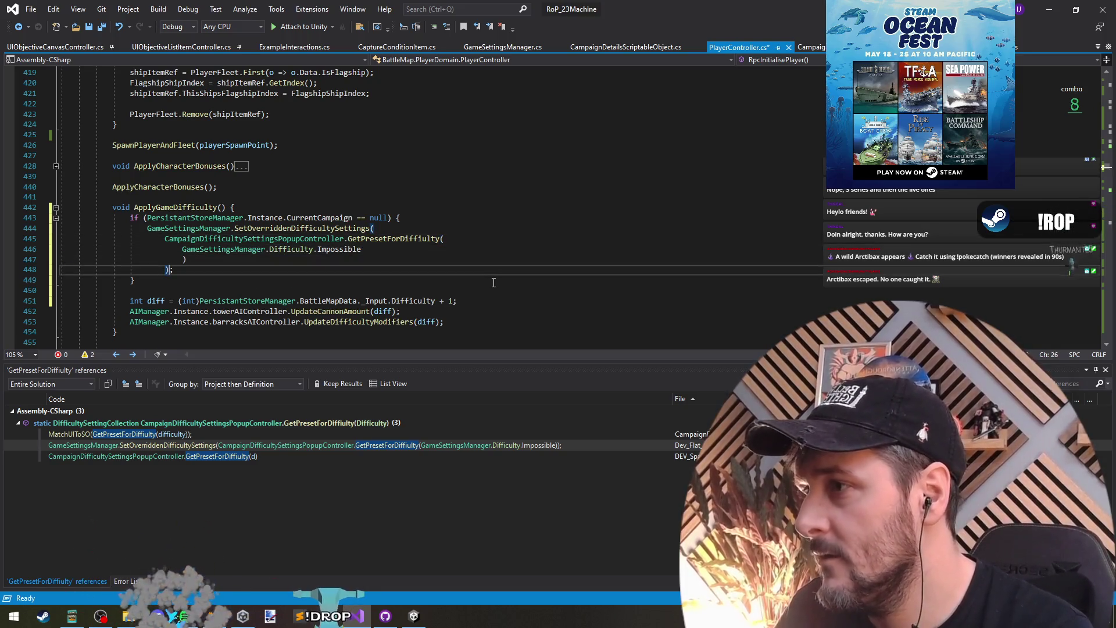
Save PlayerController.cs.
key(Up)
key(Up)
key(Up)
key(Down)
key(Down)
key(Down)
key(Left)
key(Left)
key(Left)
key(Down)
key(ctrl+s)
key(Down)
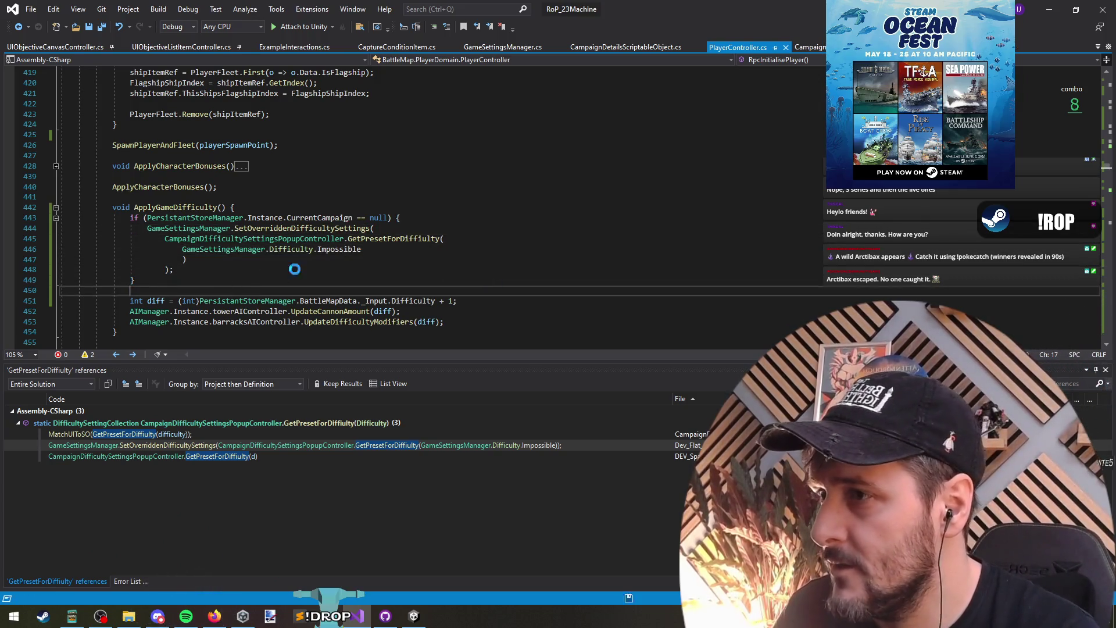
click(459, 240)
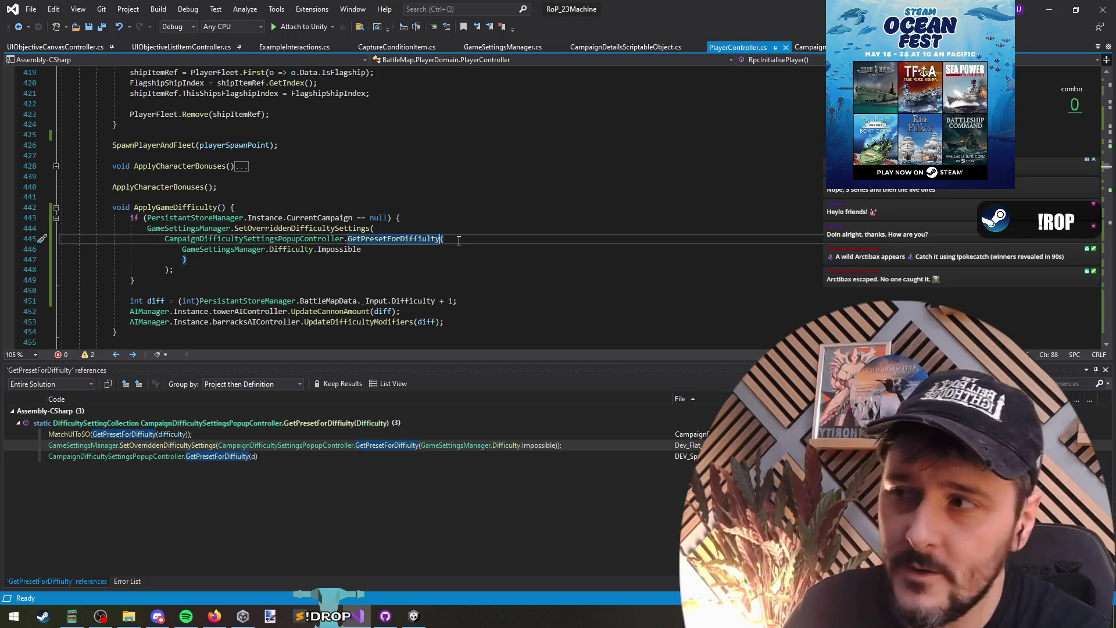
Replace the Impossible argument with the PersistantStoreManager BattleMapData input difficulty expression.
click(346, 252)
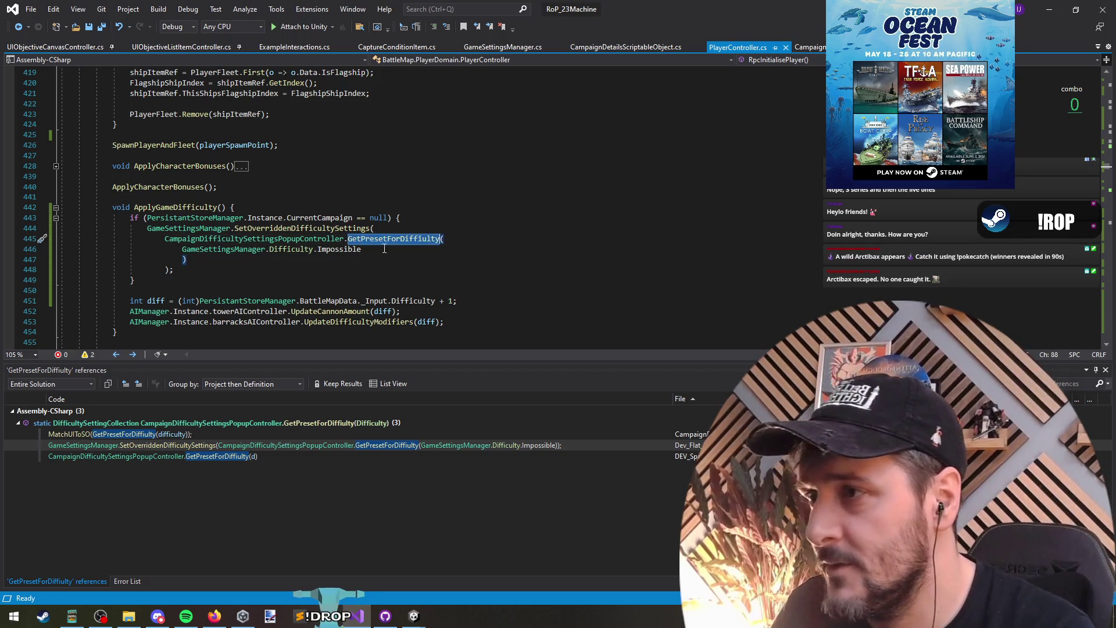
triple_click(346, 252)
key(Delete)
key(Down)
key(Down)
key(Down)
click(200, 292)
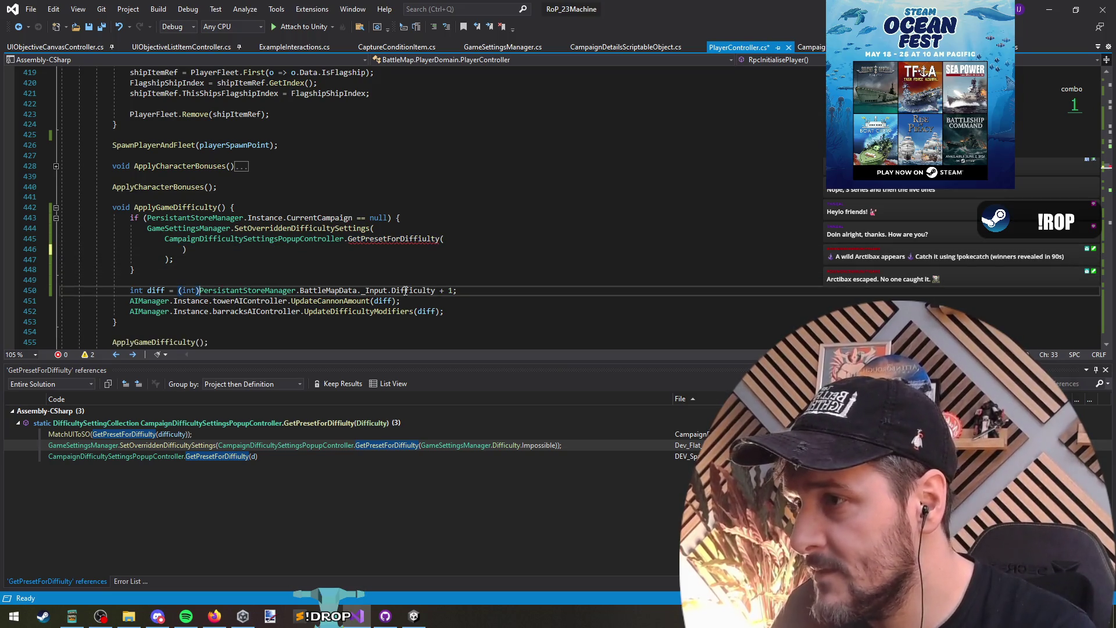
shift+click(435, 290)
key(ctrl+c)
click(532, 239)
key(Return)
key(ctrl+v)
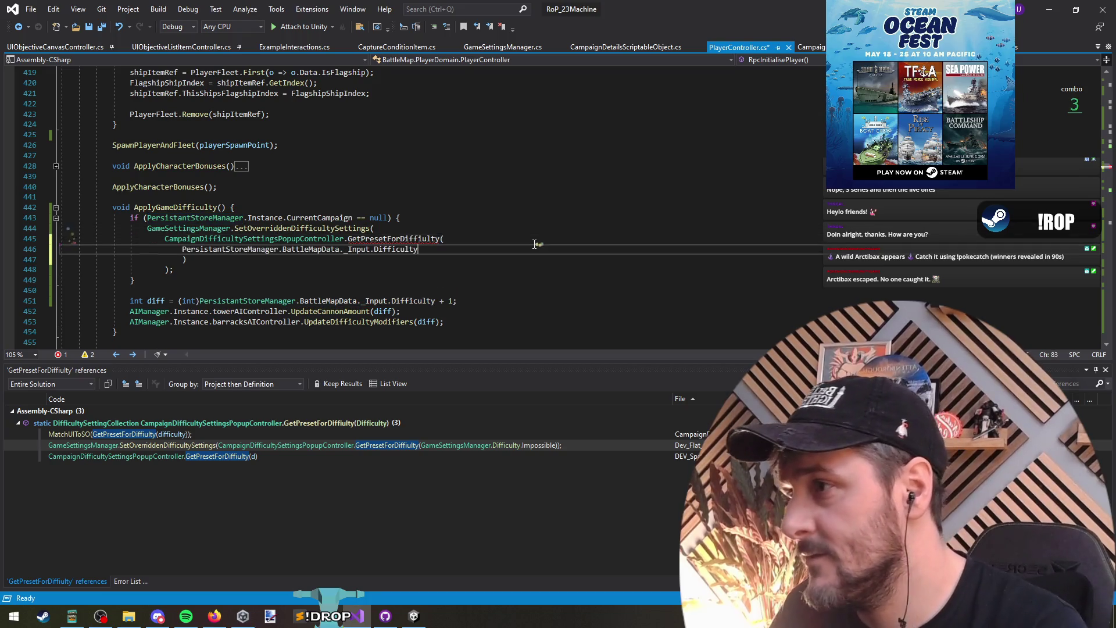
key(Down)
key(shift+Tab)
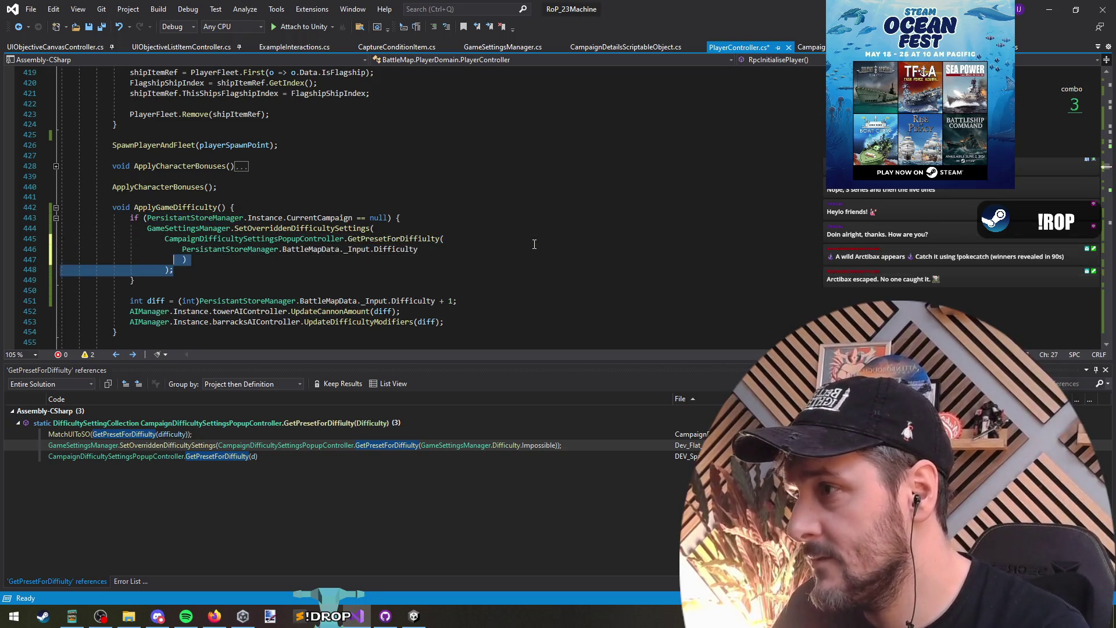
Tidy the spacing before the parentheses and save PlayerController.cs.
key(Up)
key(Up)
key(Up)
key(End)
key(Down)
key(End)
key(Left)
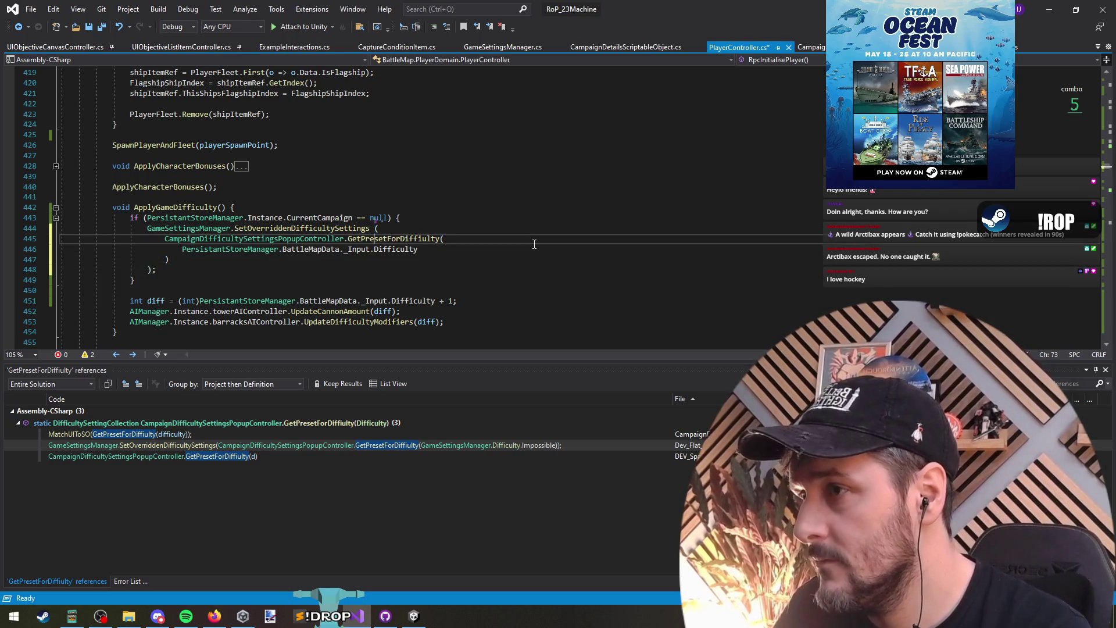
key(Down)
key(Down)
key(Down)
key(ctrl+s)
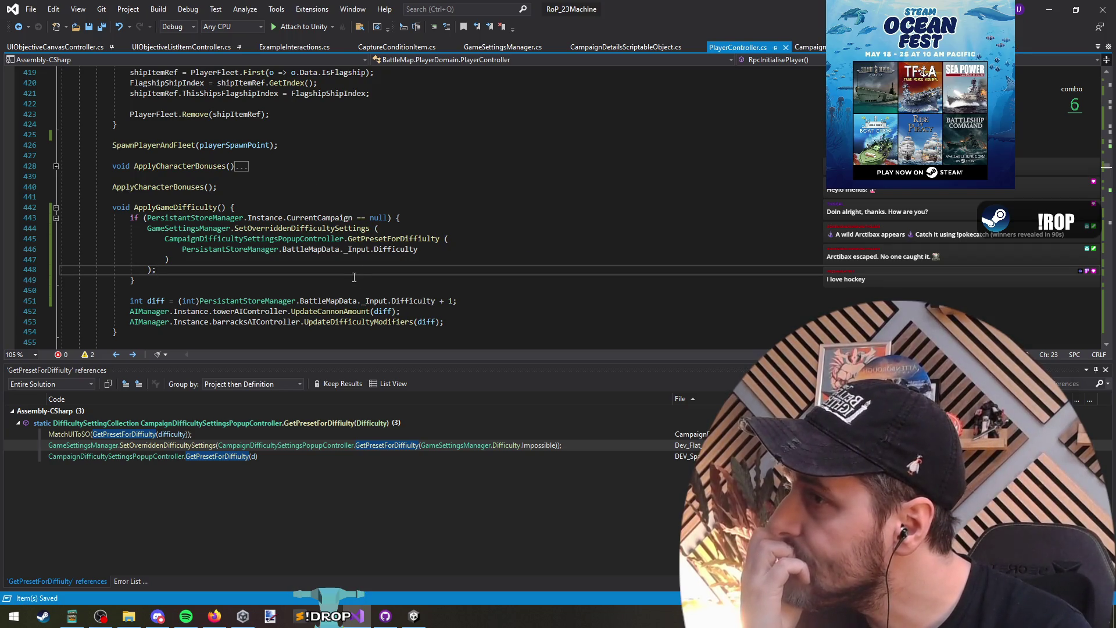
Review the campaign check and difficulty argument, then enter play mode in Unity.
double_click(319, 219)
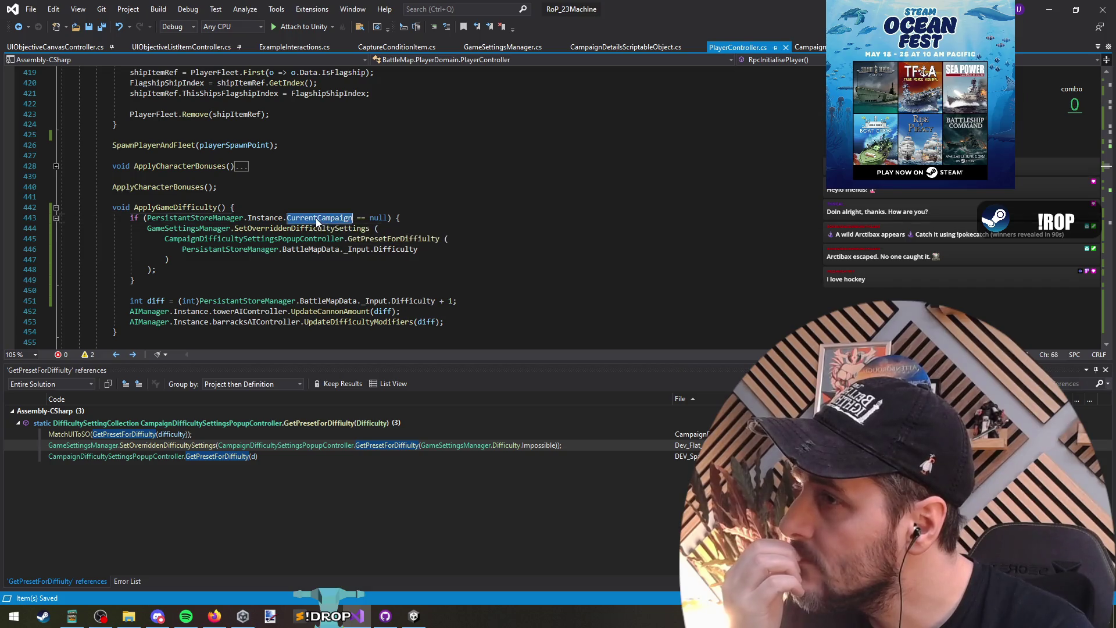
triple_click(319, 218)
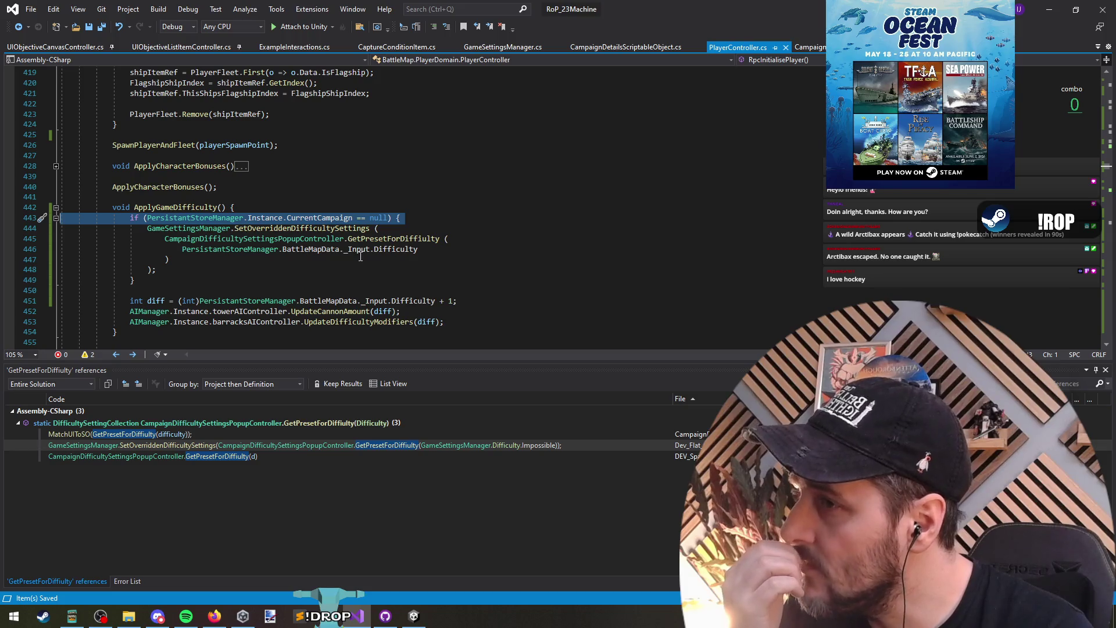
drag(418, 250, 281, 250)
drag(417, 250, 137, 247)
click(323, 228)
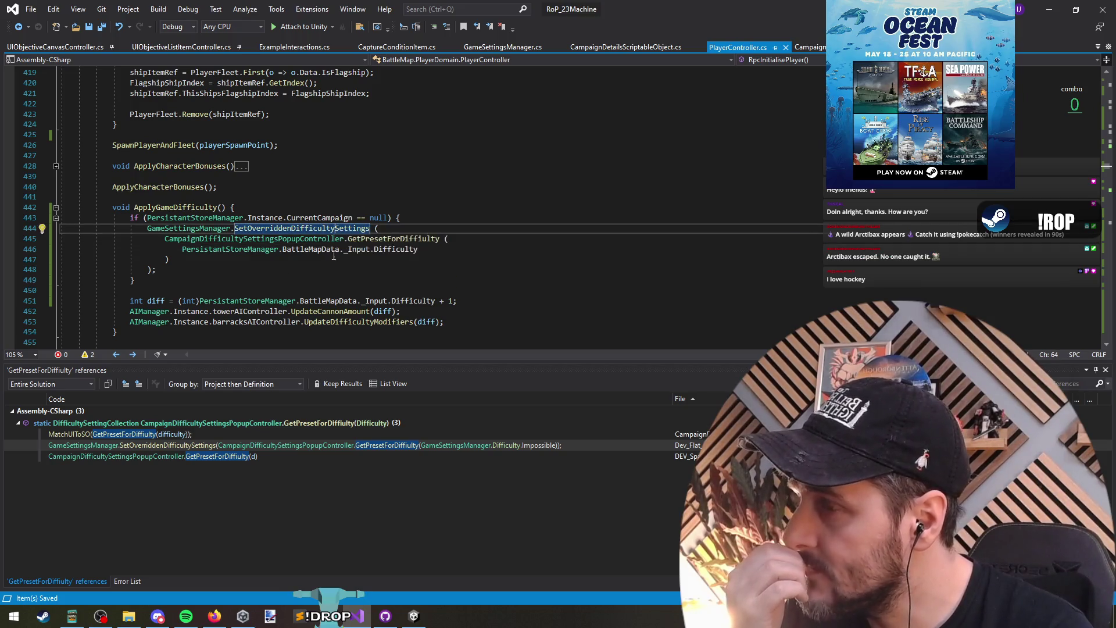
key(Down)
key(Down)
key(Down)
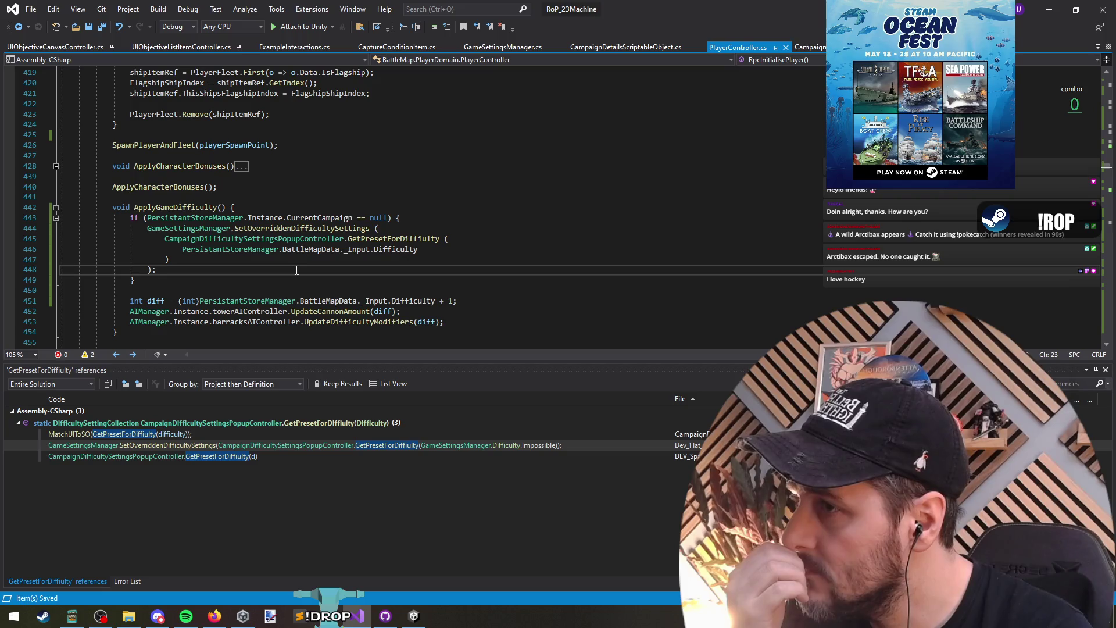
click(235, 194)
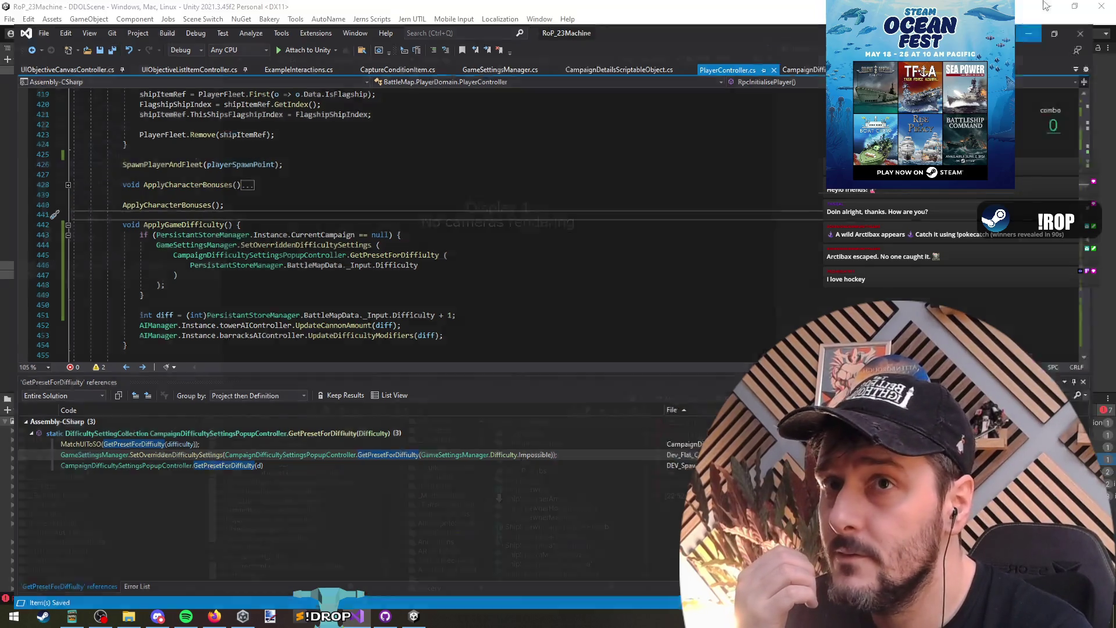
key(alt+Tab)
click(540, 33)
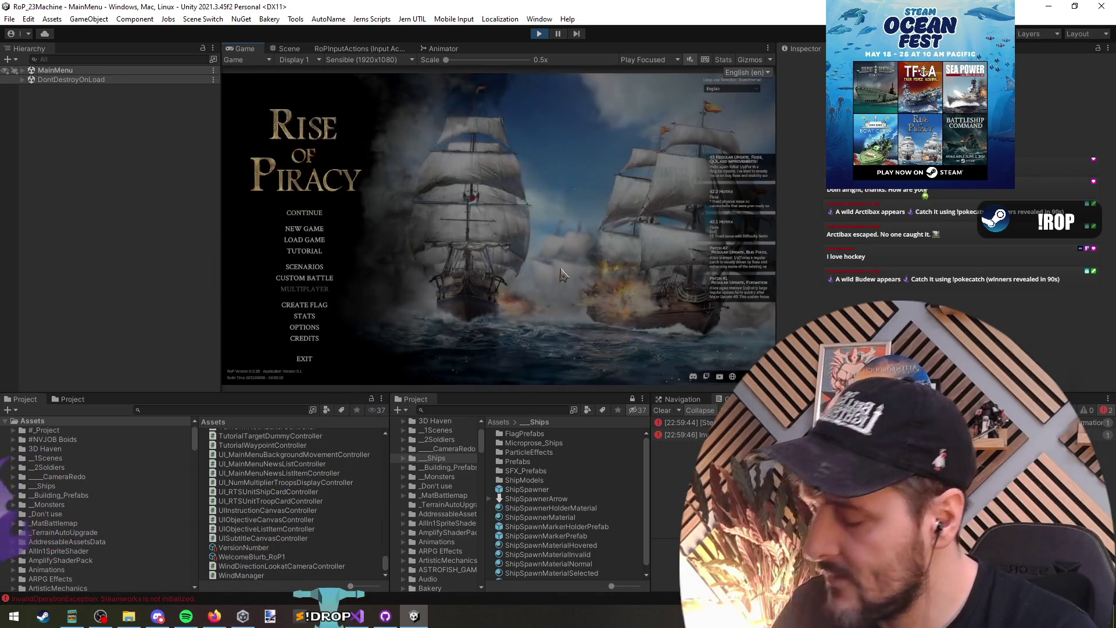
Choose Eightoh's Capture from the Scenarios list, begin it, and pick a captain.
click(312, 268)
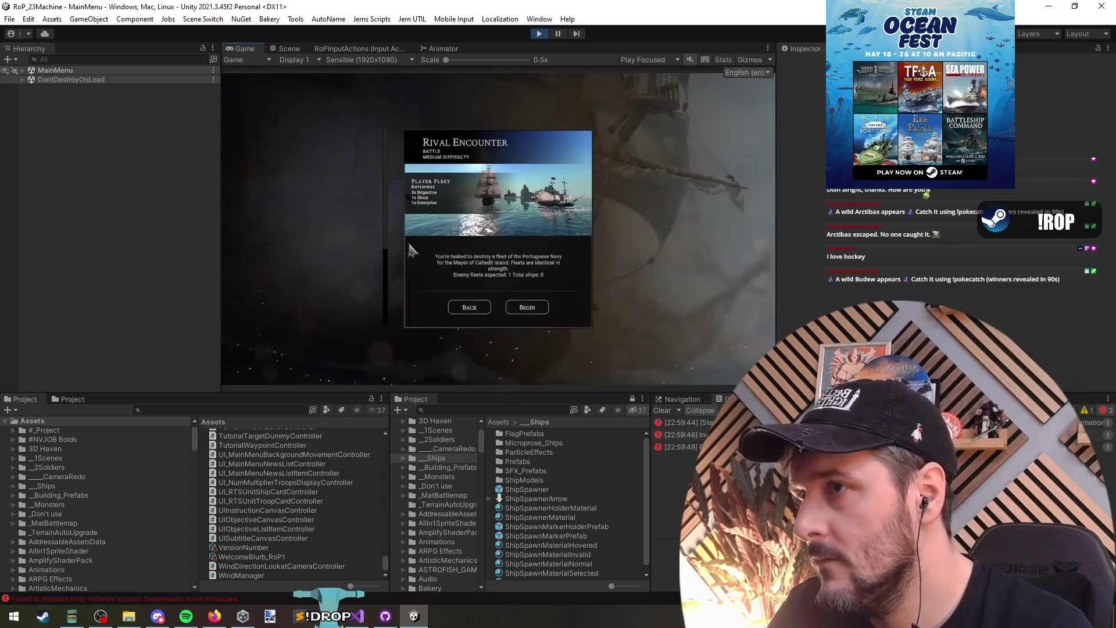
scroll(349, 219, down, 2)
scroll(348, 218, down, 3)
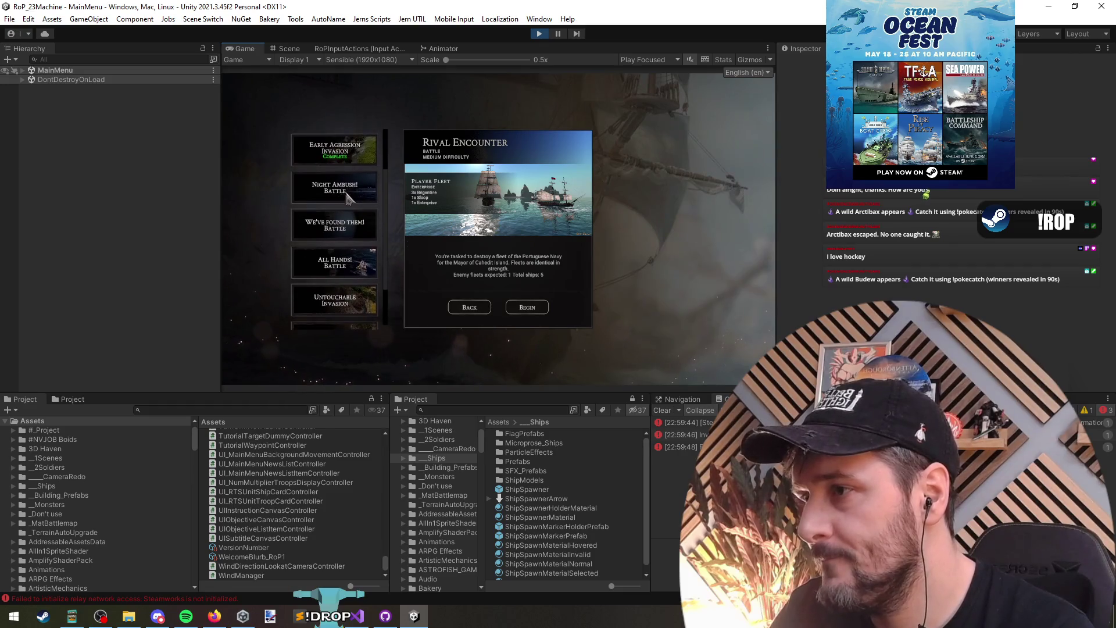
click(346, 276)
click(527, 307)
click(498, 352)
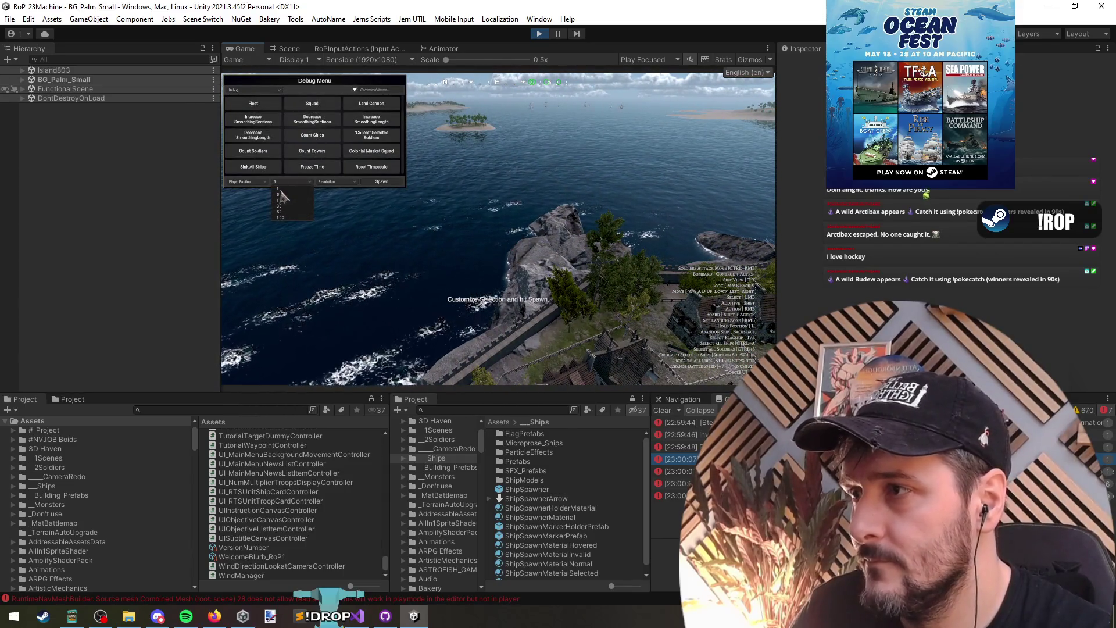
Place a Dawnbreaker Brigantine on the water, focus the camera on it, and box-select courtyard units.
click(388, 199)
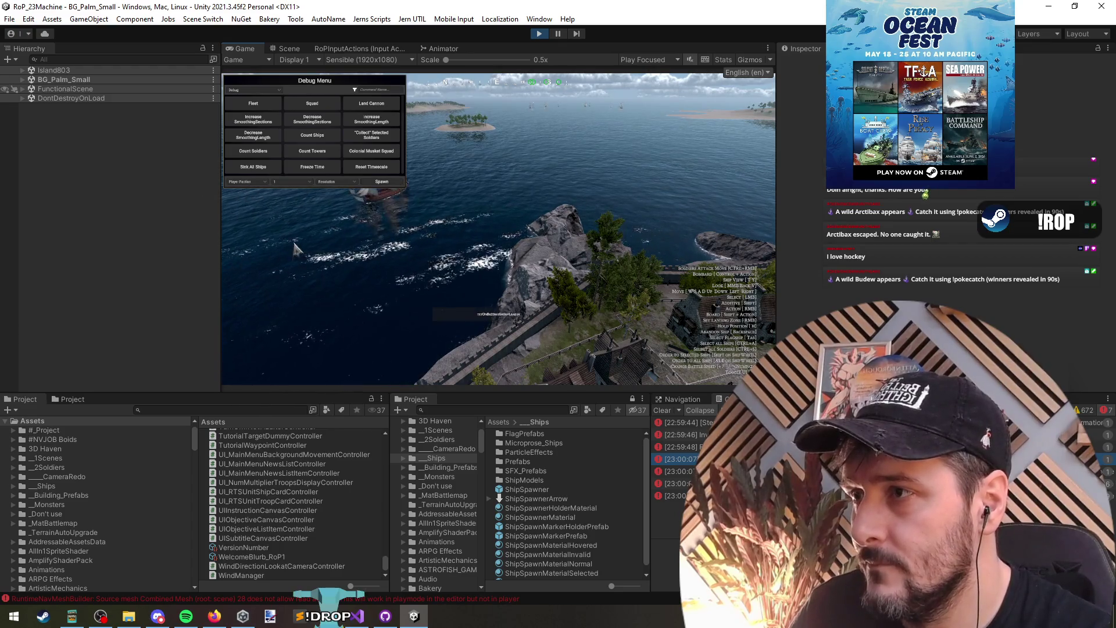
click(601, 182)
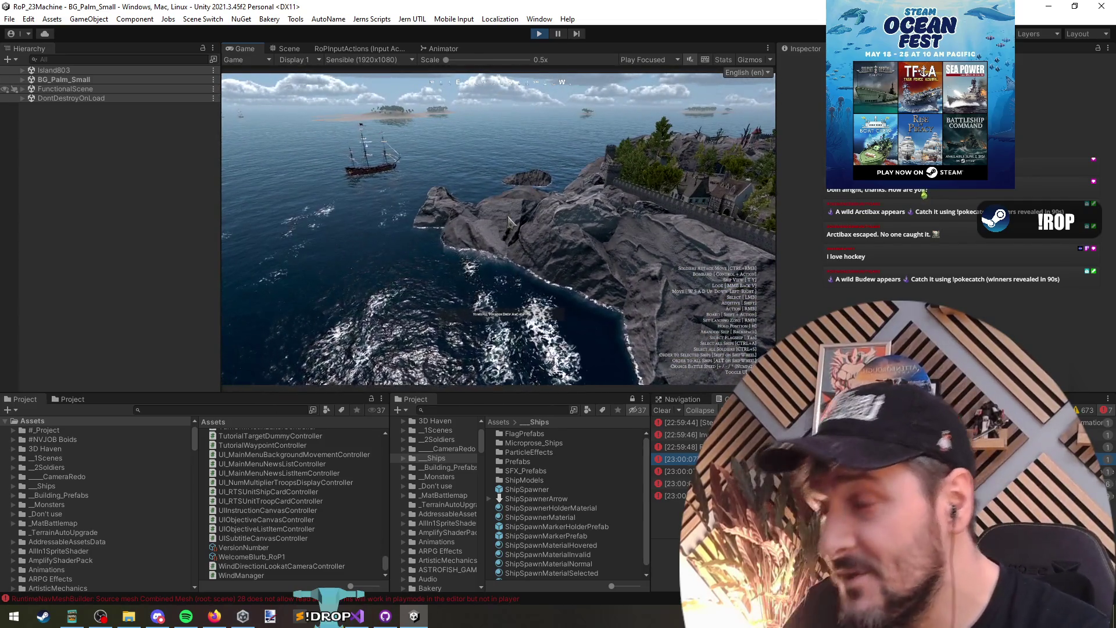
key(Tab)
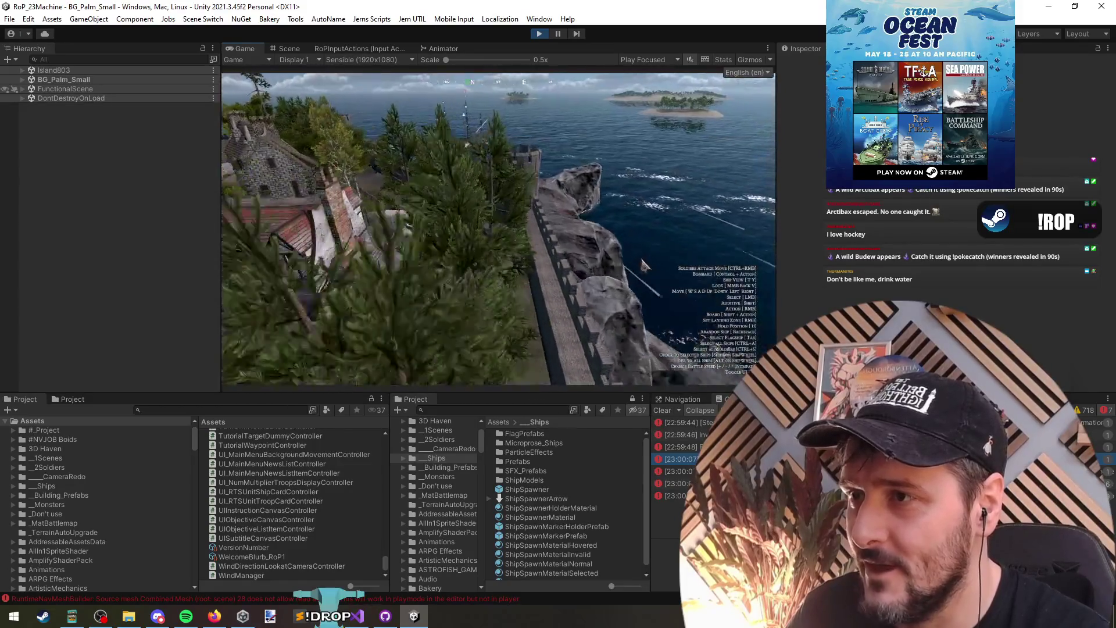
mouse_move(524, 270)
mouse_down()
mouse_move(427, 301)
mouse_move(442, 290)
mouse_up()
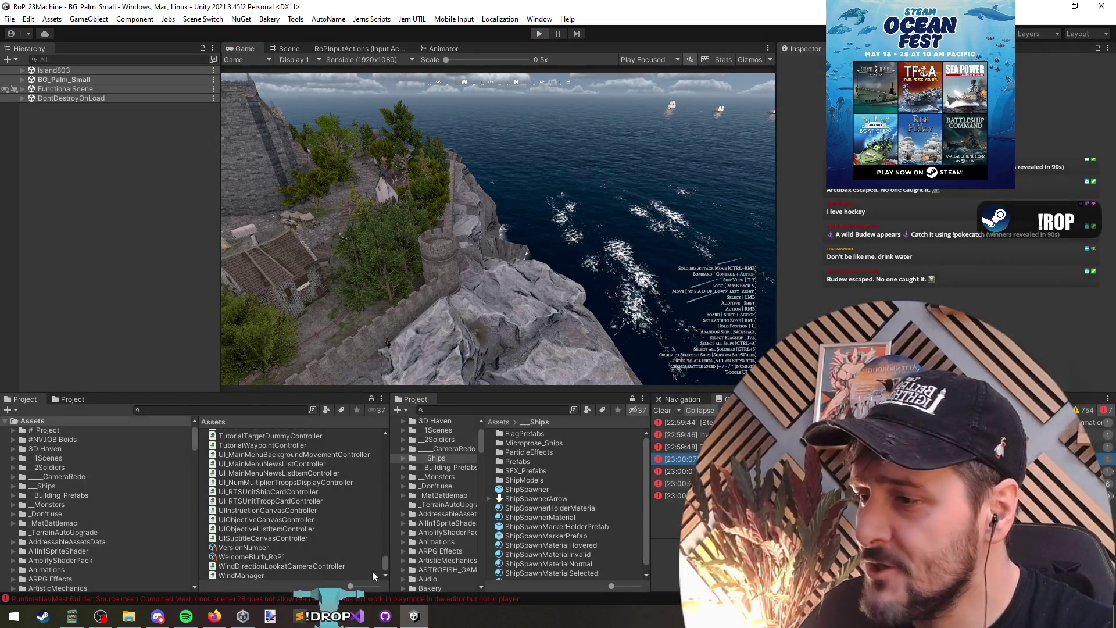
Review the diff calculation line in ApplyGameDifficulty, then return to the Unity editor.
click(357, 616)
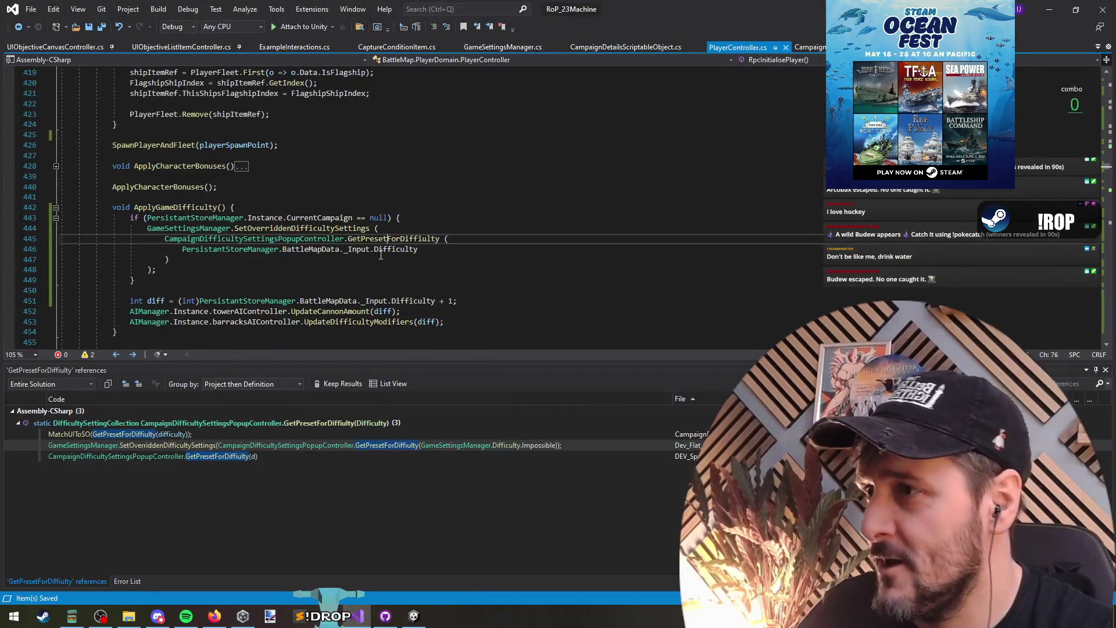
key(Down)
key(Down)
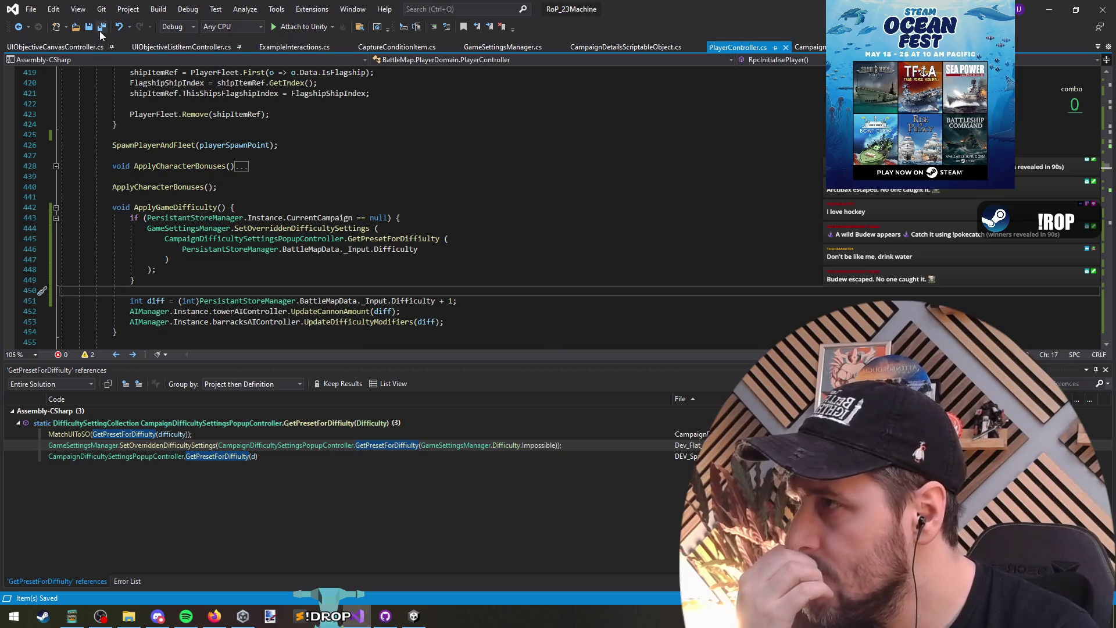
key(alt+Tab)
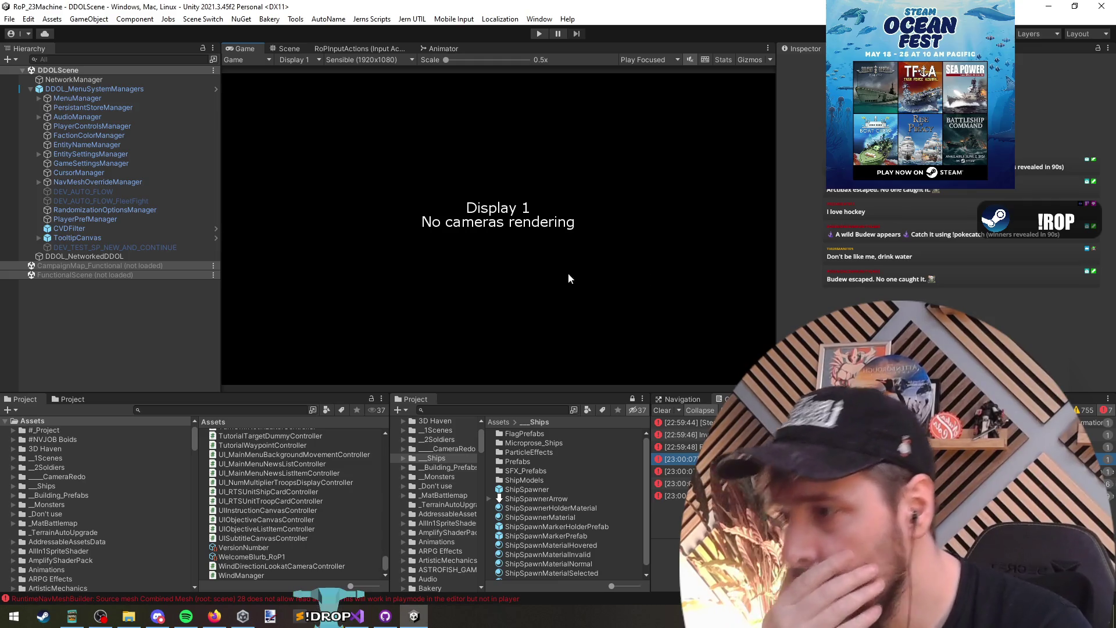
Back in Visual Studio, pick CharacterItem from the pickup search results.
key(alt+Tab)
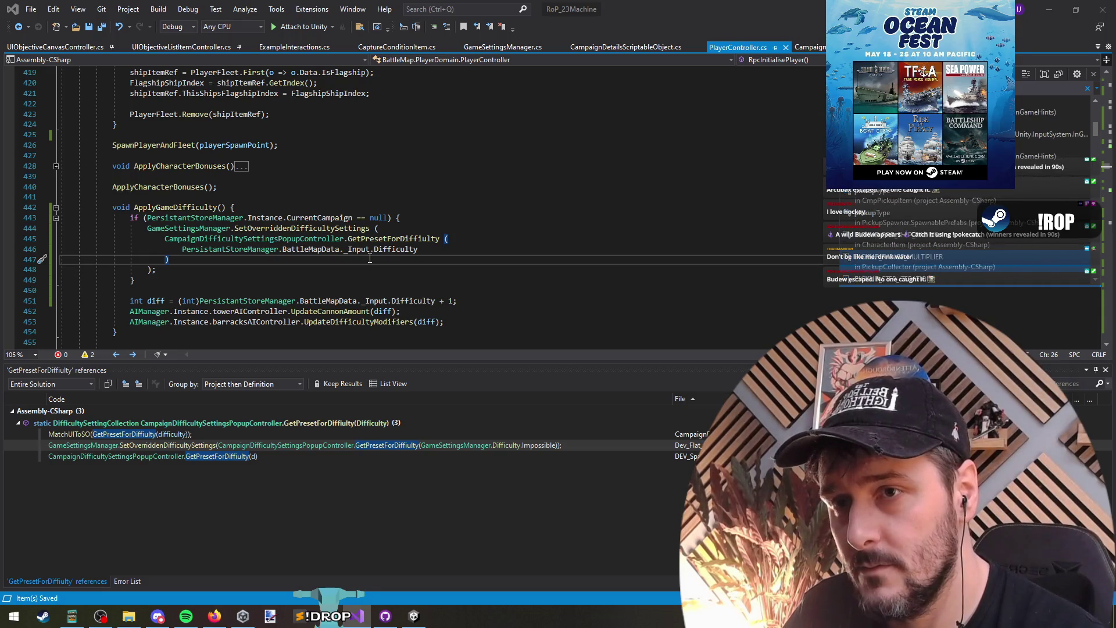
key(Up)
Find all references to PICKUP_FOR_SHIP_RADIUS and jump to where it is used.
key(Return)
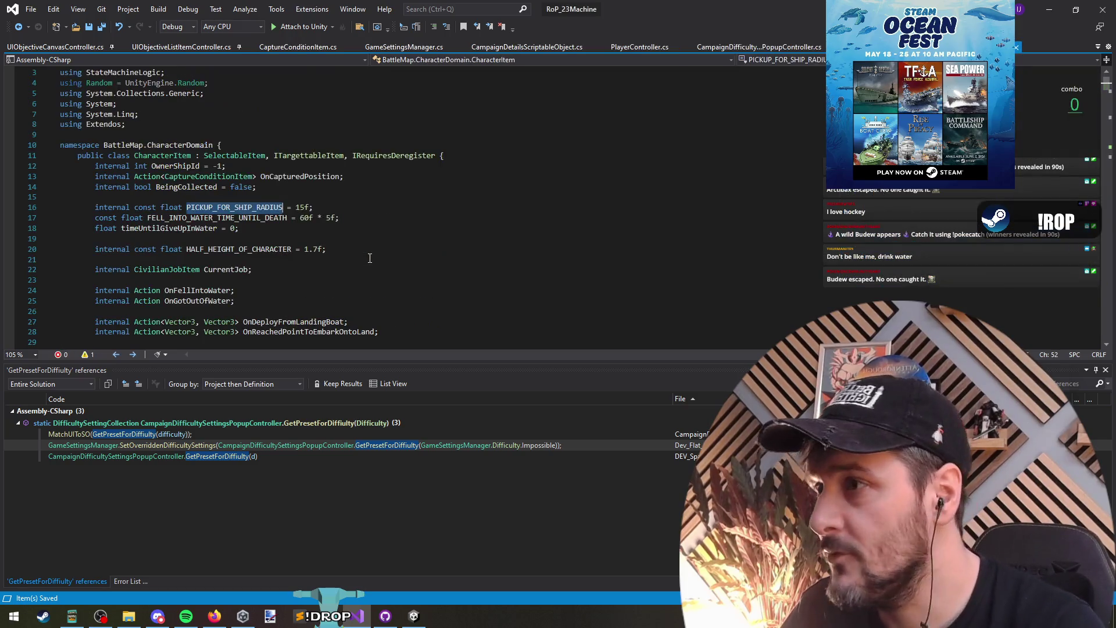
right_click(250, 208)
click(307, 327)
double_click(260, 436)
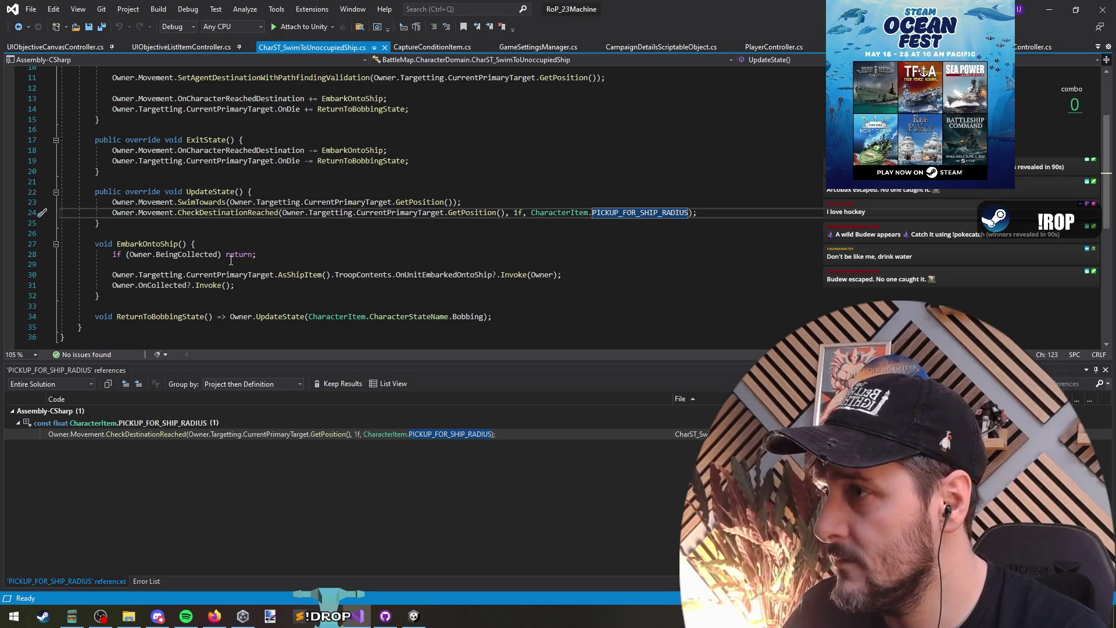
Highlight the uses of EmbarkOntoShip, BeingCollected and OnUnitEmbarkedOntoShip.
click(231, 238)
click(365, 150)
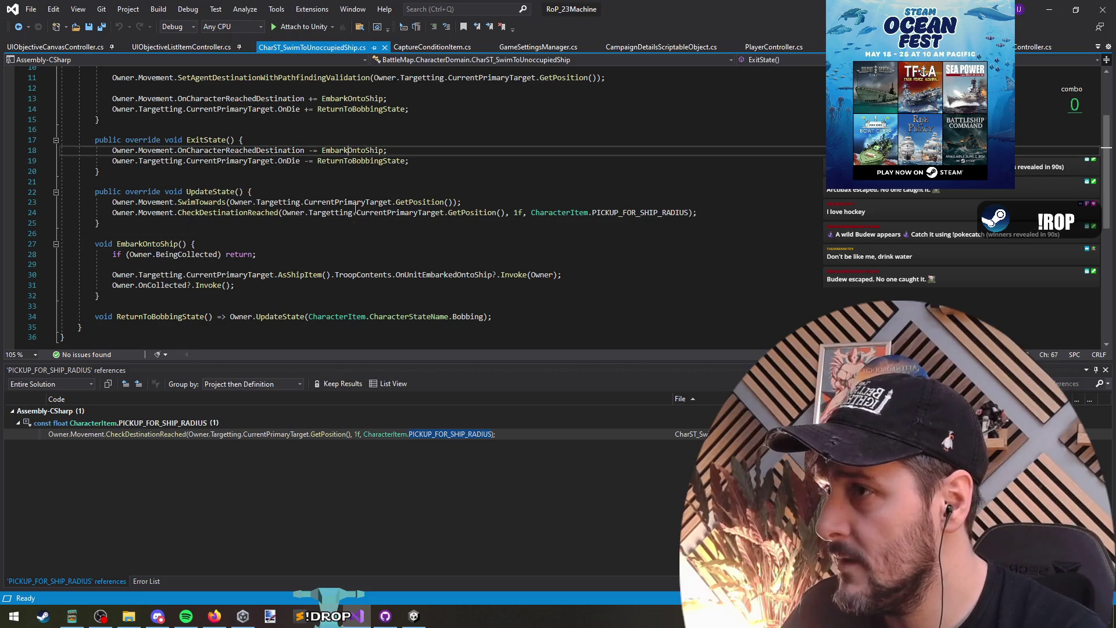
click(193, 255)
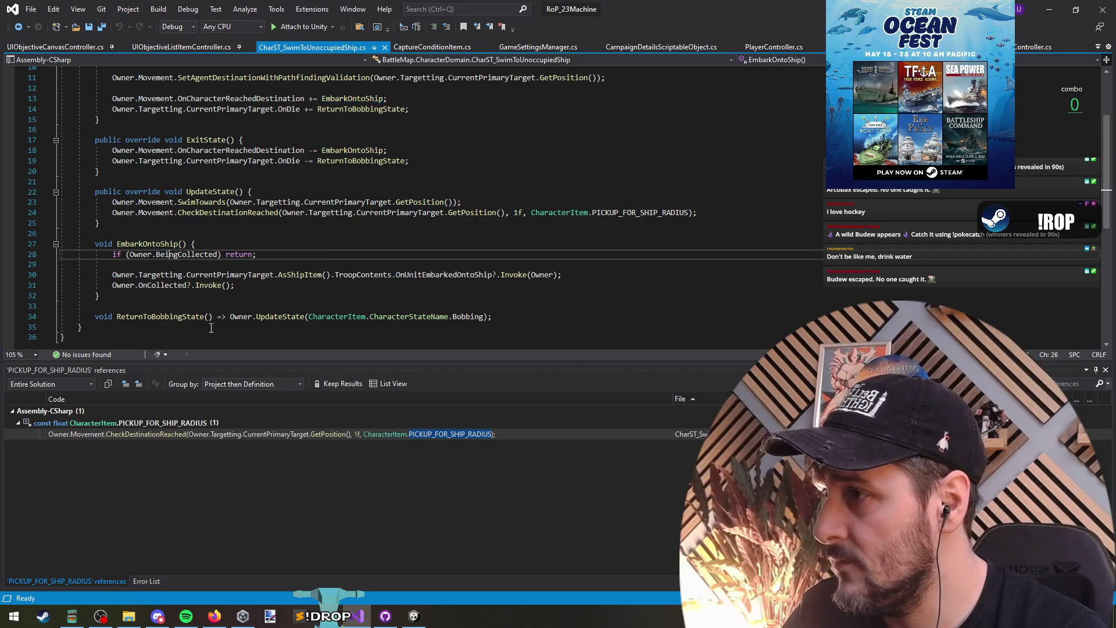
click(453, 275)
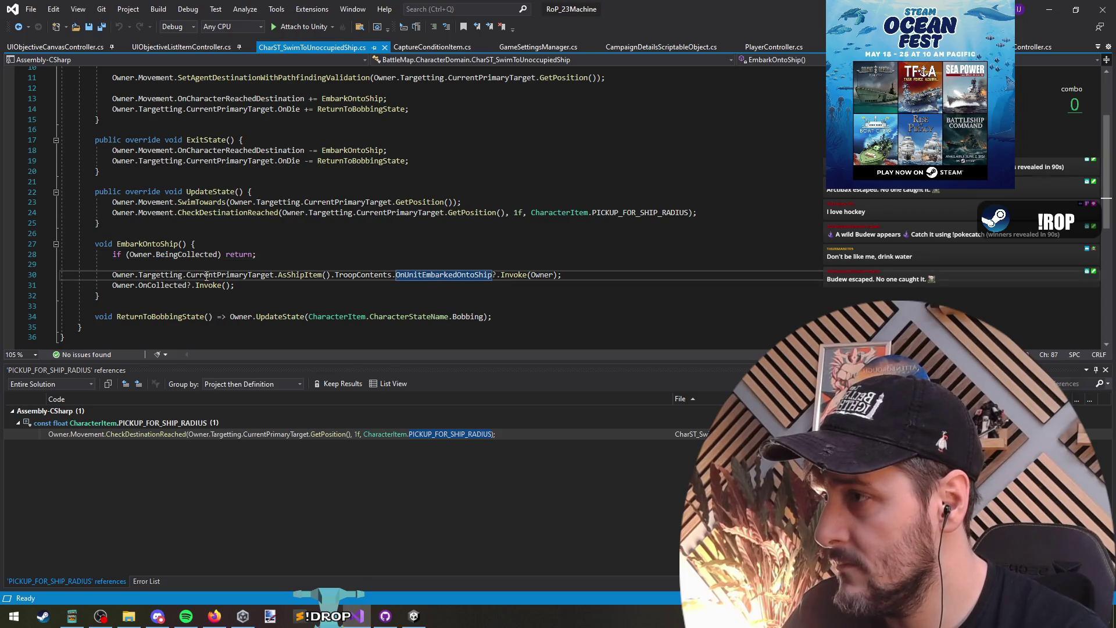
List references to OnUnitEmbarkedOntoShip, opening its ShipFXHelper handler and the ShipItem code raising it.
right_click(414, 277)
click(463, 393)
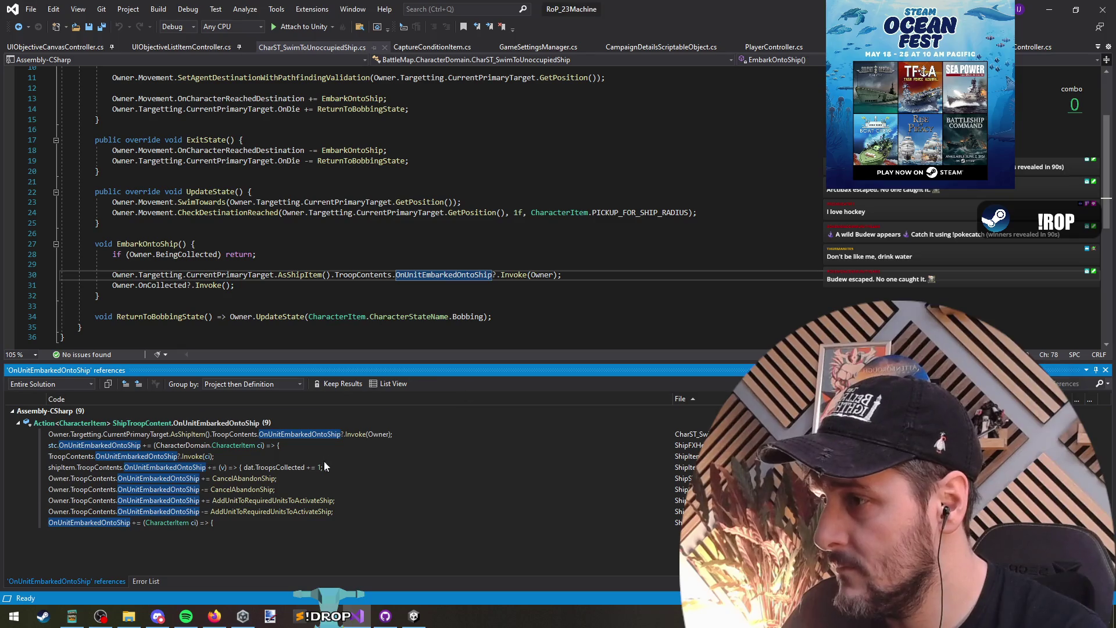
double_click(184, 445)
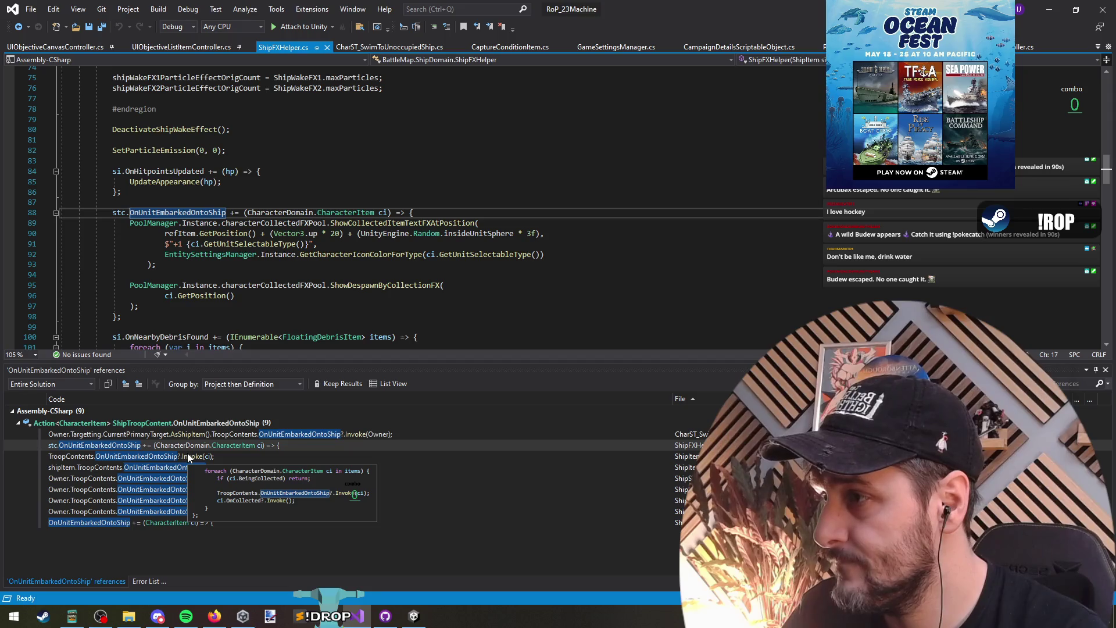
double_click(188, 456)
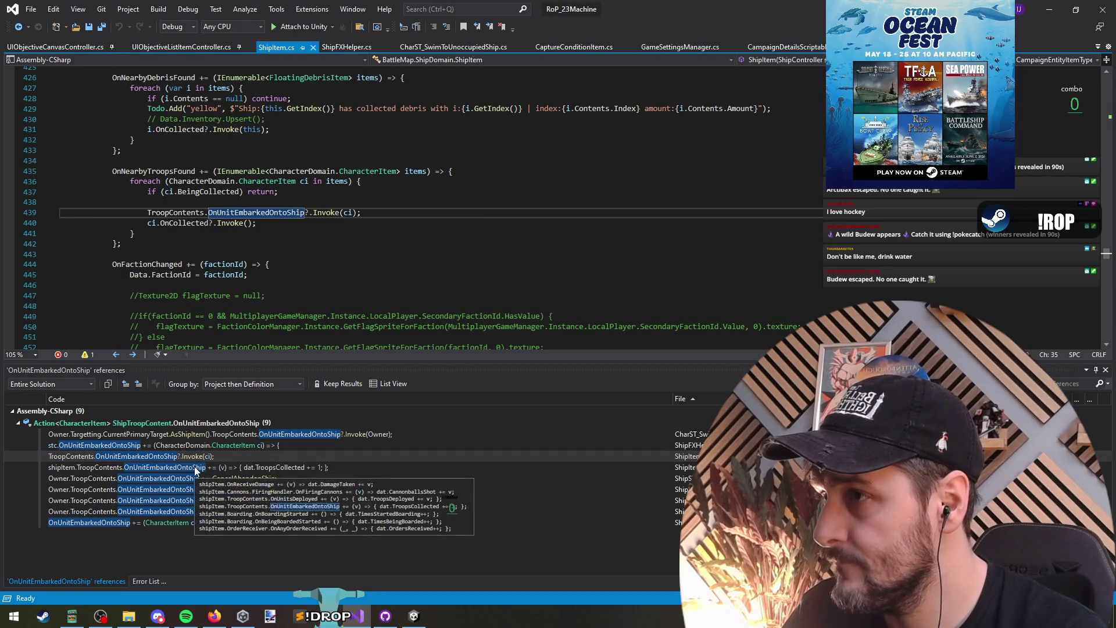
Find all references to OnNearbyTroopsFound and jump to its handler in ShipItem.
right_click(152, 171)
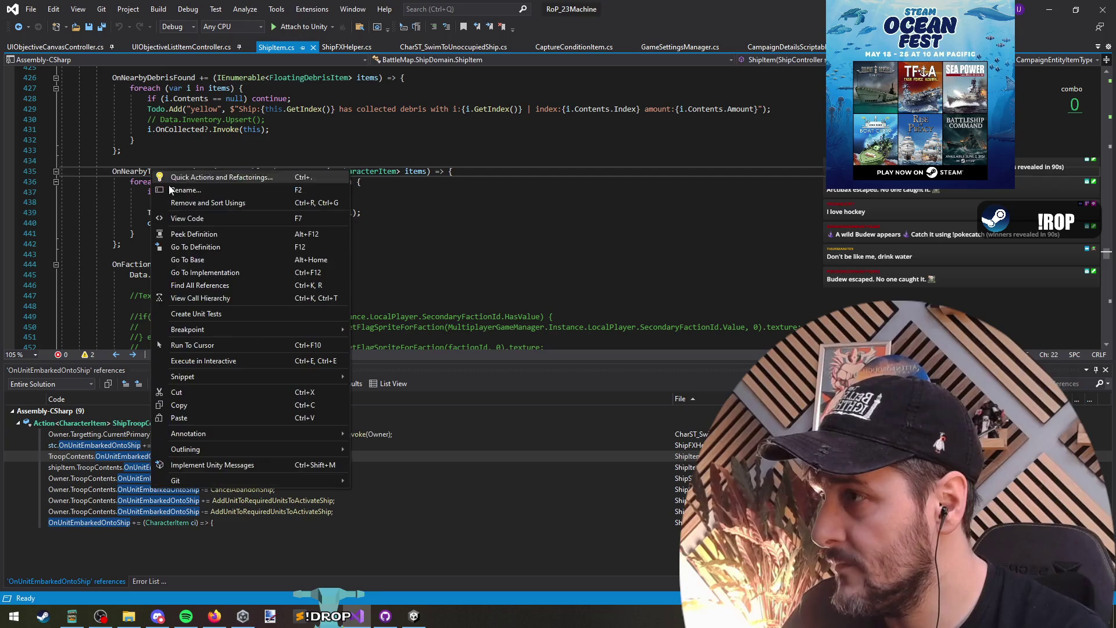
click(175, 293)
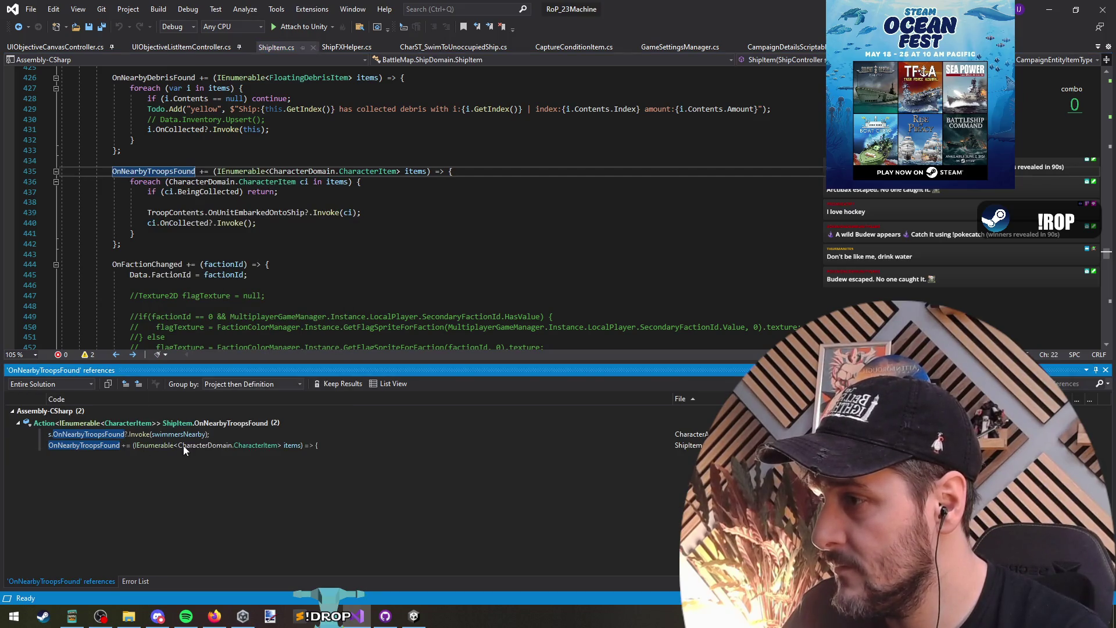
double_click(183, 445)
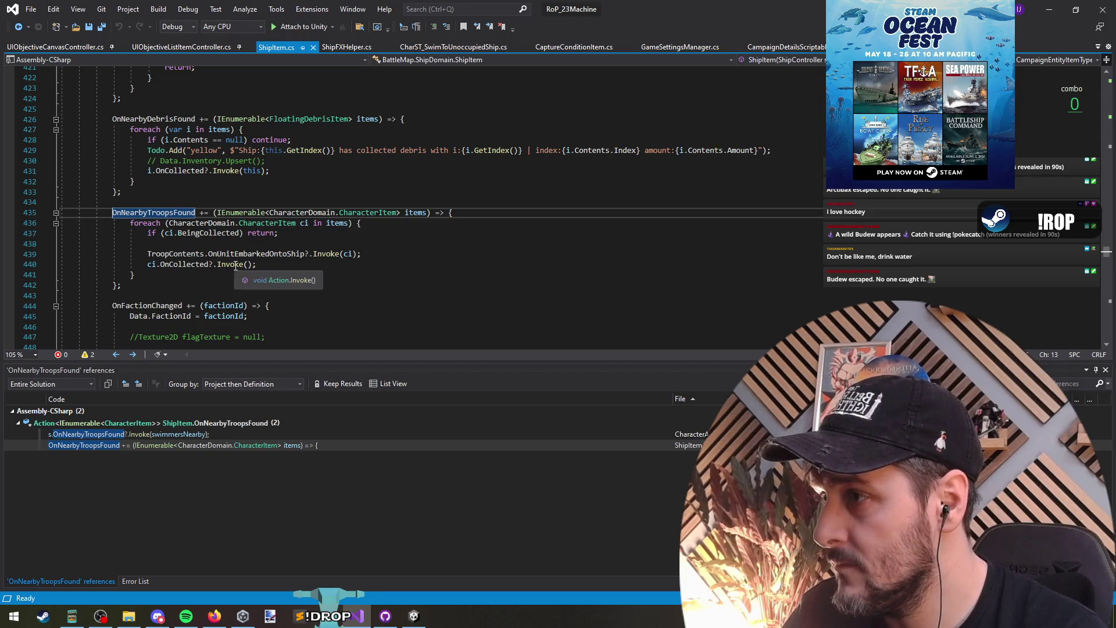
Highlight OnNearbyTroopsFound's uses, then open its invoke call in CharacterAIController.cs.
click(264, 264)
scroll(310, 299, down, 3)
scroll(310, 299, up, 4)
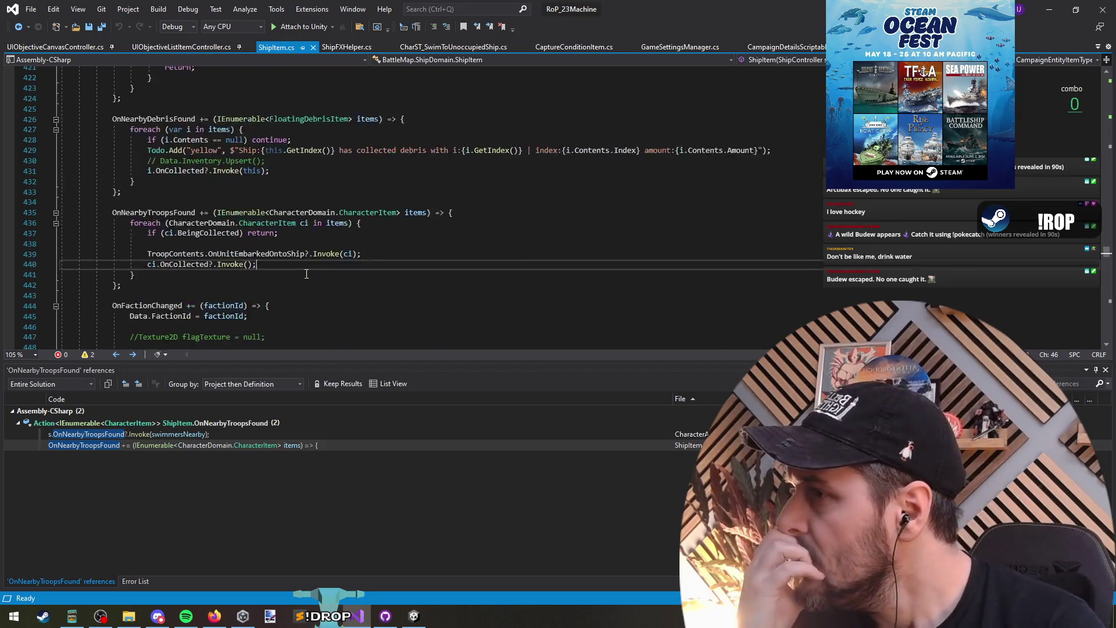
click(159, 234)
click(159, 242)
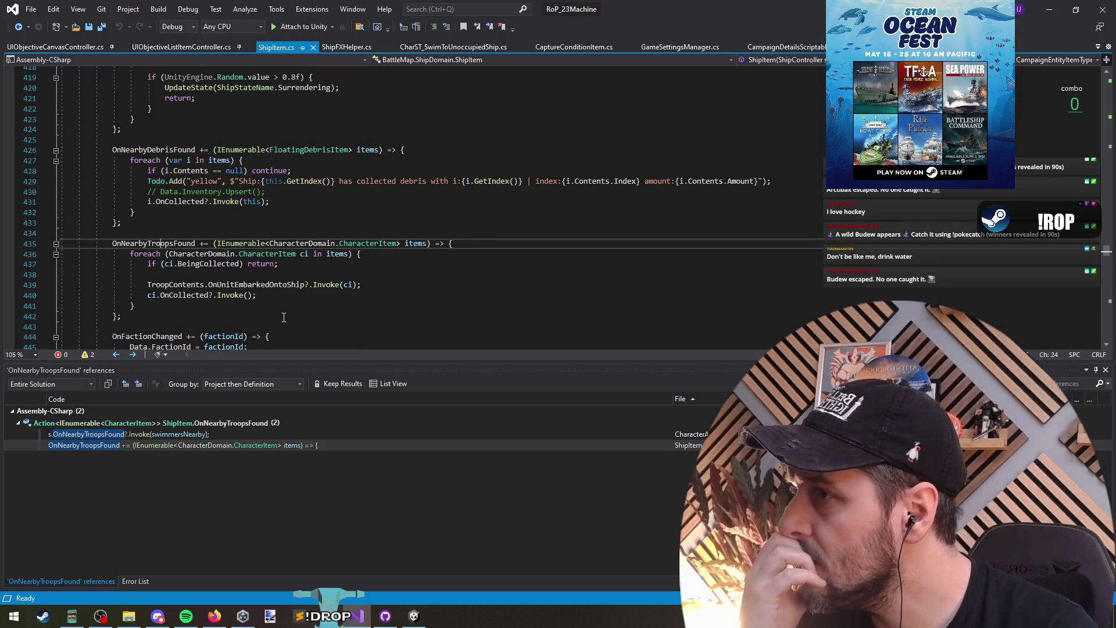
mouse_move(416, 243)
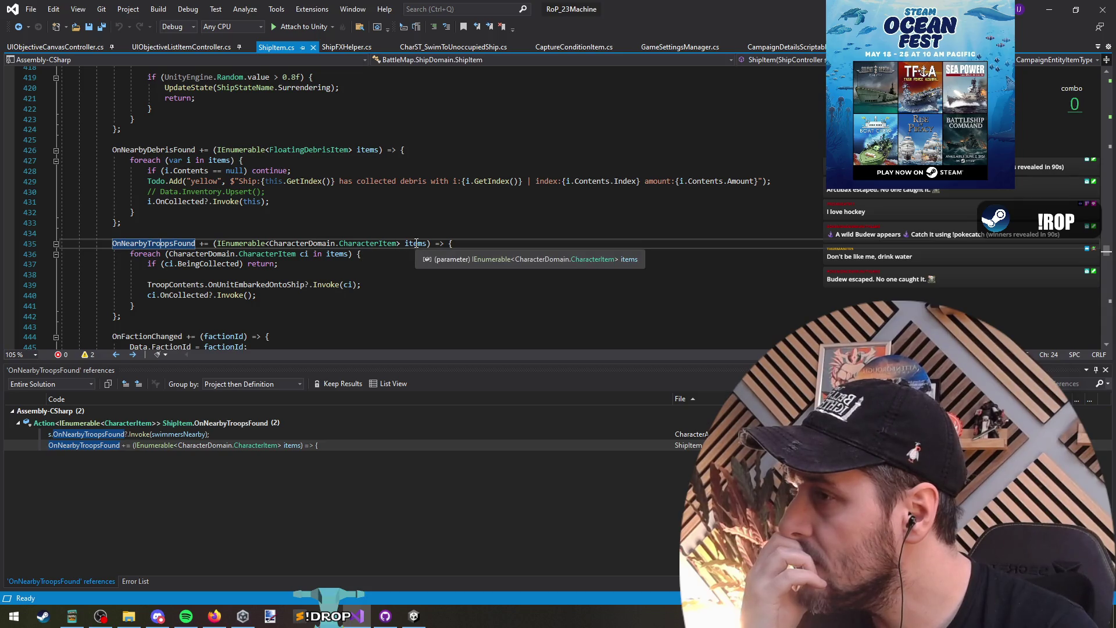
double_click(222, 434)
click(255, 229)
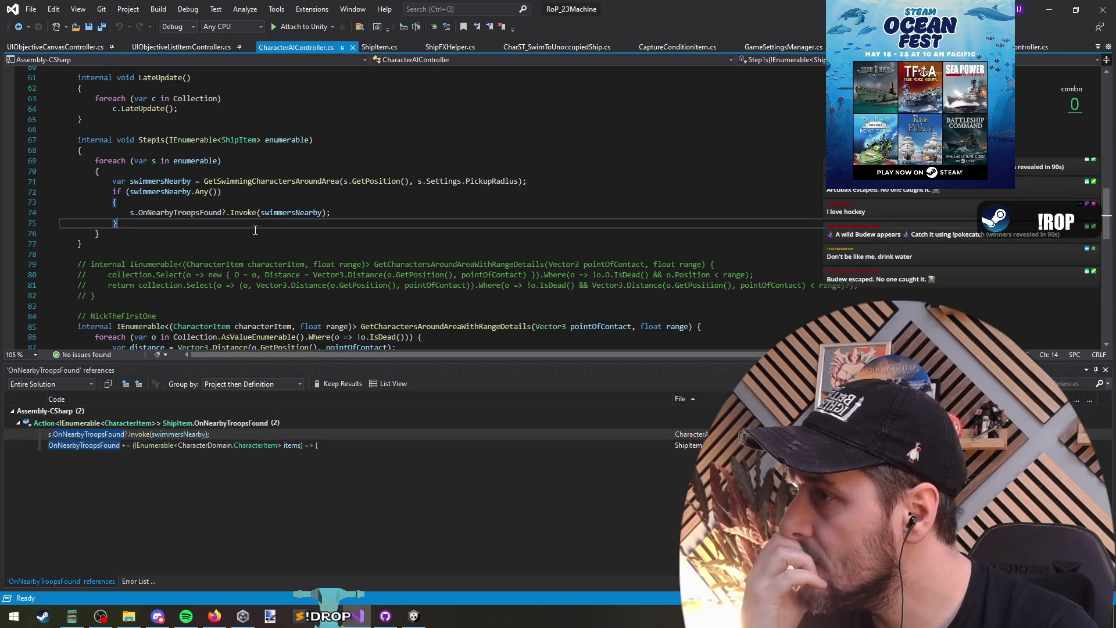
Go to the GetSwimmingCharactersAroundArea definition with F12 and check what Collection refers to.
click(162, 201)
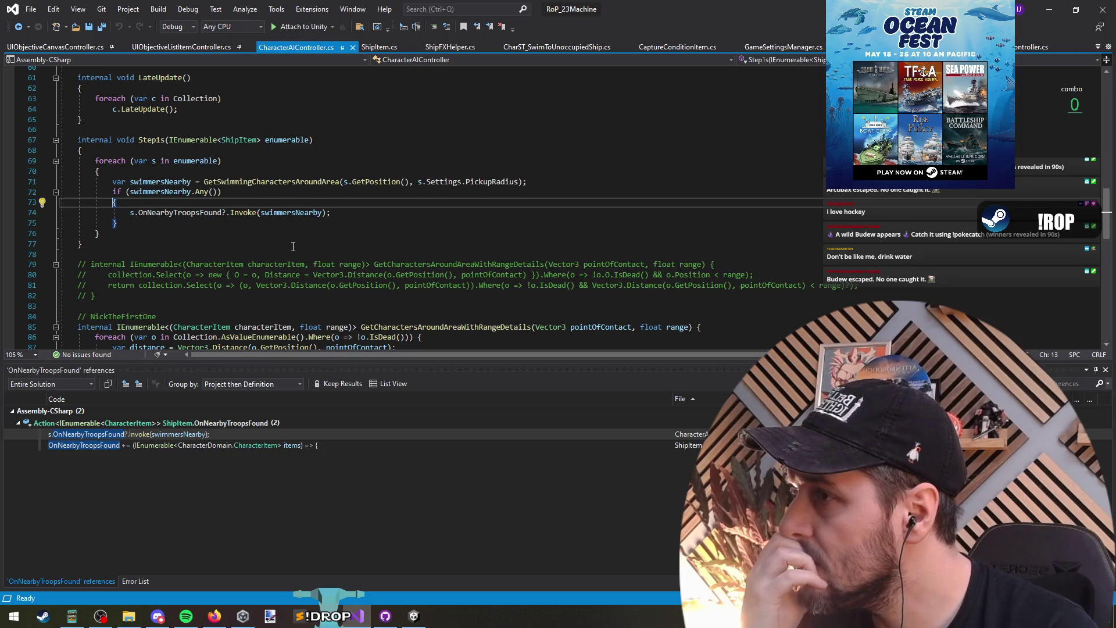
click(278, 181)
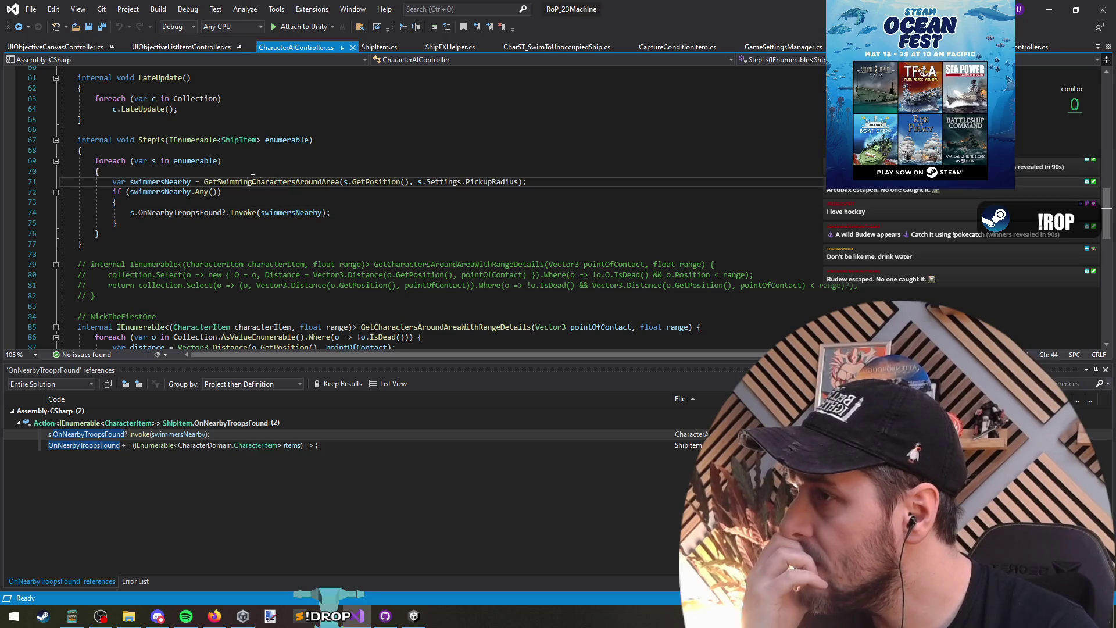
key(F12)
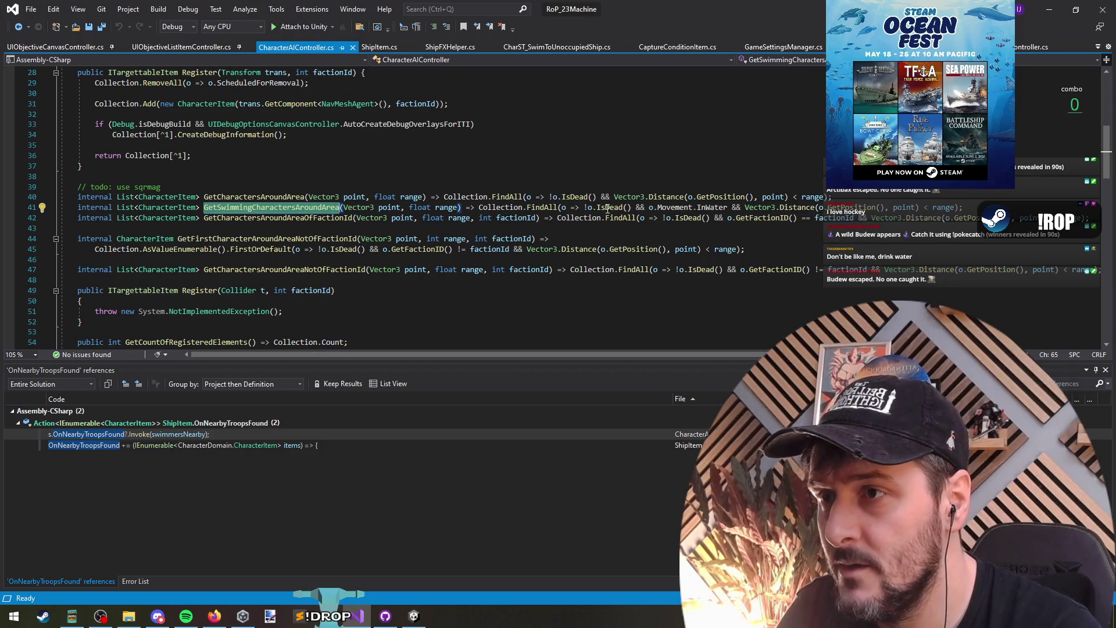
click(274, 213)
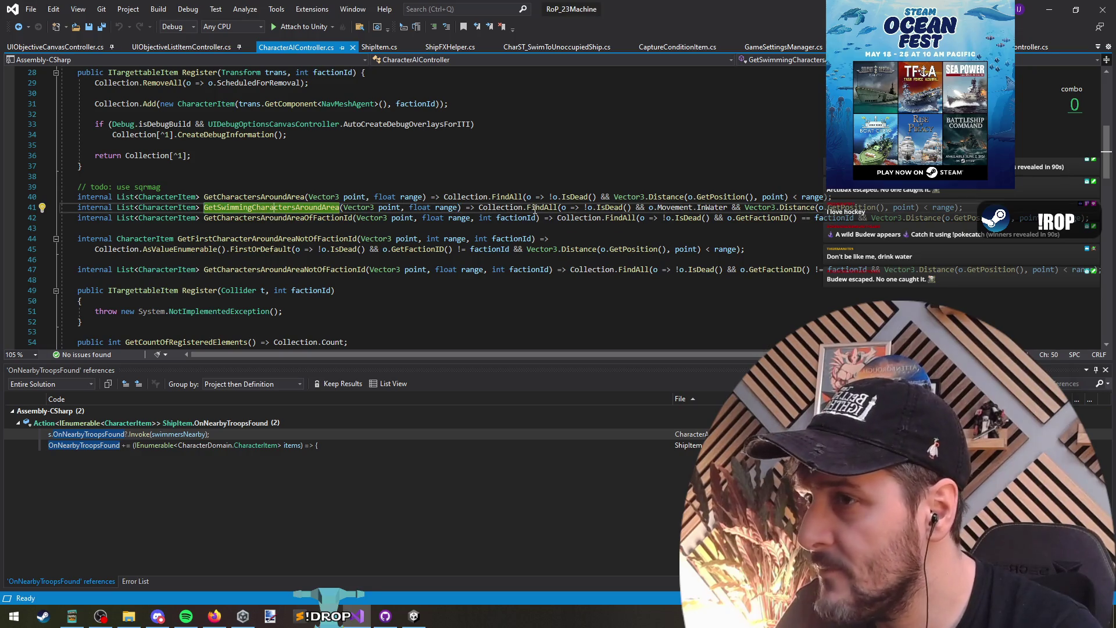
click(499, 207)
click(288, 207)
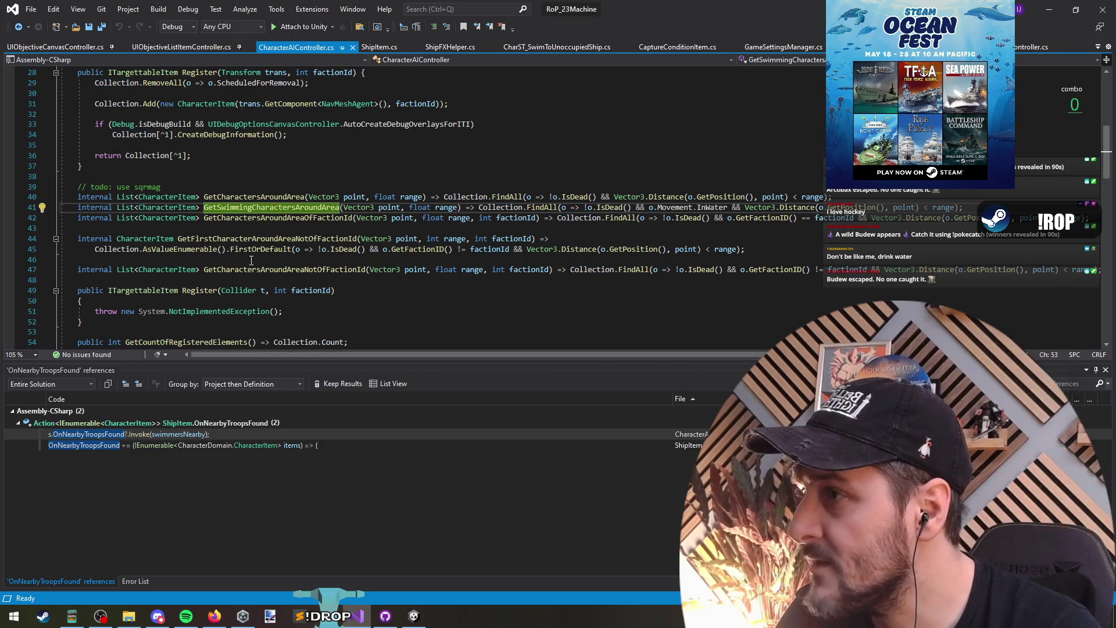
Find all references to GetSwimmingCharactersAroundArea and open its single usage on line 71.
scroll(260, 250, up, 2)
right_click(255, 274)
click(319, 393)
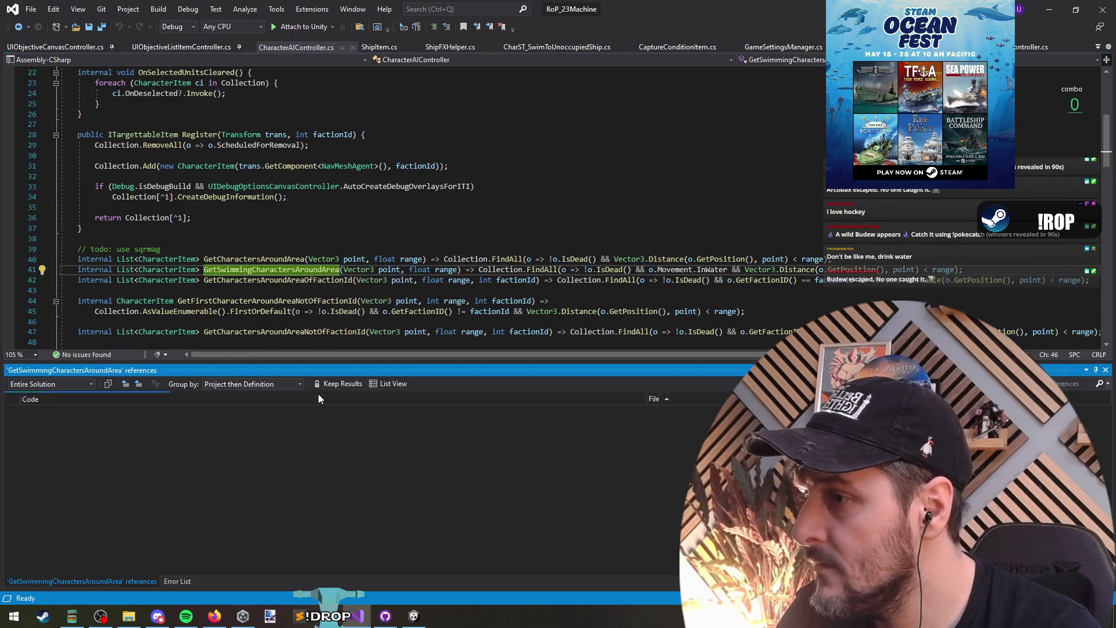
click(185, 436)
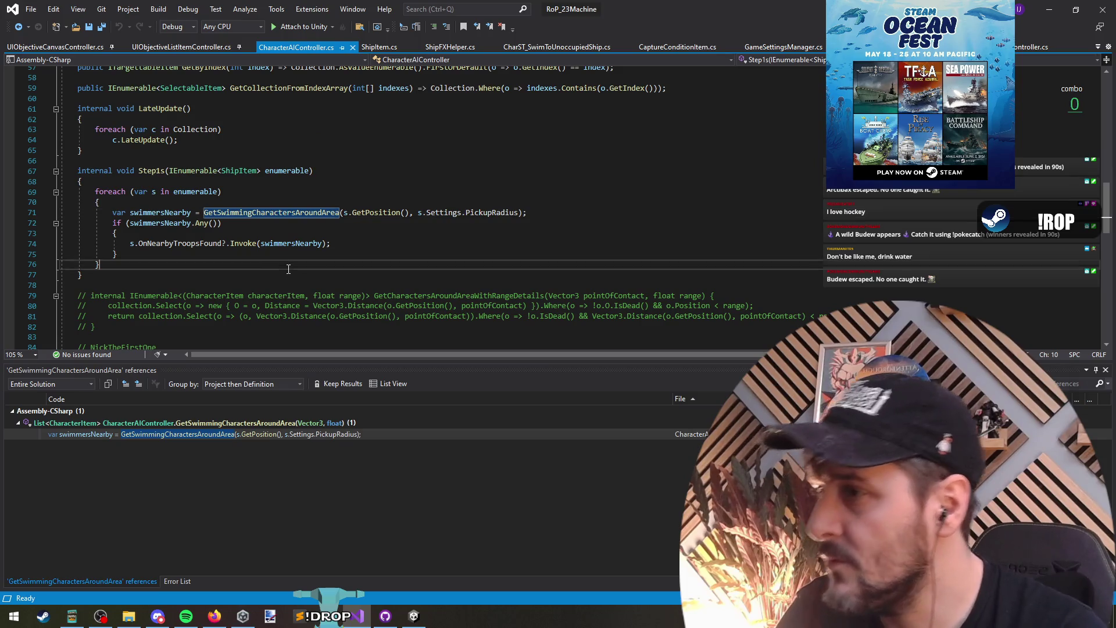
click(279, 254)
Select 'sqrmag' in the todo comment above, then minimize Visual Studio to return to Unity.
scroll(278, 261, up, 2)
scroll(273, 256, up, 6)
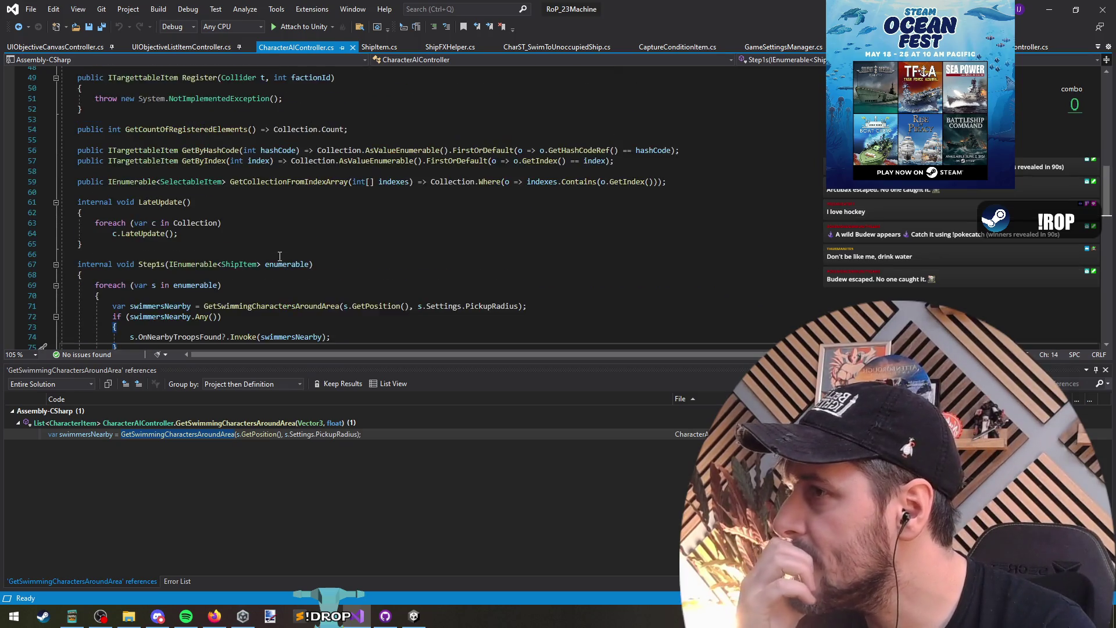
click(250, 222)
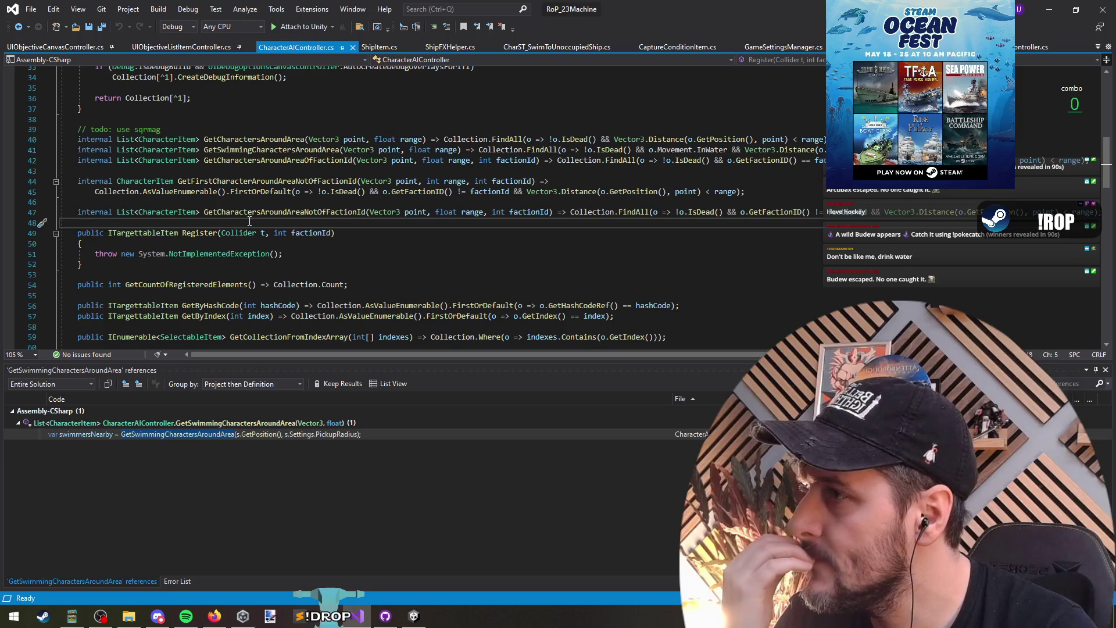
scroll(250, 222, up, 2)
double_click(187, 193)
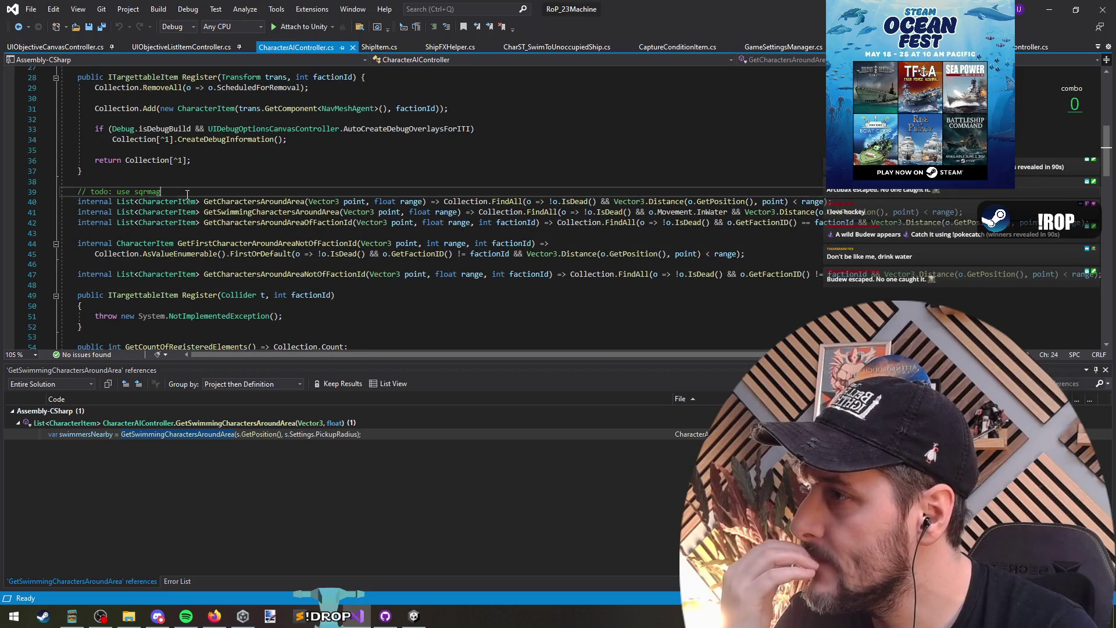
click(1049, 9)
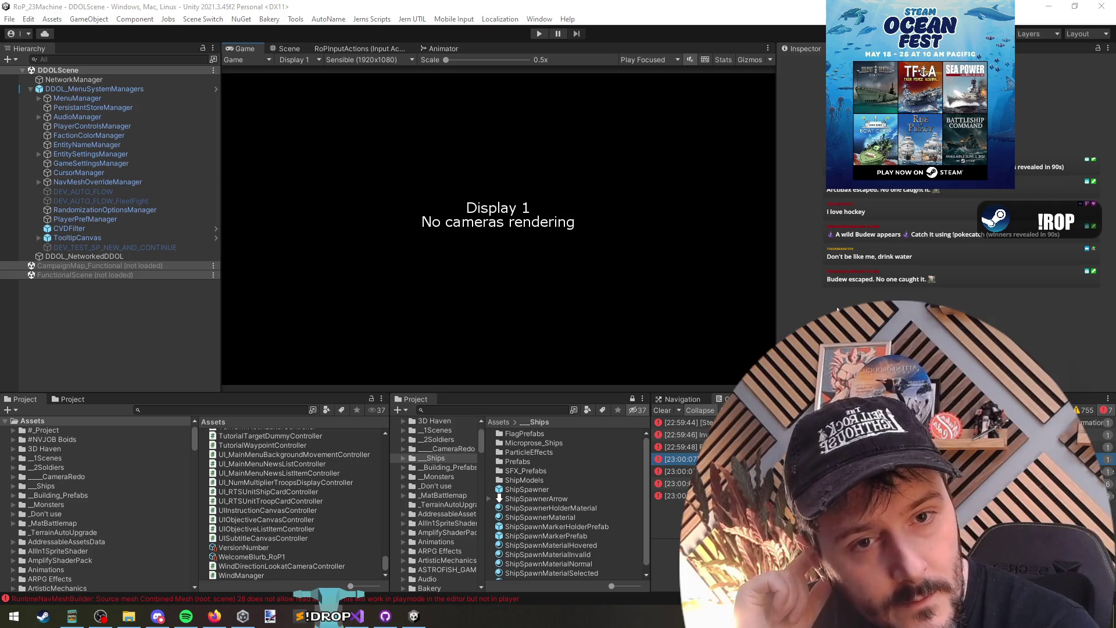
Widen the first Project browser pane and give the console pane slightly more width.
click(412, 225)
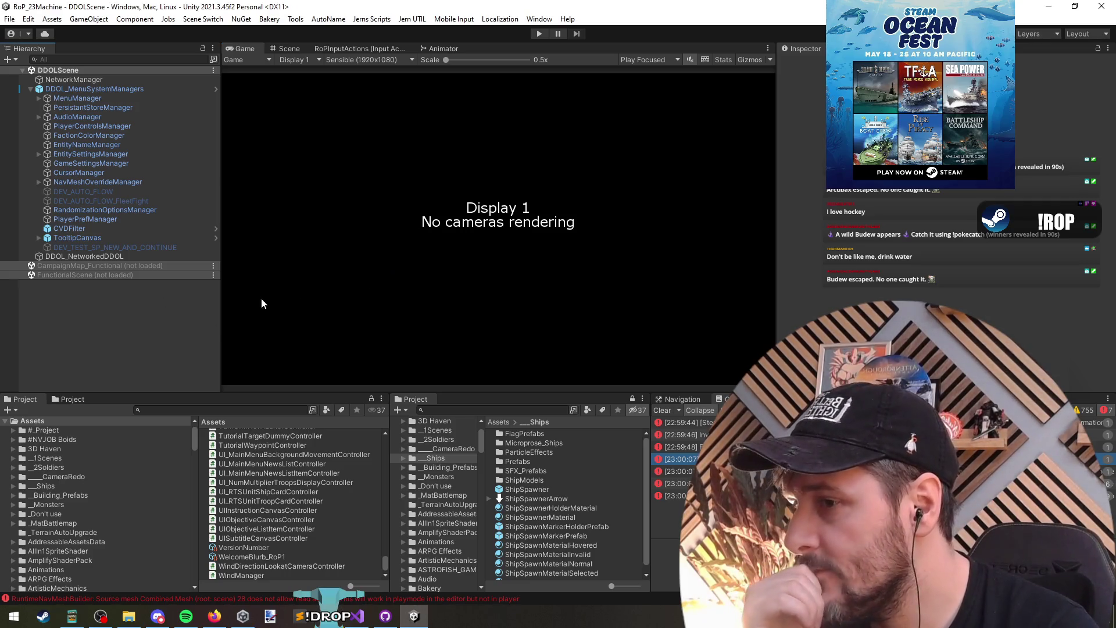
click(422, 411)
drag(389, 426, 419, 426)
drag(647, 433, 638, 432)
Switch to Visual Studio, view and dismiss its recent solutions list, then return to Unity.
key(alt+Tab)
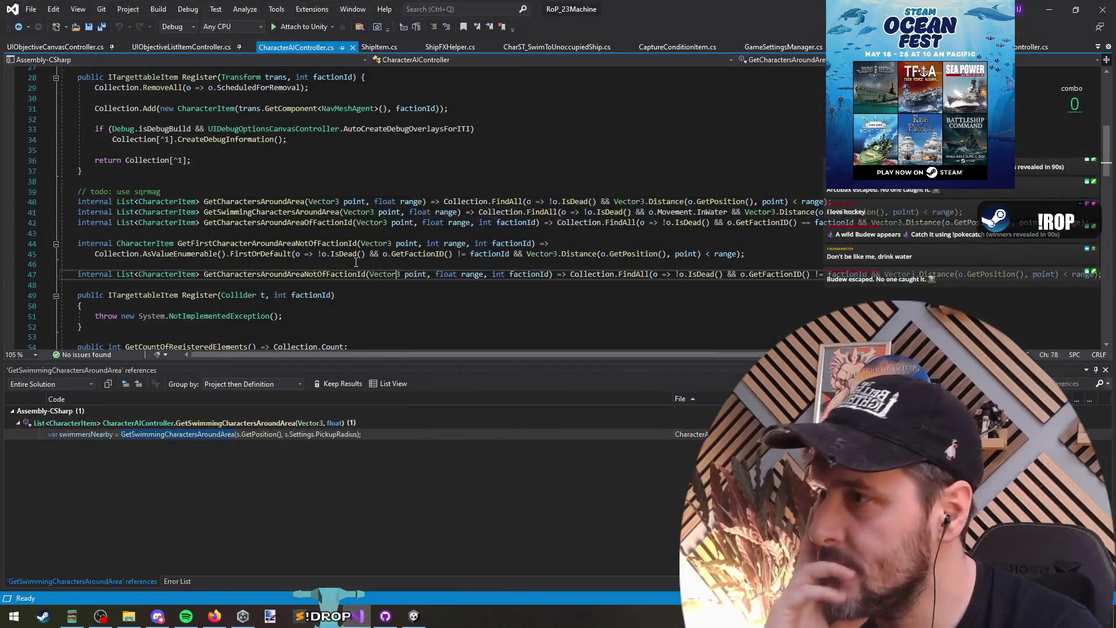
right_click(357, 615)
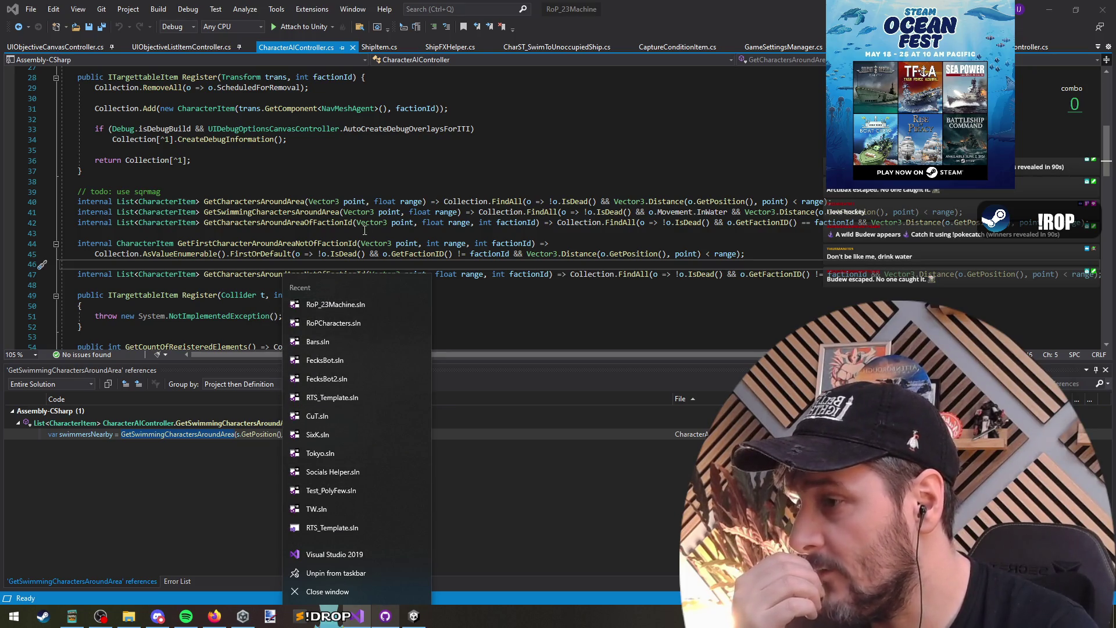
click(399, 191)
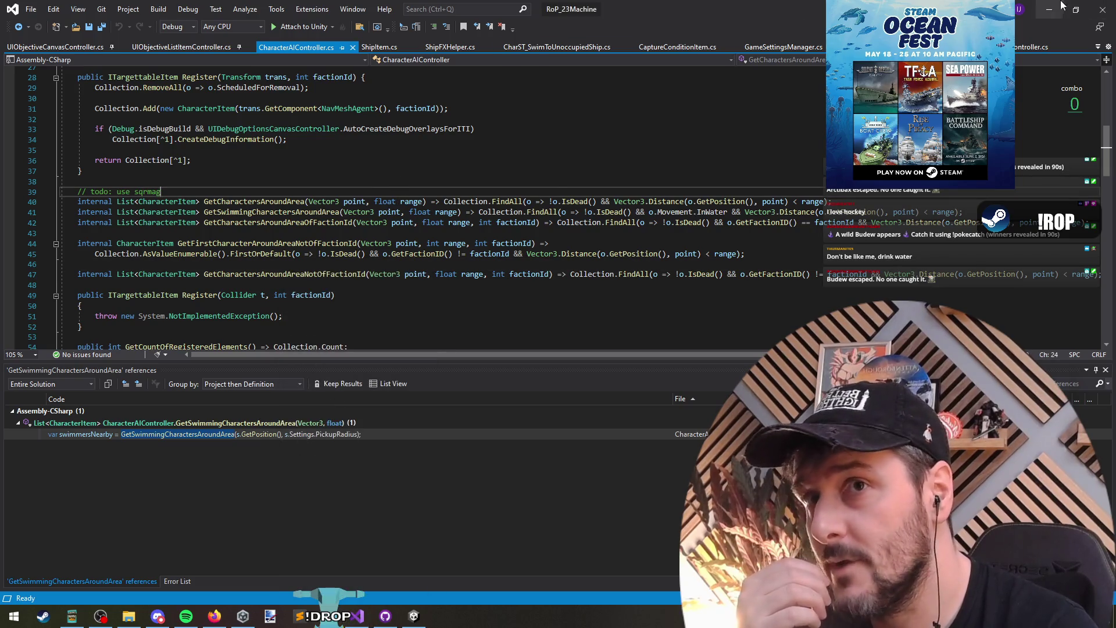
key(alt+Tab)
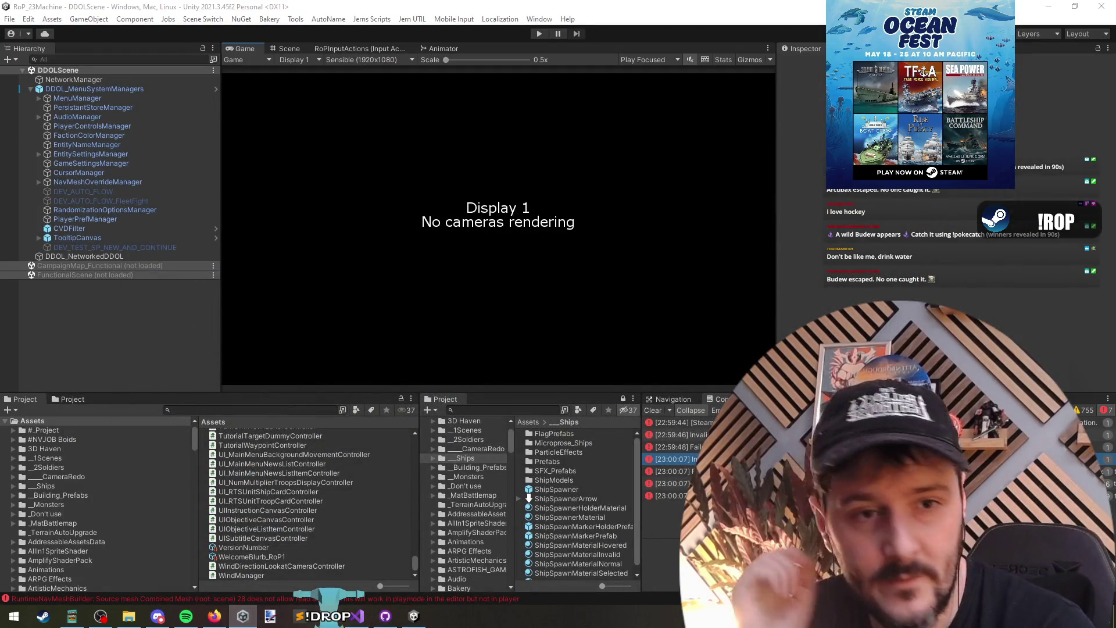
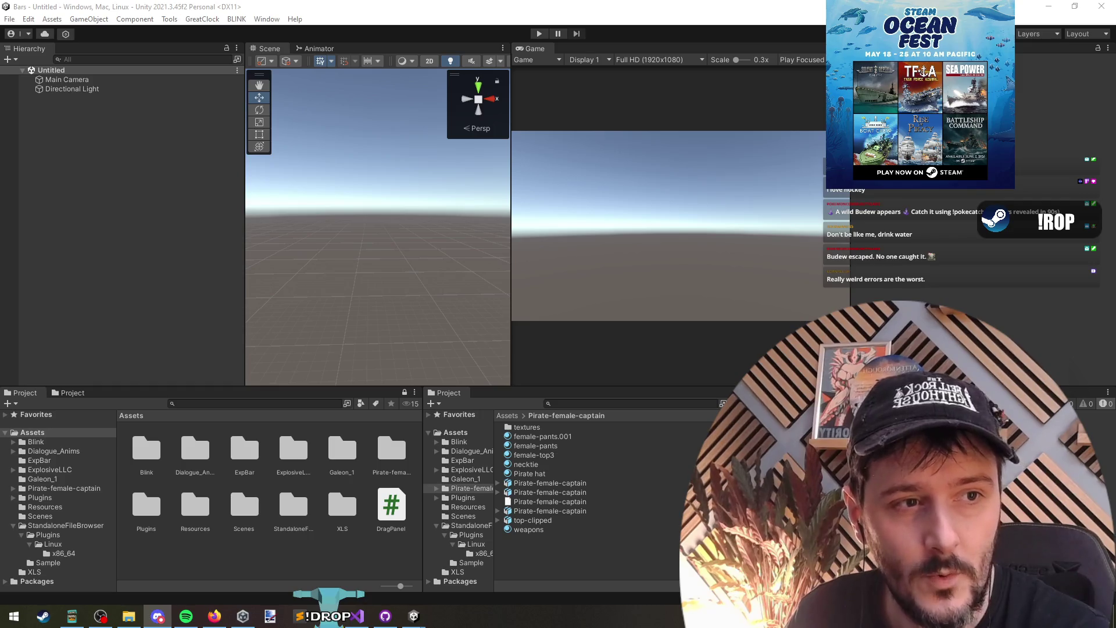
Switch from Unity to Firefox and move the Steam discussion page onto this screen.
click(144, 171)
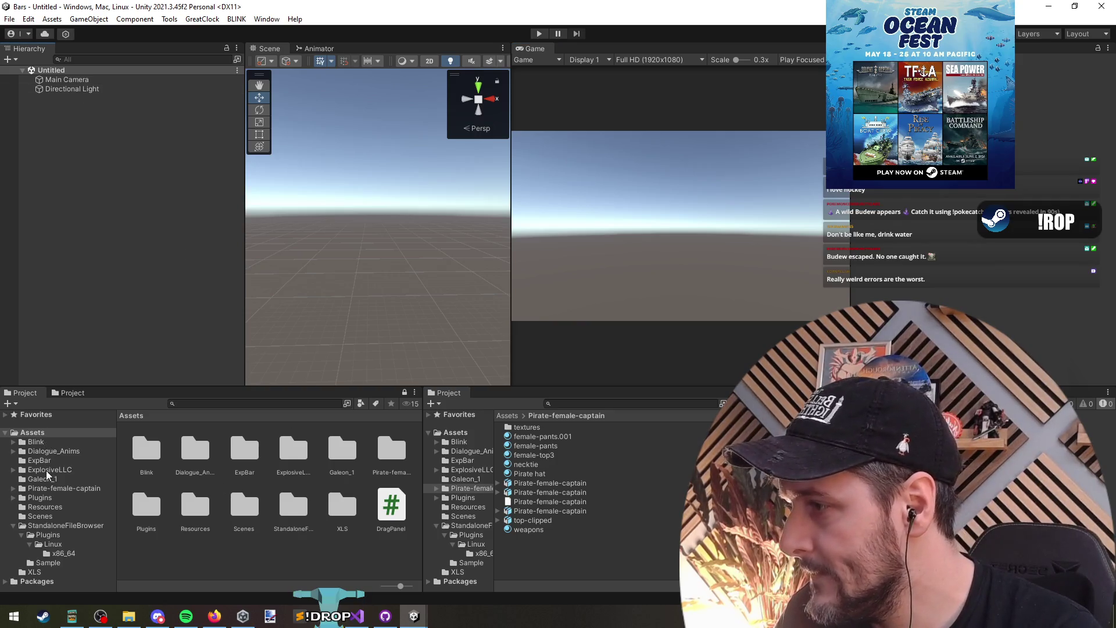
key(alt+Tab)
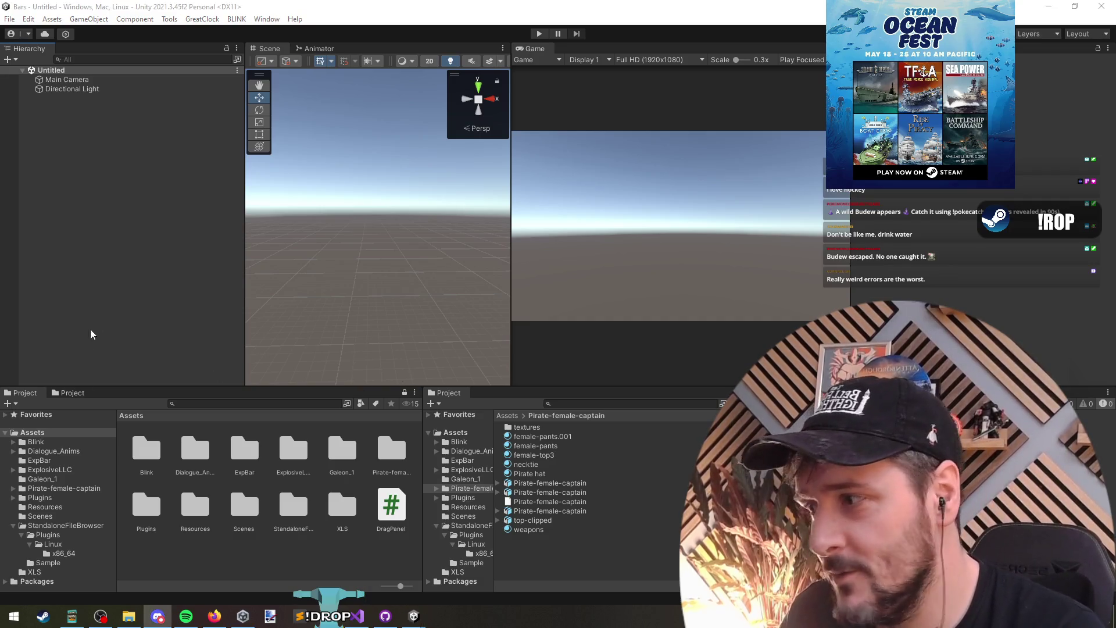
key(alt+Tab)
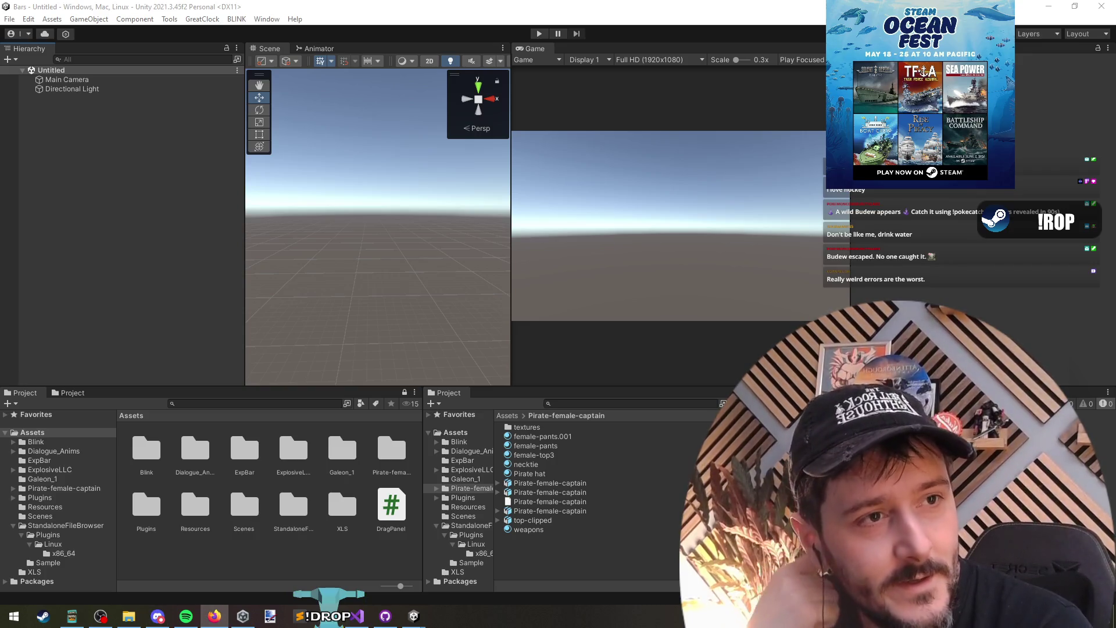
key(super+shift+Left)
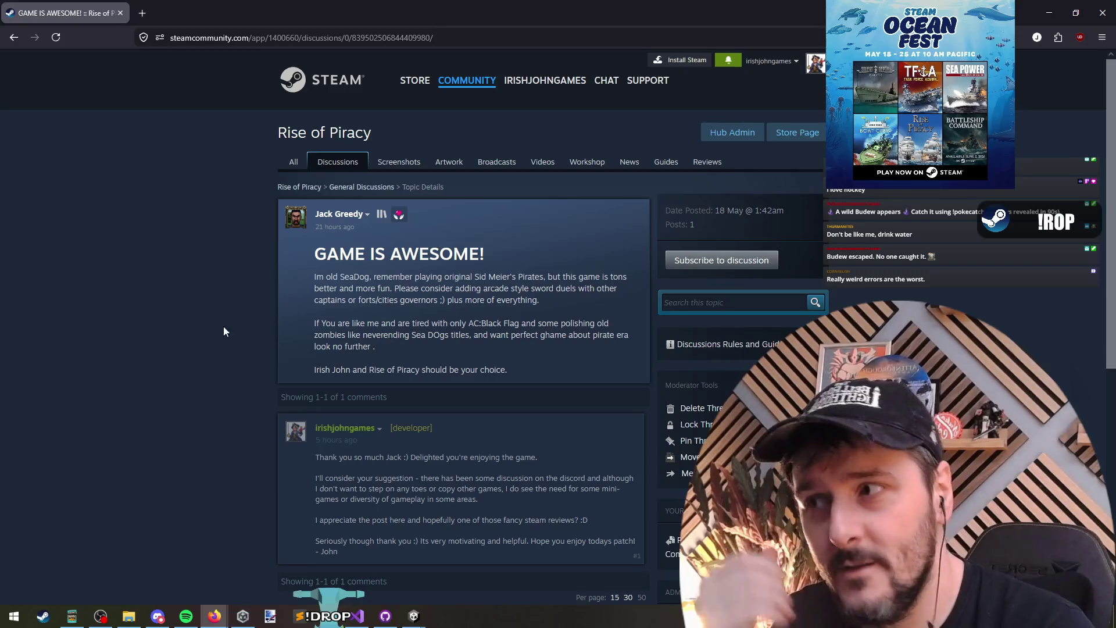
scroll(192, 349, down, 1)
Read the GAME IS AWESOME! thread, return to the discussions list, then switch back to Unity.
drag(305, 201, 524, 307)
click(305, 197)
drag(305, 201, 512, 203)
click(511, 204)
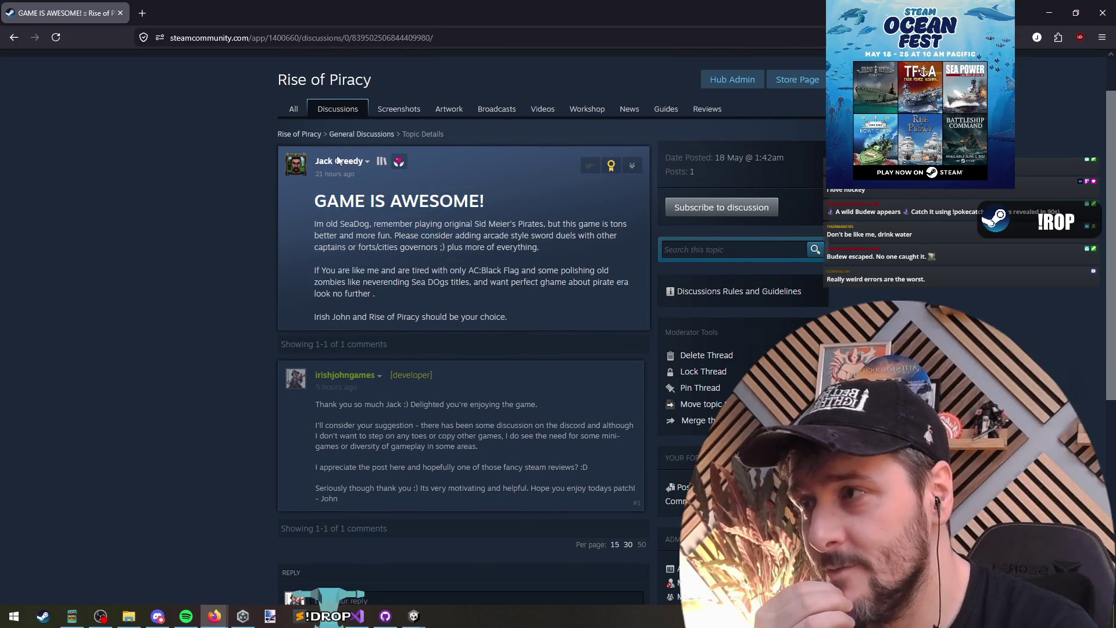
mouse_move(326, 201)
mouse_down()
mouse_move(469, 203)
mouse_move(323, 202)
mouse_move(371, 256)
mouse_move(471, 282)
mouse_up()
click(475, 207)
click(323, 202)
click(470, 281)
click(383, 164)
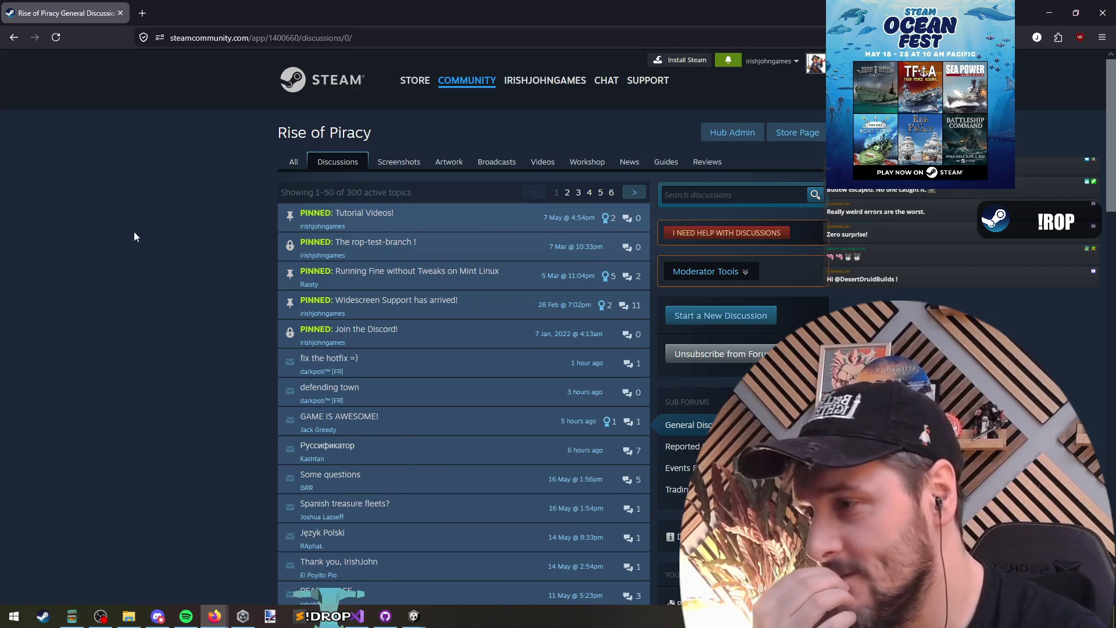
key(alt+Tab)
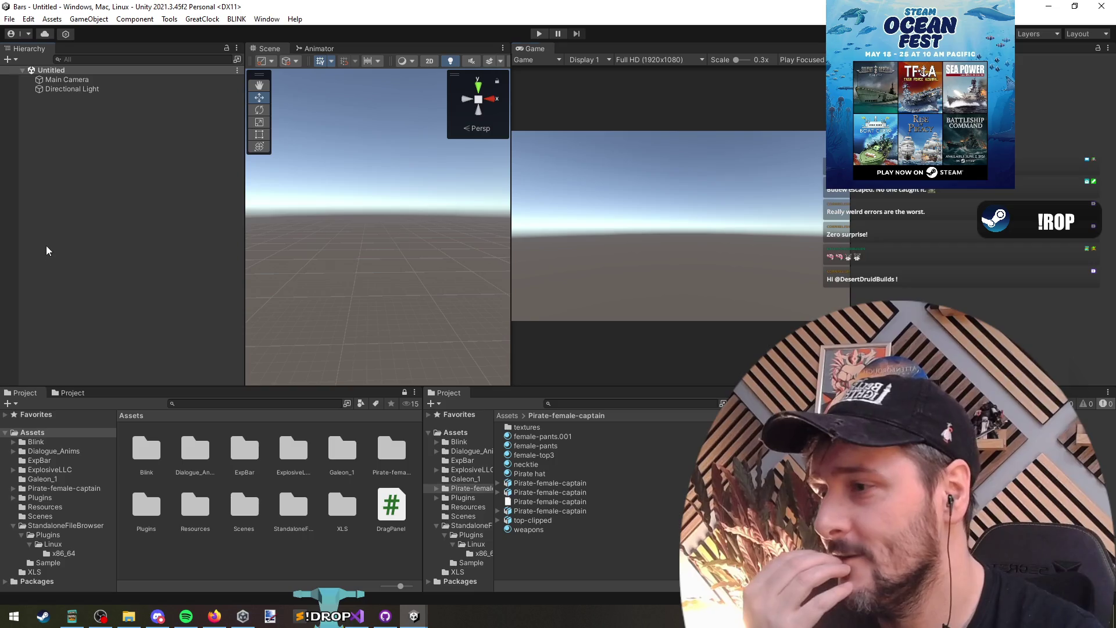
Add BasicSampleScene from StandaloneFileBrowser/Sample to the Hierarchy.
click(56, 526)
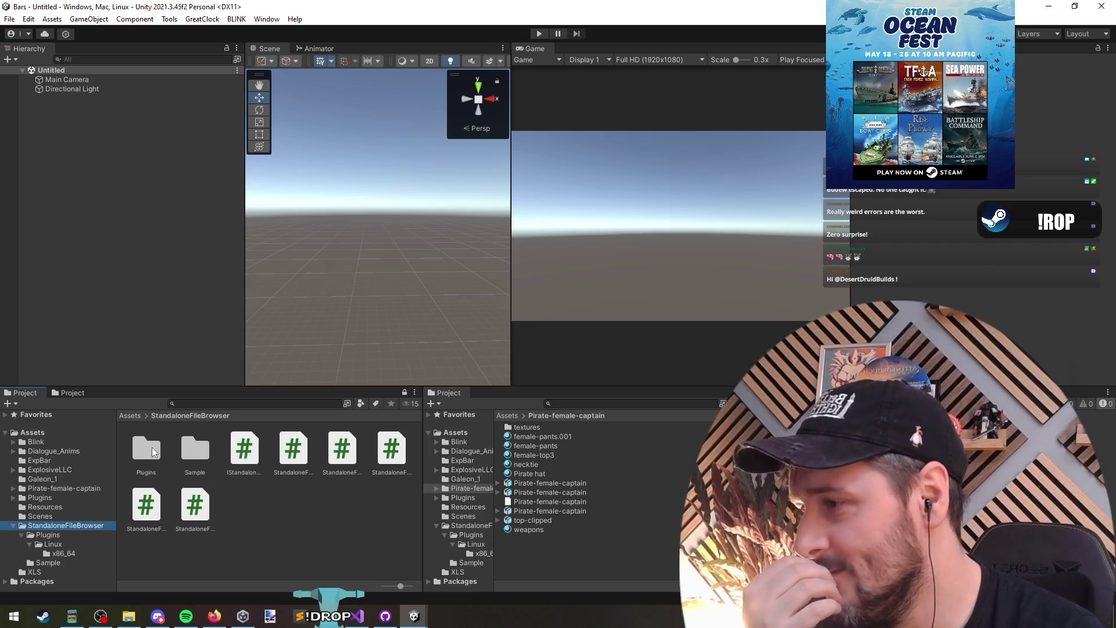
double_click(191, 442)
click(196, 514)
click(196, 456)
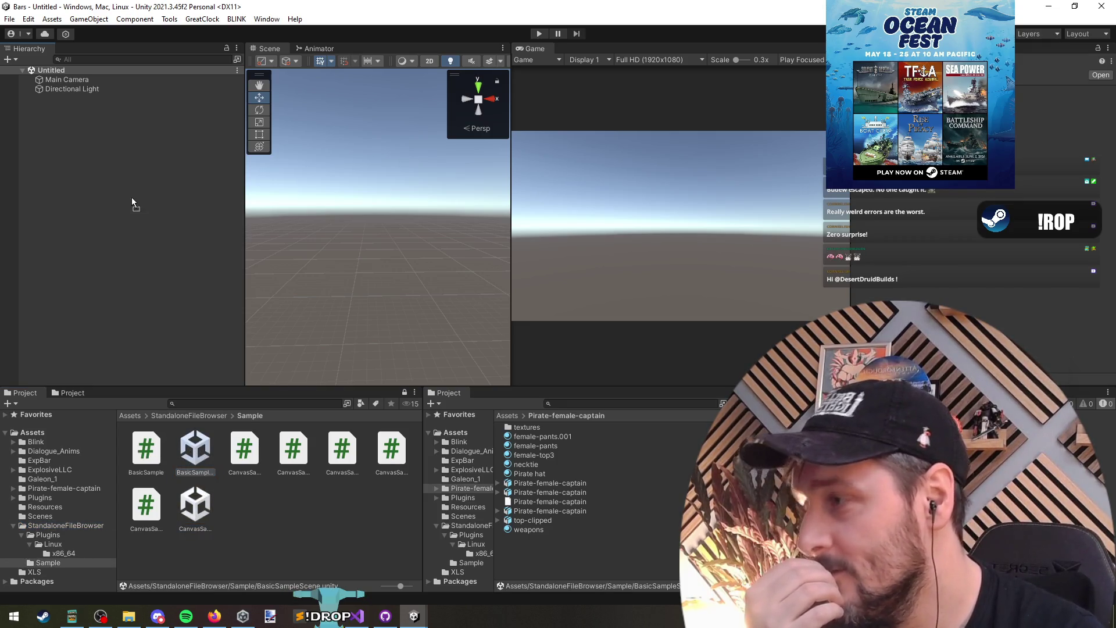
drag(95, 190, 96, 191)
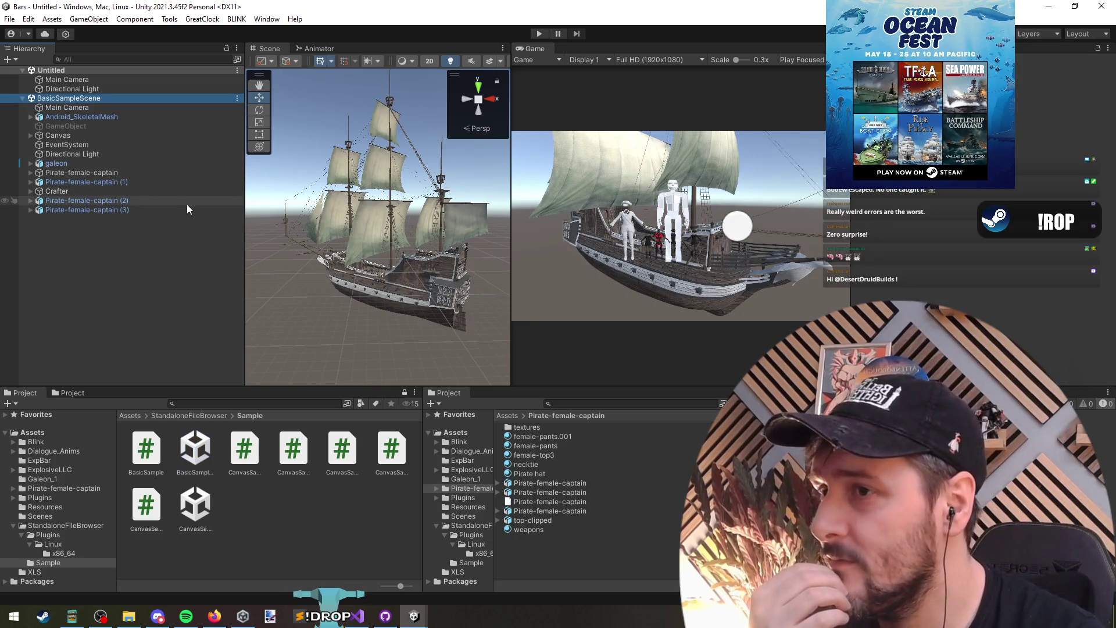
Deactivate the galeon ship and the pirate captains in the sample scene.
click(64, 127)
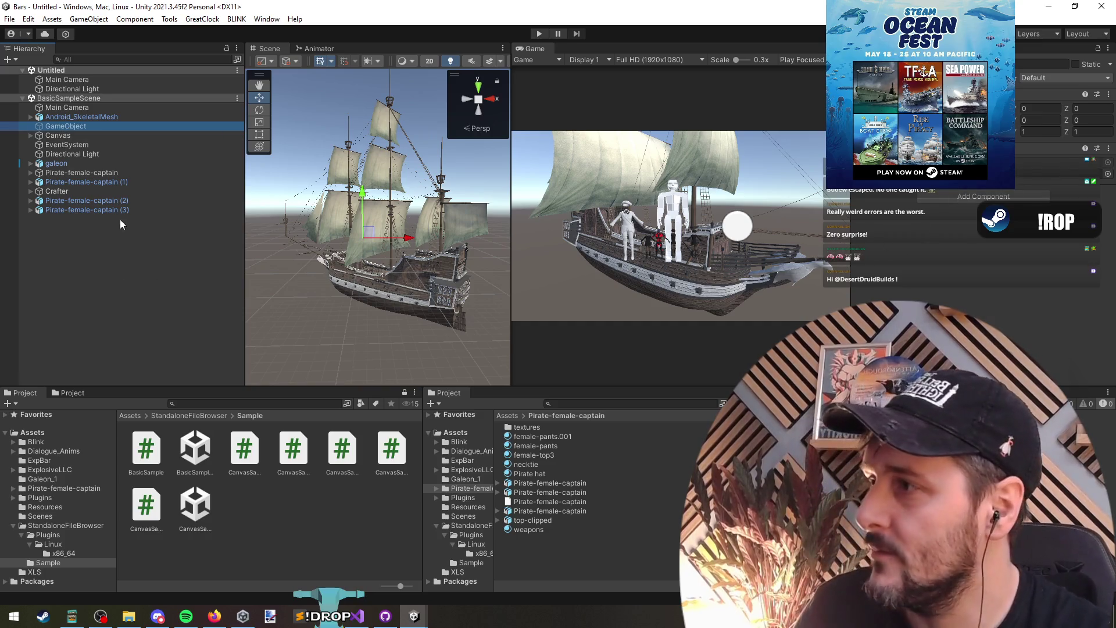
click(99, 210)
shift+click(79, 141)
shift+click(78, 134)
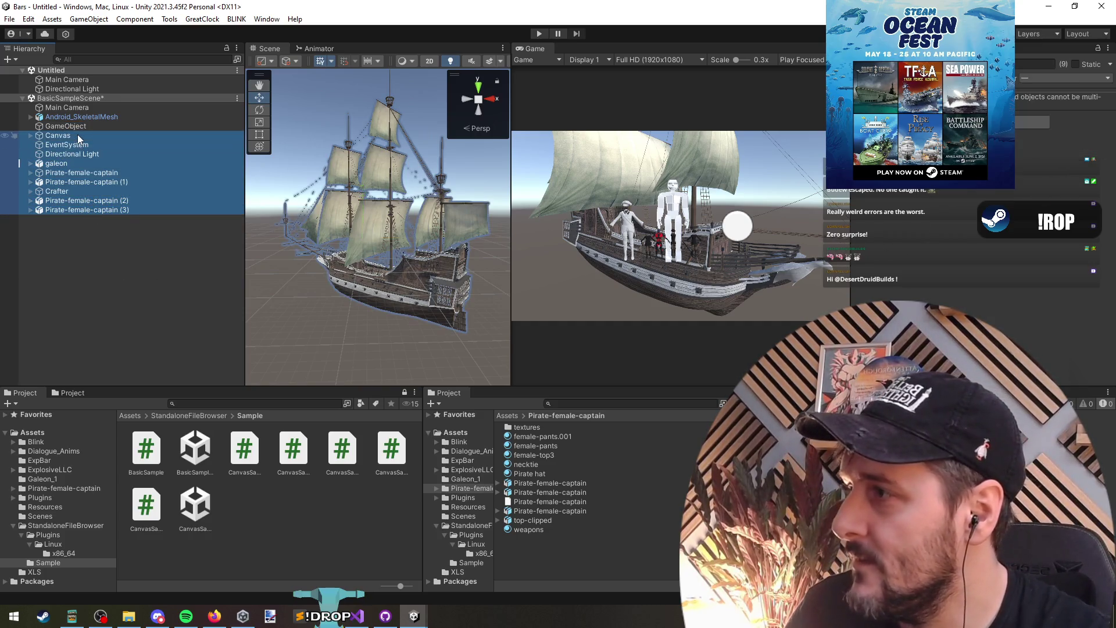
key(alt+shift+a)
Deactivate Android_SkeletalMesh and run the scene in Play mode.
click(75, 134)
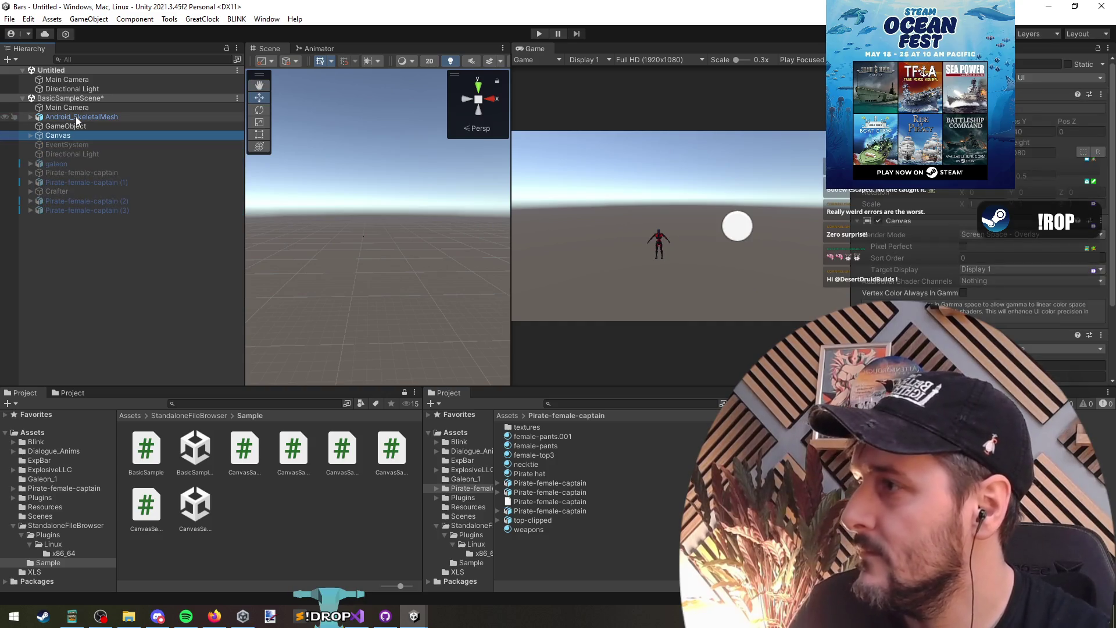
click(76, 116)
shift+click(75, 108)
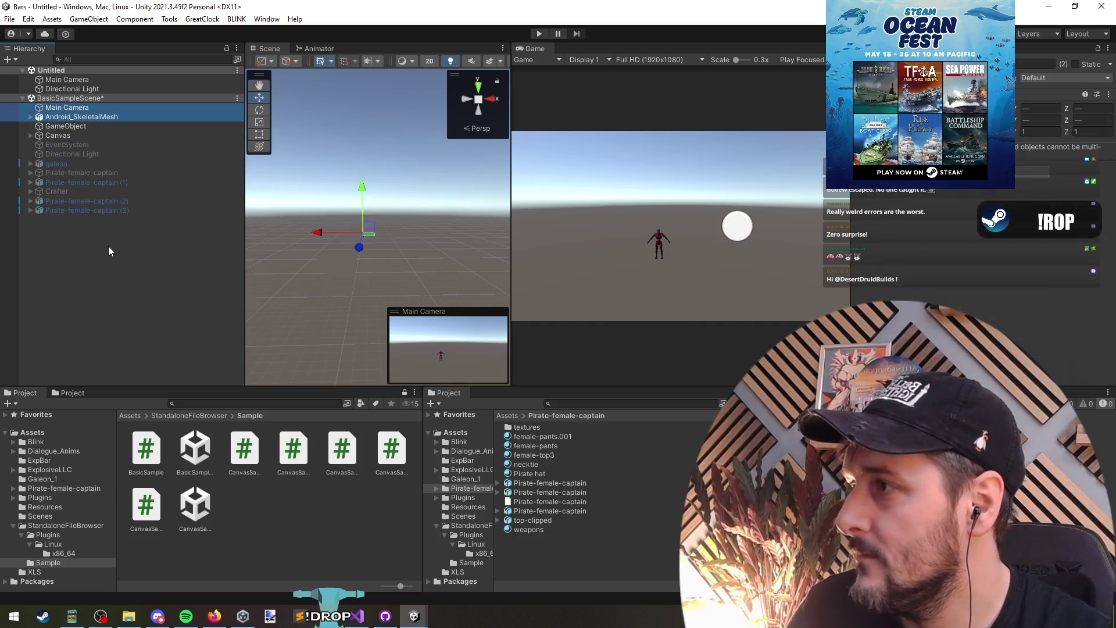
key(alt+shift+a)
click(100, 332)
click(534, 34)
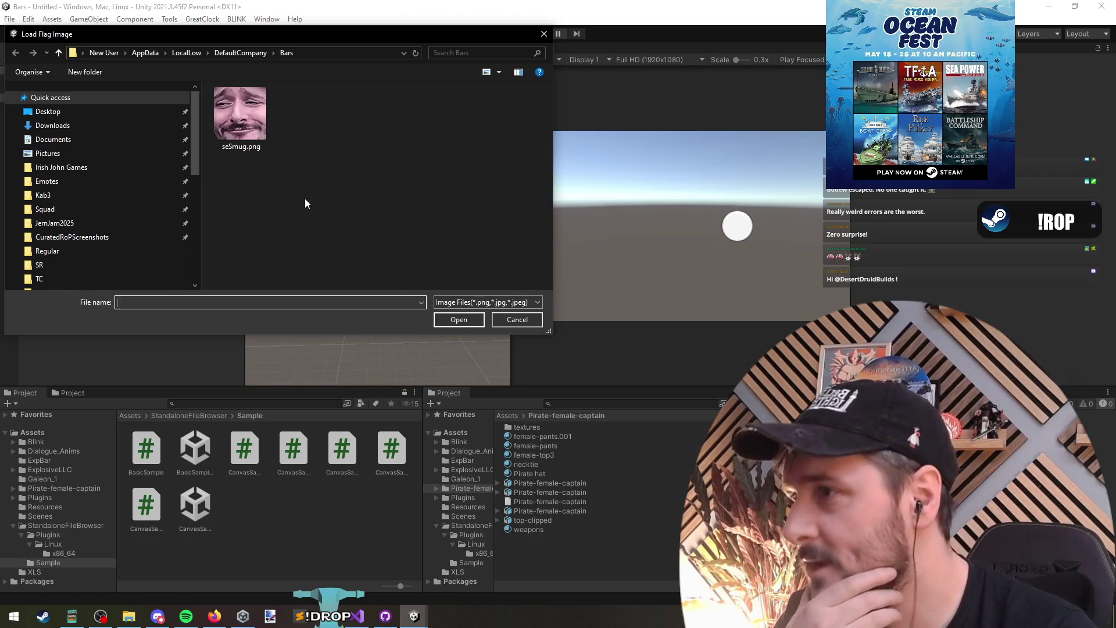
Load seSmug.png as the flag, widen the Game view, and open GameObject's BasicSample script in Visual Studio.
double_click(240, 113)
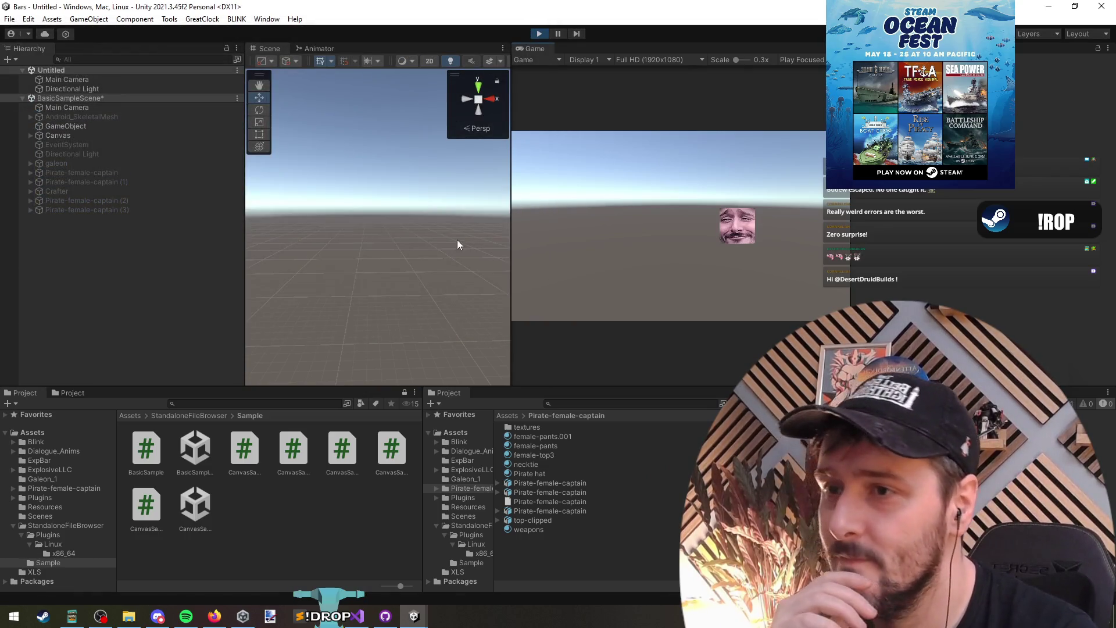
drag(512, 239, 258, 238)
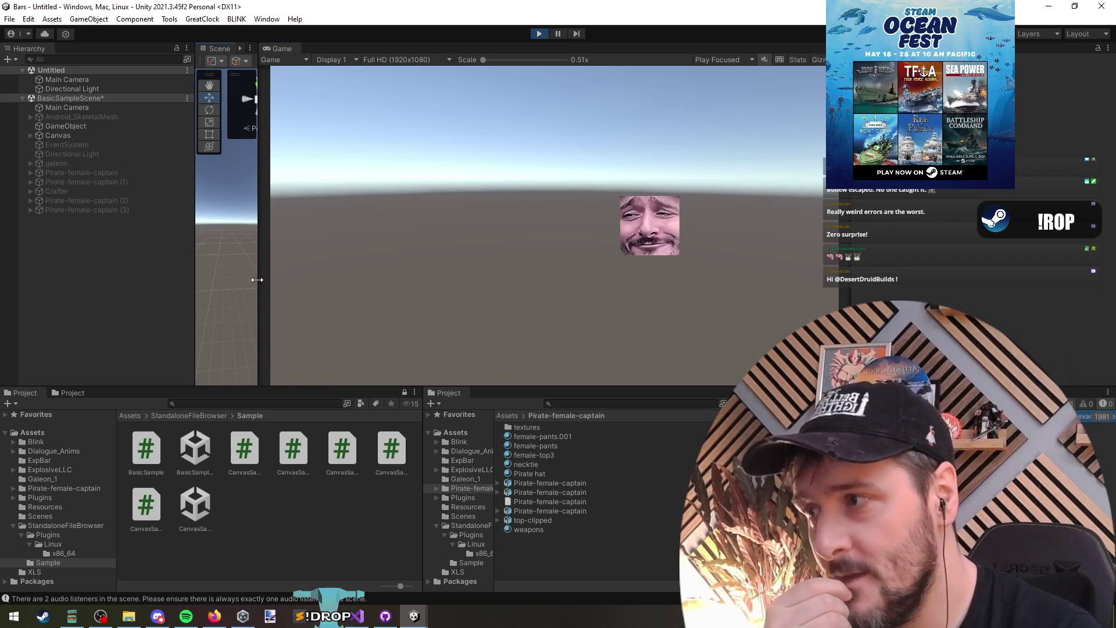
click(186, 416)
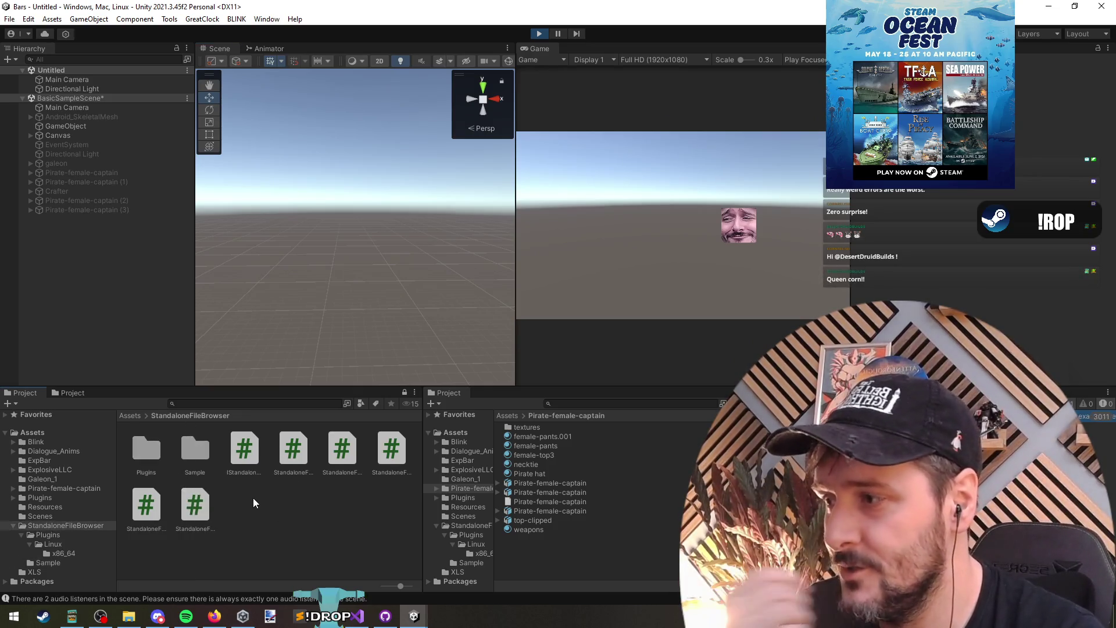
click(192, 455)
double_click(191, 452)
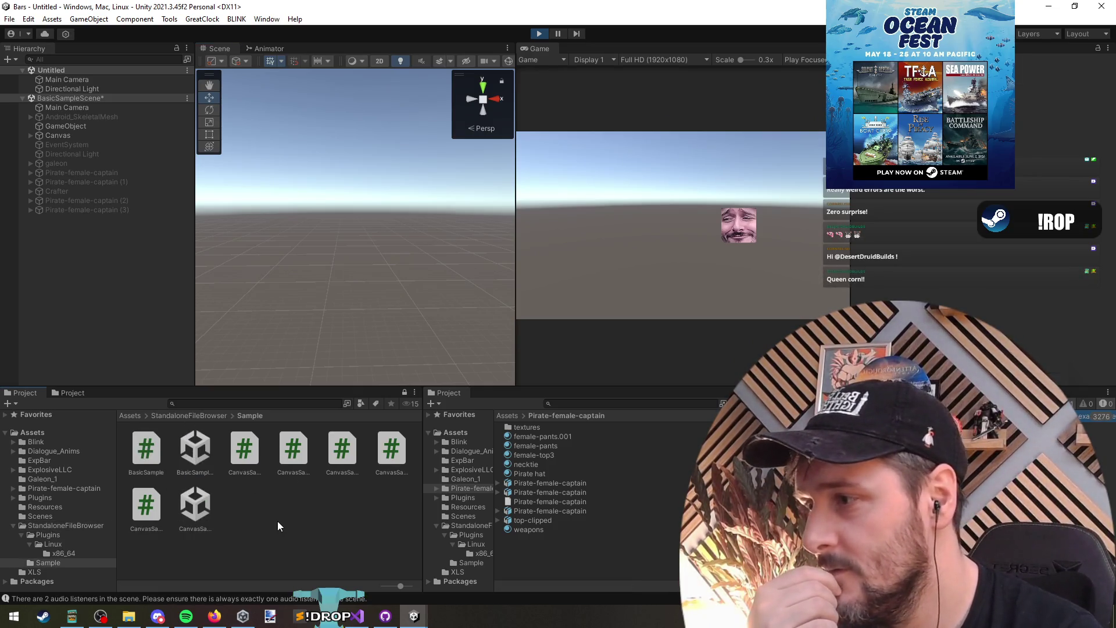
click(197, 506)
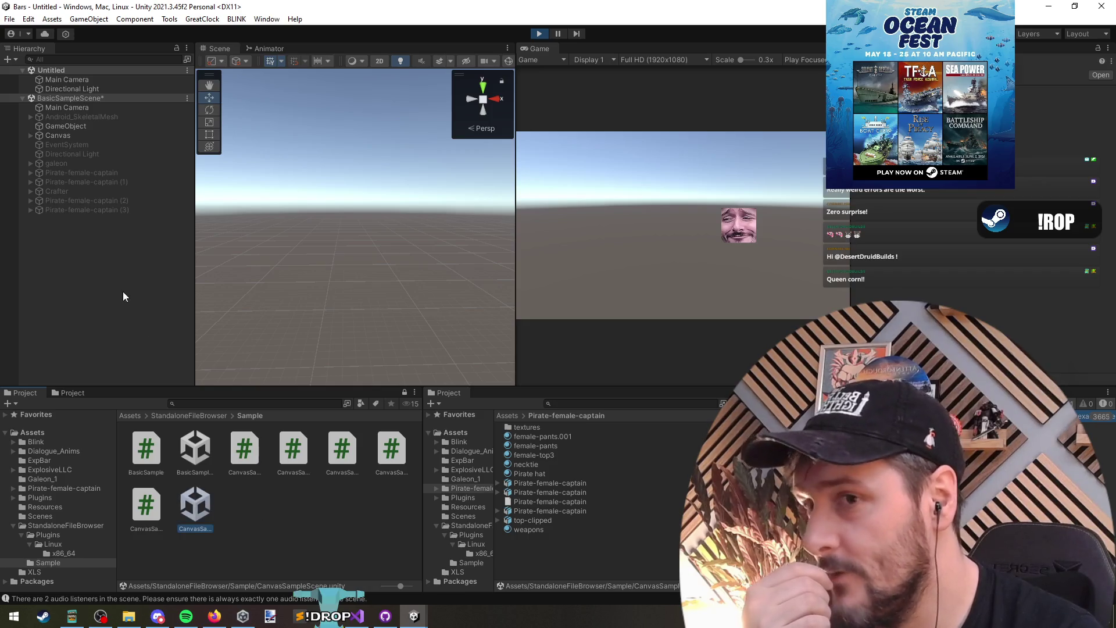
click(74, 125)
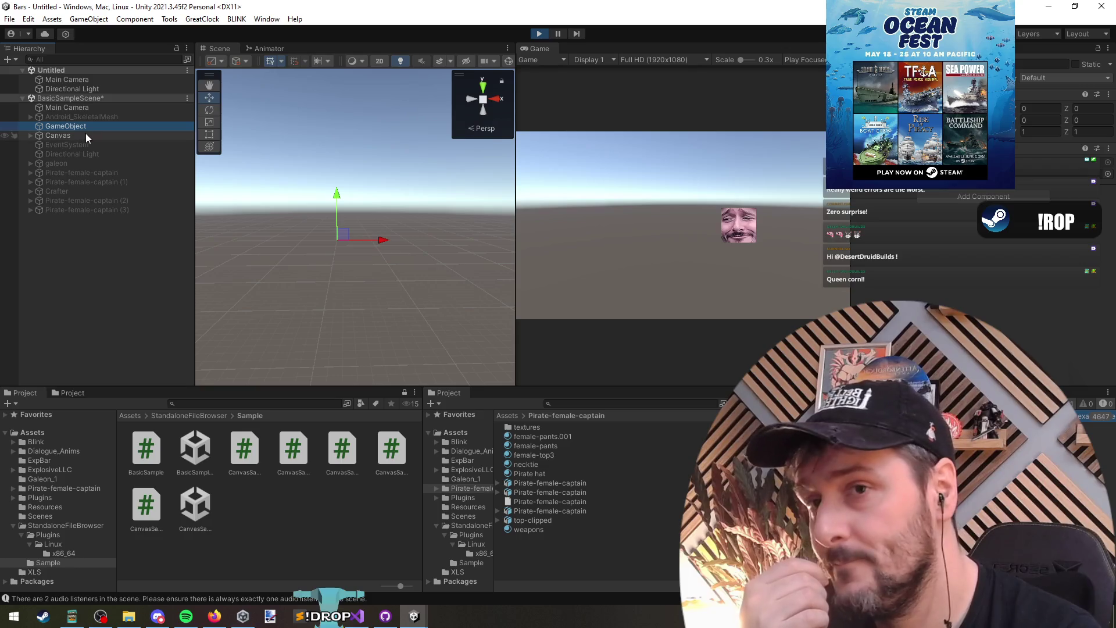
double_click(1046, 161)
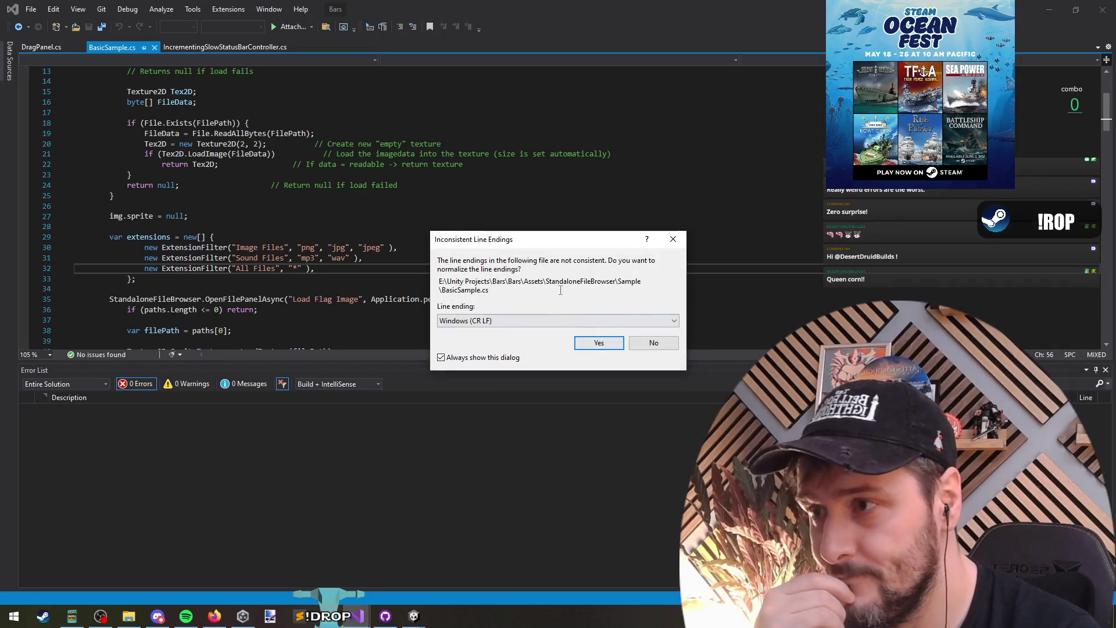
Convert BasicSample.cs to Windows (CR LF) line endings and place the caret below the extensions array.
click(598, 342)
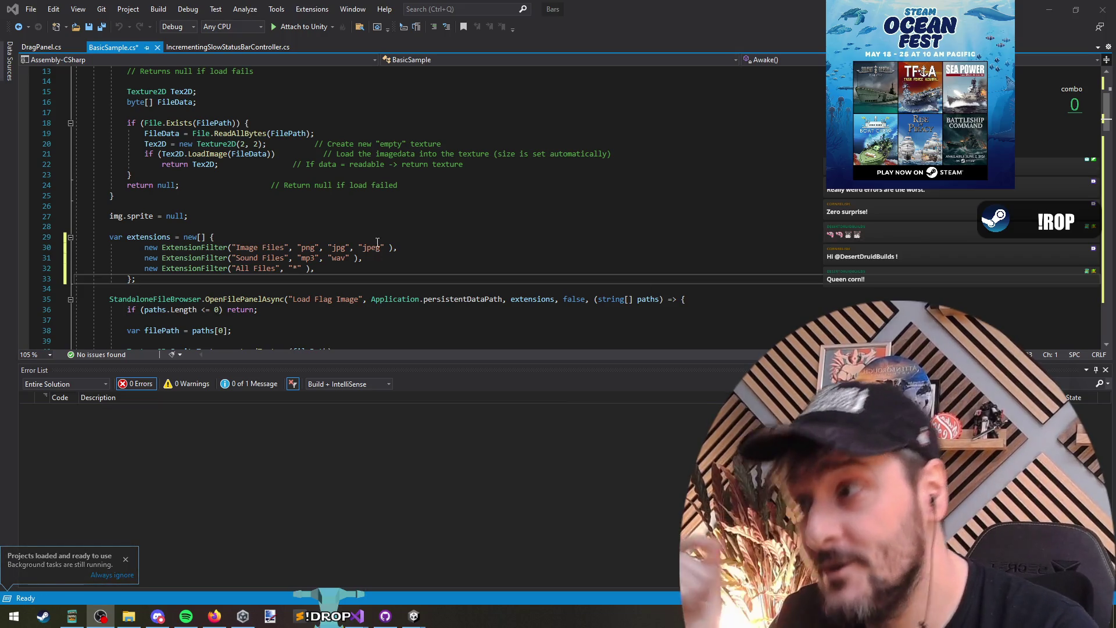
click(230, 280)
click(230, 289)
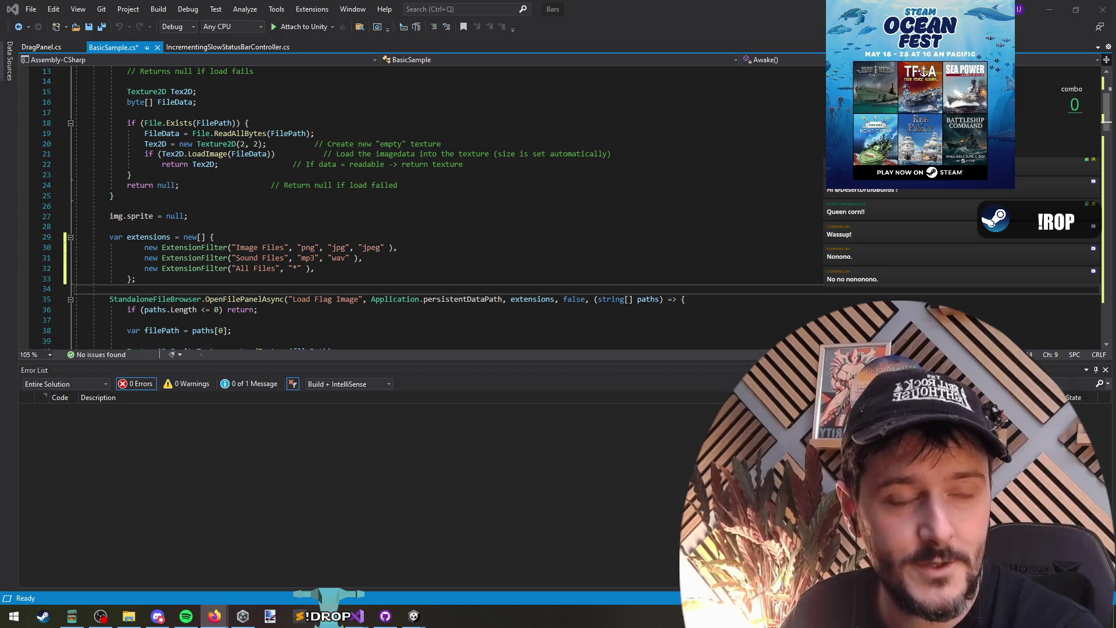
key(alt+Tab)
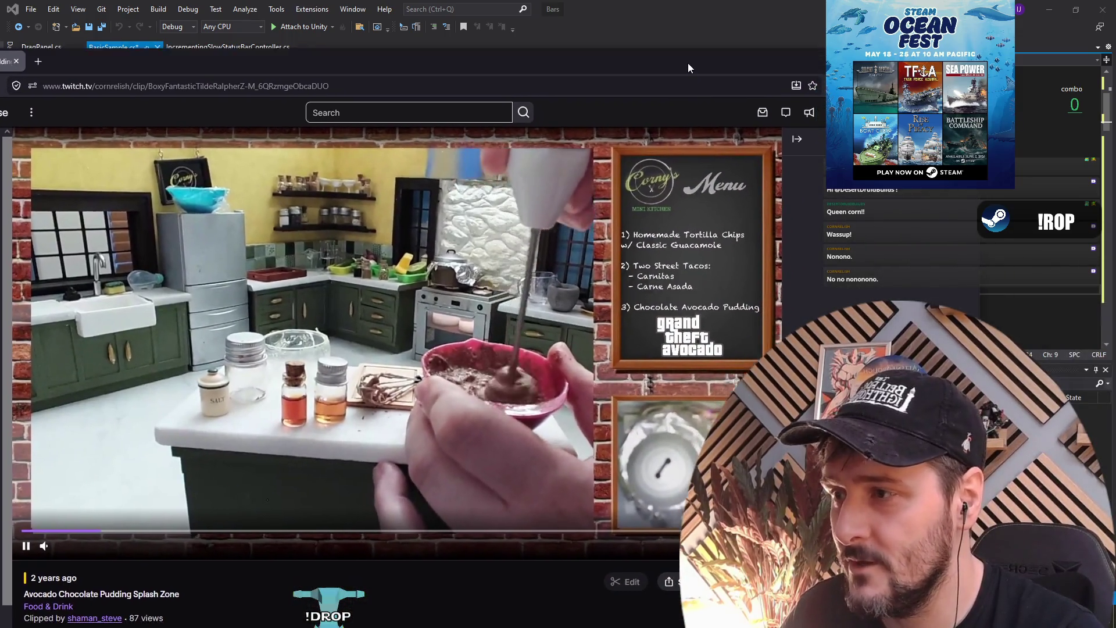
Play the Avocado Chocolate Pudding Splash Zone clip until the end-screen suggestions appear.
drag(688, 68, 684, 53)
click(360, 312)
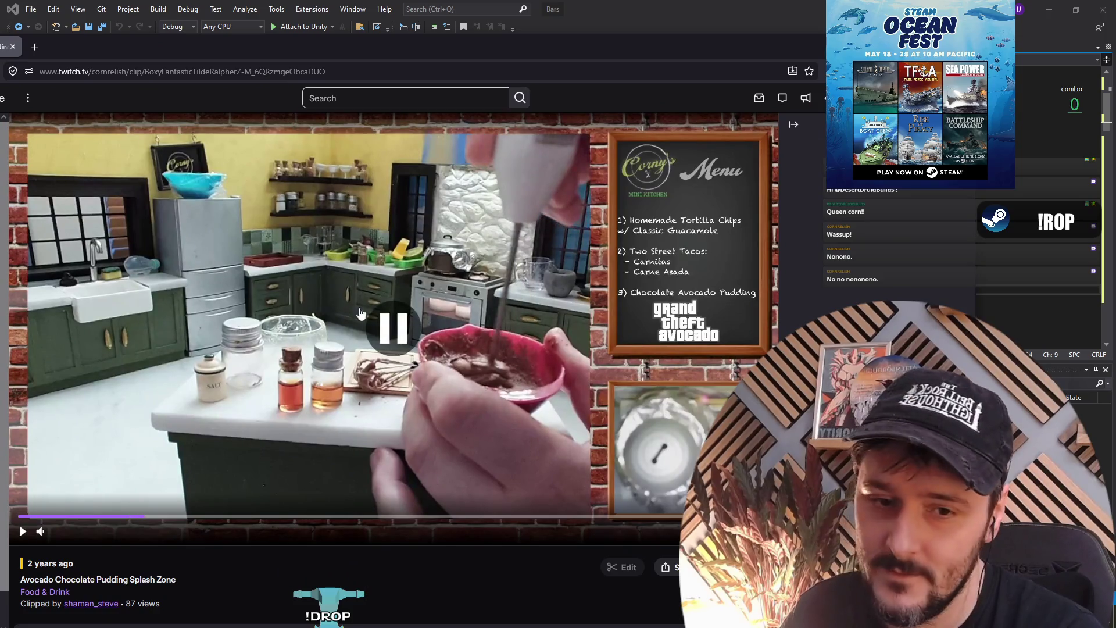
click(329, 328)
click(247, 375)
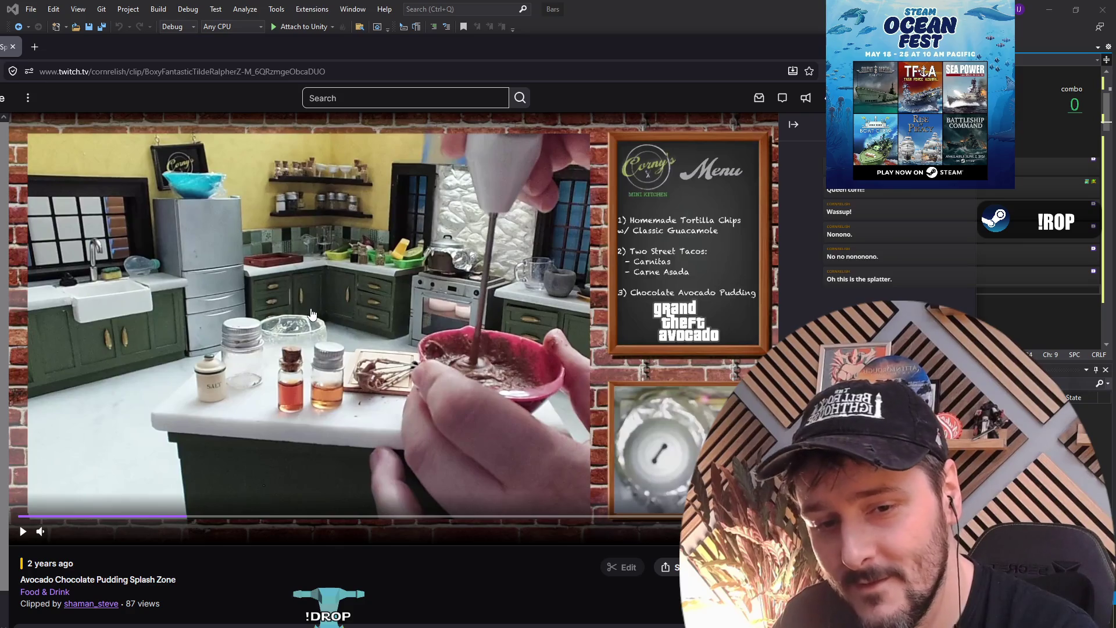
mouse_move(80, 537)
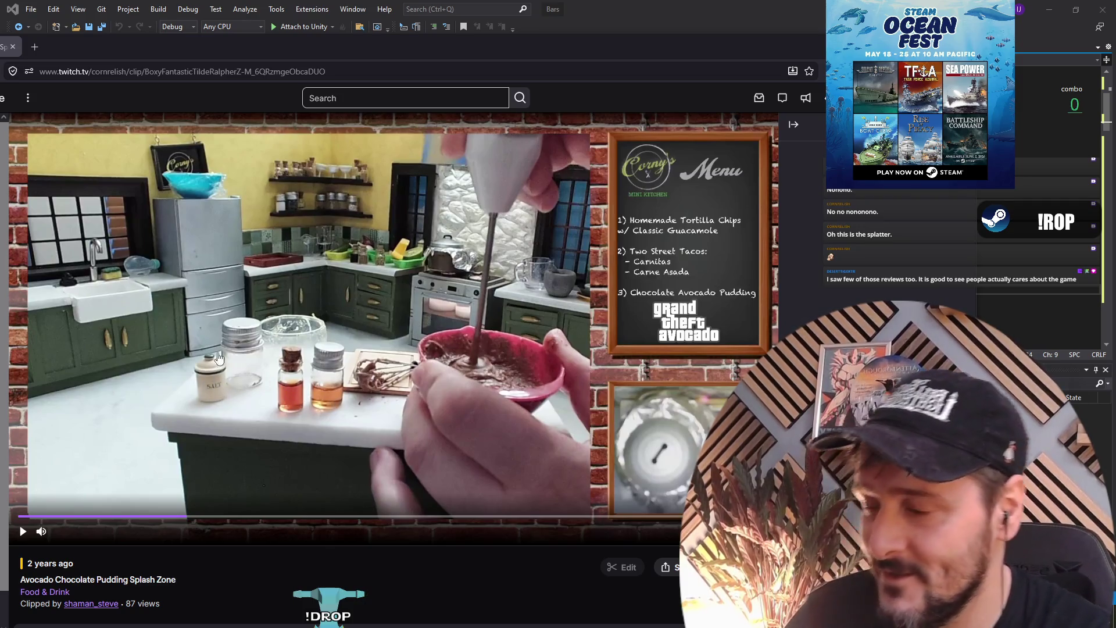
click(264, 320)
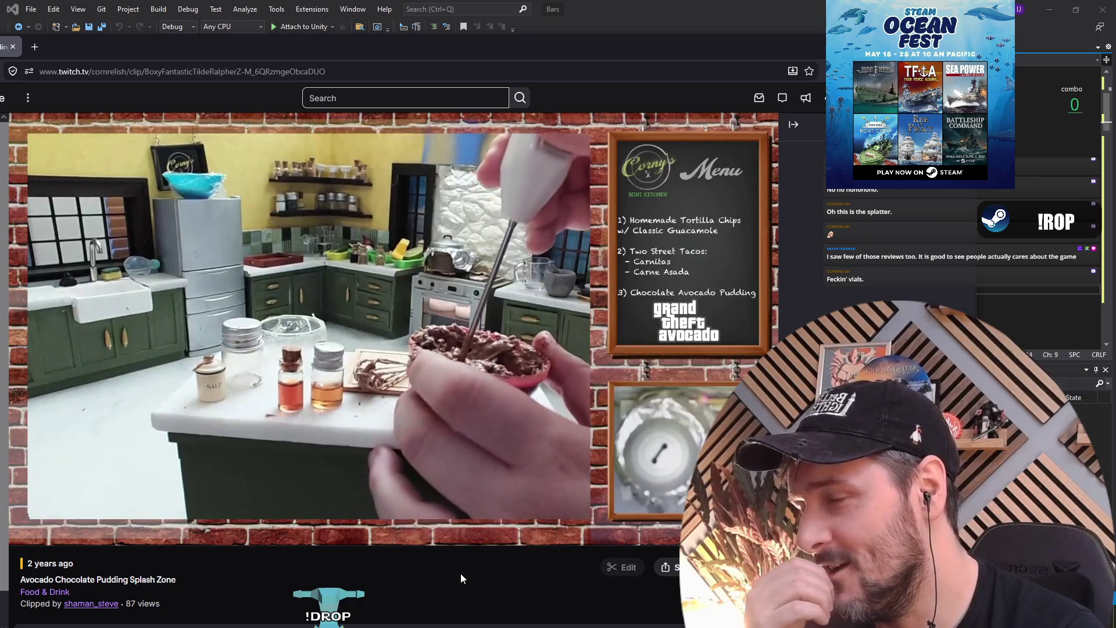
mouse_move(430, 397)
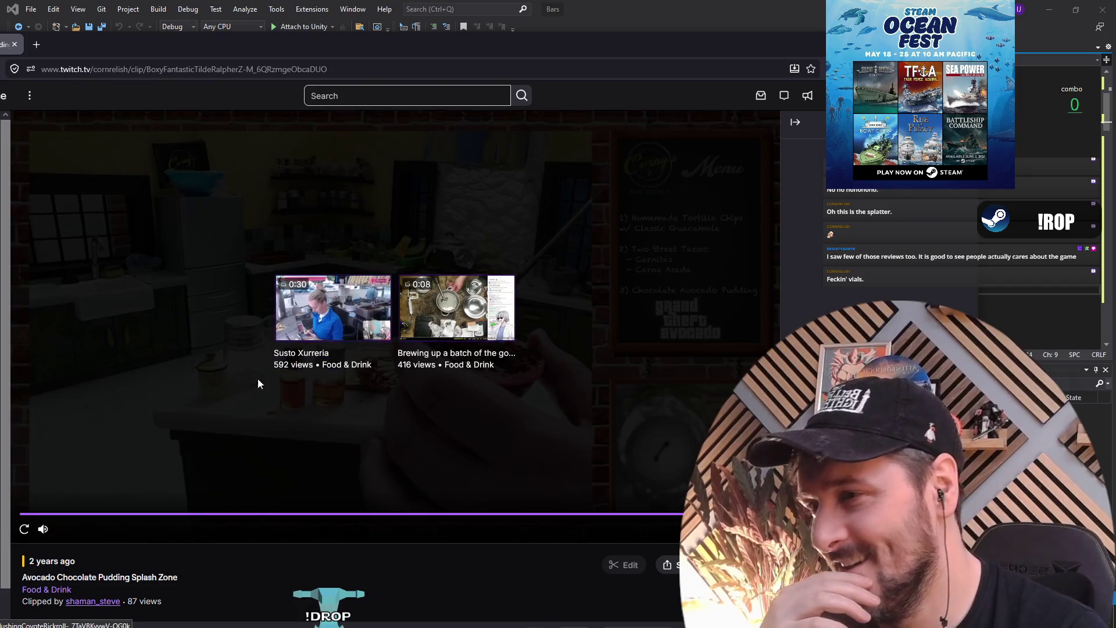
Open the Impromptu Cake Baking for Charity highlight and start it playing.
scroll(135, 469, down, 5)
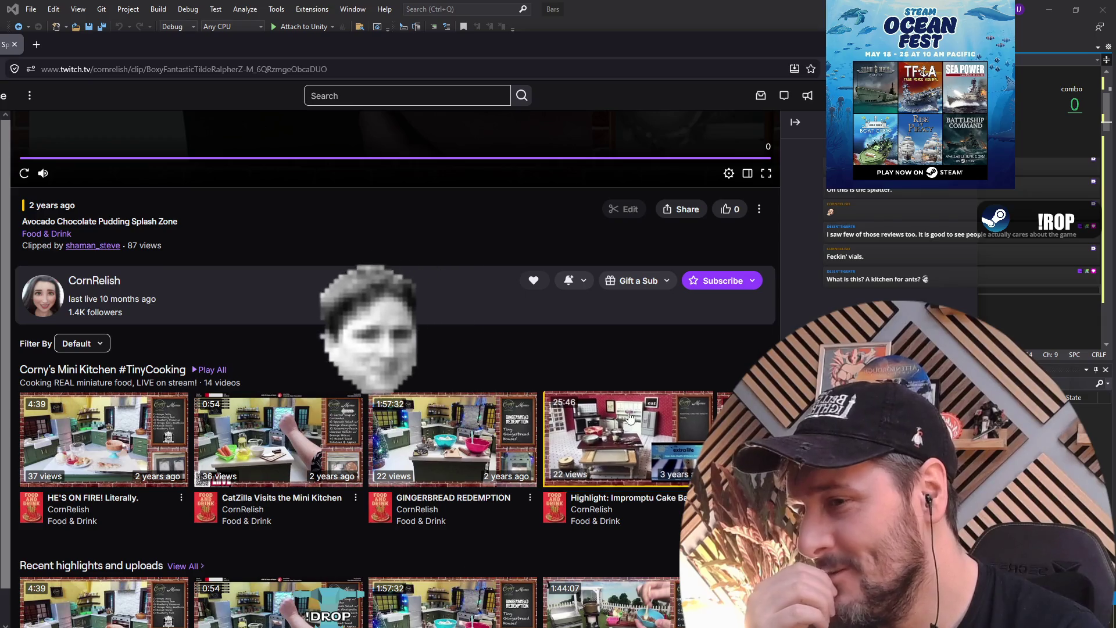
click(626, 439)
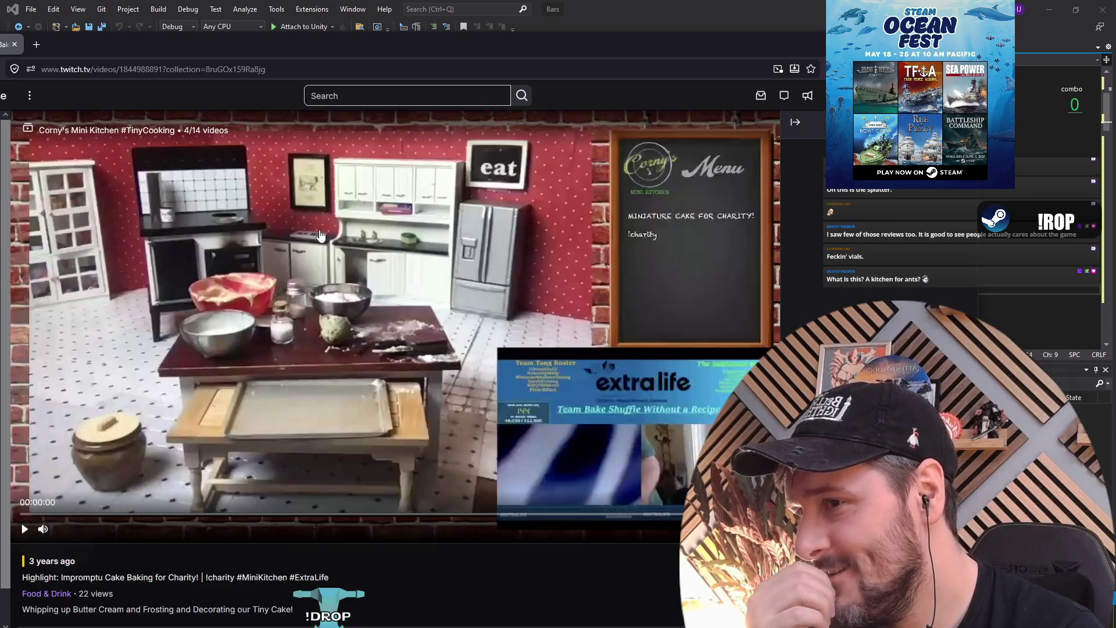
click(327, 254)
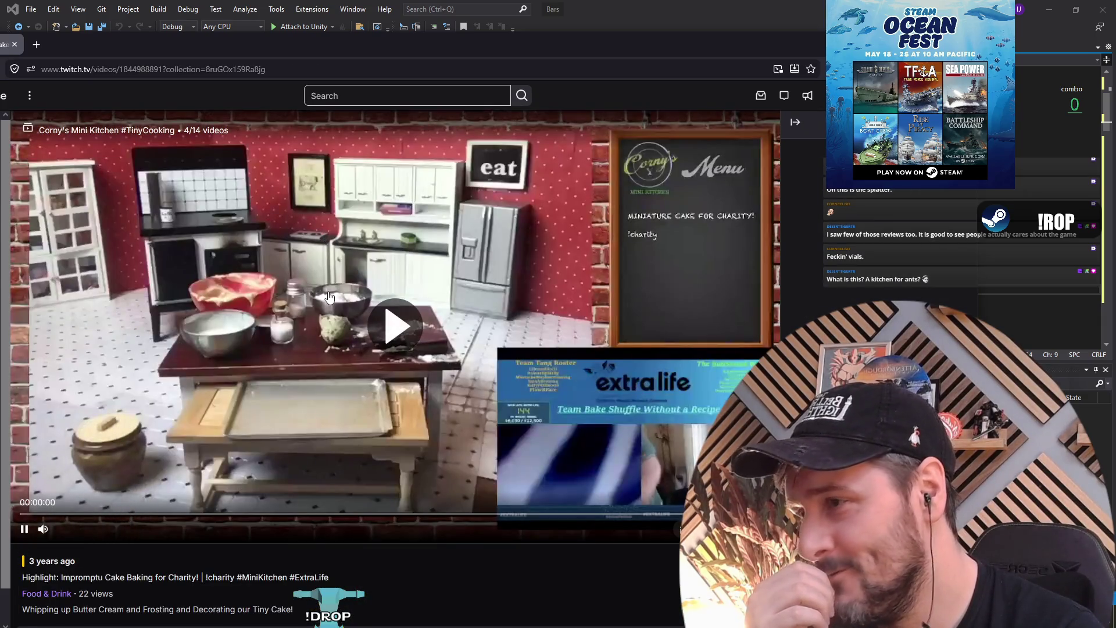
click(388, 200)
click(213, 262)
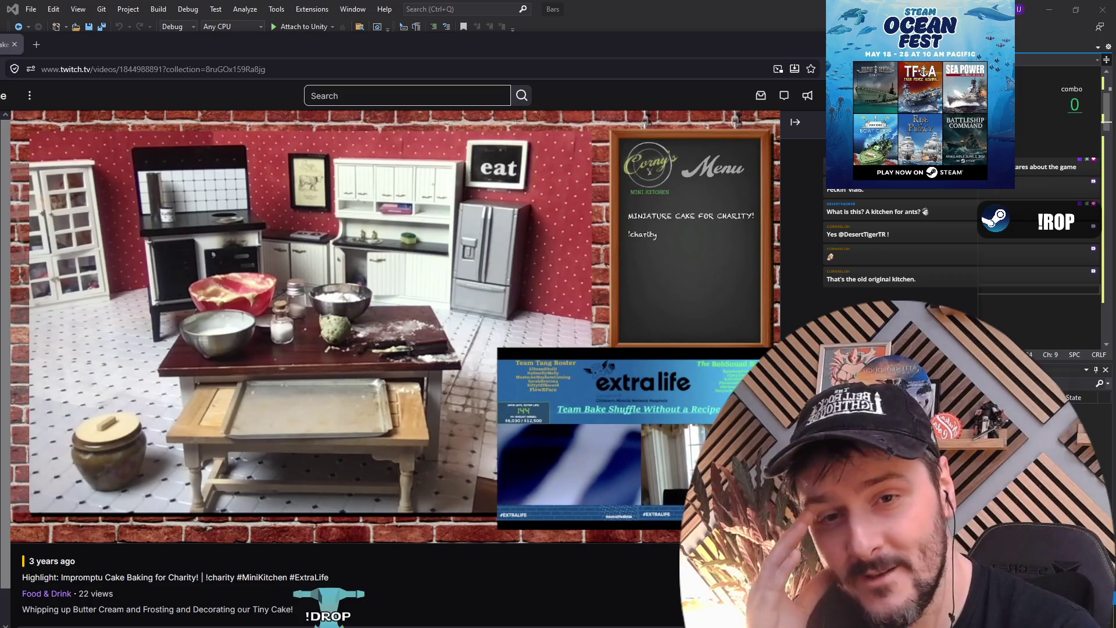
mouse_move(399, 309)
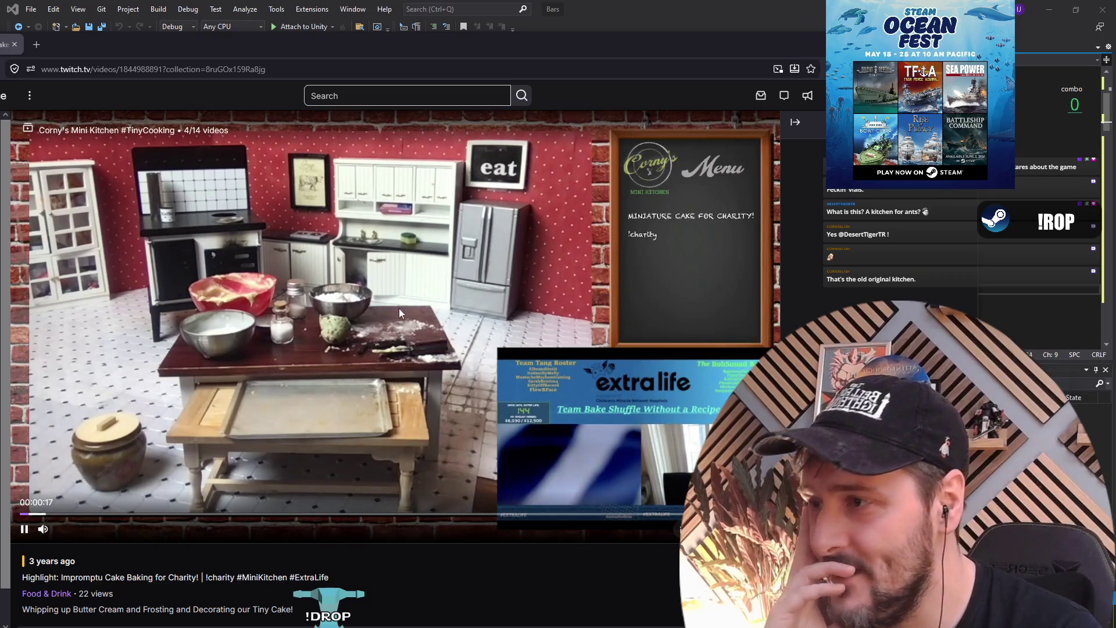
click(320, 287)
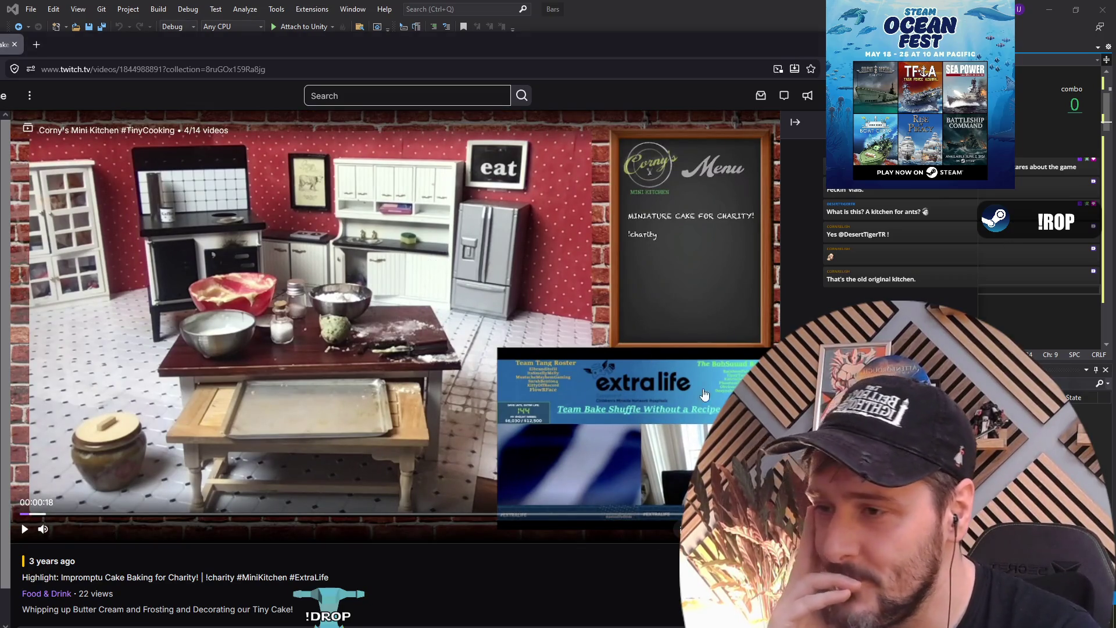
scroll(276, 349, down, 7)
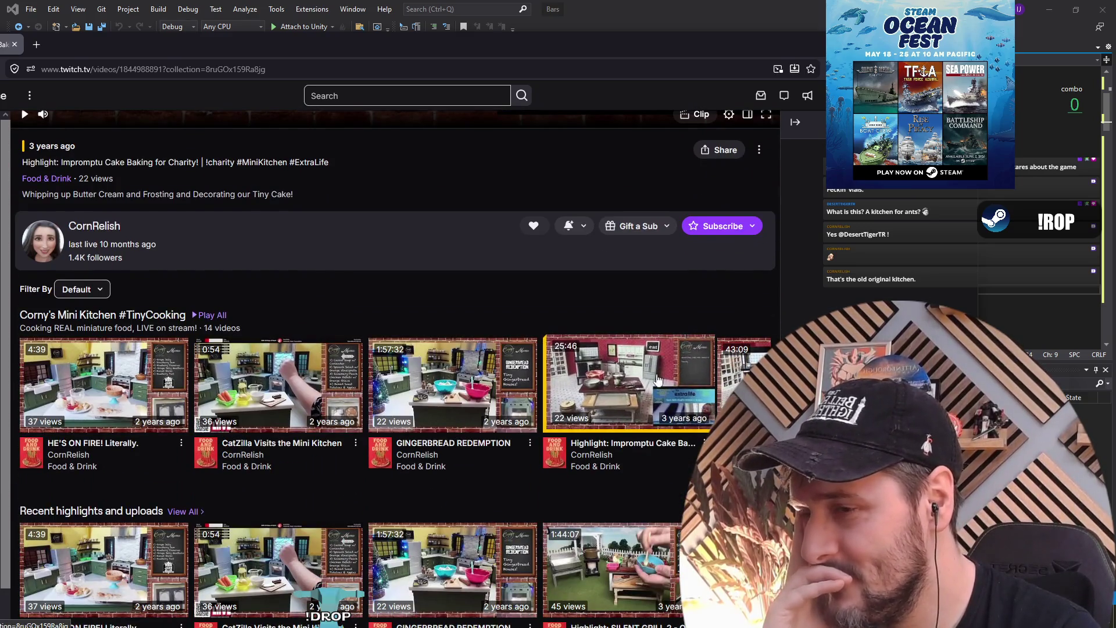
click(104, 383)
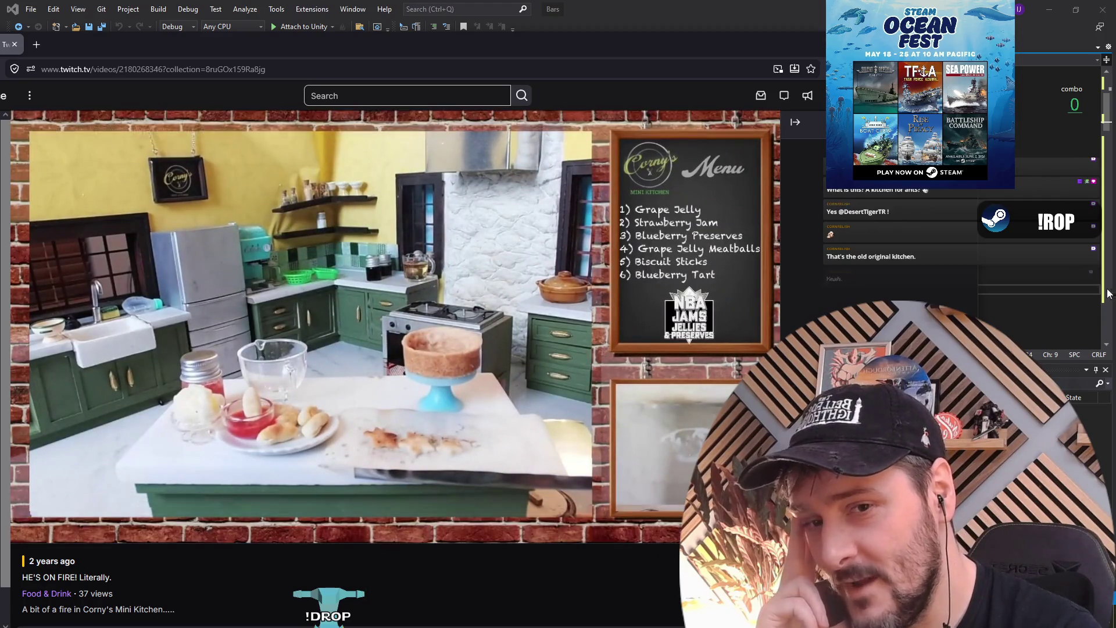
Watch HE'S ON FIRE! Literally., then close the browser to return to BasicSample.cs.
mouse_move(549, 269)
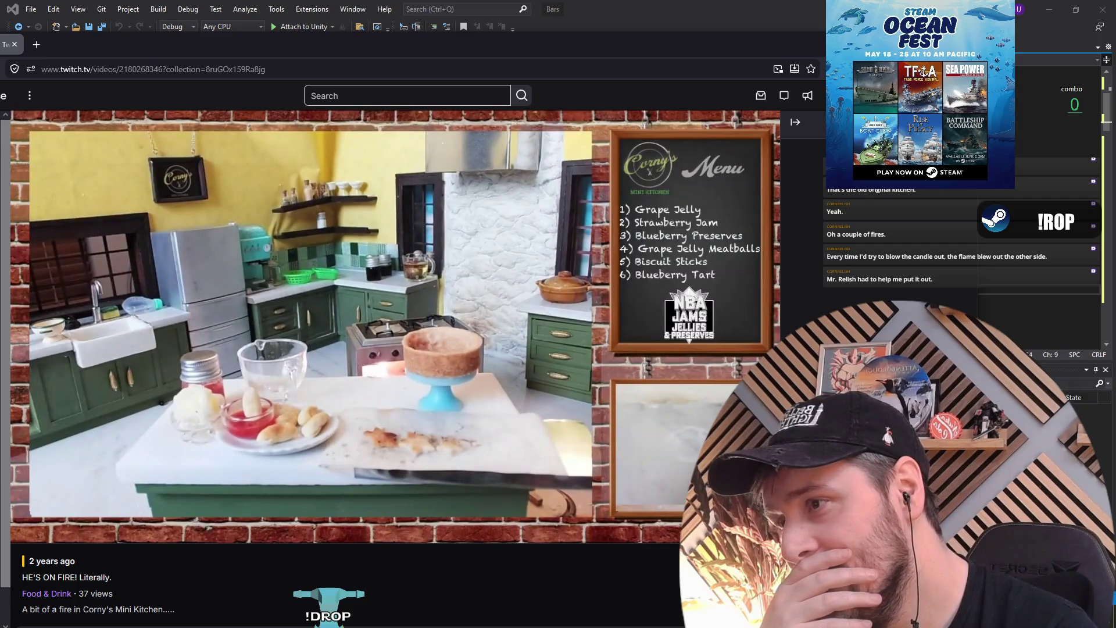
mouse_move(522, 249)
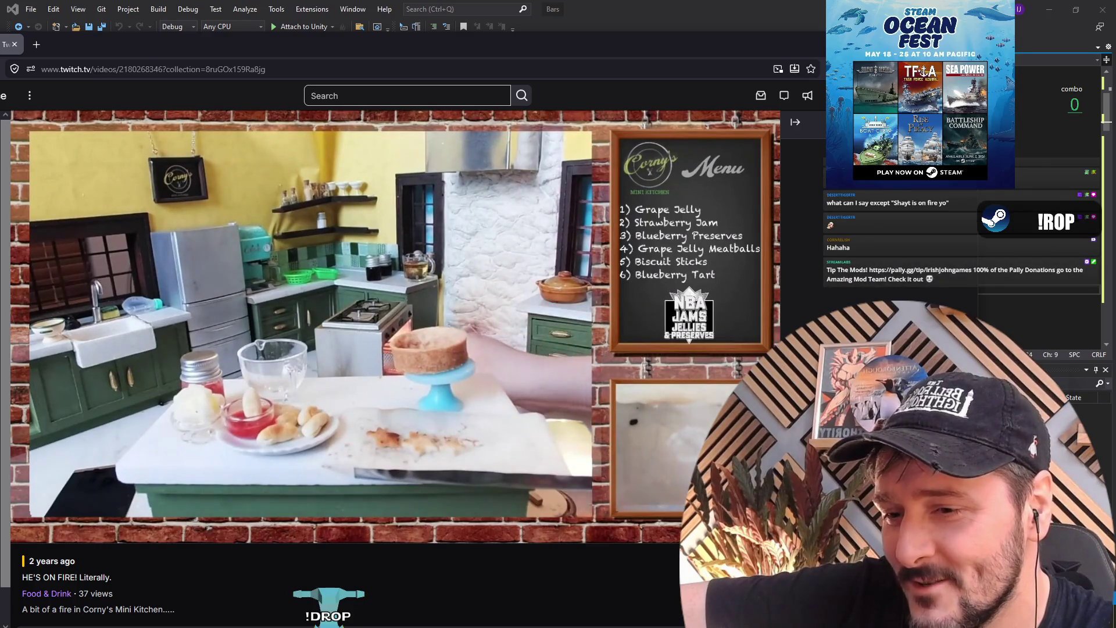
mouse_move(519, 312)
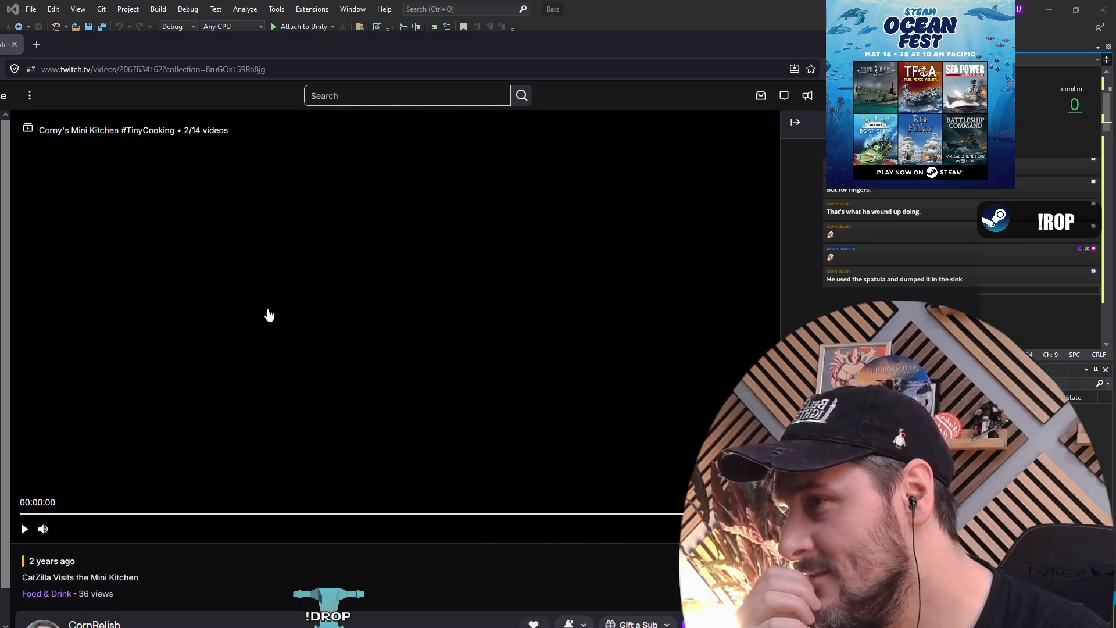
click(14, 45)
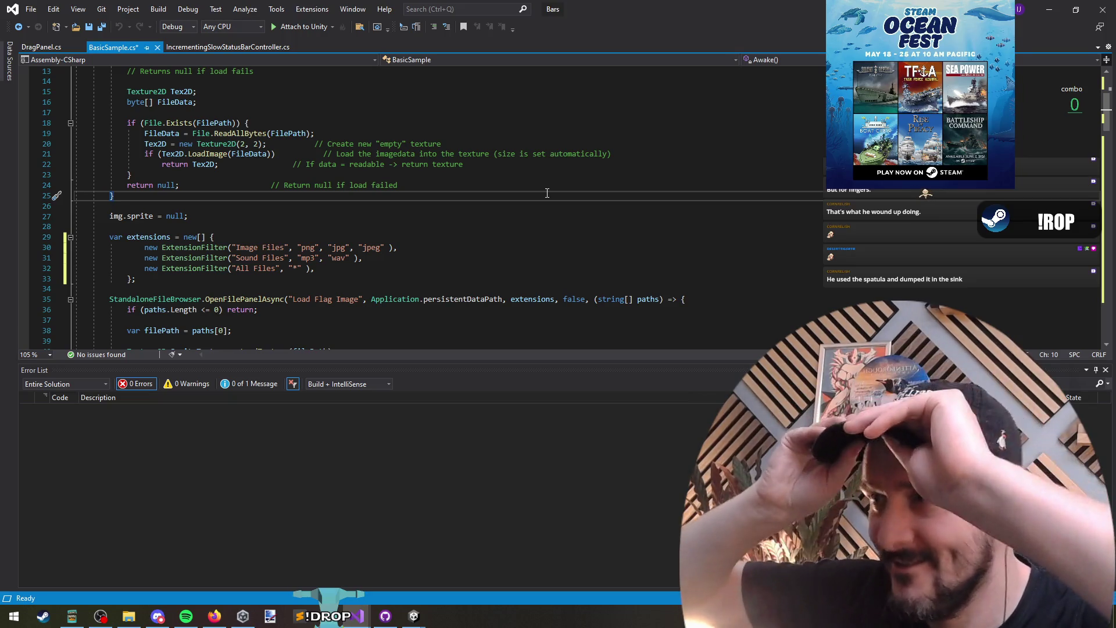
click(316, 179)
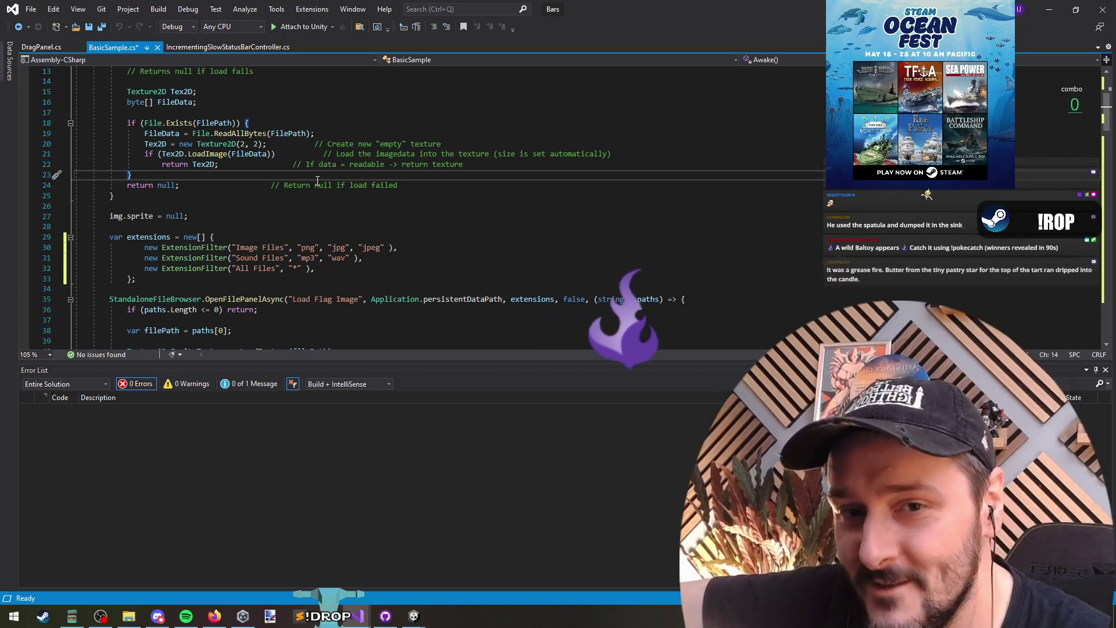
key(Up)
key(Up)
key(Up)
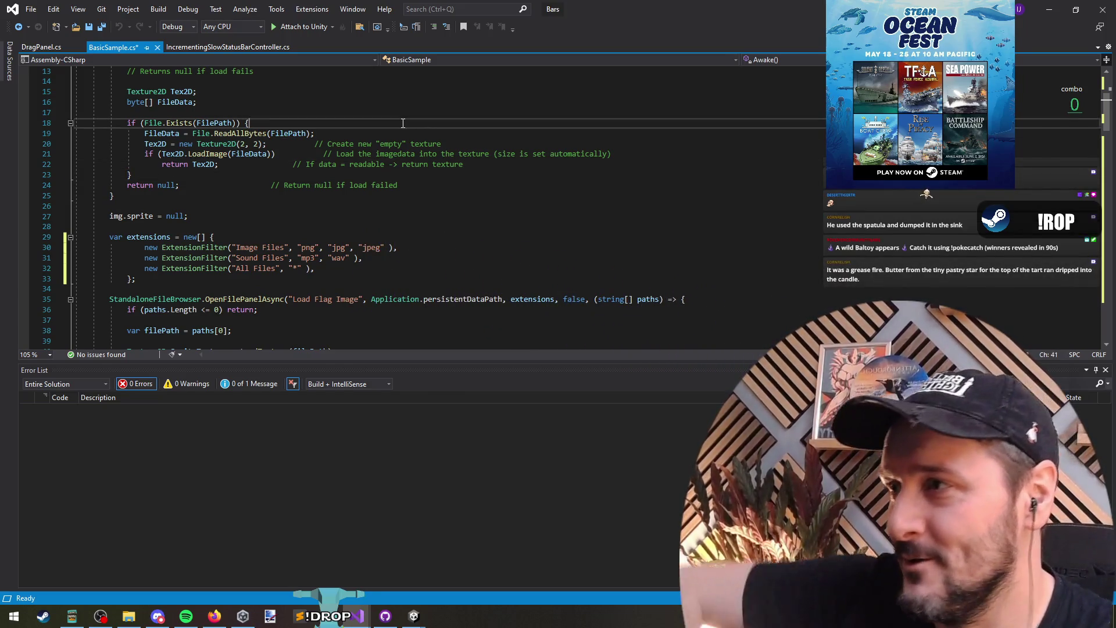
scroll(385, 113, up, 2)
click(335, 154)
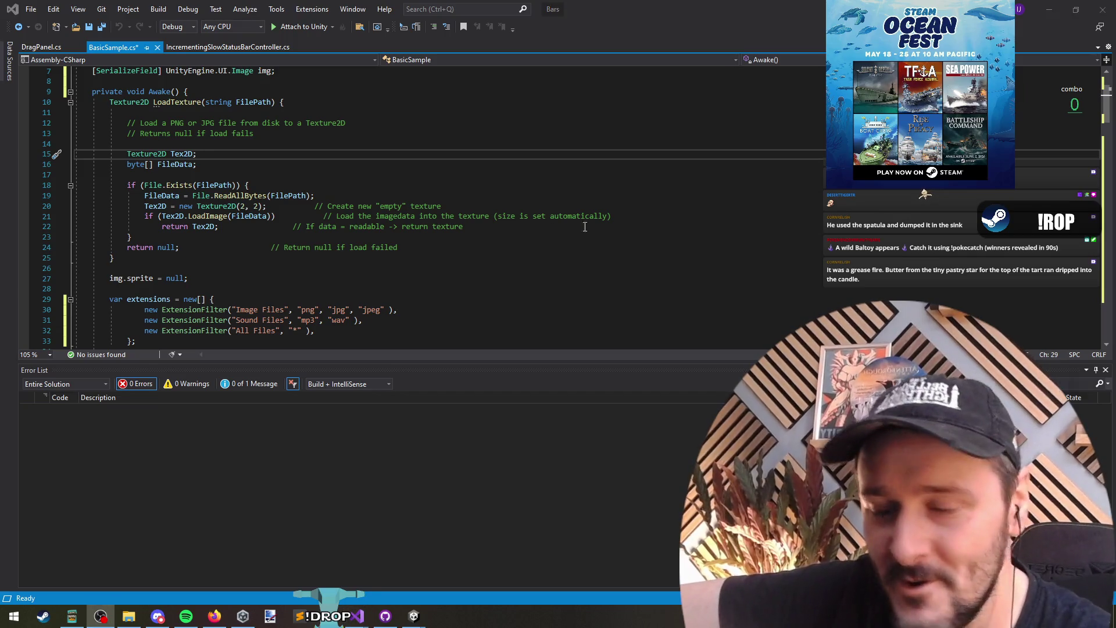
click(546, 195)
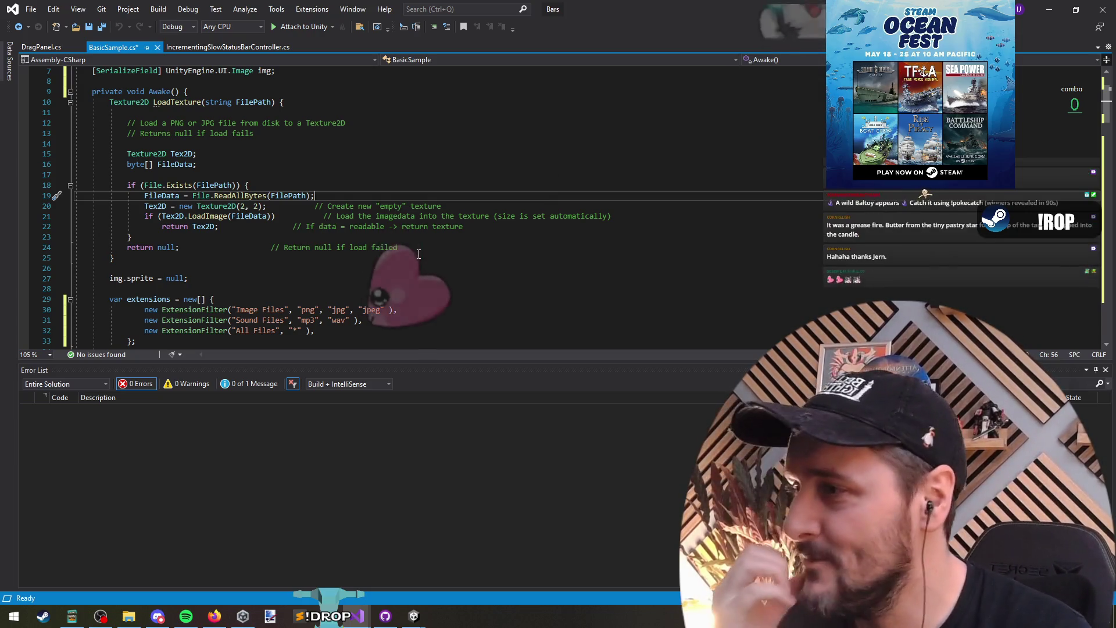
Inspect the ExtensionFilter type and the Sound Files filter line in BasicSample.cs.
scroll(369, 245, down, 4)
click(352, 230)
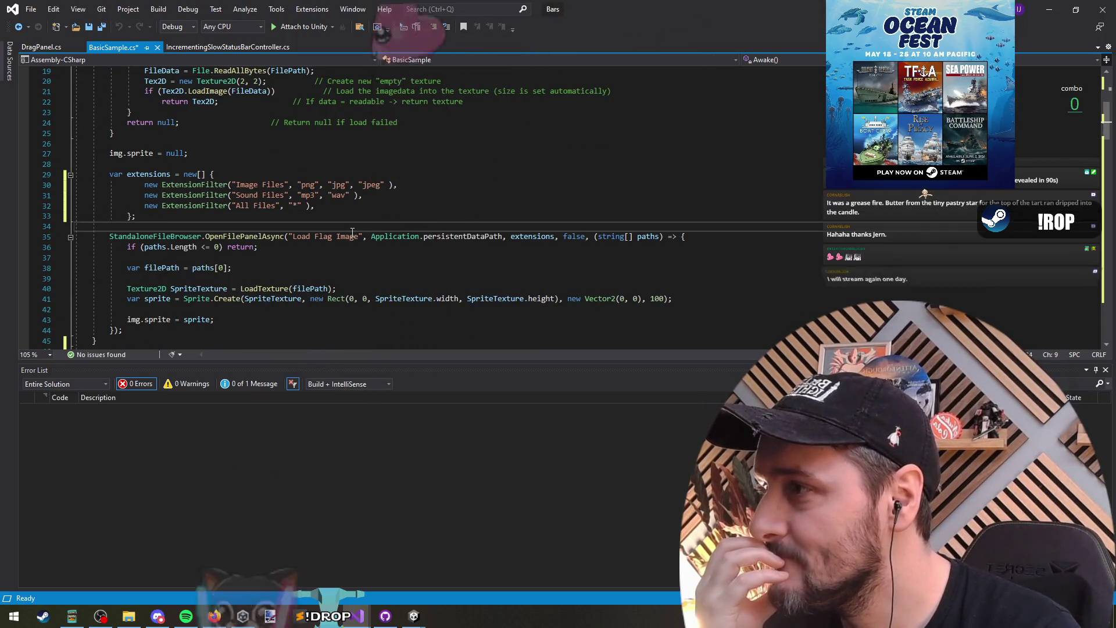
click(219, 200)
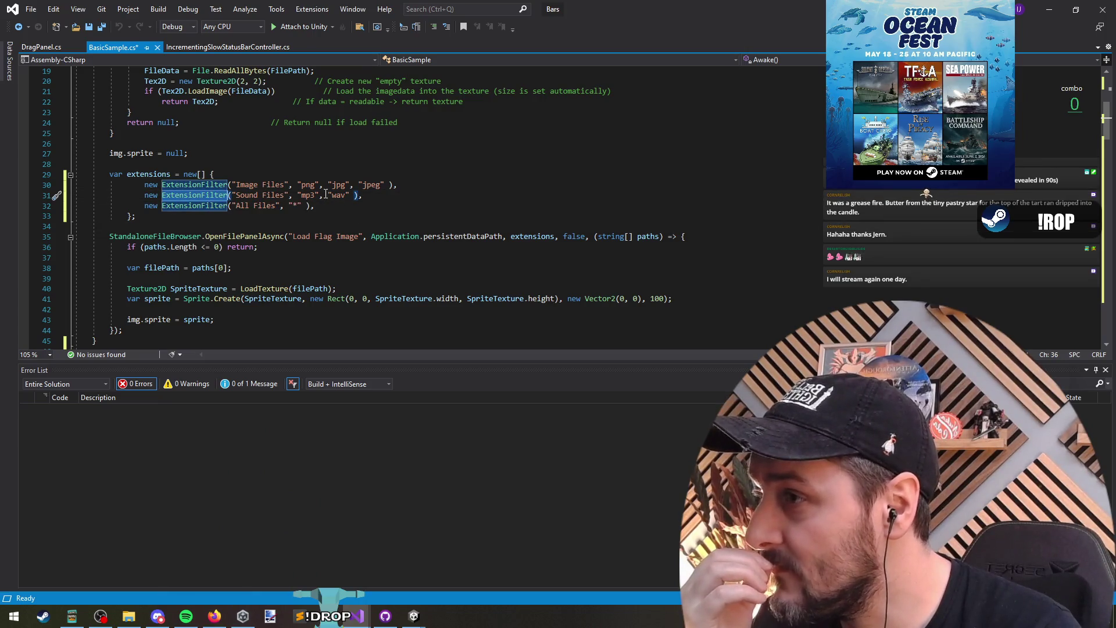
drag(371, 196, 154, 195)
scroll(253, 227, up, 6)
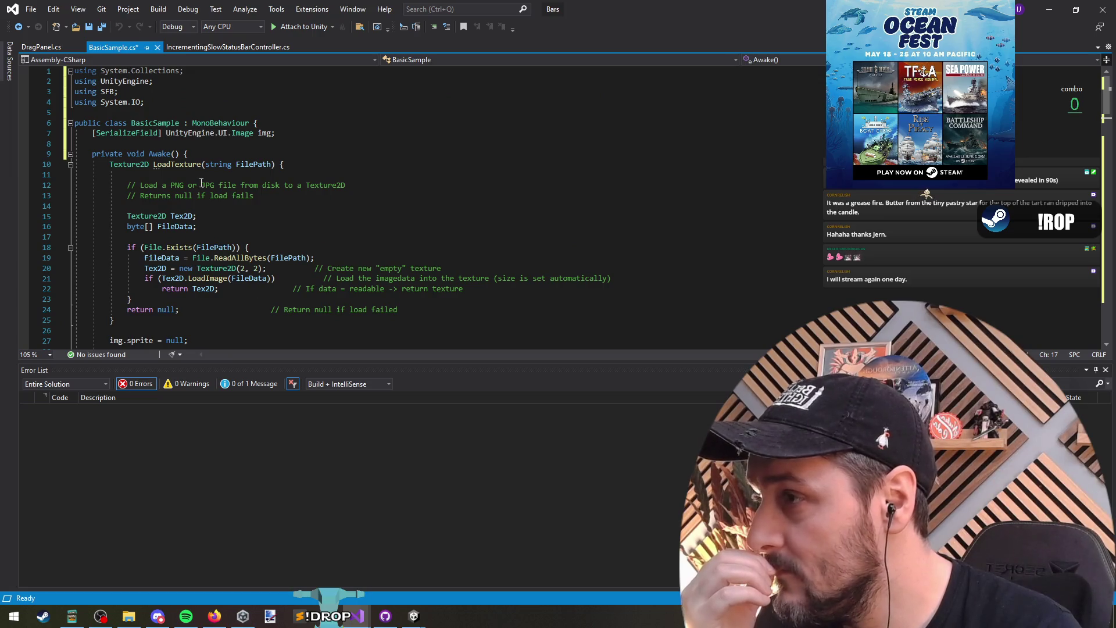
scroll(417, 322, down, 8)
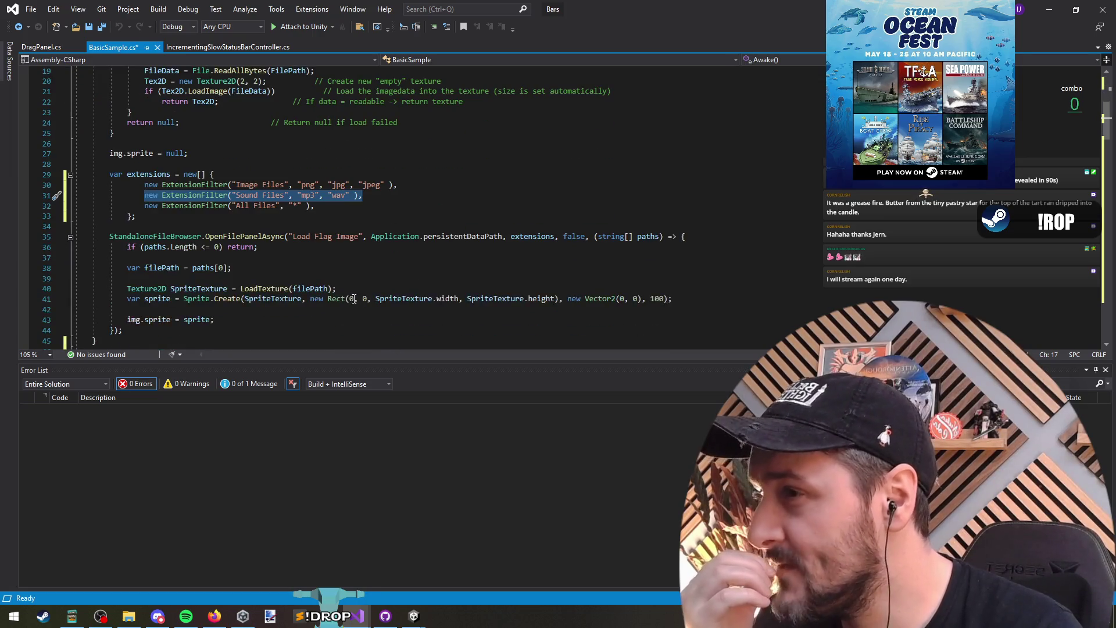
click(304, 259)
scroll(304, 262, down, 17)
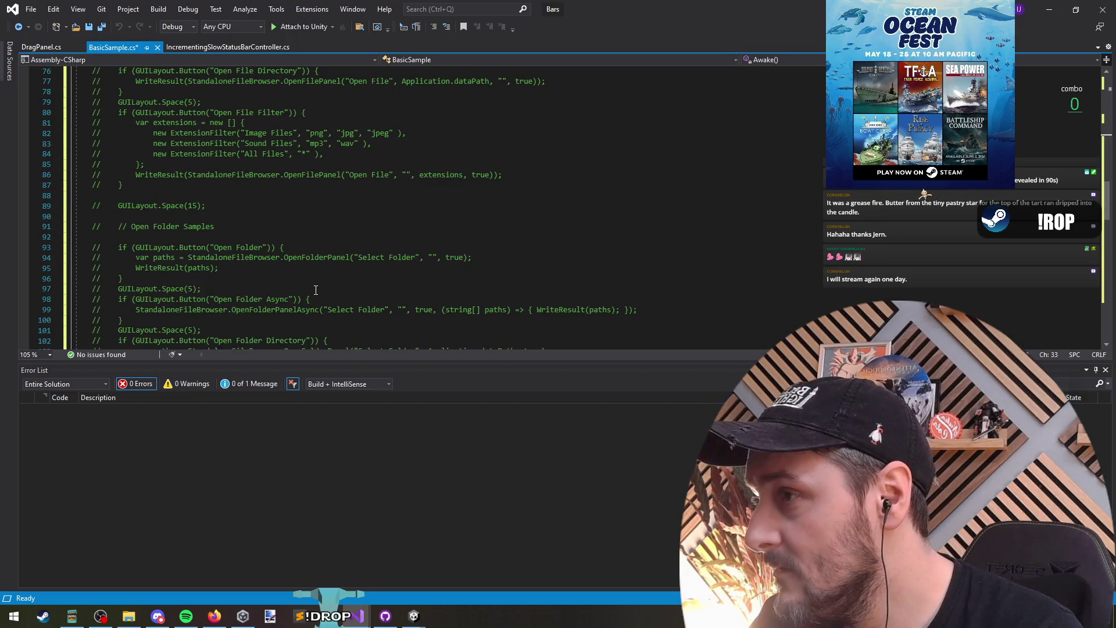
scroll(315, 290, down, 20)
scroll(308, 294, up, 20)
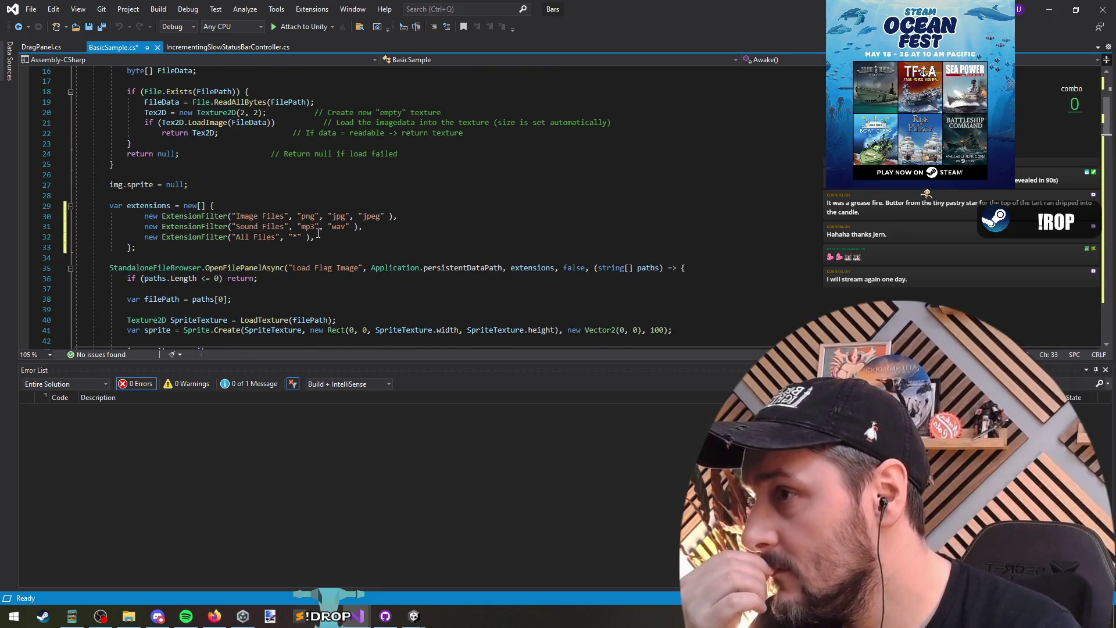
List all references to ExtensionFilter and check the LoadTexture method's FilePath usage.
right_click(221, 225)
click(262, 334)
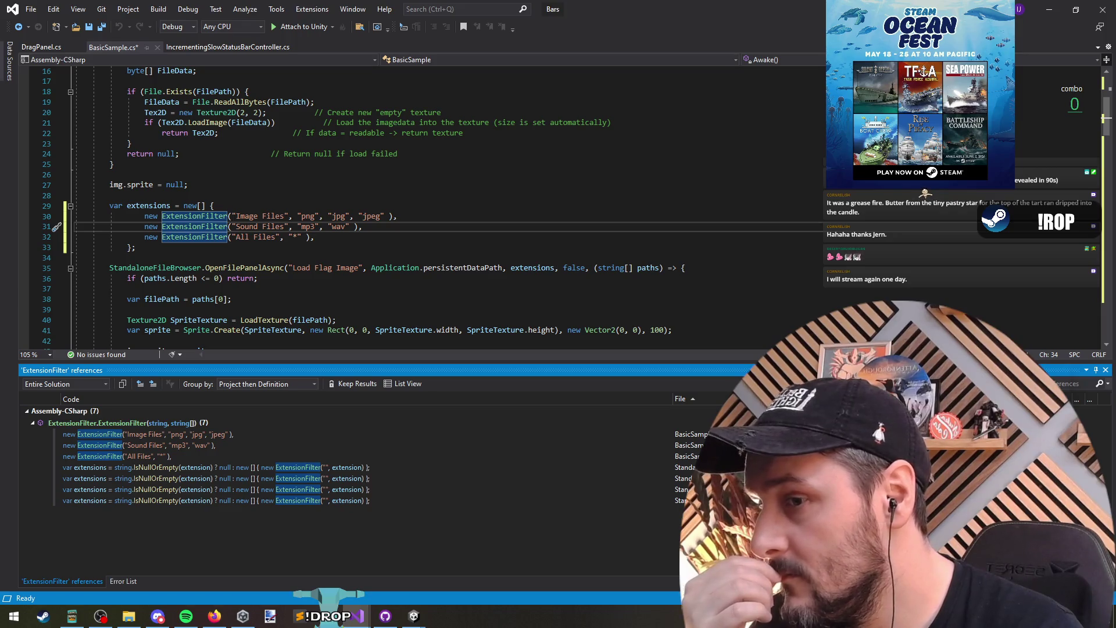
scroll(353, 203, up, 5)
click(188, 164)
click(262, 164)
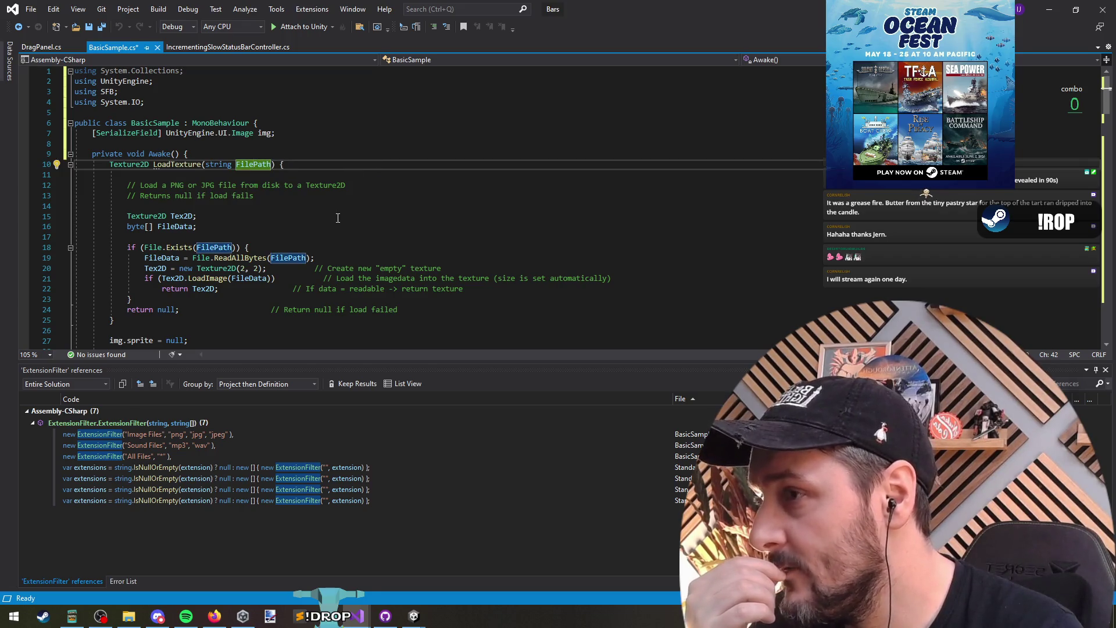
key(Down)
key(Down)
key(Down)
key(Down)
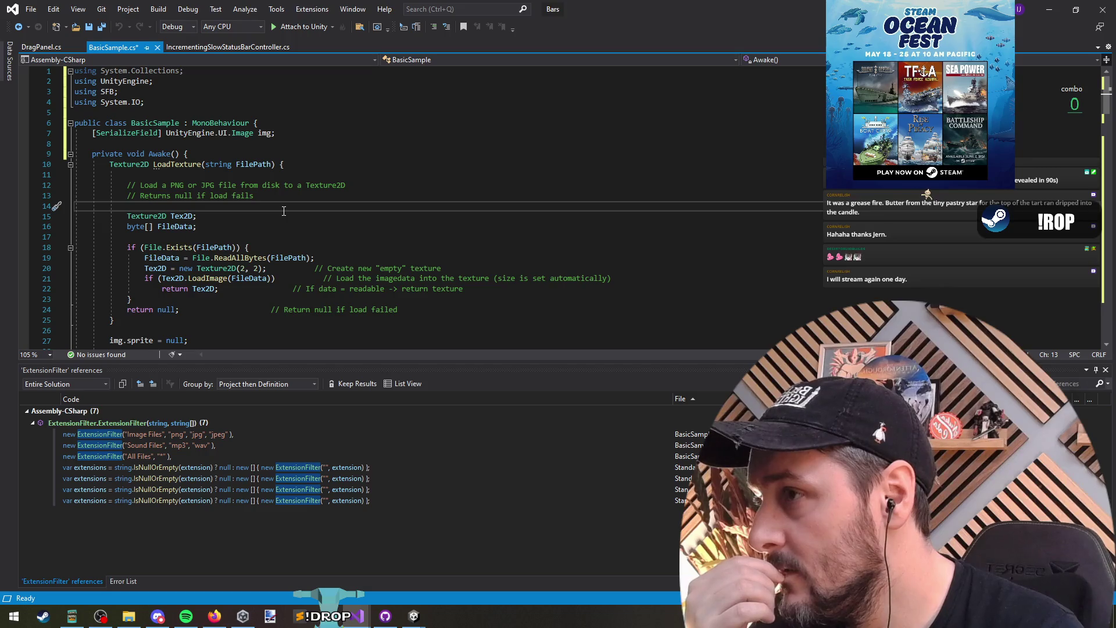
scroll(284, 210, down, 2)
click(172, 102)
scroll(226, 212, down, 6)
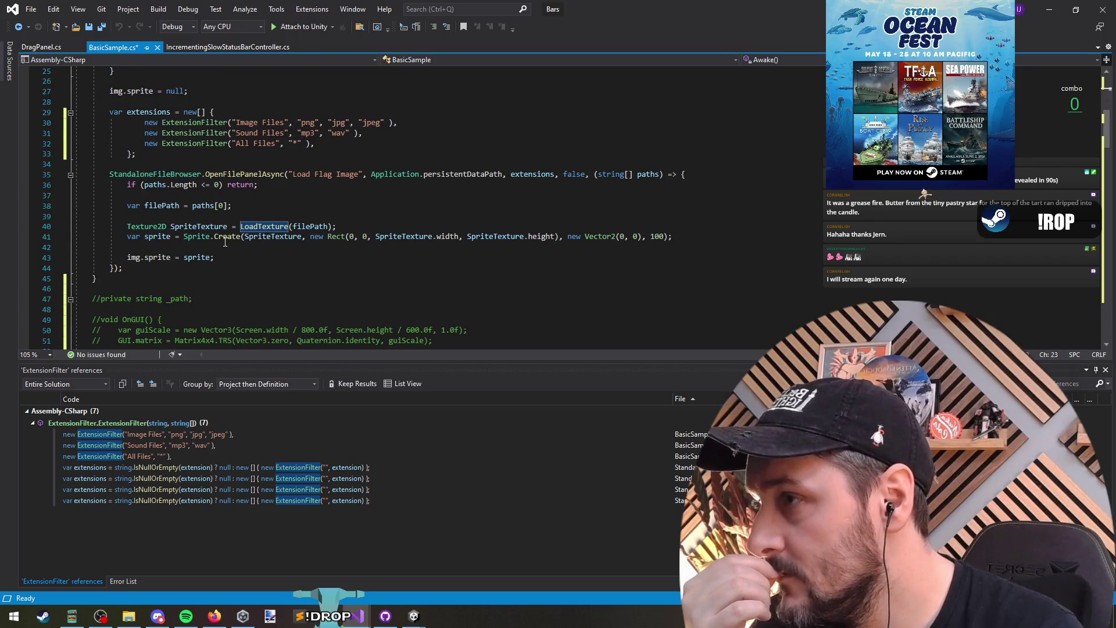
Go to the OpenFilePanelAsync definition in StandaloneFileBrowser.cs, then switch to Unity.
click(252, 173)
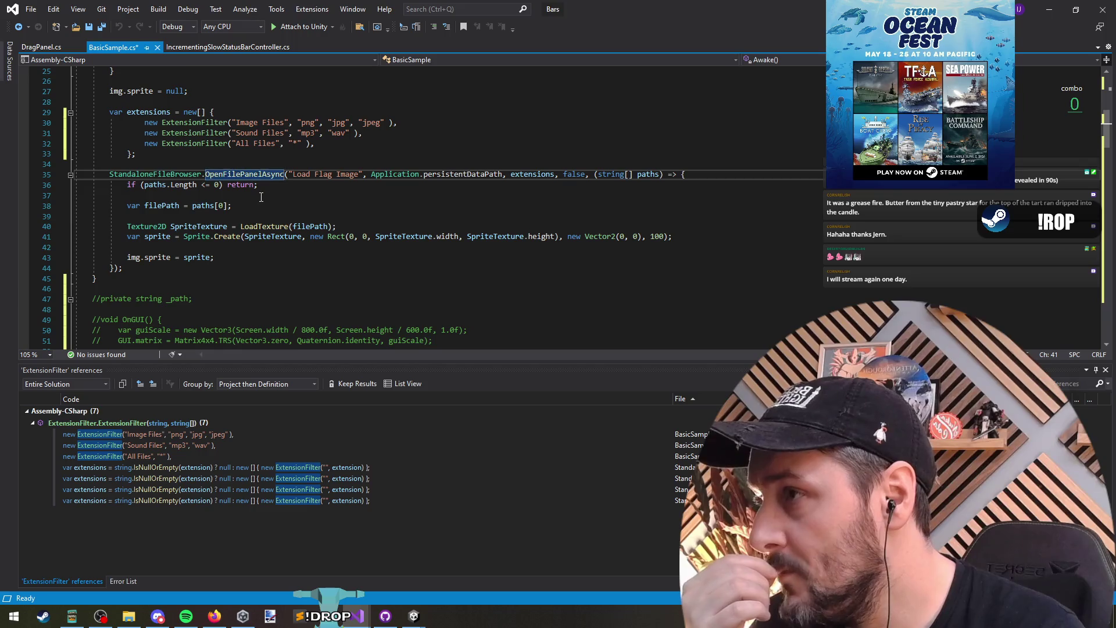
key(F12)
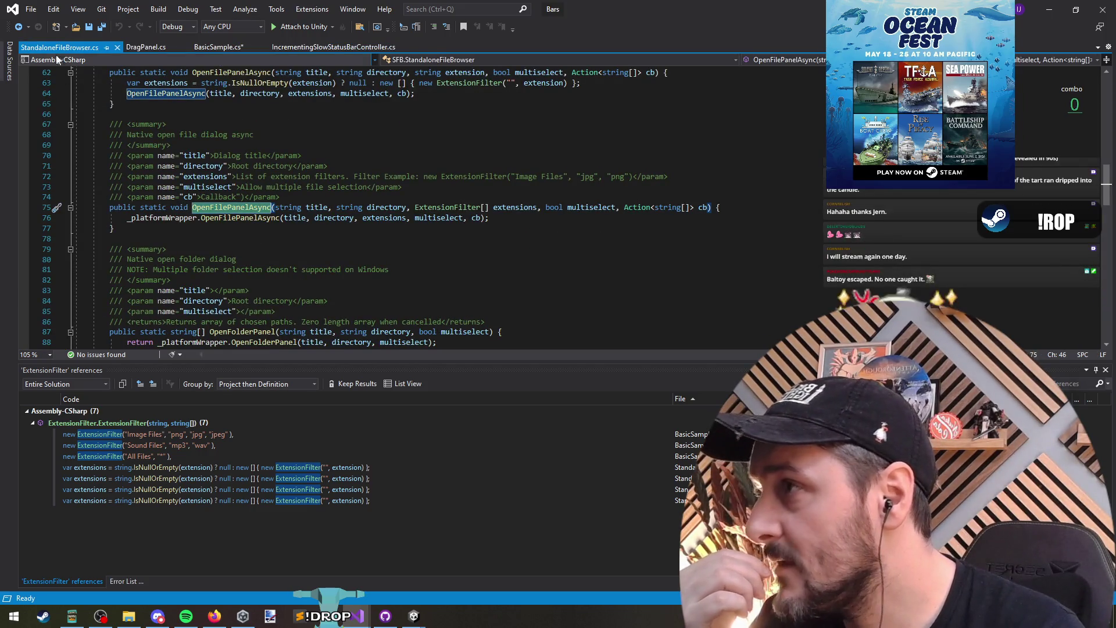
right_click(51, 52)
key(Escape)
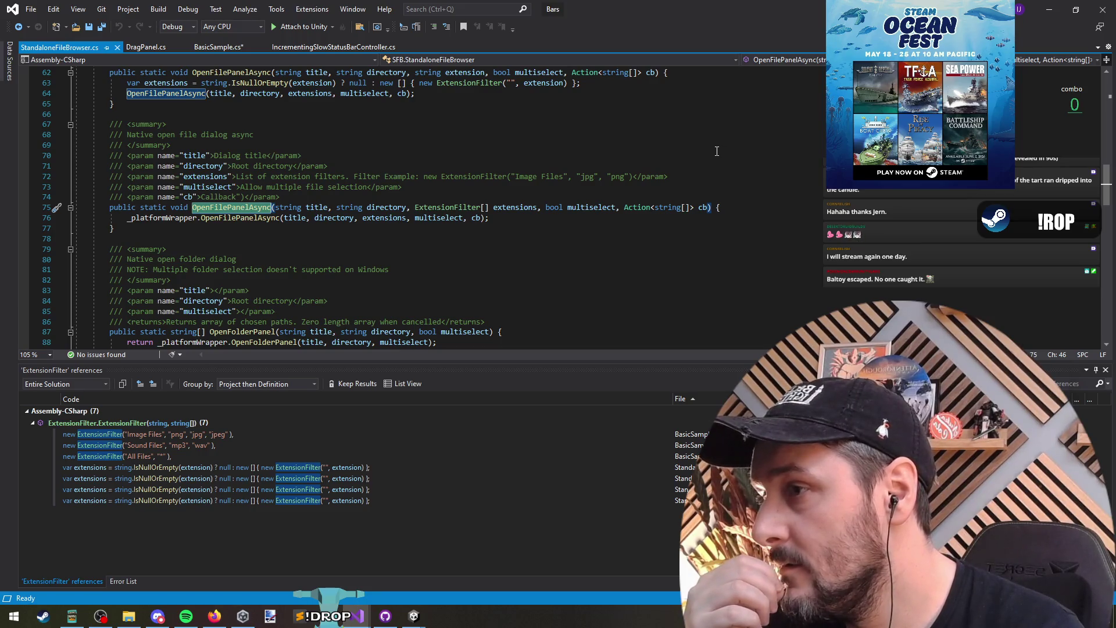
key(alt+Tab)
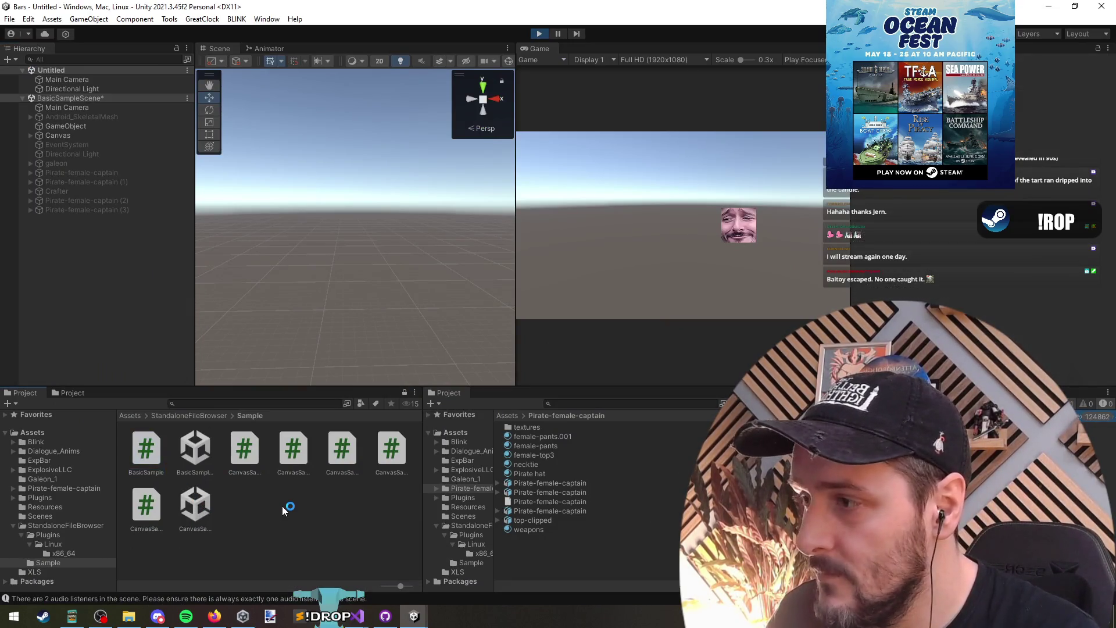
Reveal the StandaloneFileBrowser folder in File Explorer.
click(187, 415)
click(64, 526)
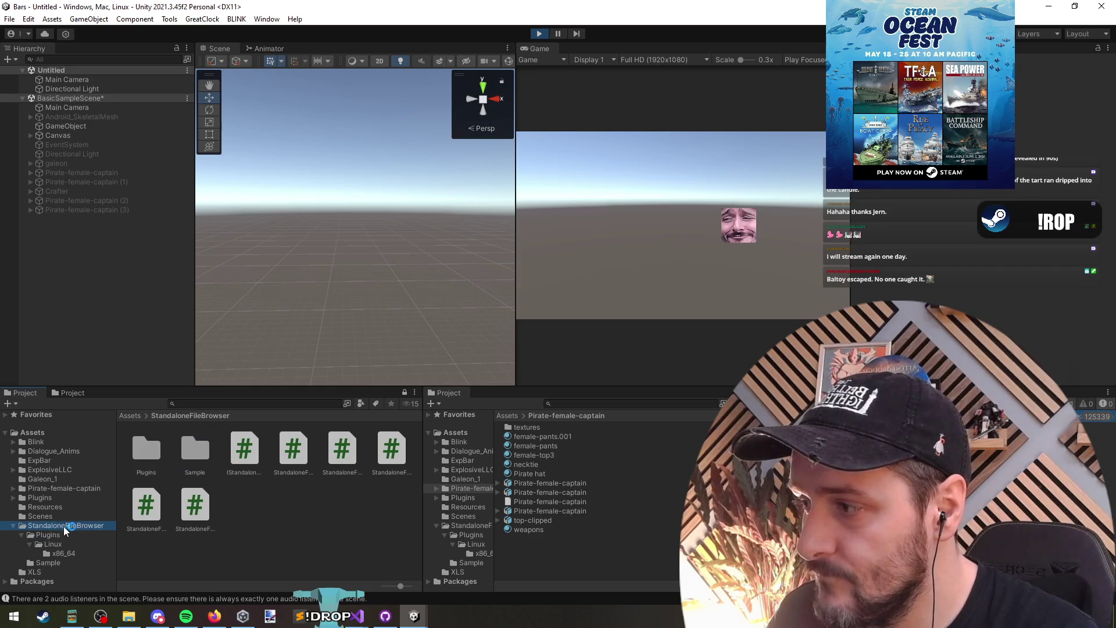
right_click(67, 524)
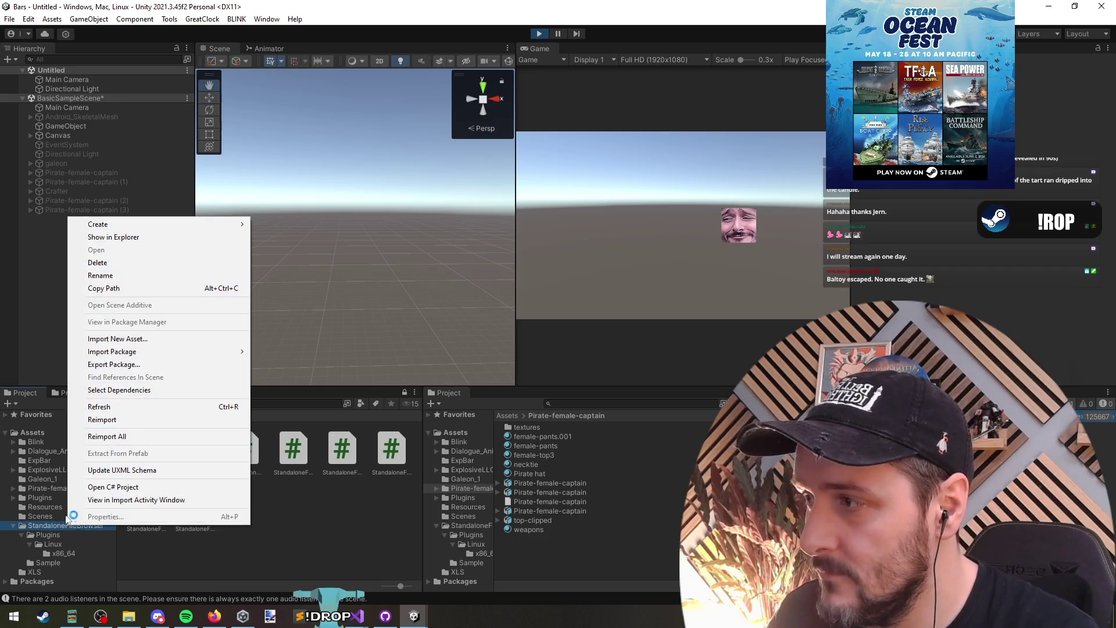
click(114, 237)
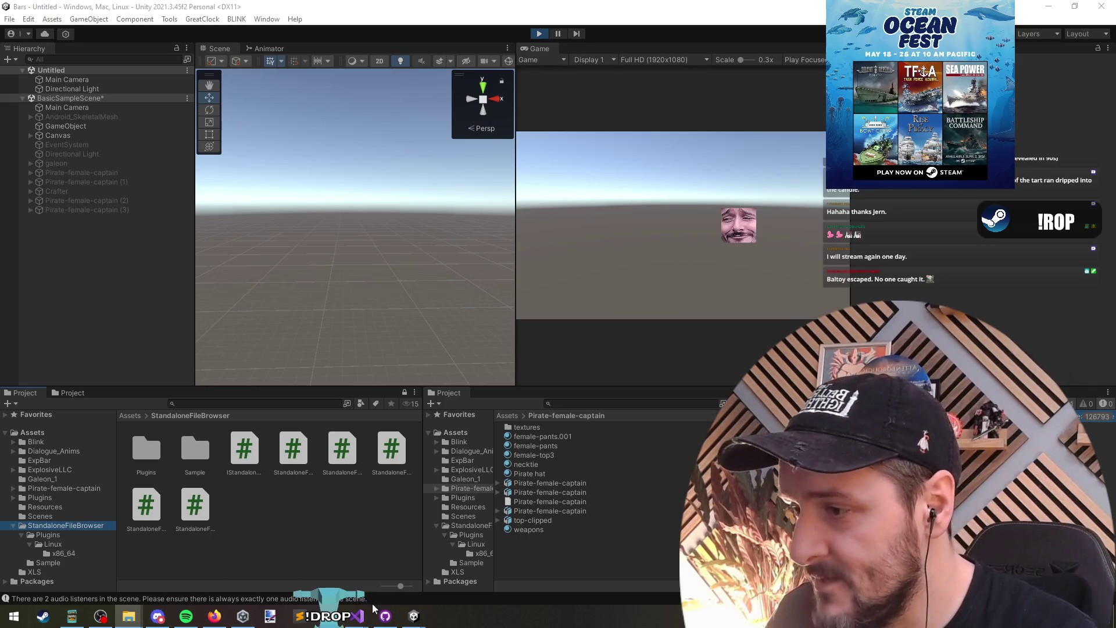
Look around the ship scene in the RoPCharacters project, then close that window.
click(315, 515)
mouse_move(413, 620)
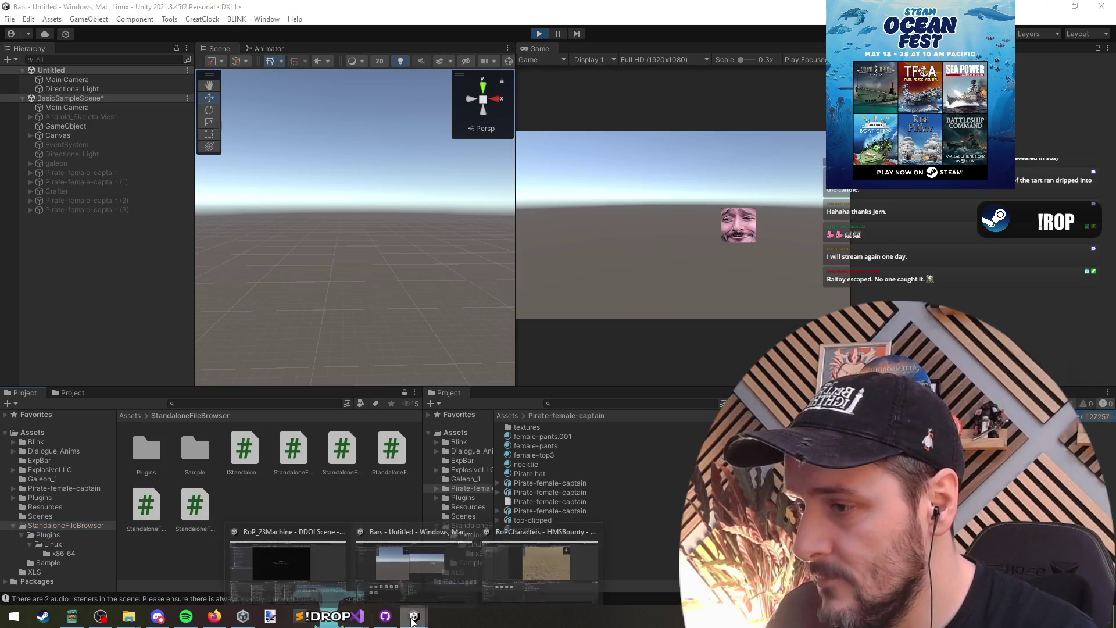
mouse_move(593, 530)
click(572, 564)
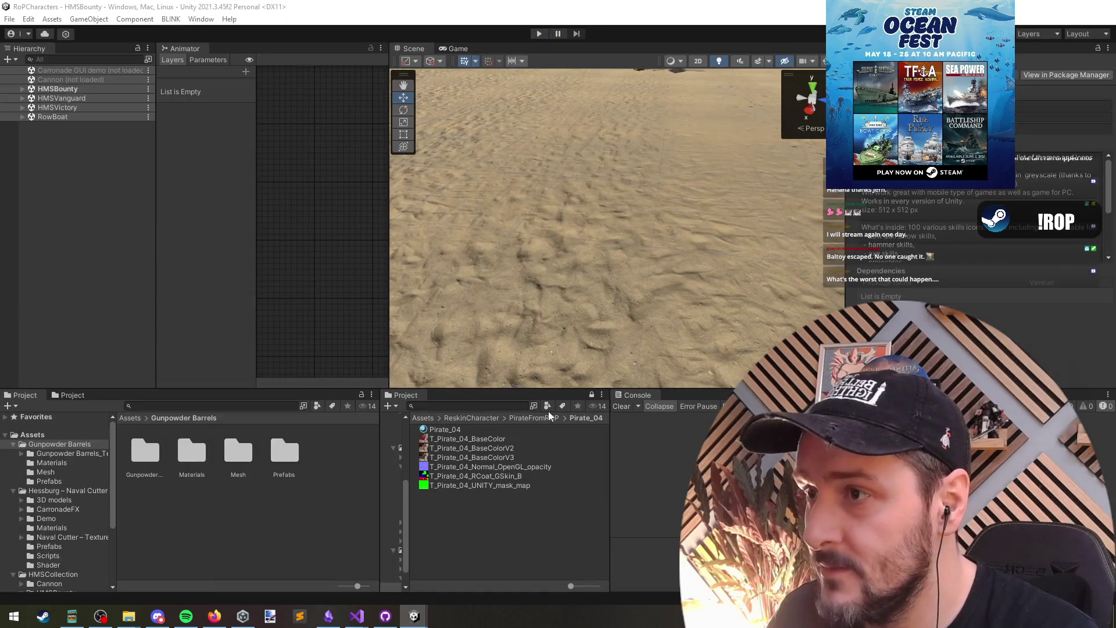
drag(594, 97, 528, 81)
key(w)
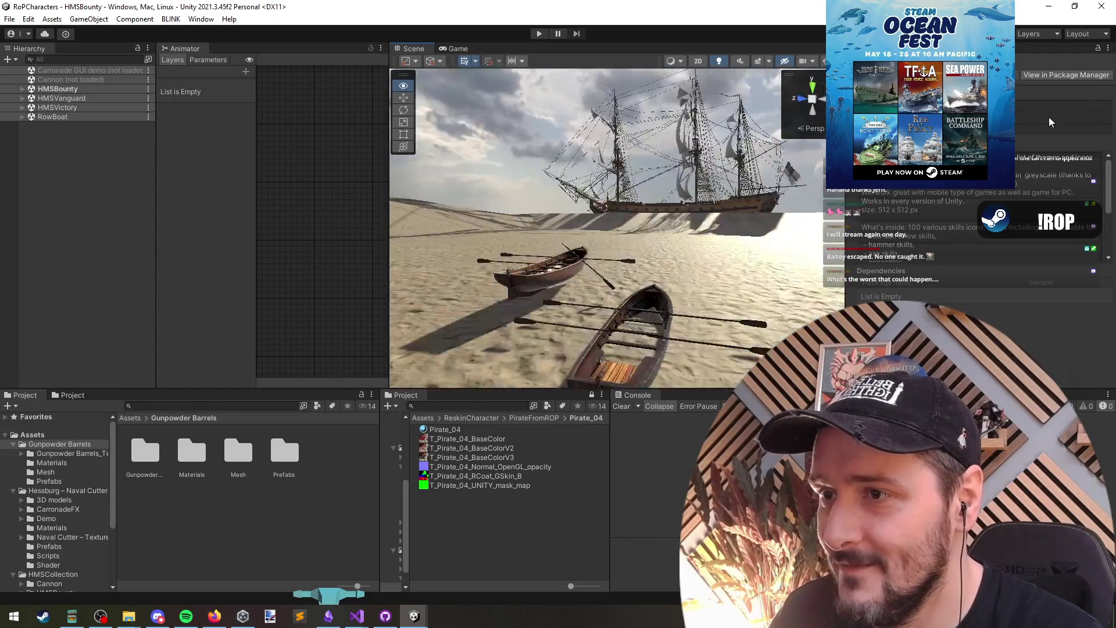
drag(550, 185, 1103, 22)
click(1101, 6)
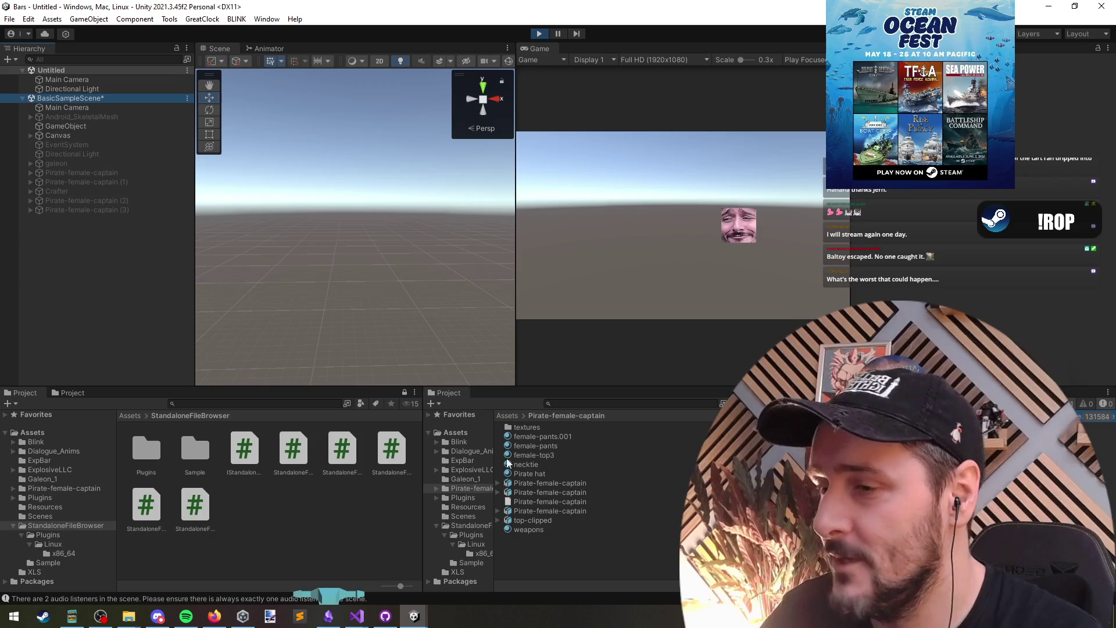
Select the Canvas in BasicSampleScene, then bring the RoP_23Machine project forward.
click(73, 134)
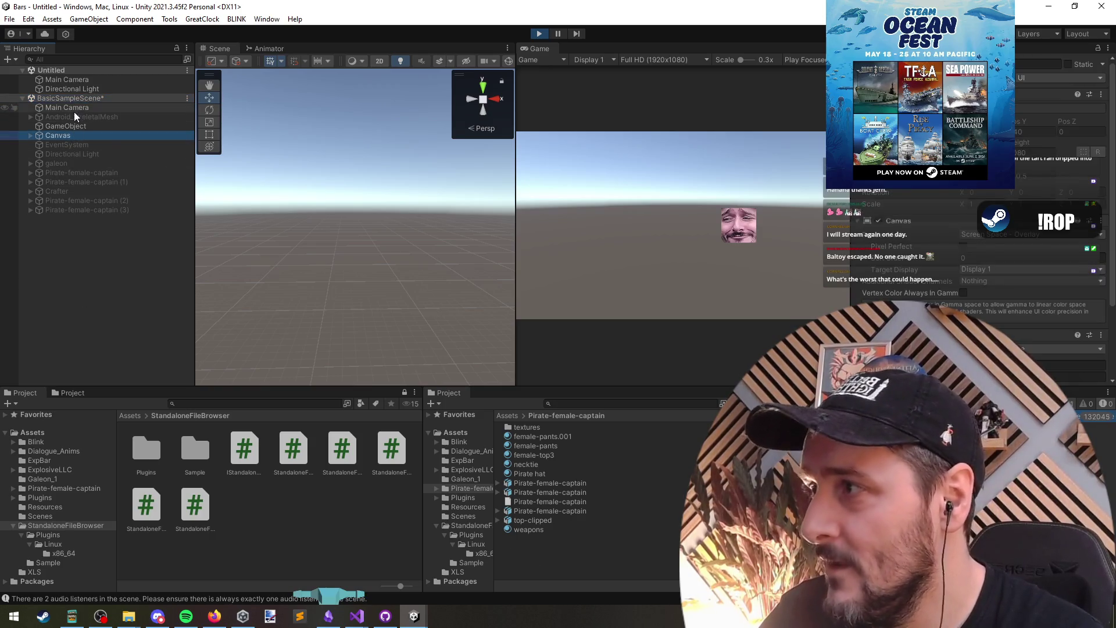
click(106, 295)
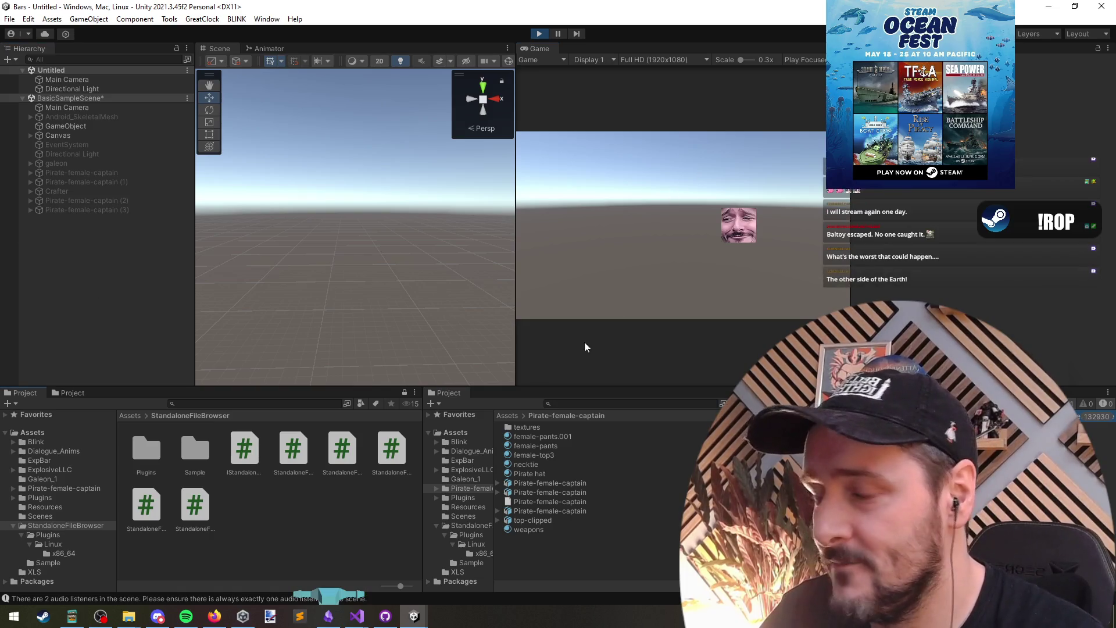
click(79, 133)
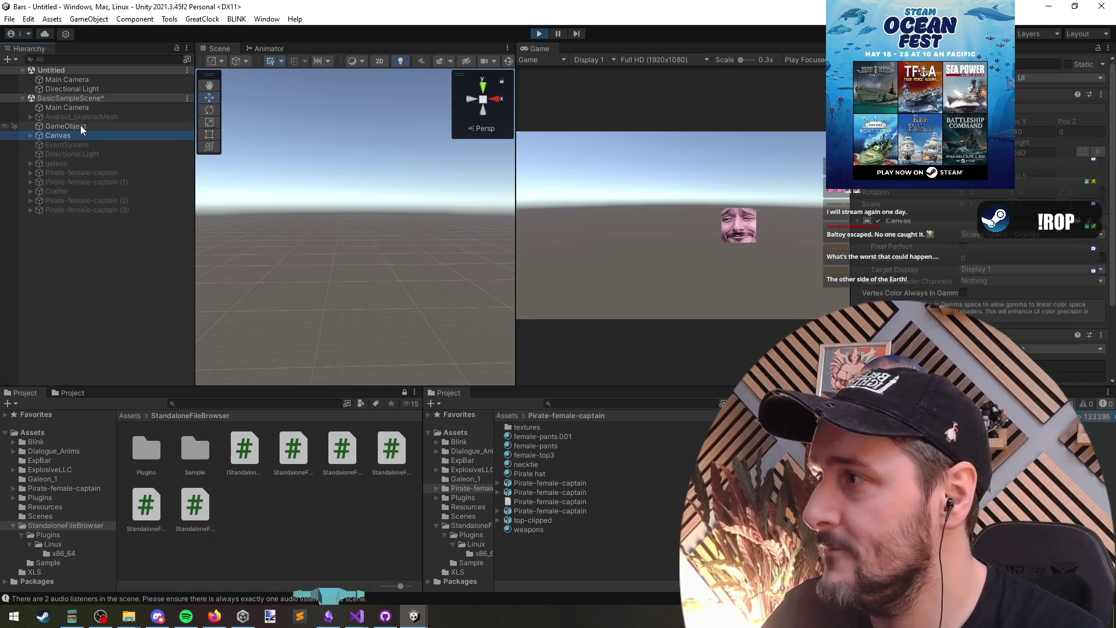
scroll(872, 232, down, 3)
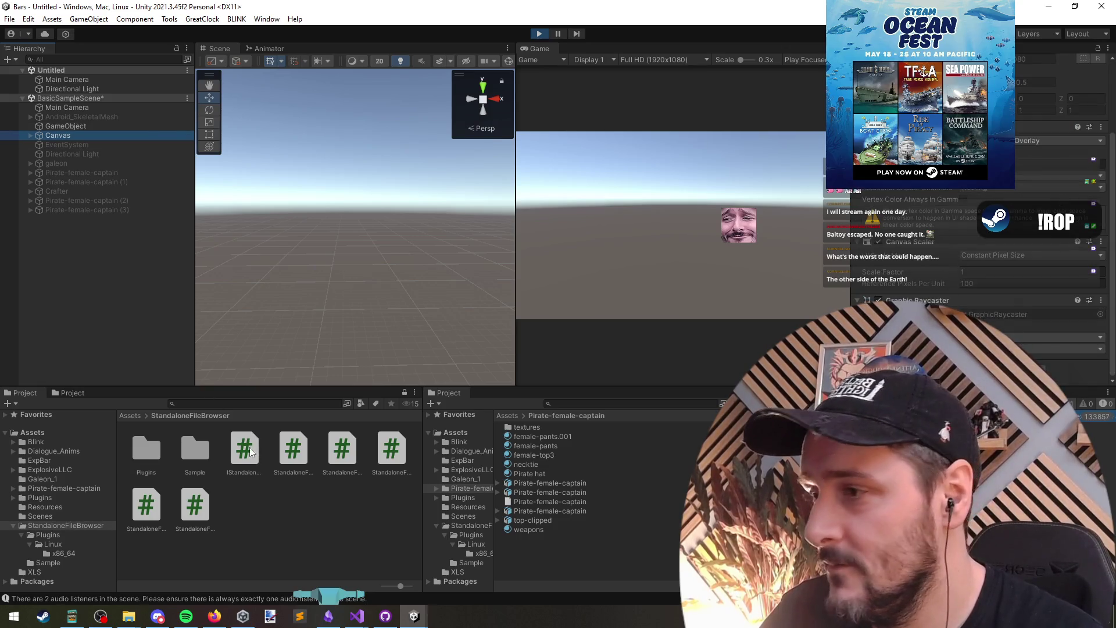
right_click(65, 525)
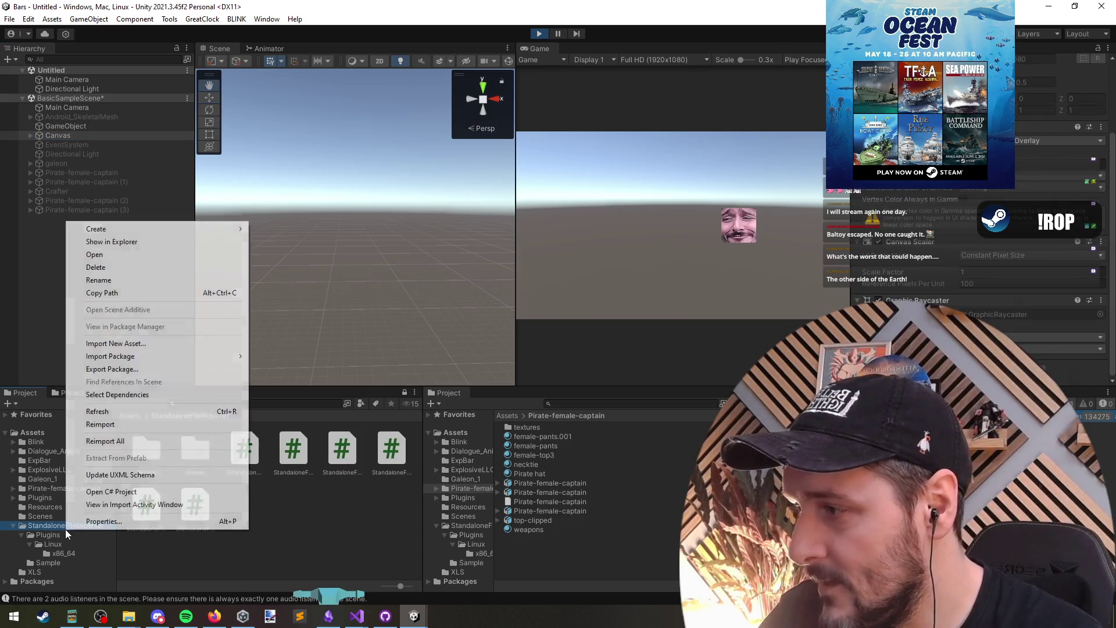
click(46, 546)
mouse_move(410, 618)
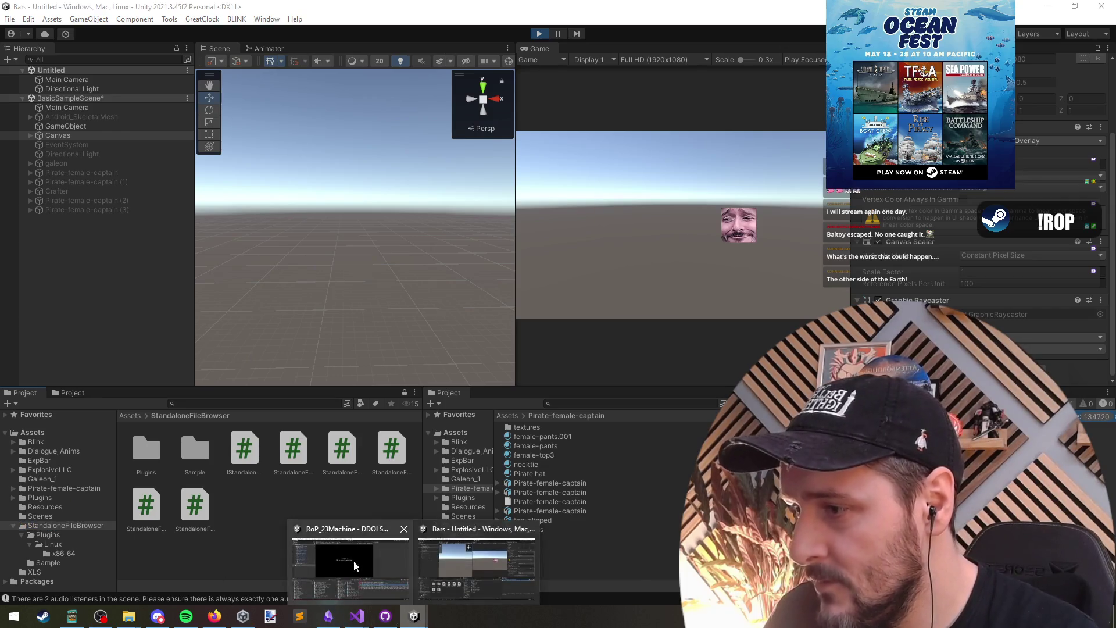
click(349, 558)
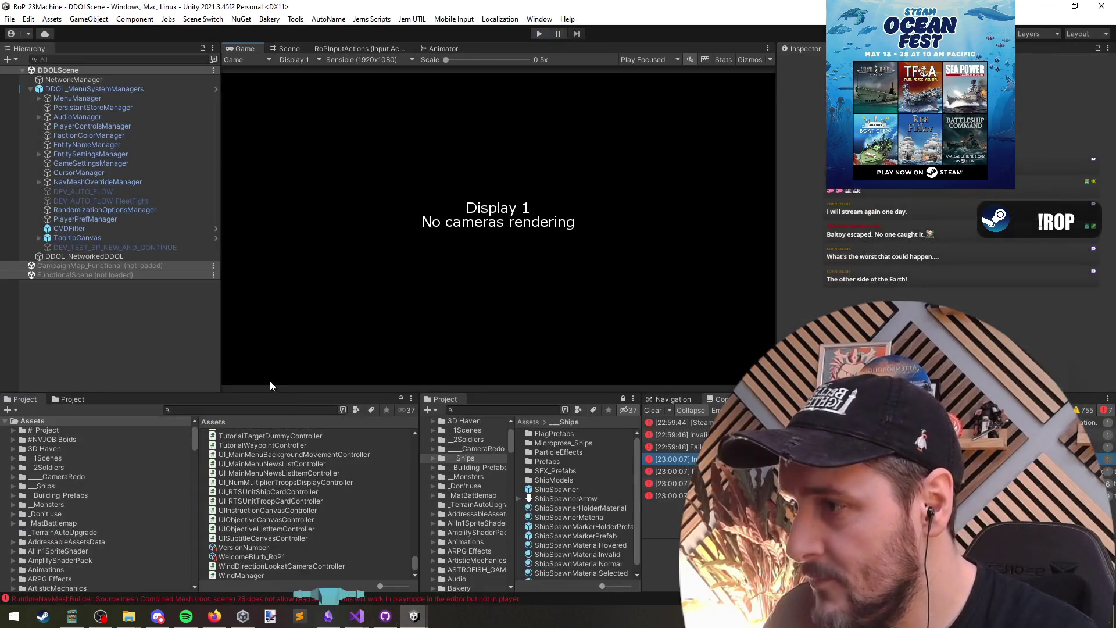
Add the Main Menu scene via the Scene Switch menu.
click(30, 88)
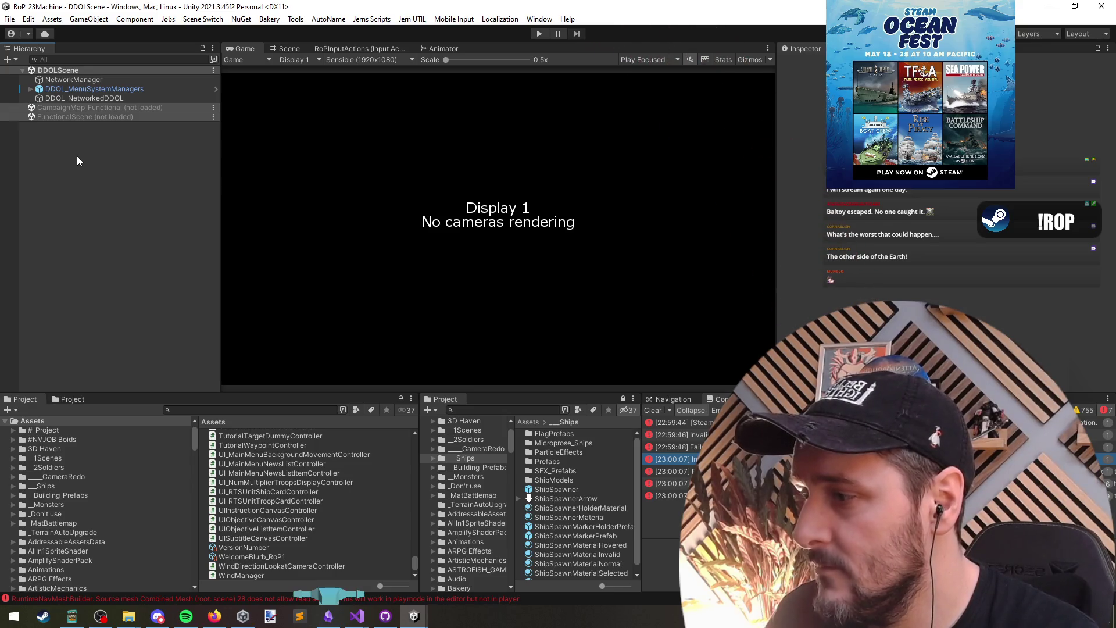
click(202, 18)
click(242, 164)
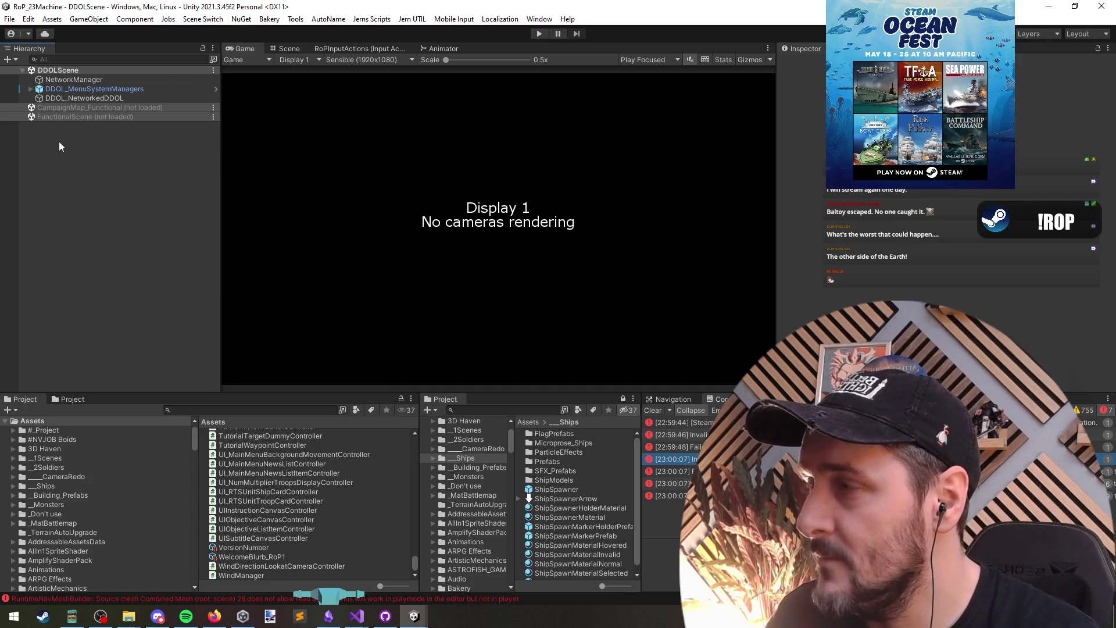
Activate FlagCustomization under PaletteCanvas so its paint panel shows.
click(78, 294)
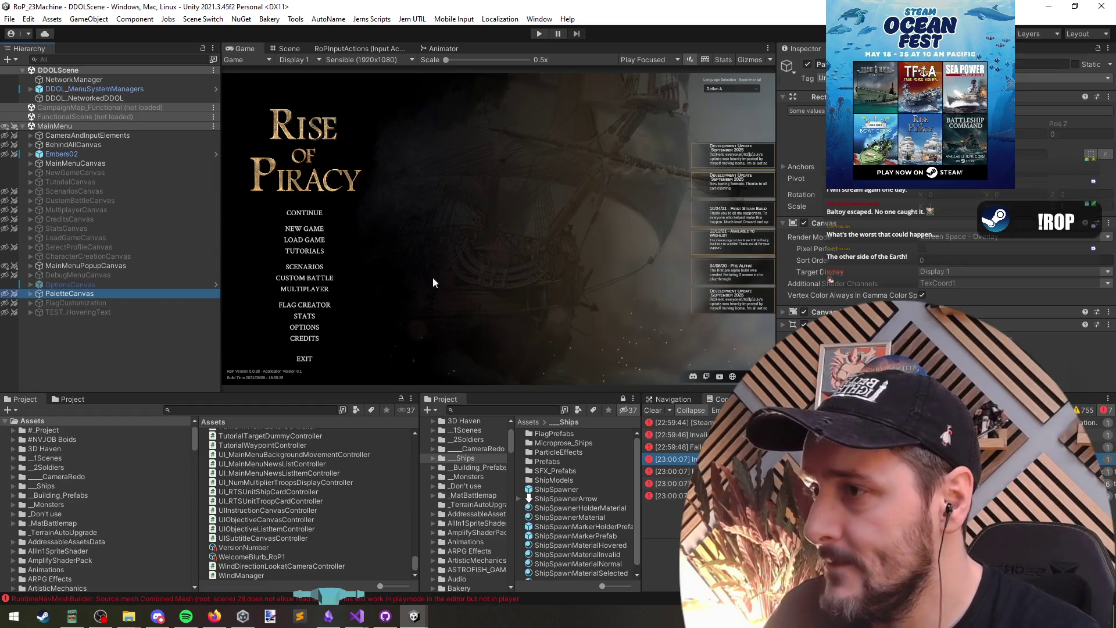
click(80, 305)
key(Right)
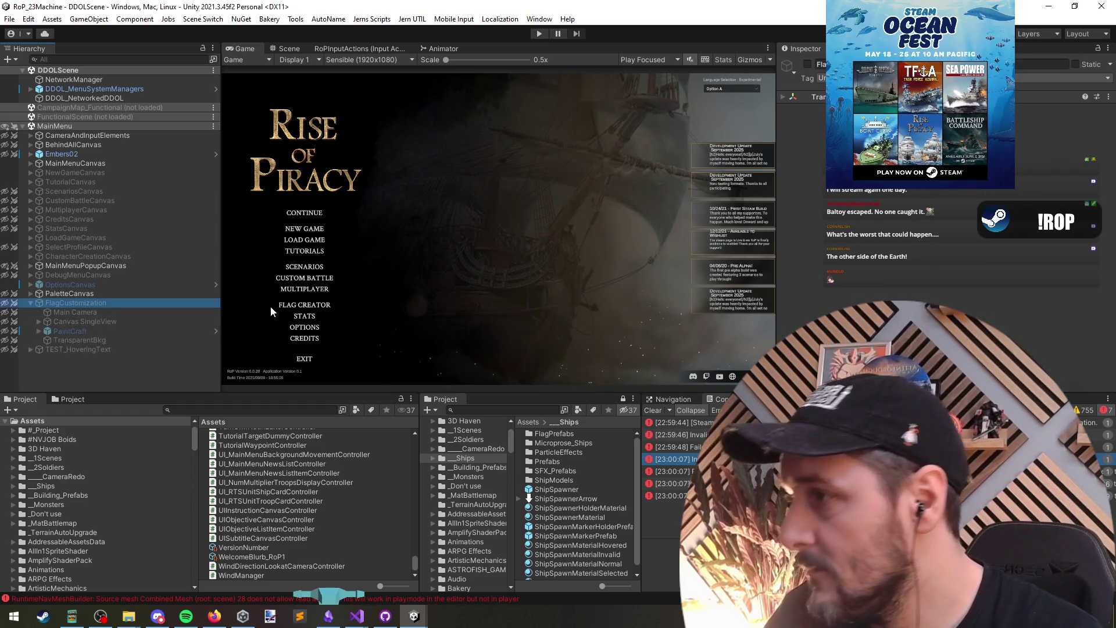
key(alt+shift+a)
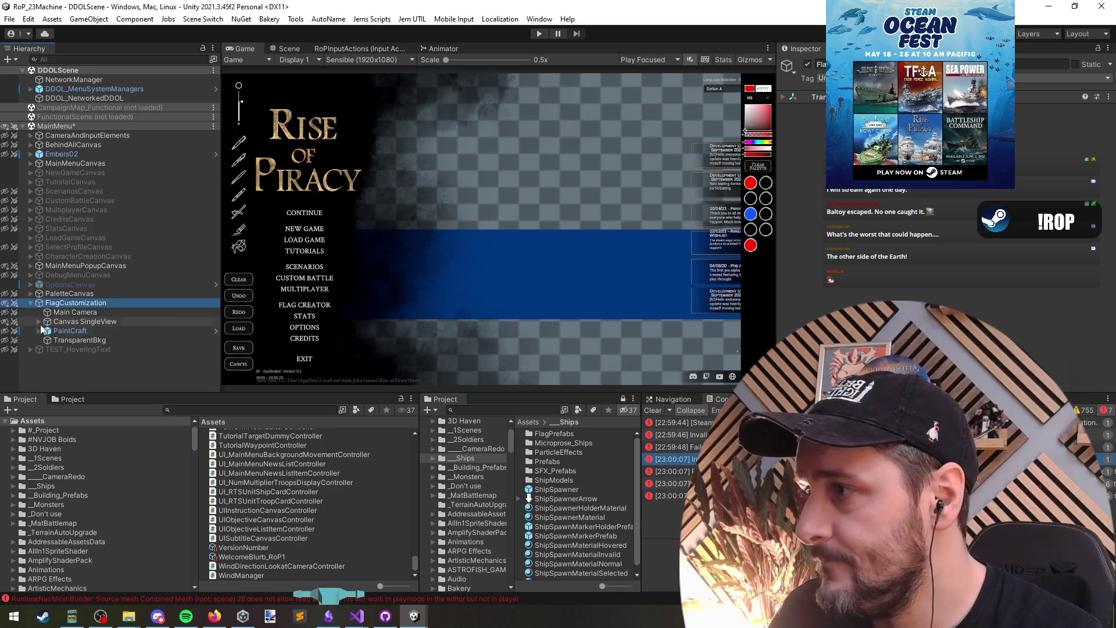
click(57, 163)
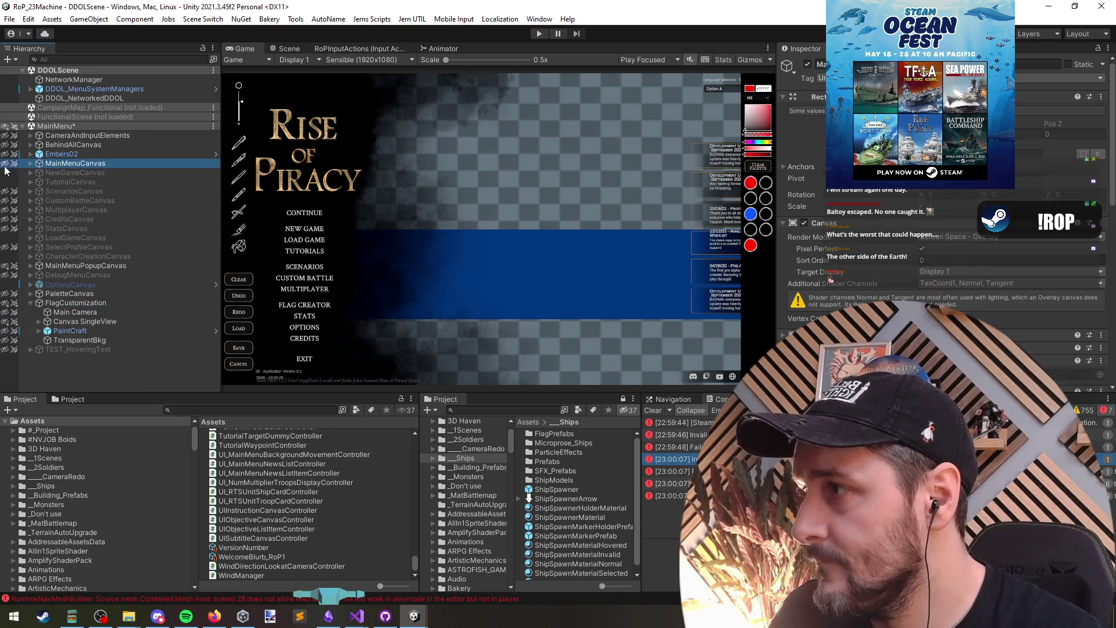
Frame and zoom in on FlagCustomization in the Scene view.
click(289, 48)
click(14, 303)
double_click(55, 302)
scroll(482, 250, up, 3)
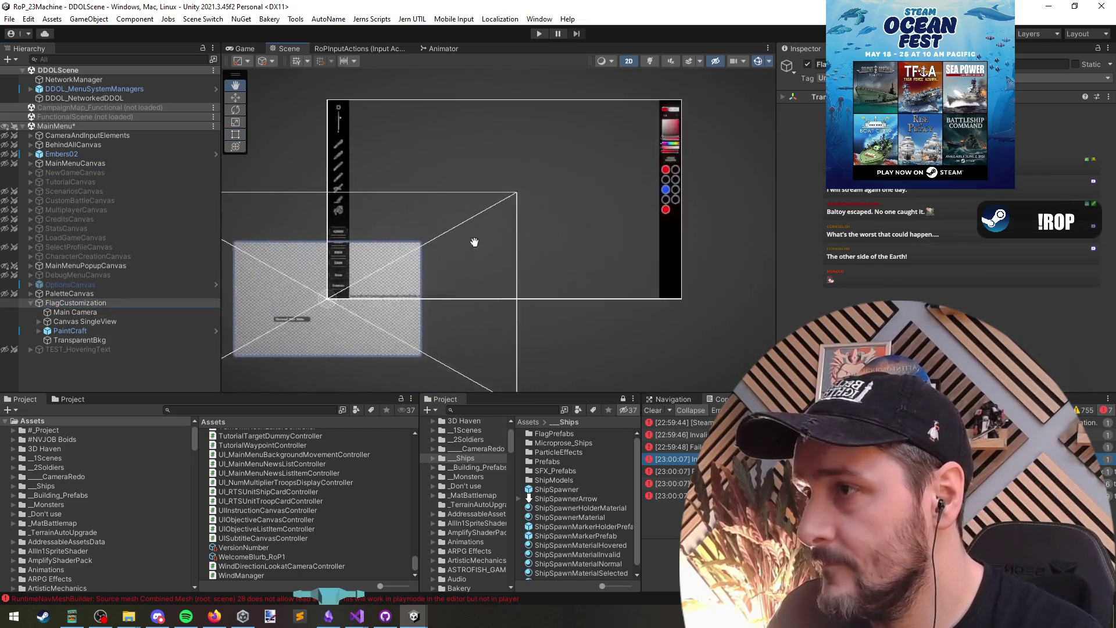
scroll(432, 282, up, 8)
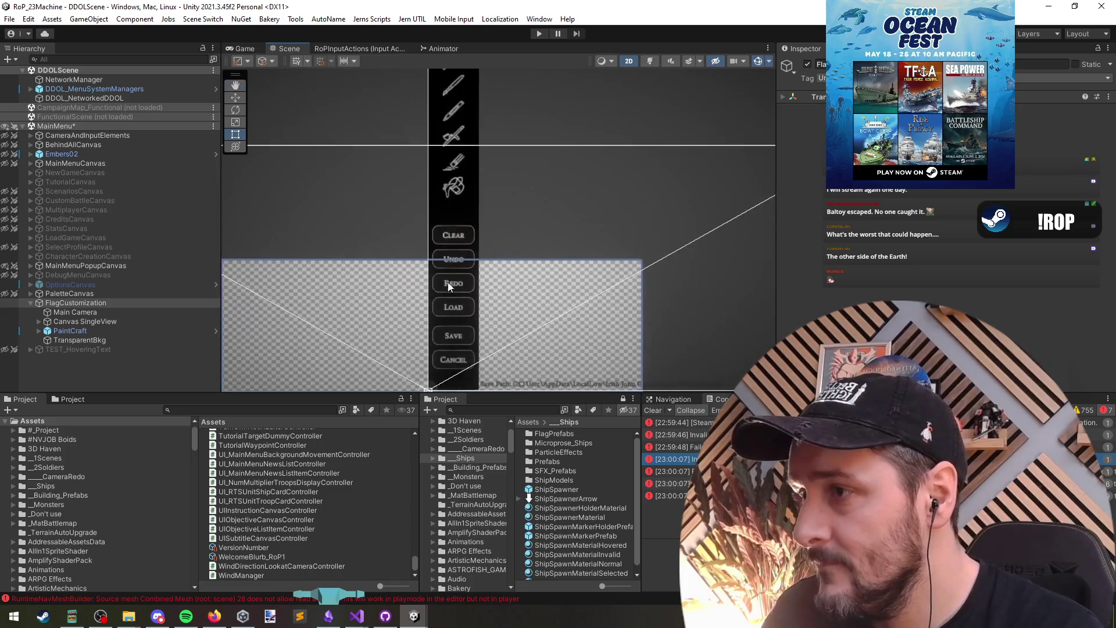
Duplicate the BtnClear button in the SystemButtons column.
click(424, 193)
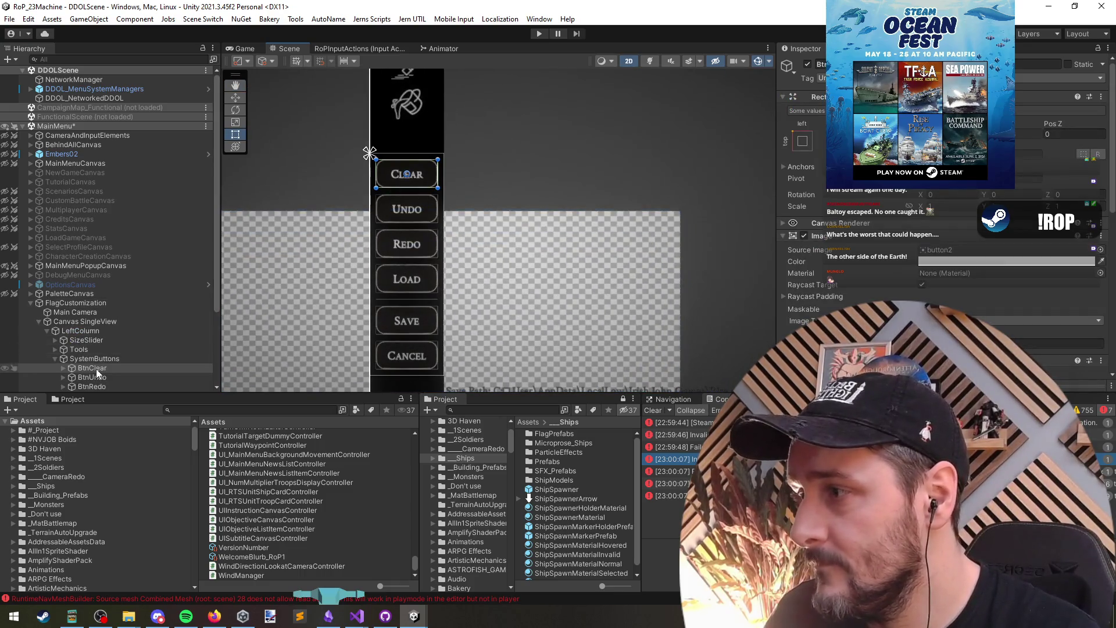
key(ctrl+d)
scroll(81, 372, down, 2)
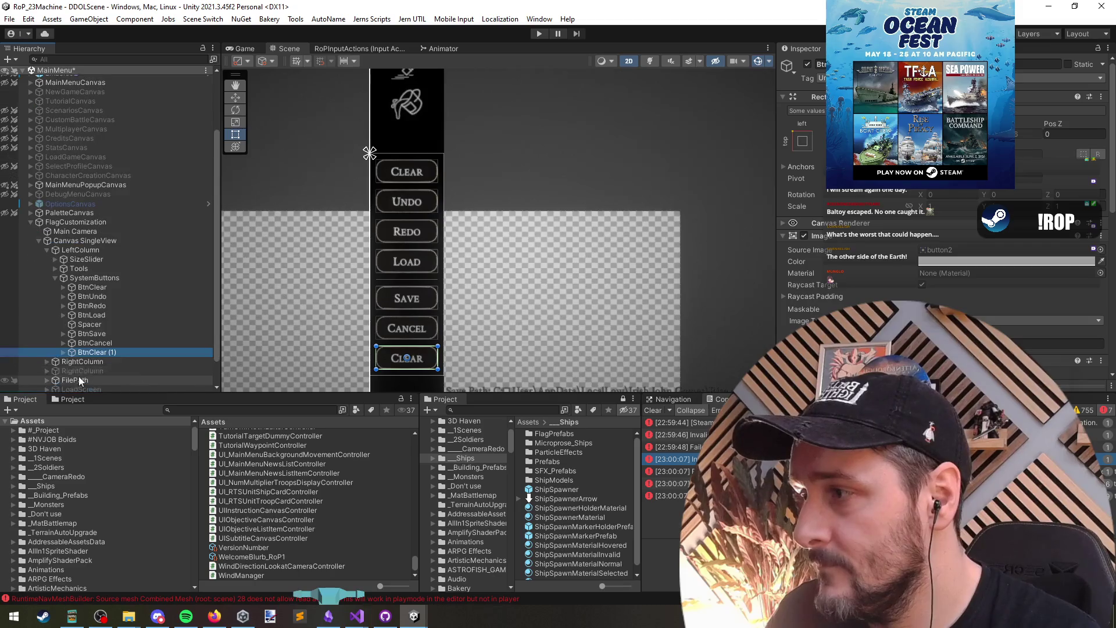
Move the copied Clear button to the top of SystemButtons and relabel it Upload.
drag(96, 354, 83, 281)
drag(92, 350, 88, 282)
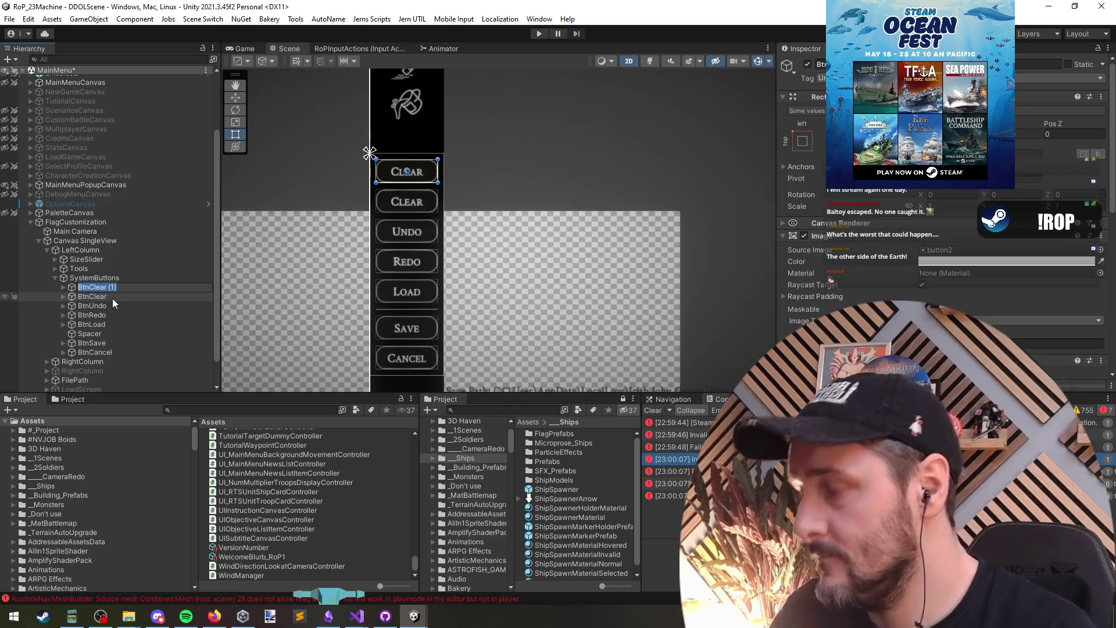
key(Right)
click(113, 298)
click(854, 289)
key(ctrl+a)
text(Upload)
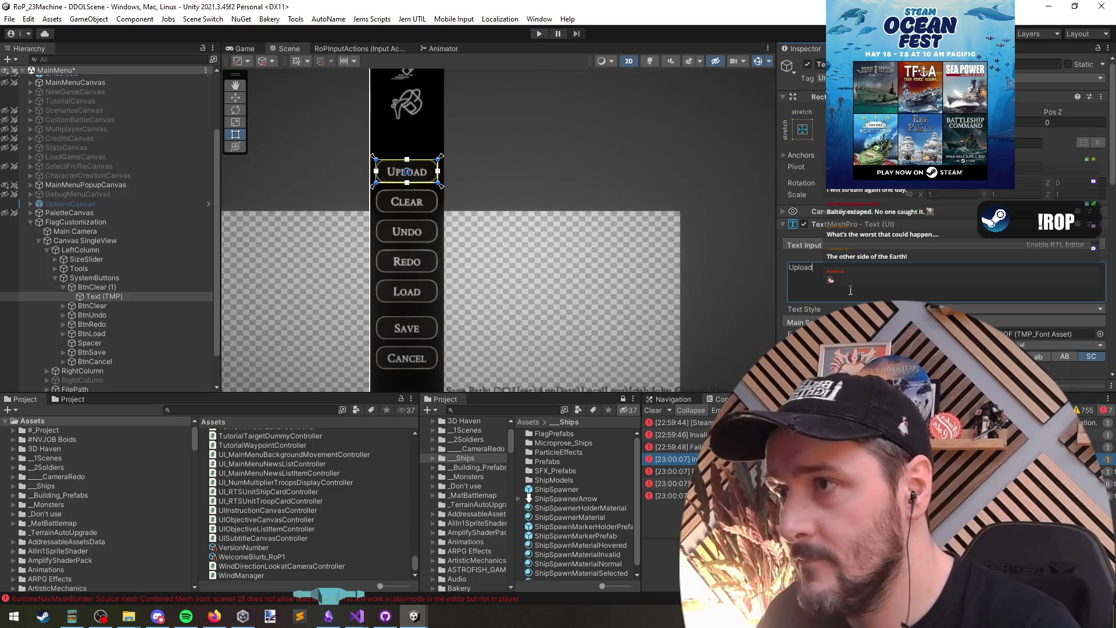
Stretch the SystemButtons column's bottom and top edges so the buttons respace.
scroll(848, 273, down, 5)
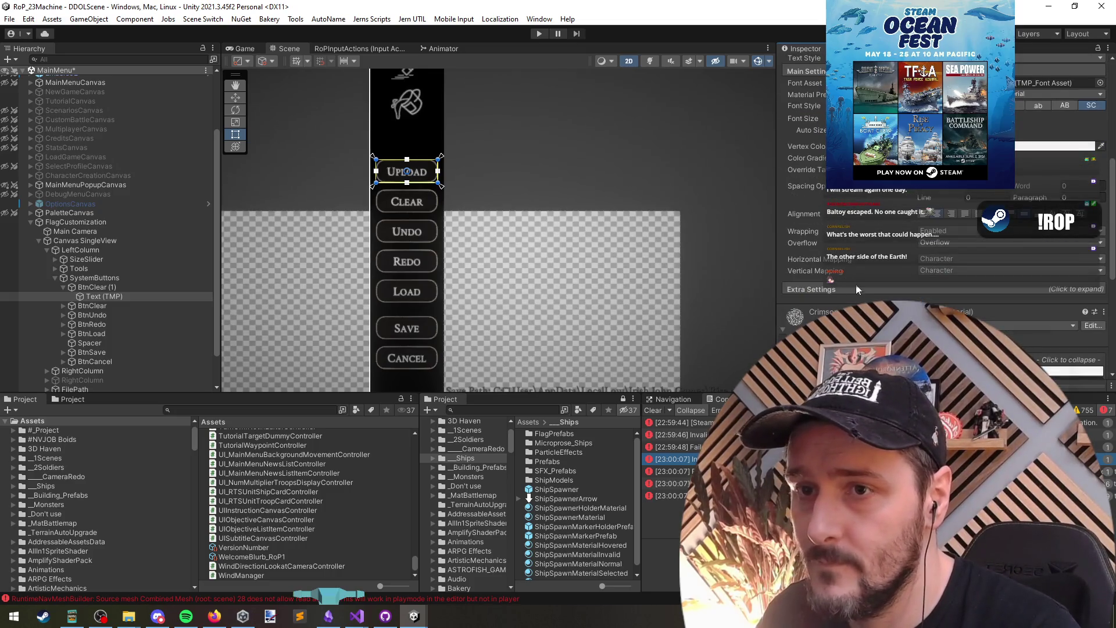
scroll(855, 288, up, 3)
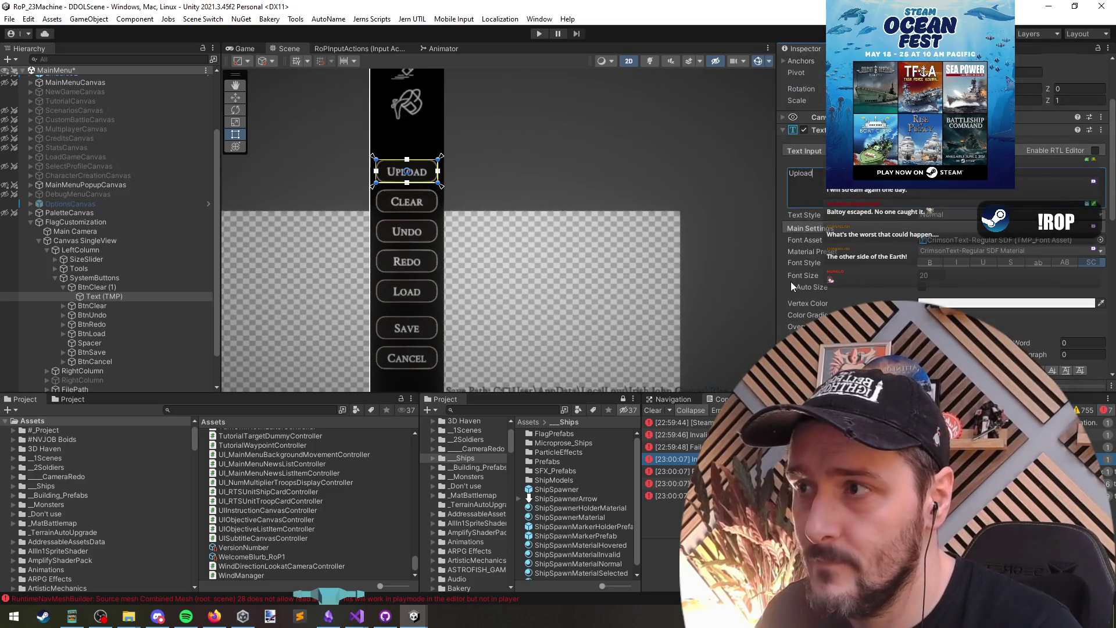
scroll(602, 255, down, 3)
scroll(594, 253, up, 3)
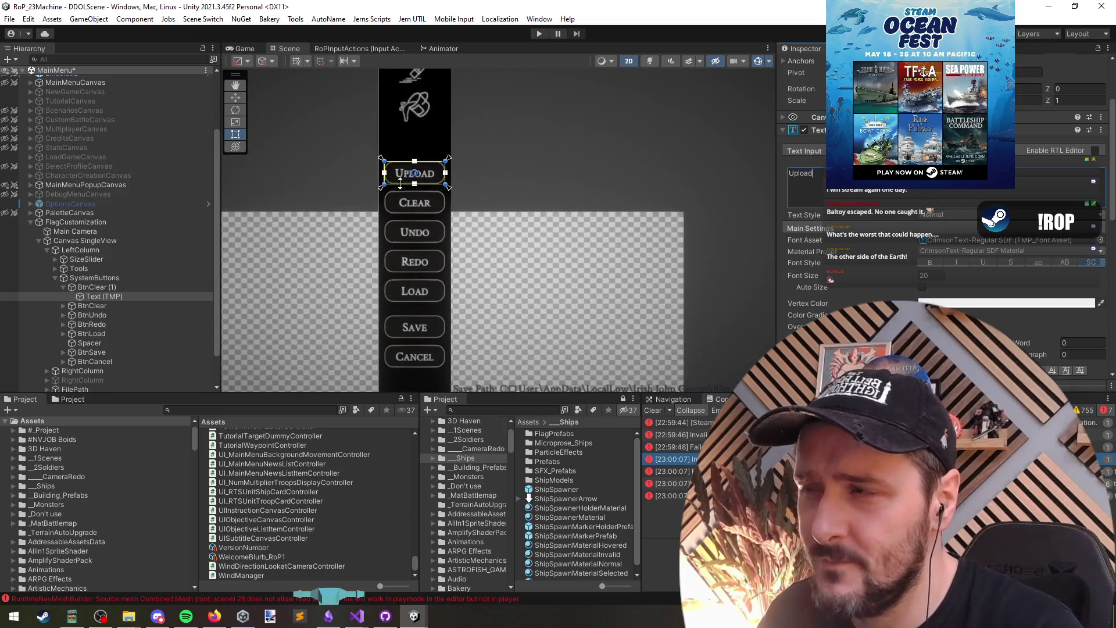
click(96, 278)
scroll(373, 294, down, 1)
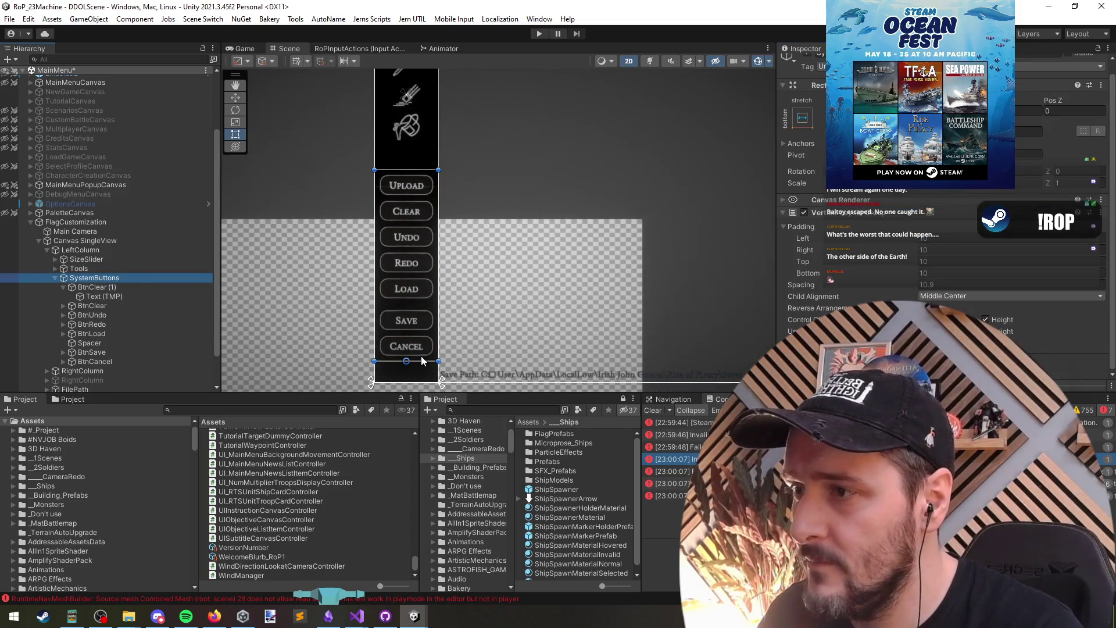
drag(422, 360, 430, 372)
drag(412, 170, 413, 164)
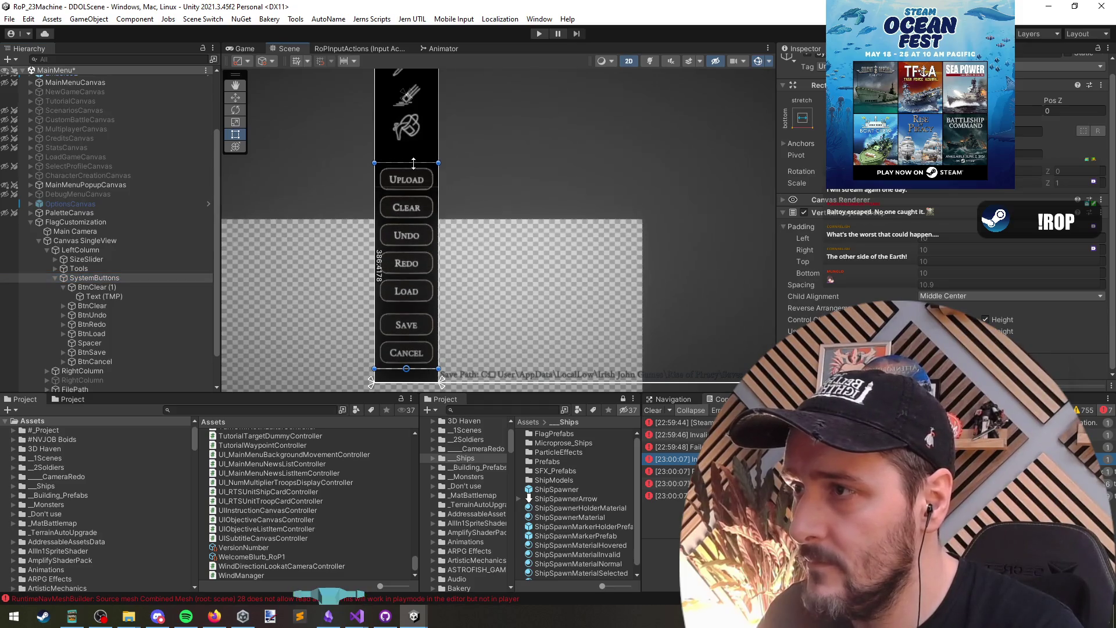
Check the Tools group layout and the Cancel, Save and Upload buttons.
click(93, 267)
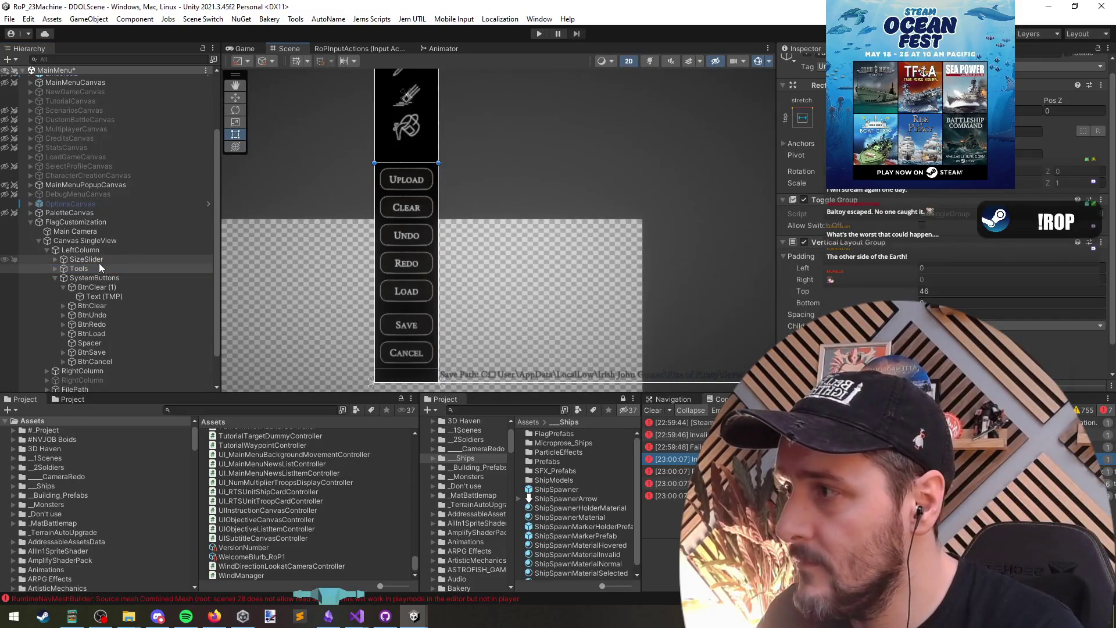
click(94, 278)
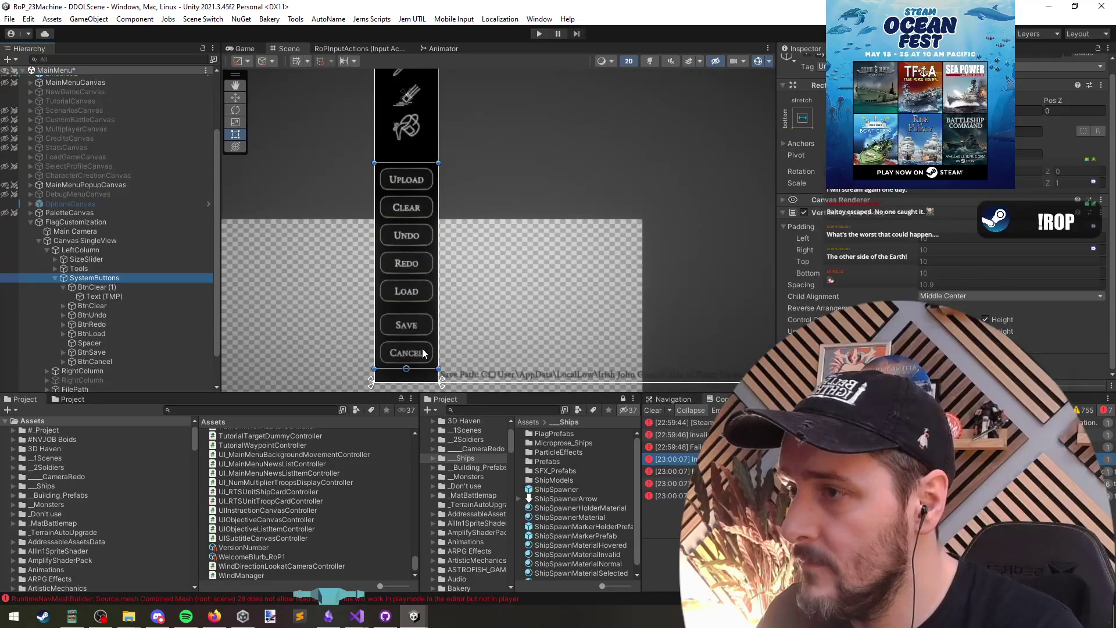
click(118, 358)
click(123, 352)
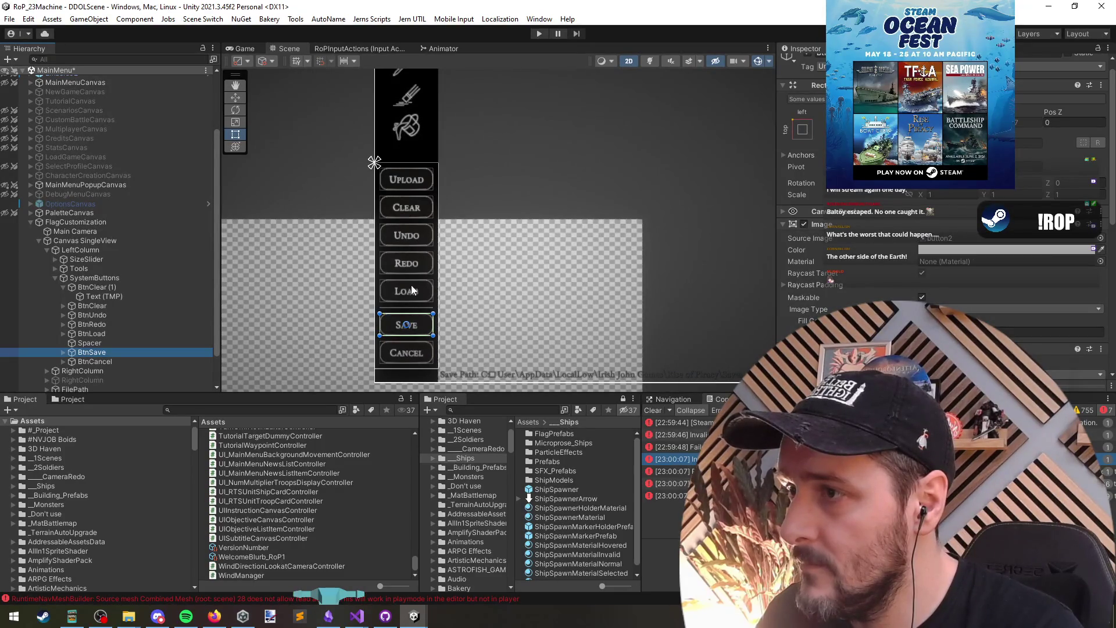
click(107, 288)
Select the buttons except Spacer and AutoName them BTN_Upload through BTN_Cancel.
key(Left)
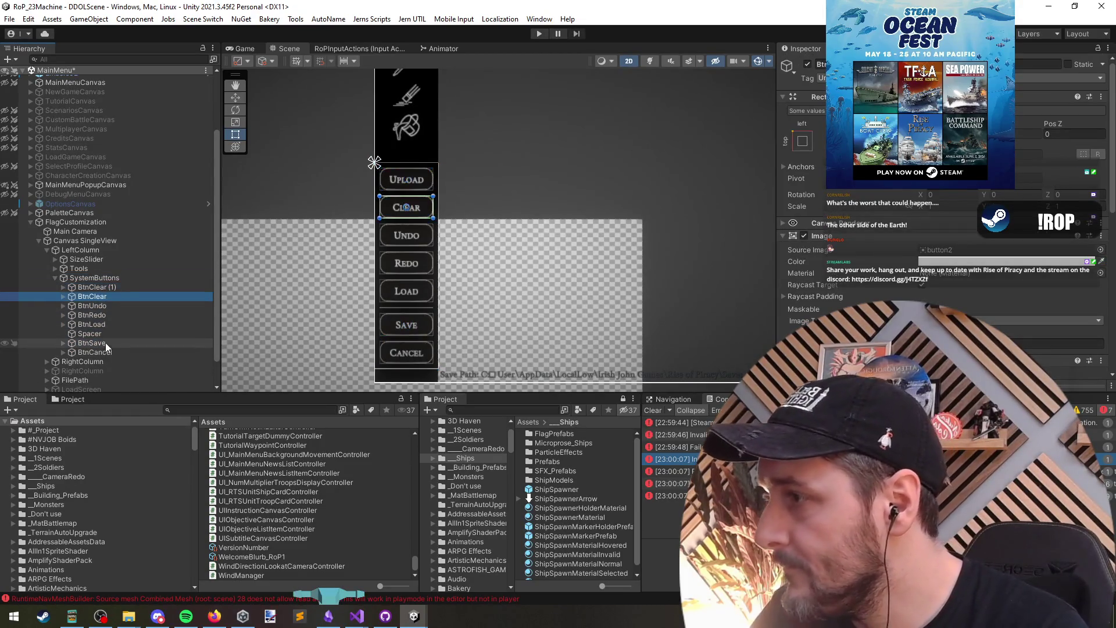
shift+click(106, 352)
ctrl+click(102, 333)
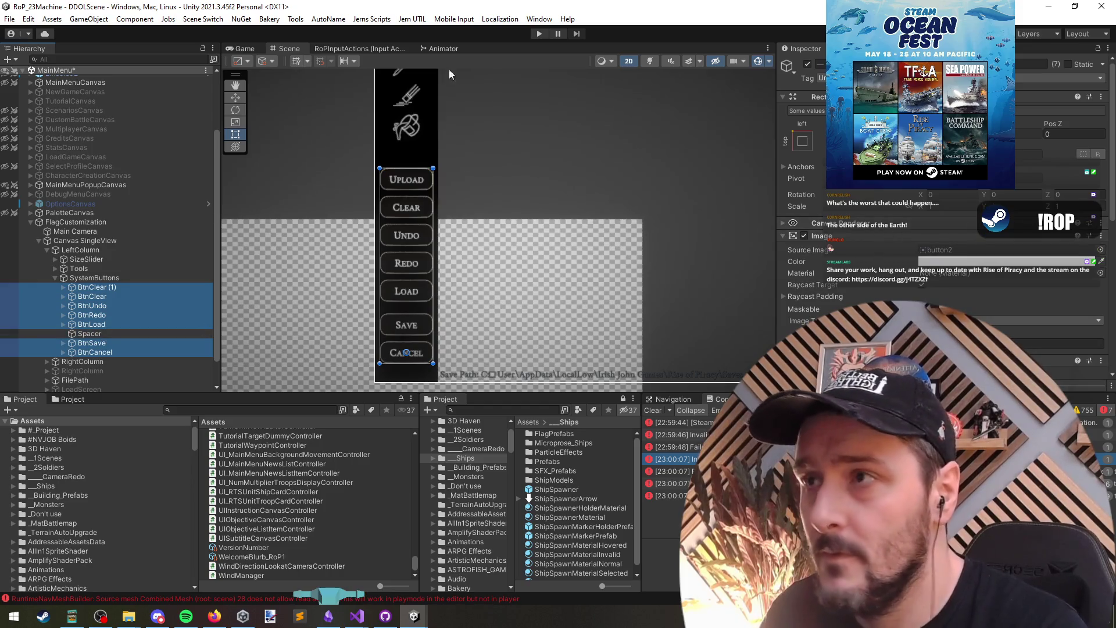
click(328, 19)
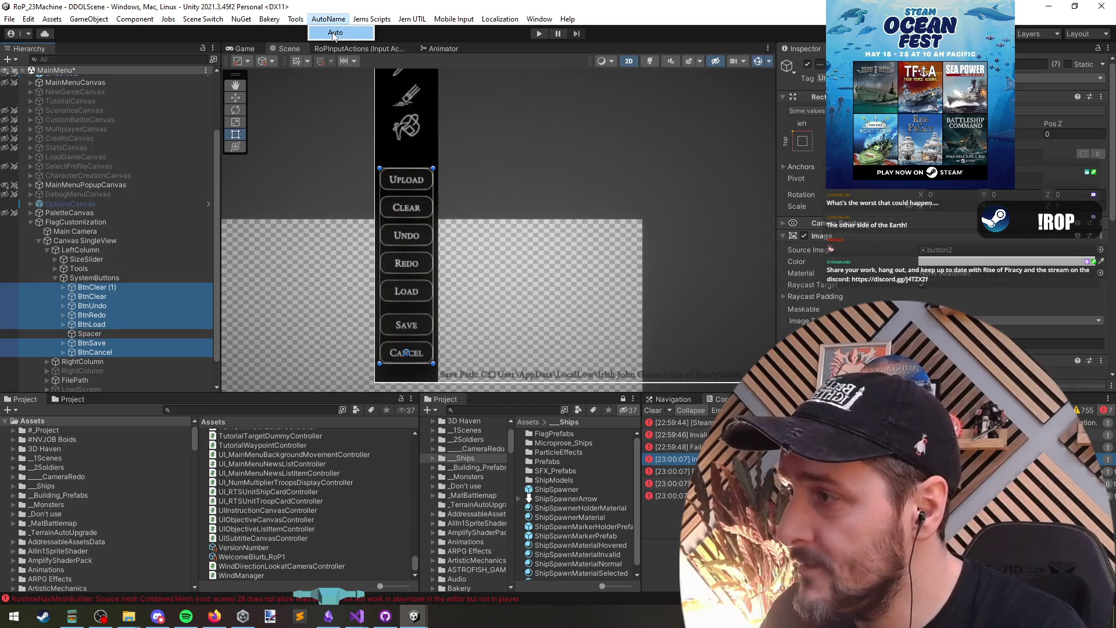
click(334, 34)
click(96, 288)
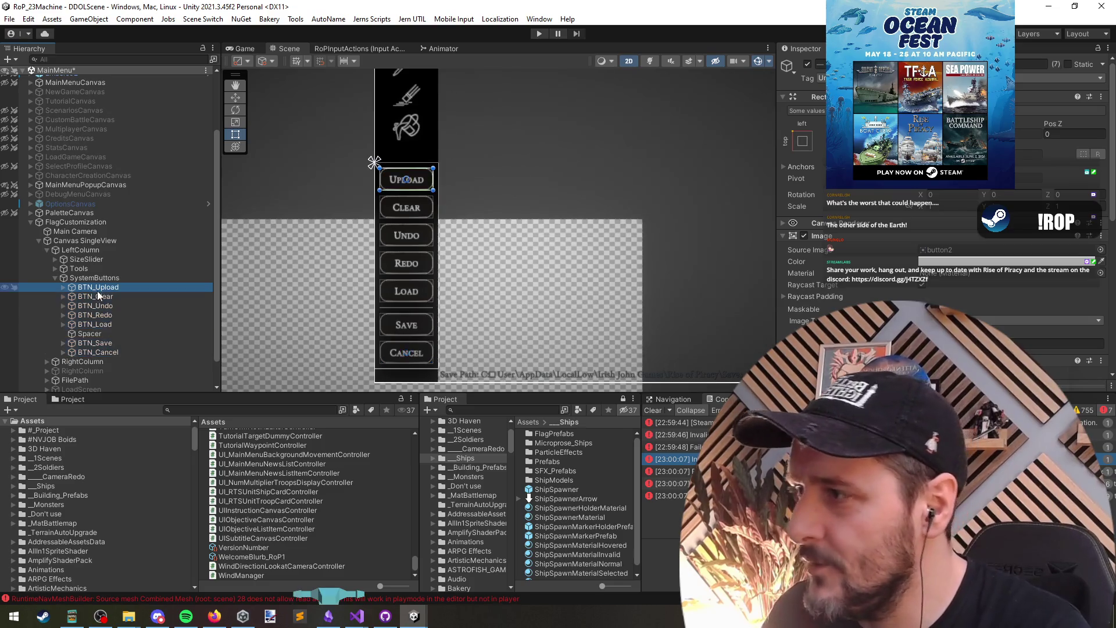
click(328, 18)
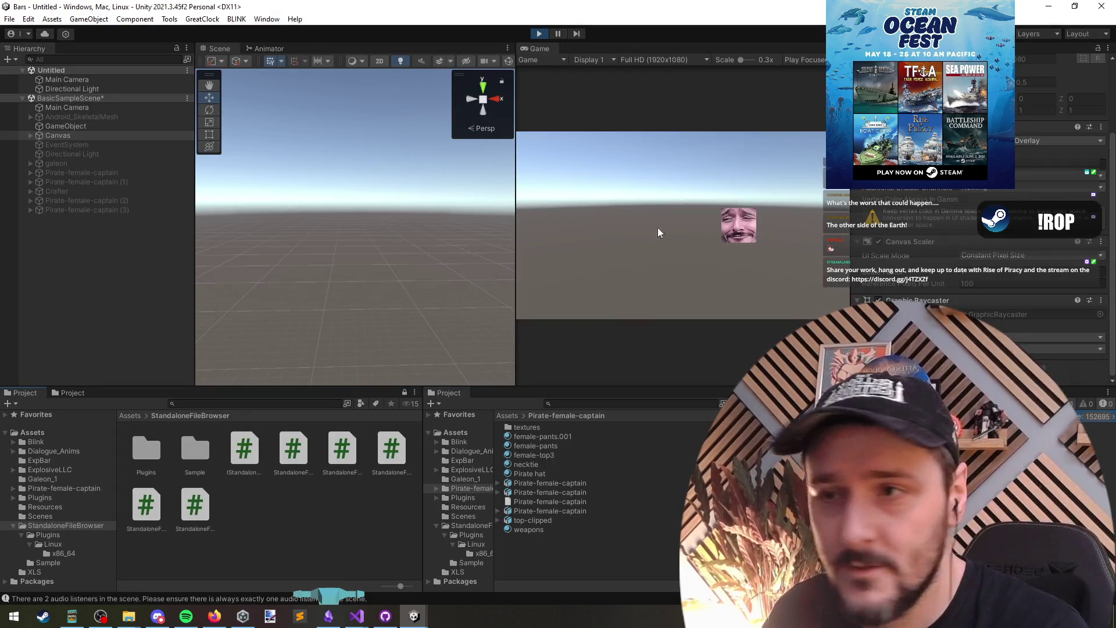
Clear the Bars selection and bring the RoP_23Machine project window back.
click(54, 285)
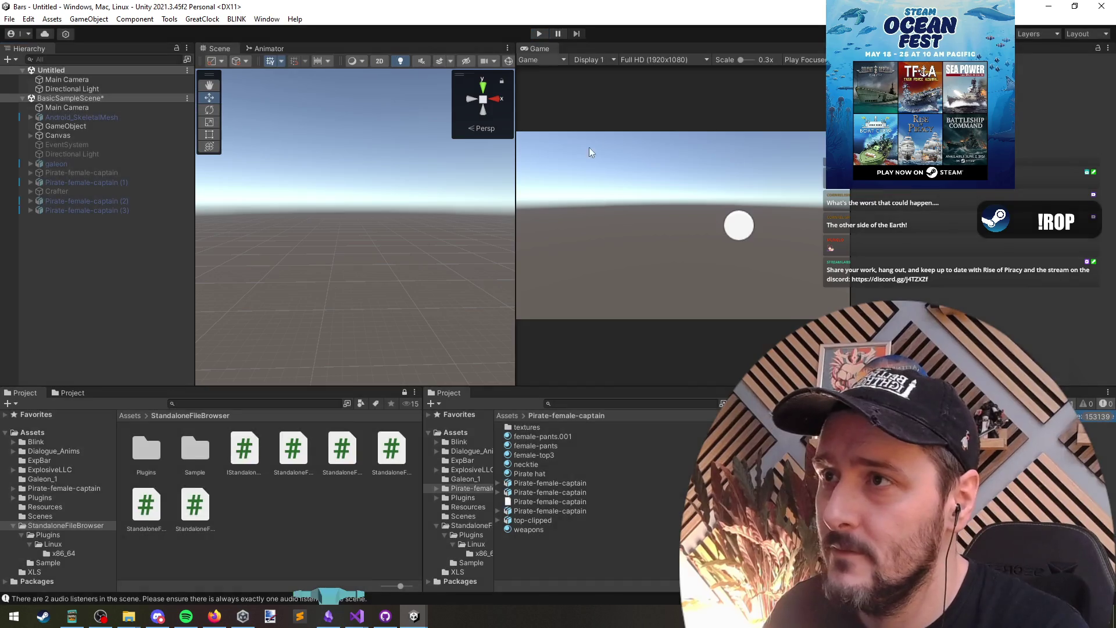
mouse_move(414, 616)
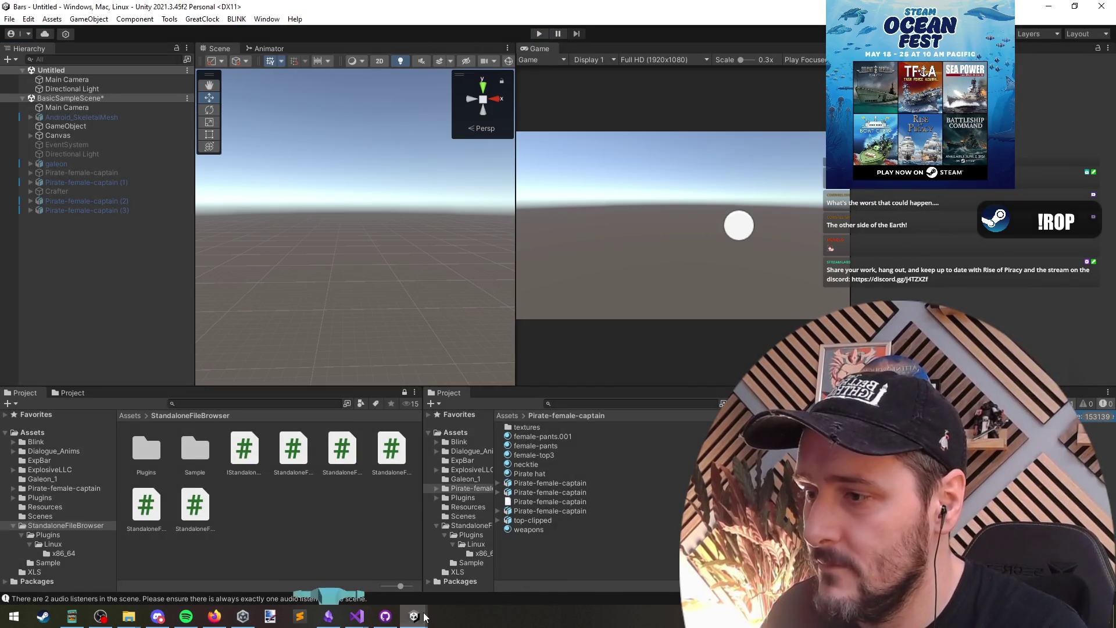
click(341, 570)
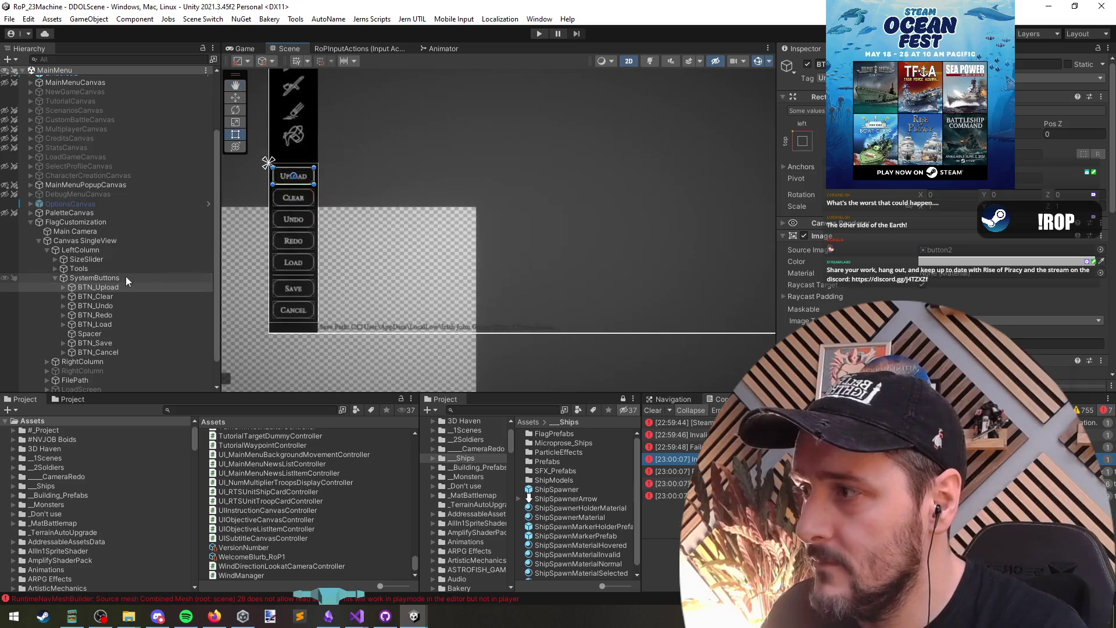
Reduce BTN_Upload's On Click list to one empty entry and open FlagCustomizationController.cs.
scroll(946, 213, down, 10)
click(946, 213)
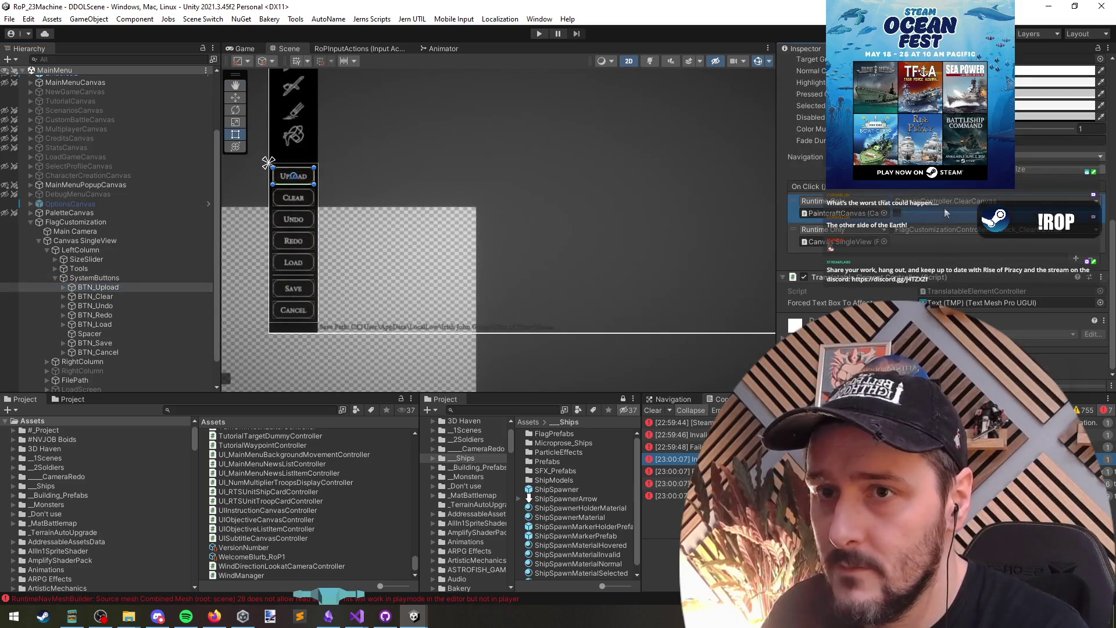
key(Delete)
key(Delete)
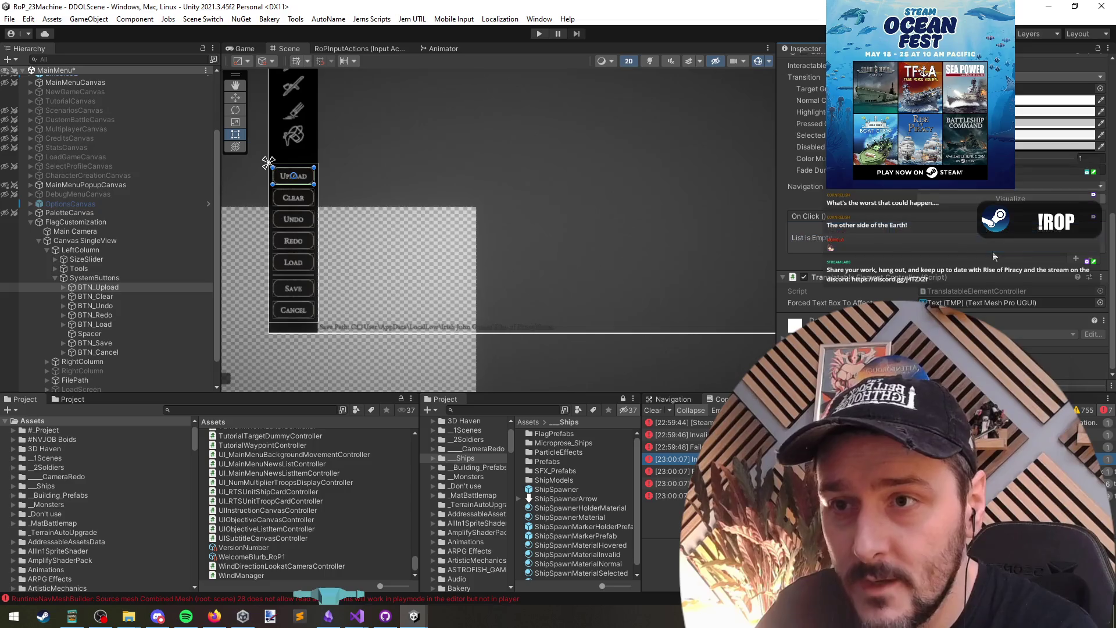
key(ctrl+z)
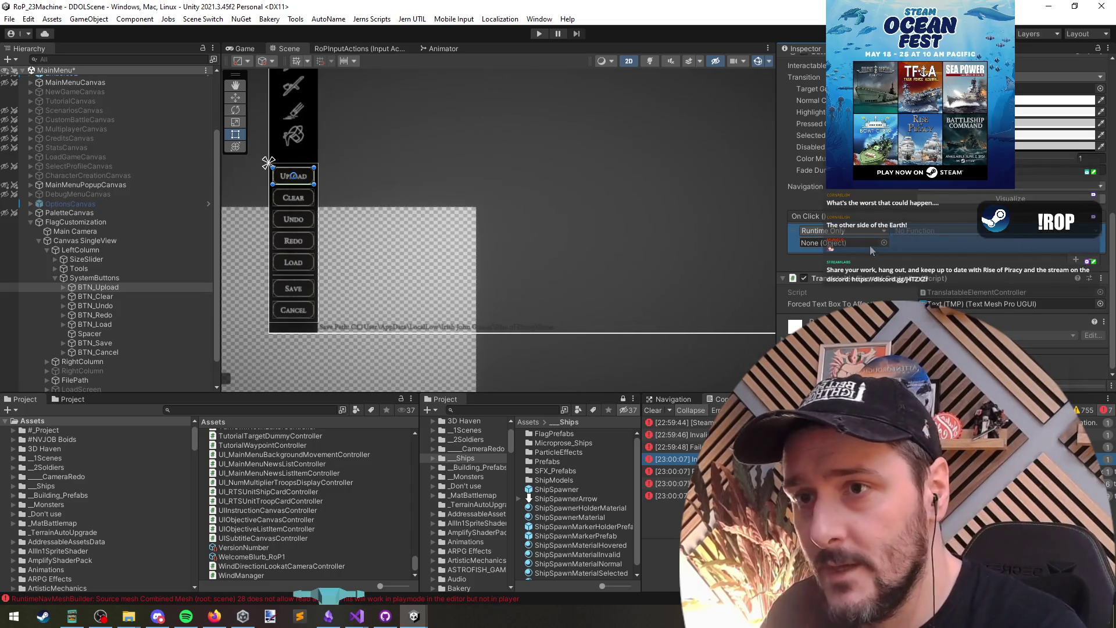
click(77, 241)
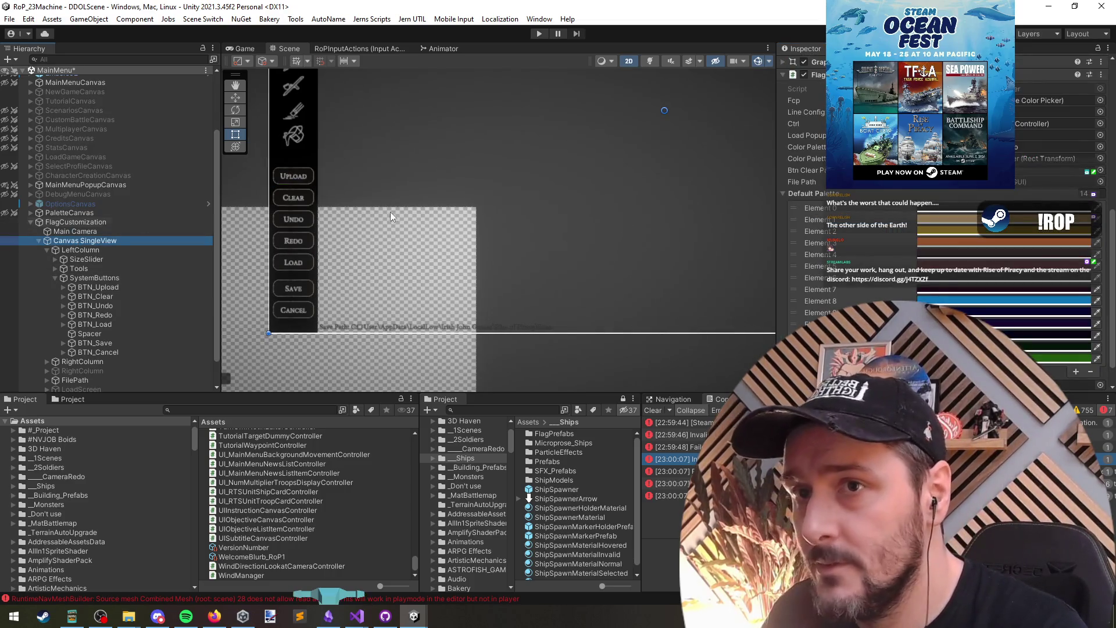
double_click(1040, 89)
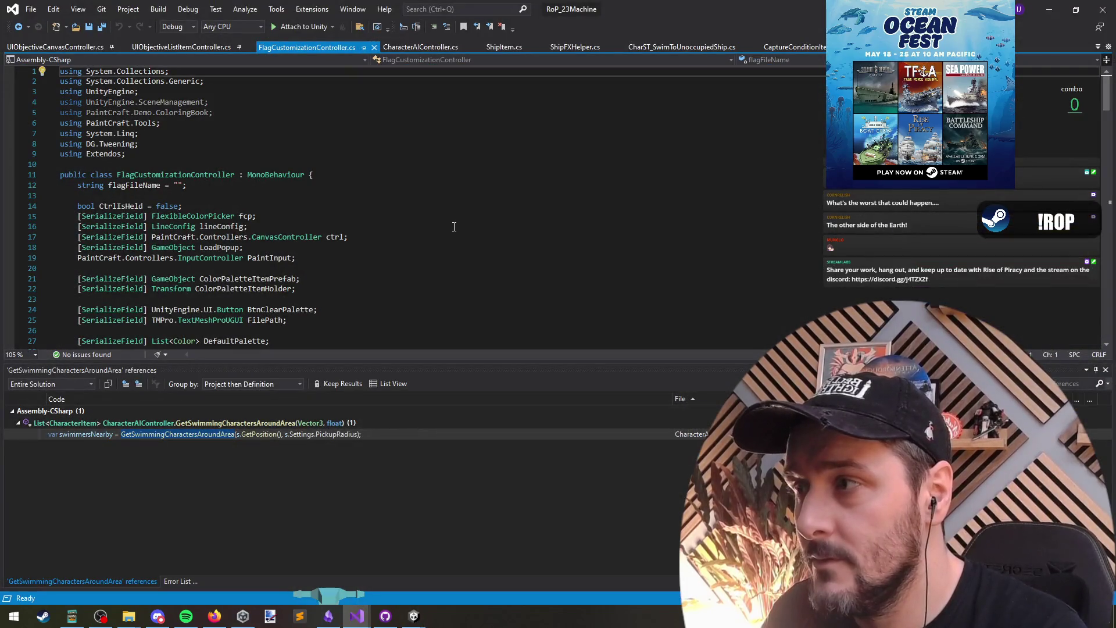
Add an empty public void OnClick_Upload() method at the end of FlagCustomizationController.cs.
key(alt+Tab)
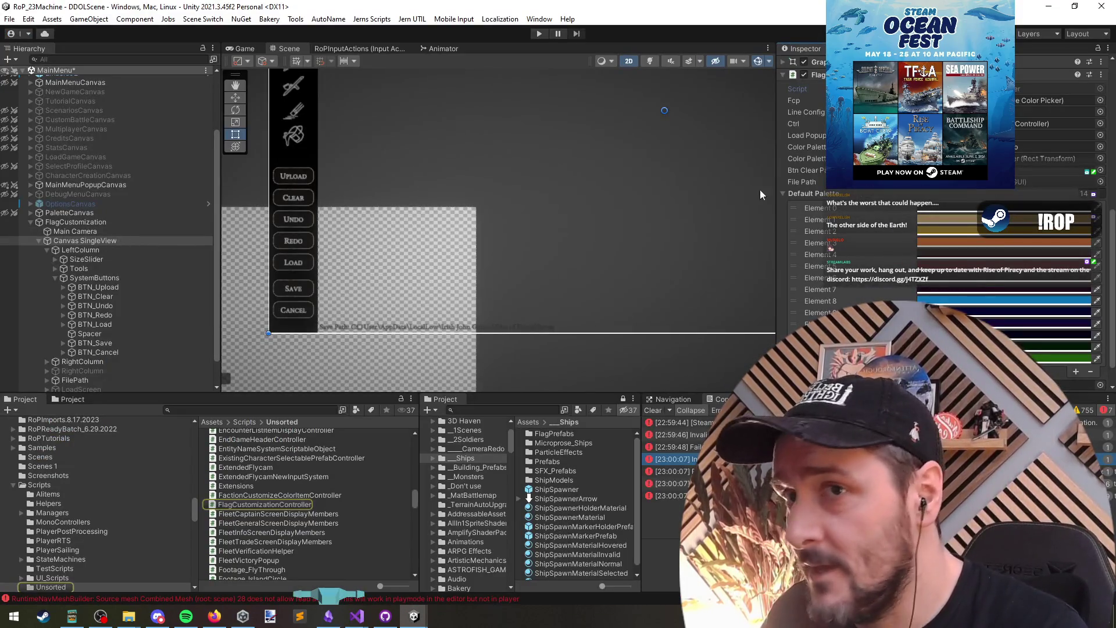
key(alt+Tab)
click(141, 199)
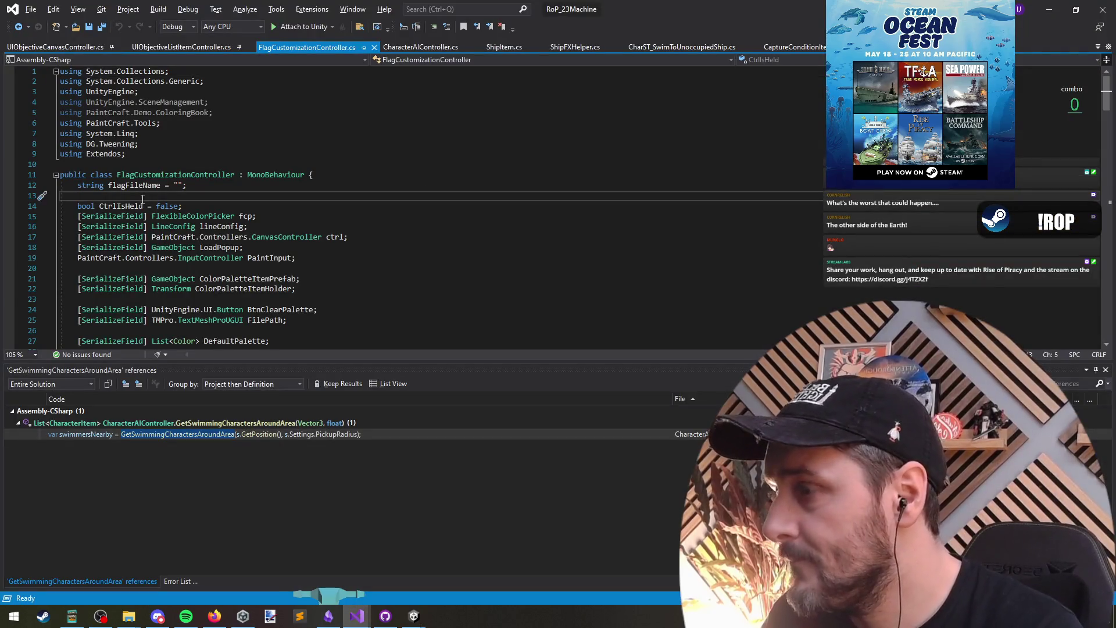
key(ctrl+End)
key(Return)
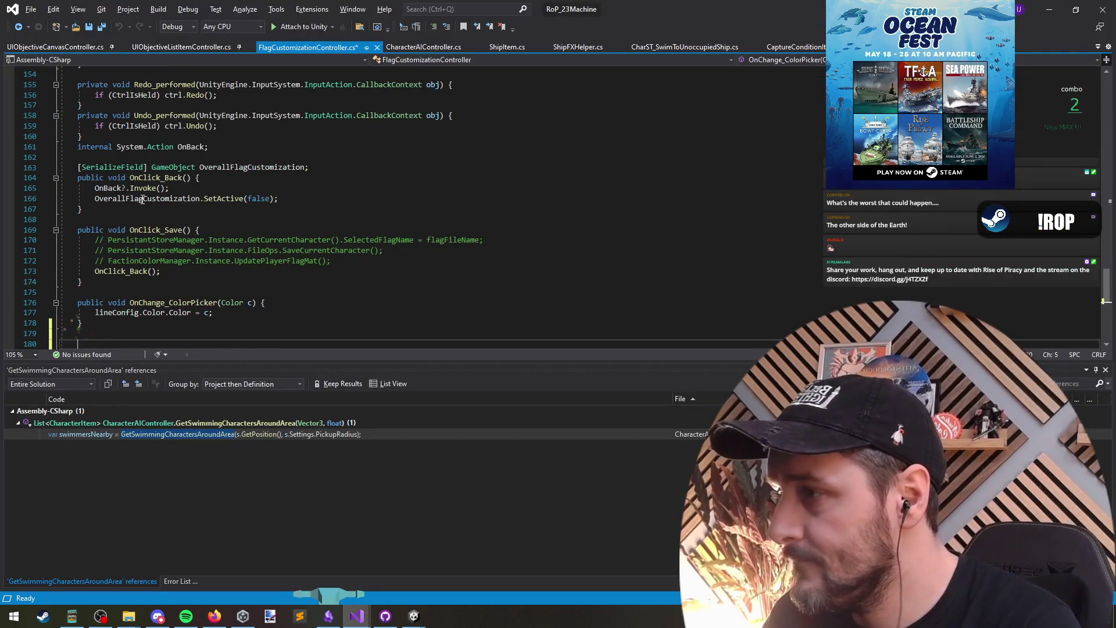
text(public void On)
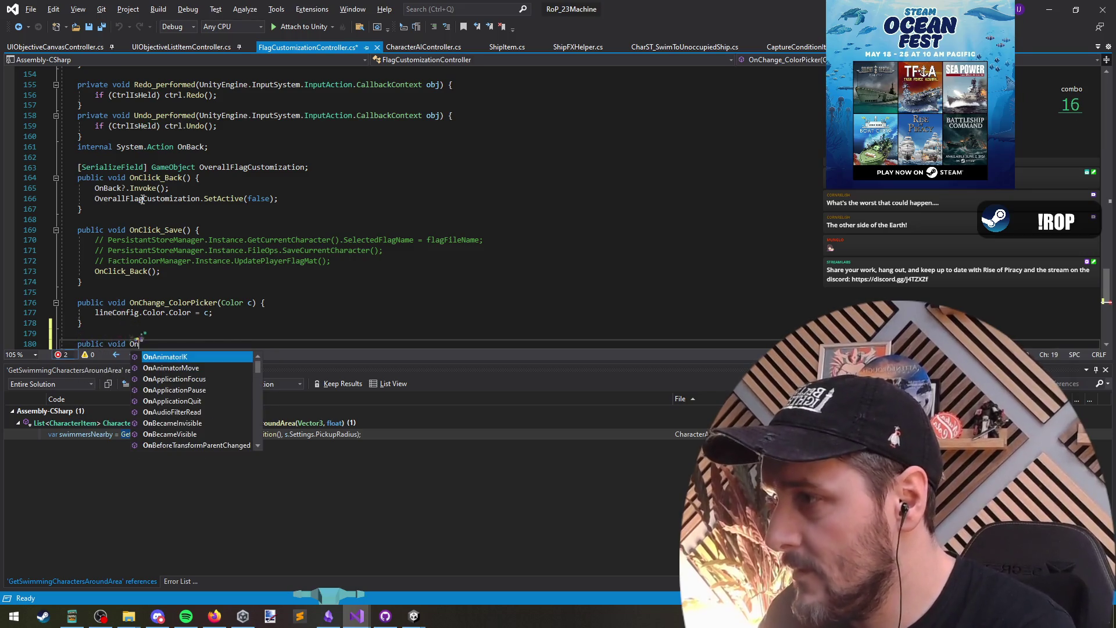
text(Click_Upload() {)
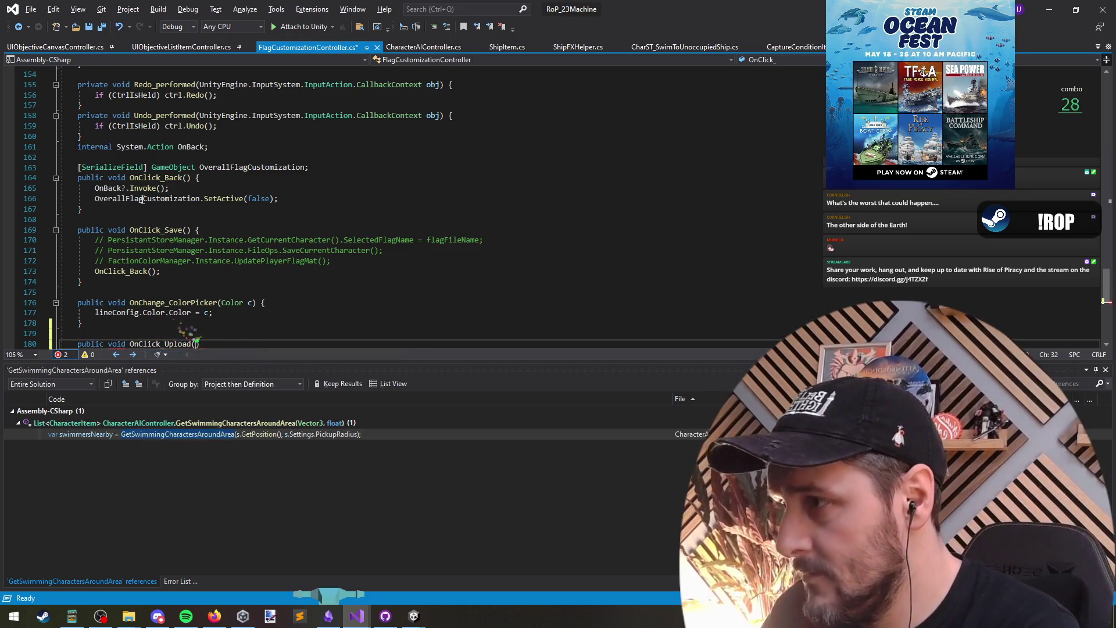
key(Return)
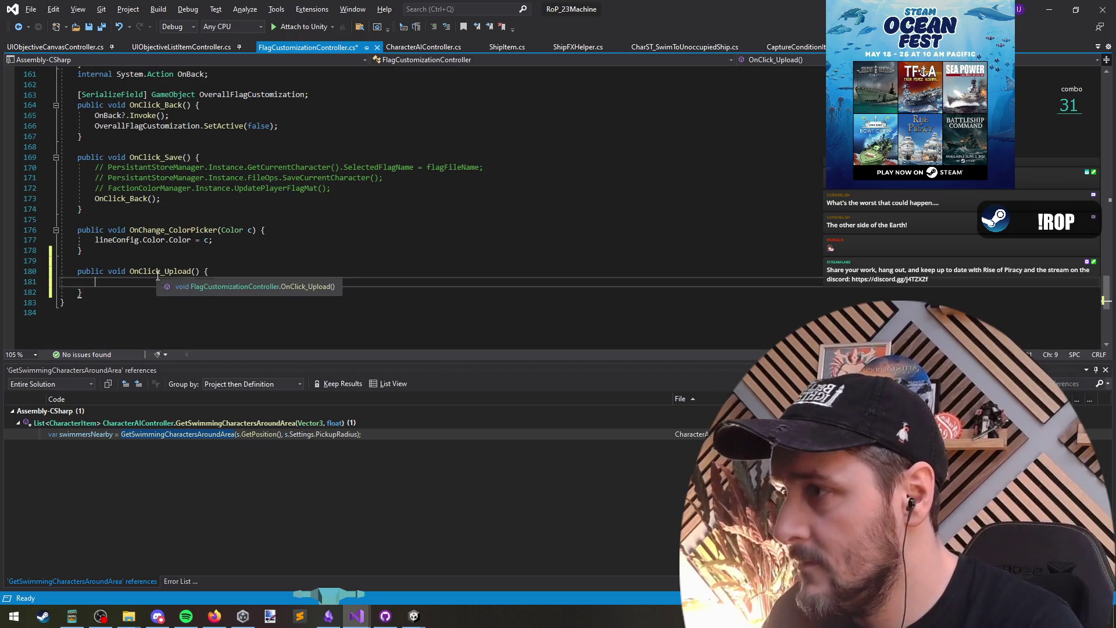
Save the controller script and return to Unity so it recompiles.
key(ctrl+s)
key(alt+Tab)
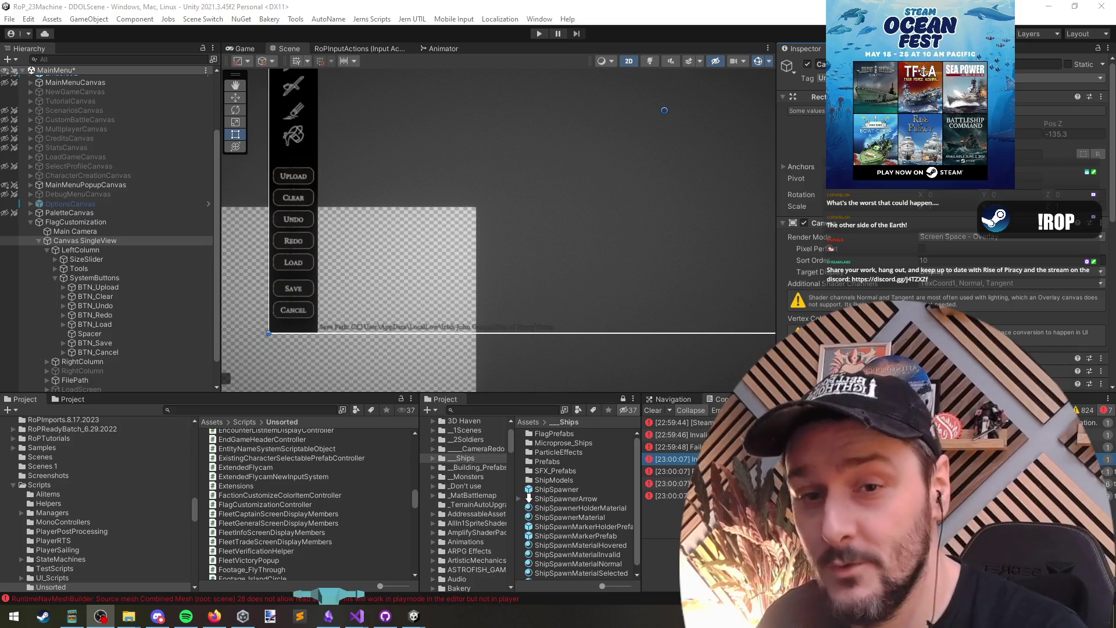
key(alt+Tab)
Point BTN_Upload's On Click at Canvas SingleView's FlagCustomizationController.OnClick_Upload, then enter play mode.
click(120, 242)
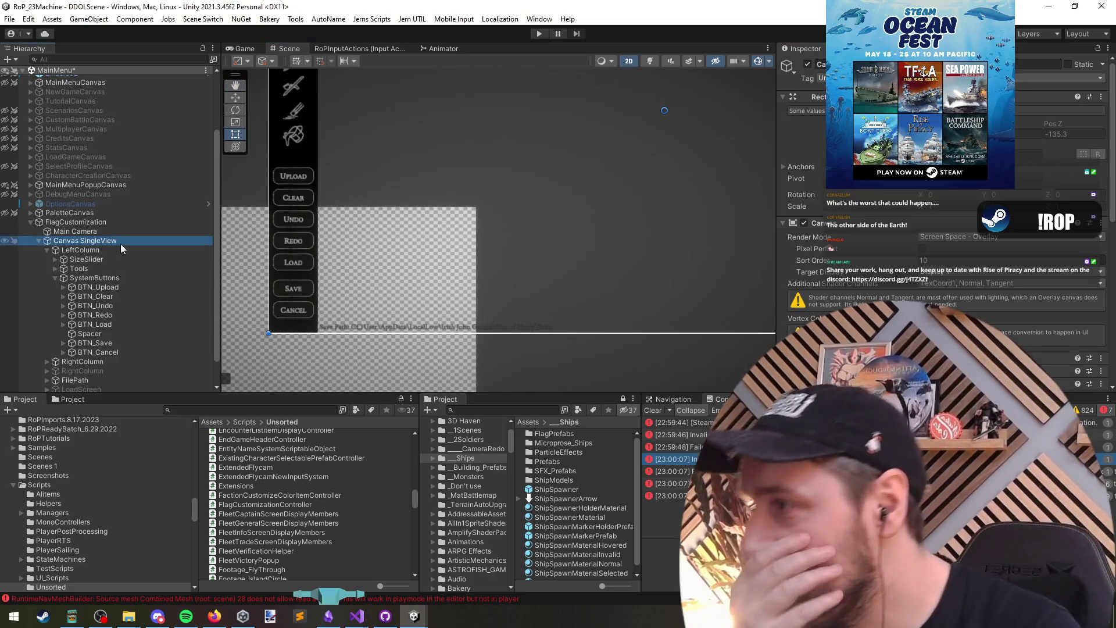
click(125, 286)
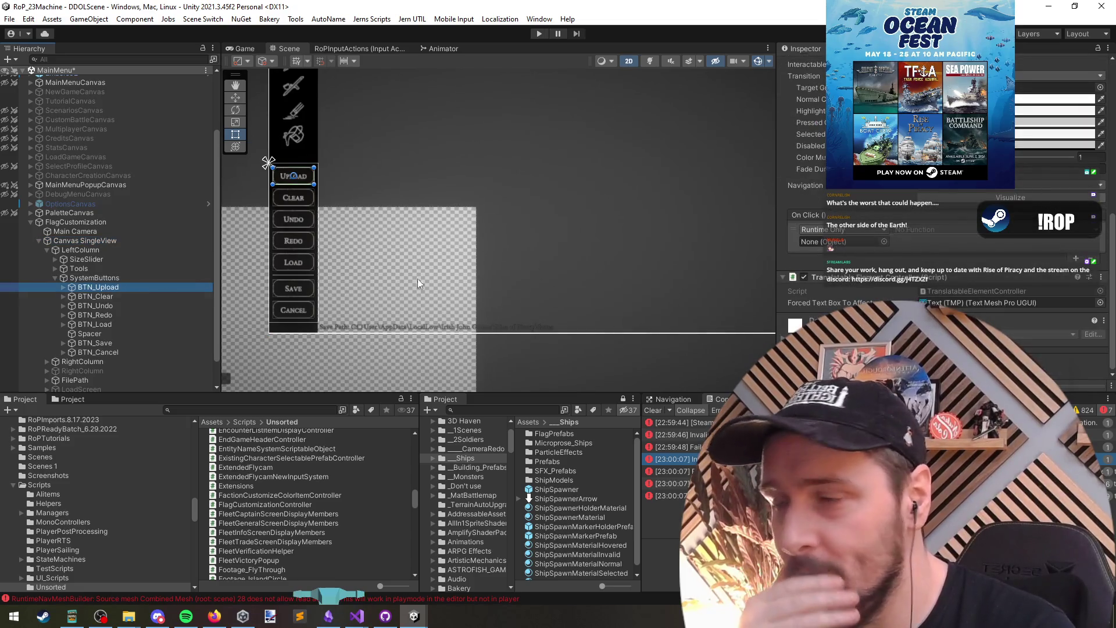
mouse_move(89, 239)
mouse_down()
mouse_move(331, 256)
mouse_move(846, 245)
mouse_up()
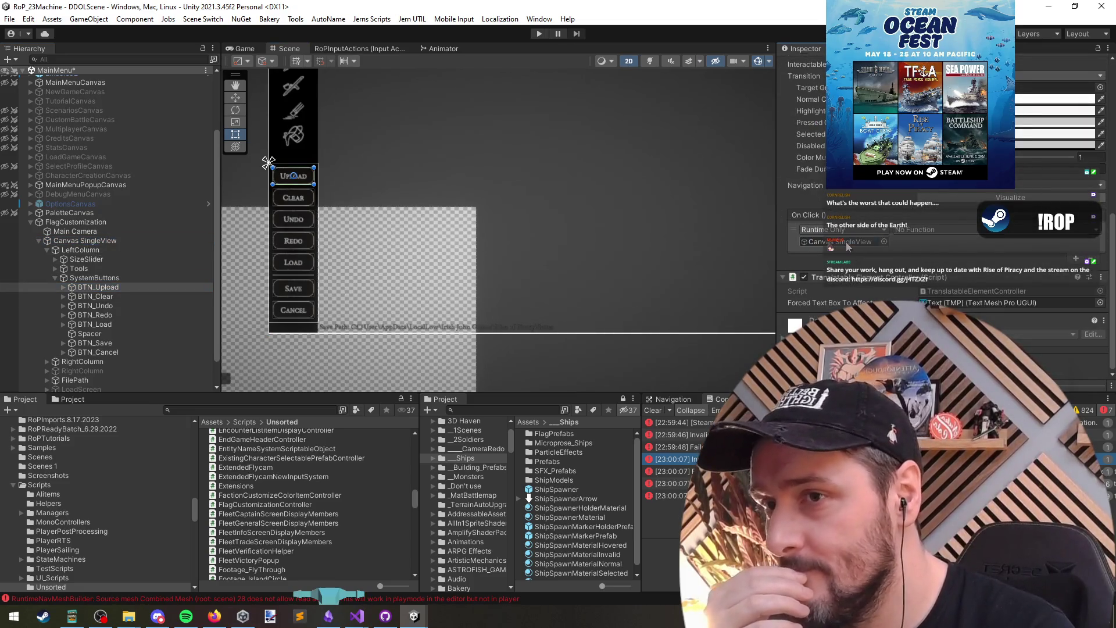
click(923, 235)
mouse_move(1000, 324)
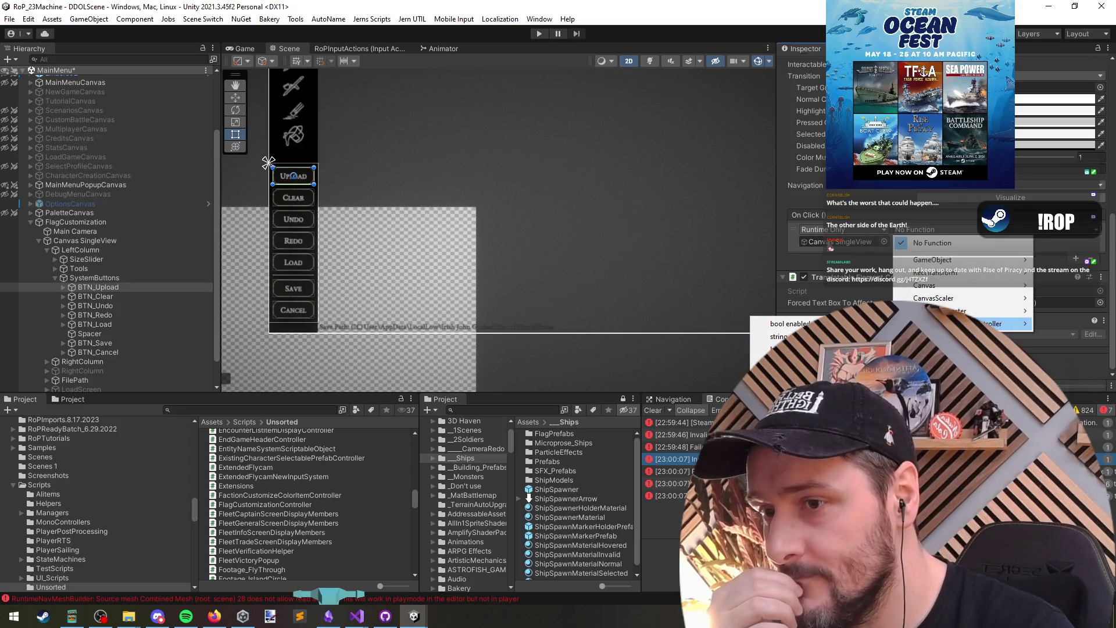
click(781, 372)
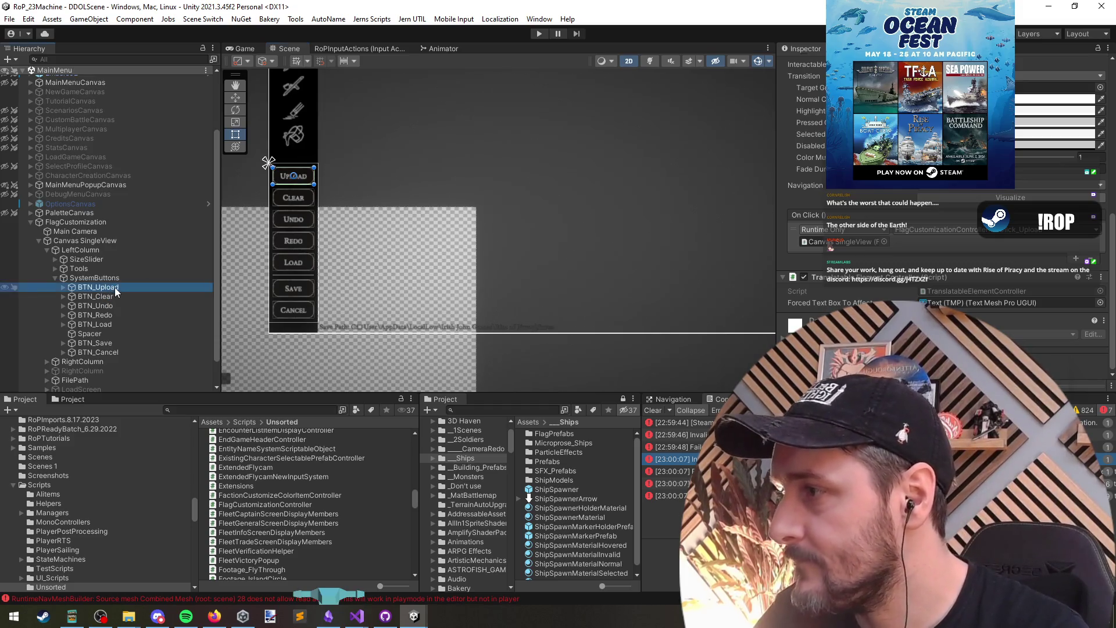
click(116, 222)
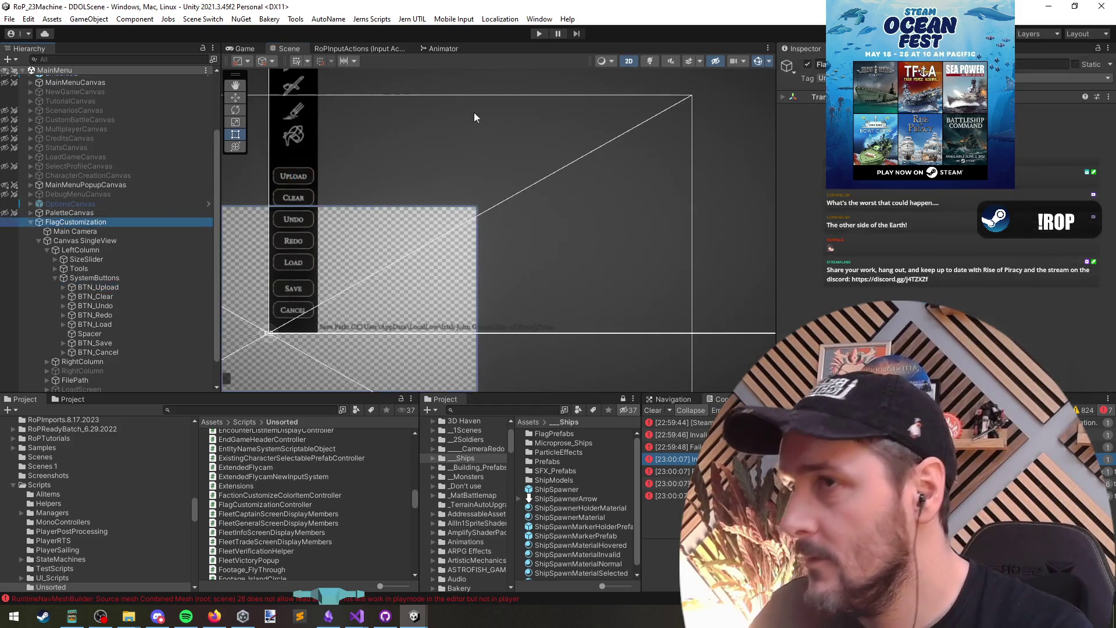
click(538, 33)
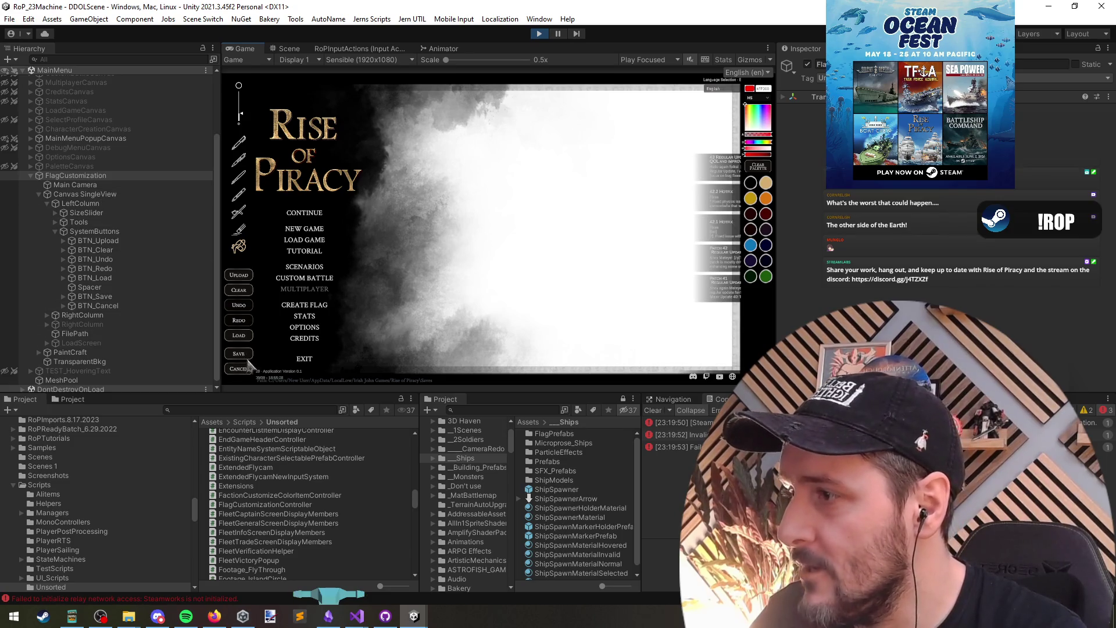
Open the flag editor in play mode, stop, and toggle FlagCustomization off and on.
click(304, 304)
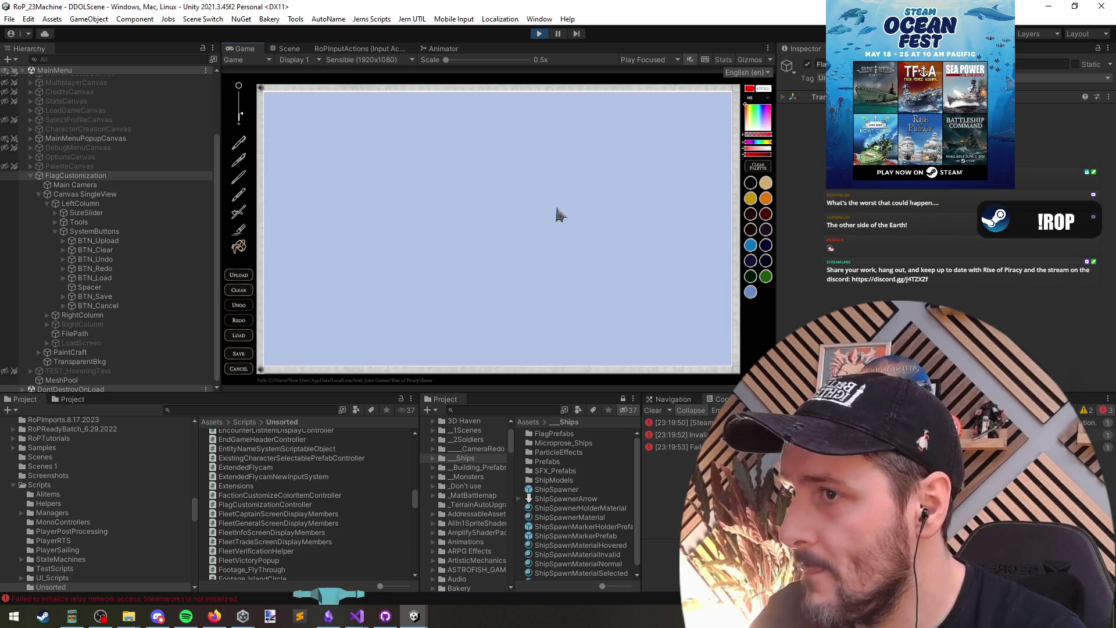
click(545, 36)
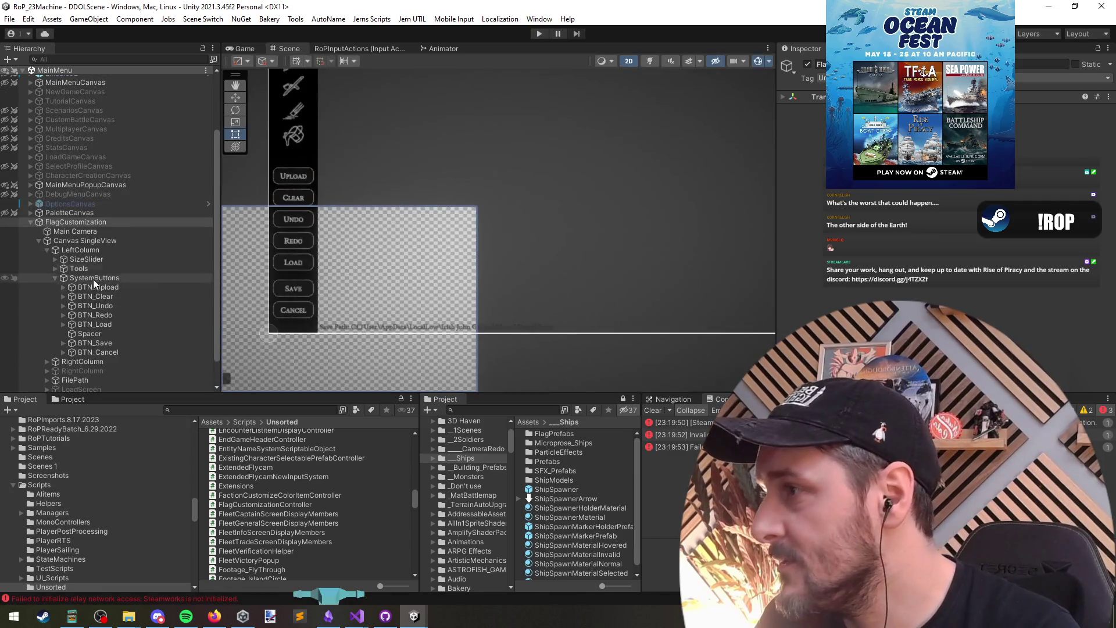
click(77, 192)
key(alt+shift+a)
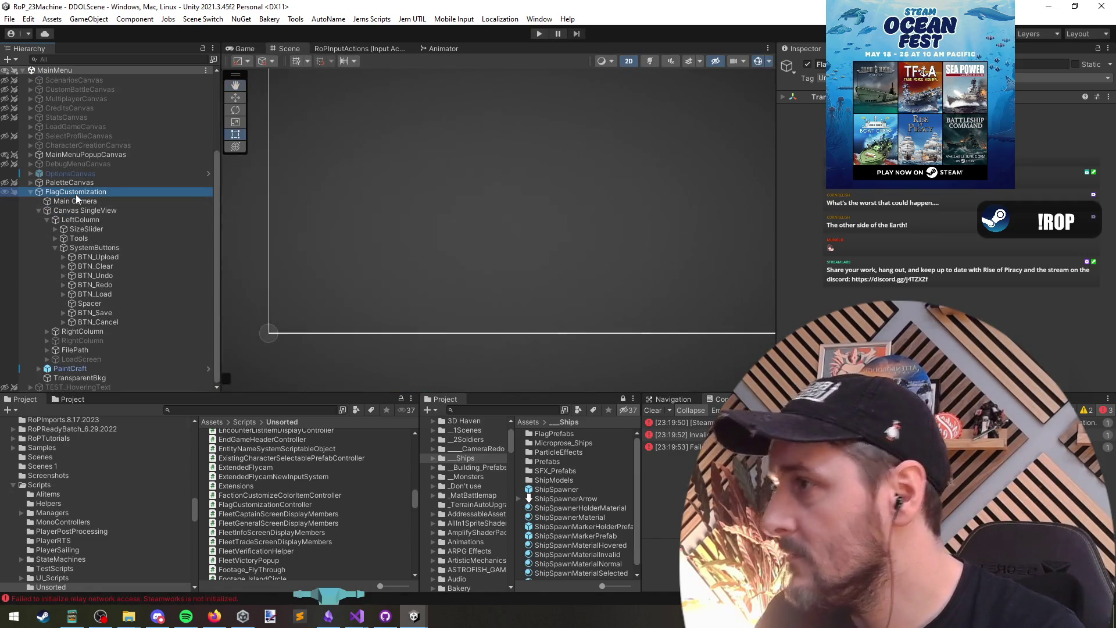
key(Left)
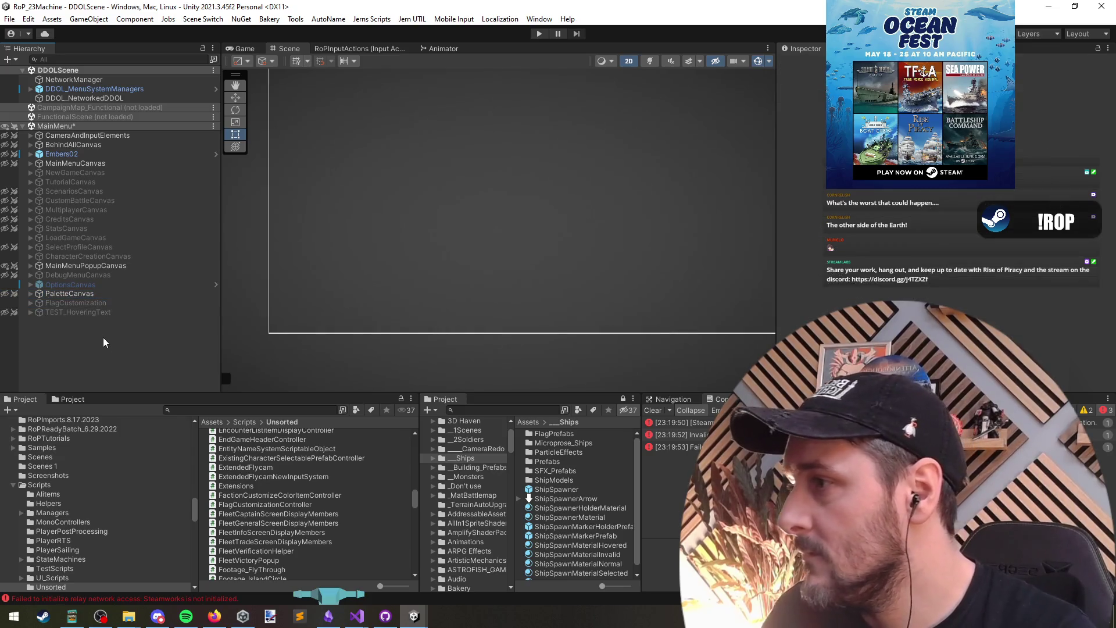
key(alt+shift+a)
click(76, 164)
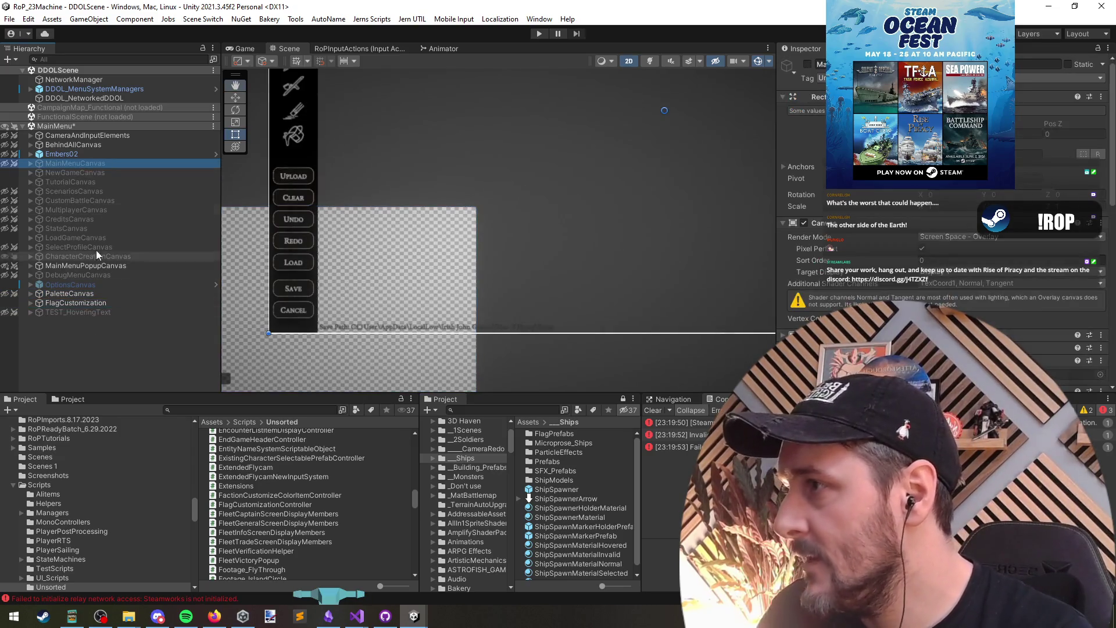
click(85, 303)
Unload DDOLScene, then play and paint freehand test strokes on the flag canvas.
right_click(79, 71)
click(116, 136)
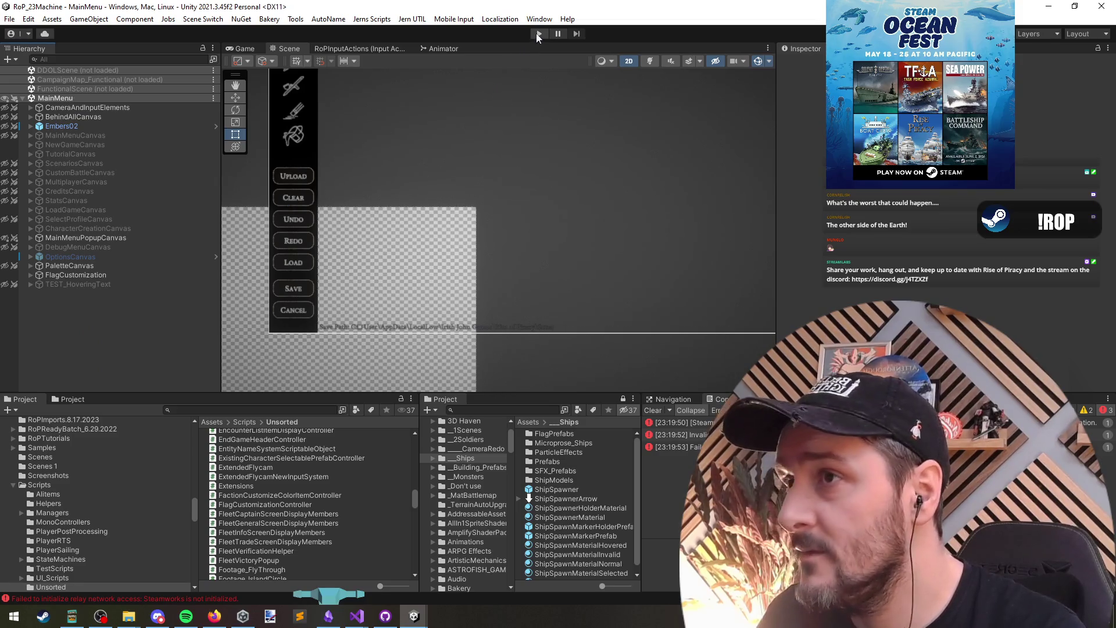
click(538, 33)
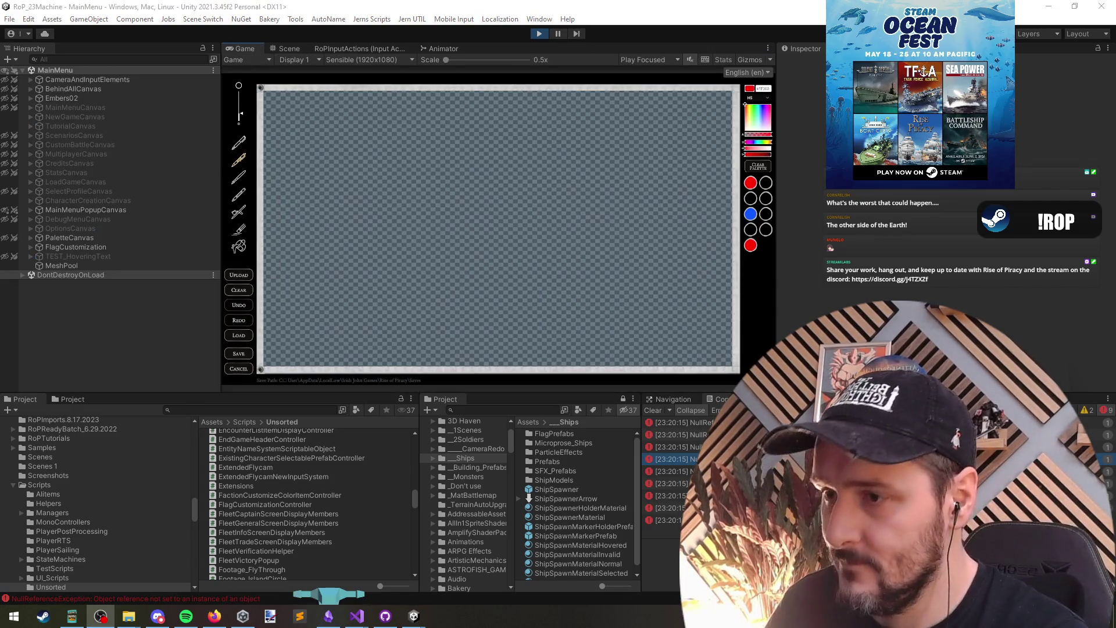
mouse_move(576, 184)
mouse_down()
mouse_move(525, 190)
mouse_move(427, 293)
mouse_move(427, 247)
mouse_move(299, 313)
mouse_up()
mouse_move(410, 218)
mouse_down()
mouse_move(396, 108)
mouse_move(290, 265)
mouse_move(300, 313)
mouse_up()
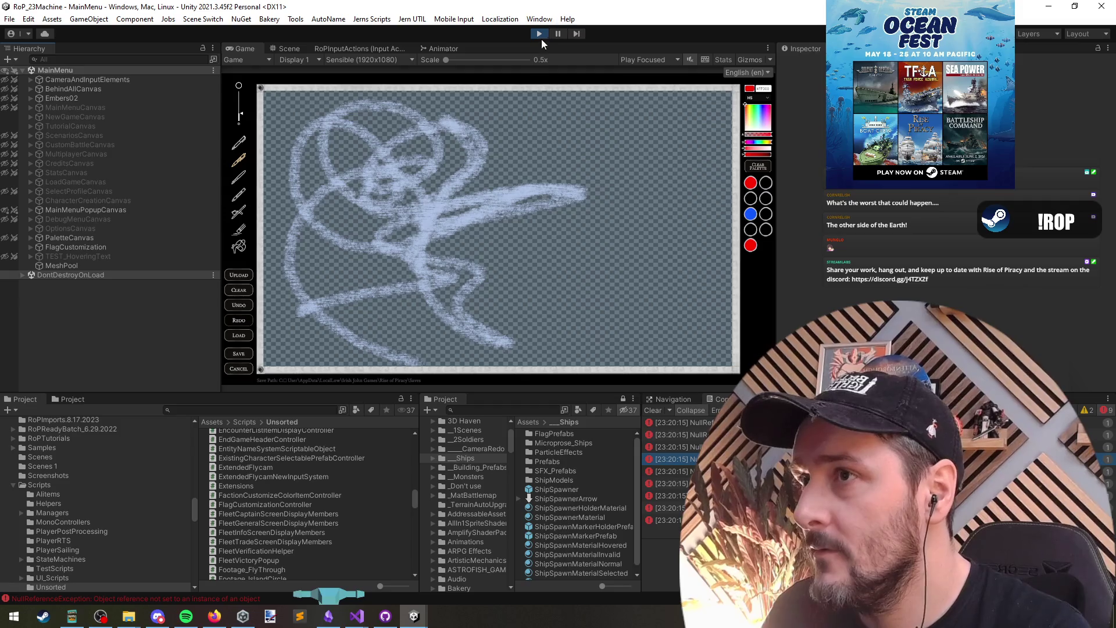
click(539, 34)
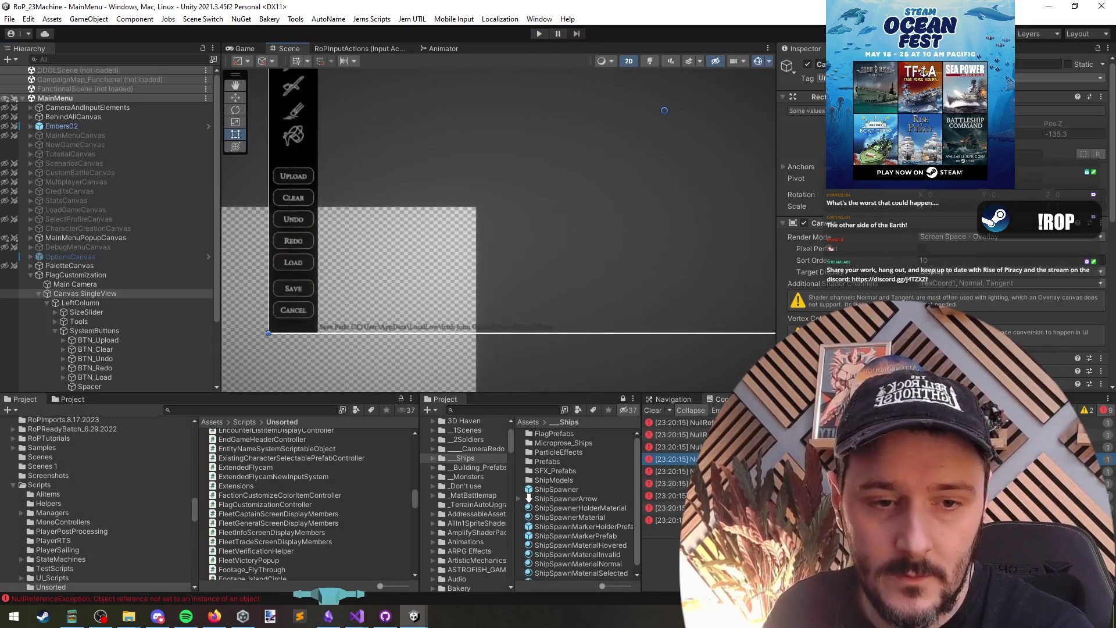
key(alt+Tab)
key(super+e)
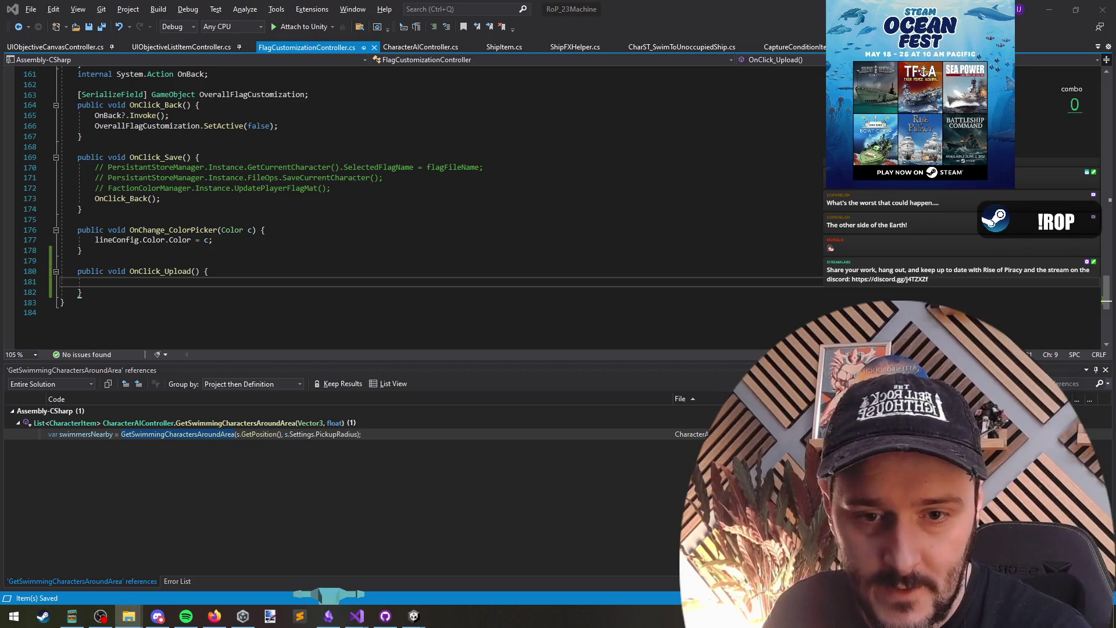
key(alt+Tab)
key(alt+Tab)
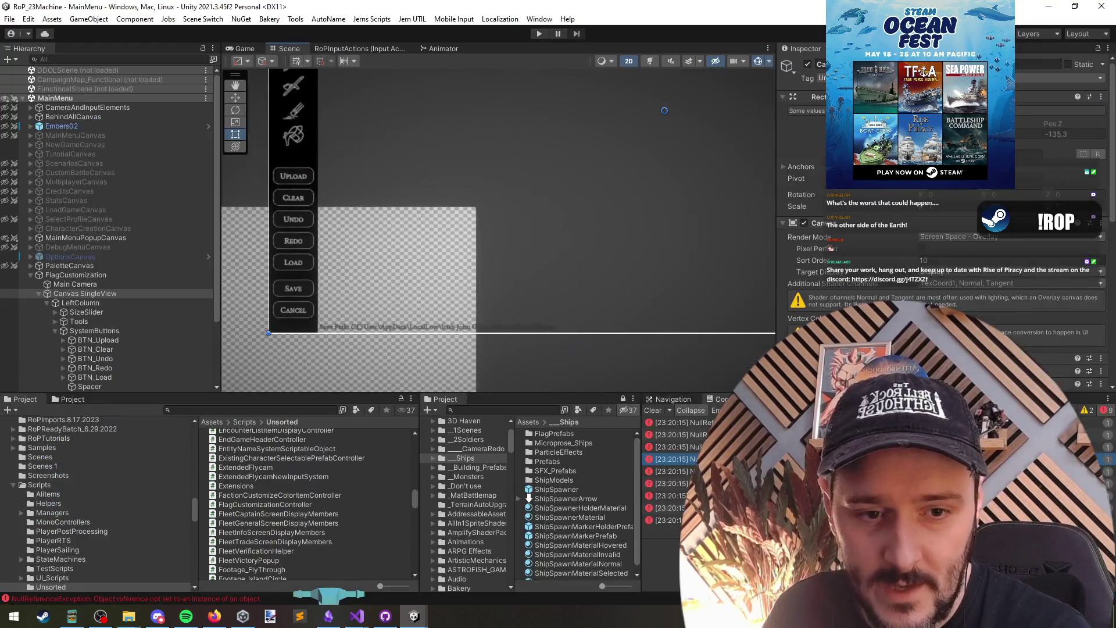
key(alt+Tab)
click(75, 535)
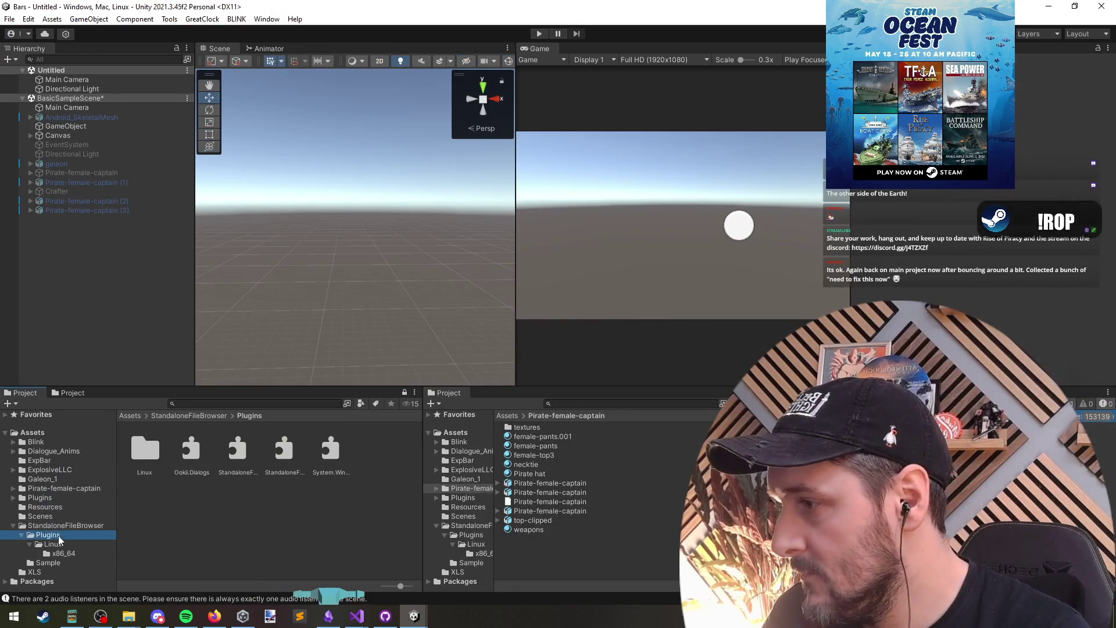
click(57, 528)
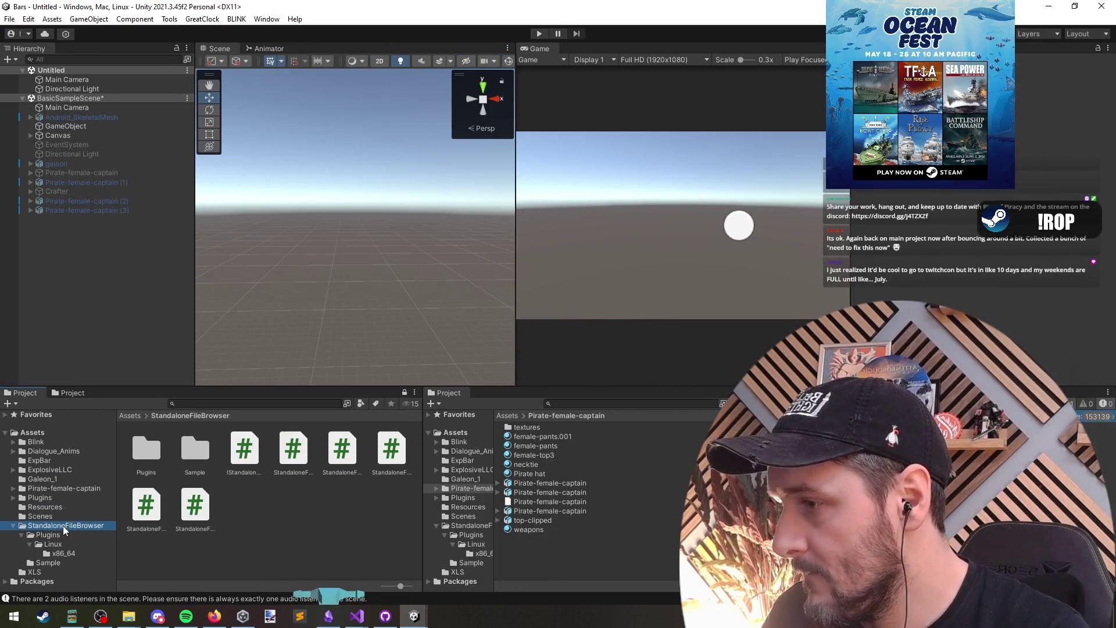
click(412, 608)
mouse_move(412, 607)
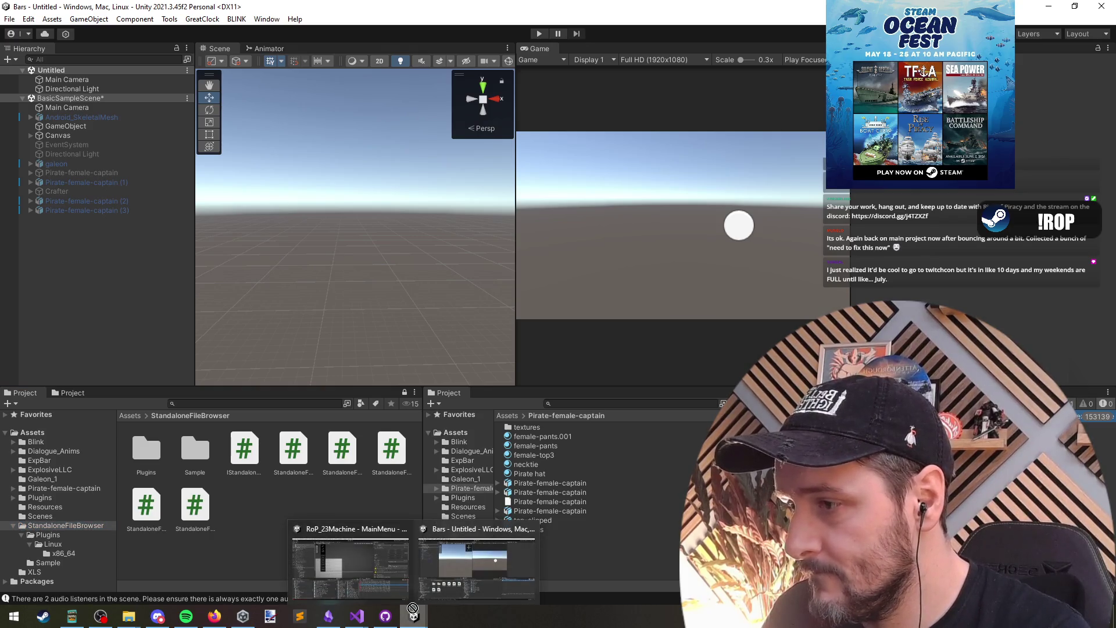
click(372, 571)
mouse_move(40, 484)
mouse_down()
mouse_move(40, 421)
mouse_move(50, 447)
mouse_up()
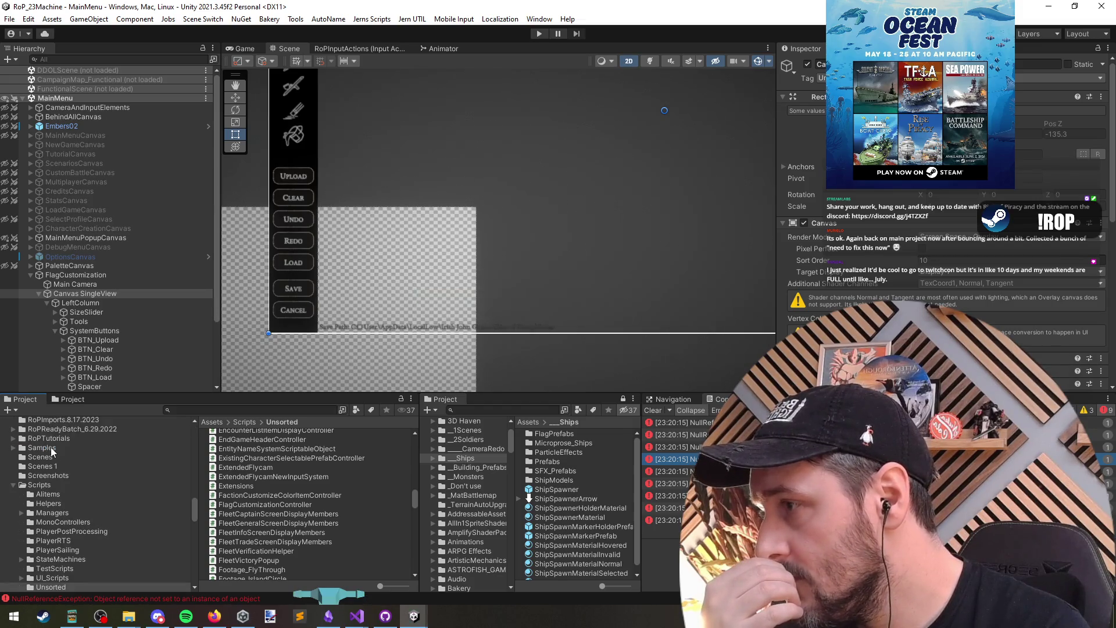
Browse to #_Project/StandaloneFileBrowser/Sample and drag BasicSampleScene into the Hierarchy.
click(75, 485)
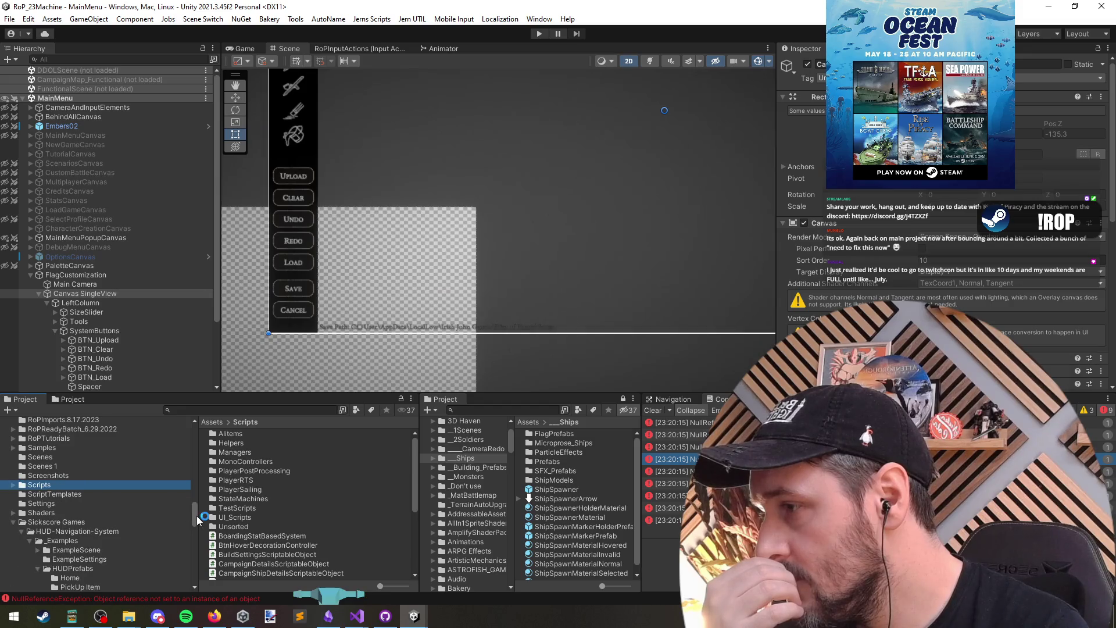
scroll(197, 519, up, 10)
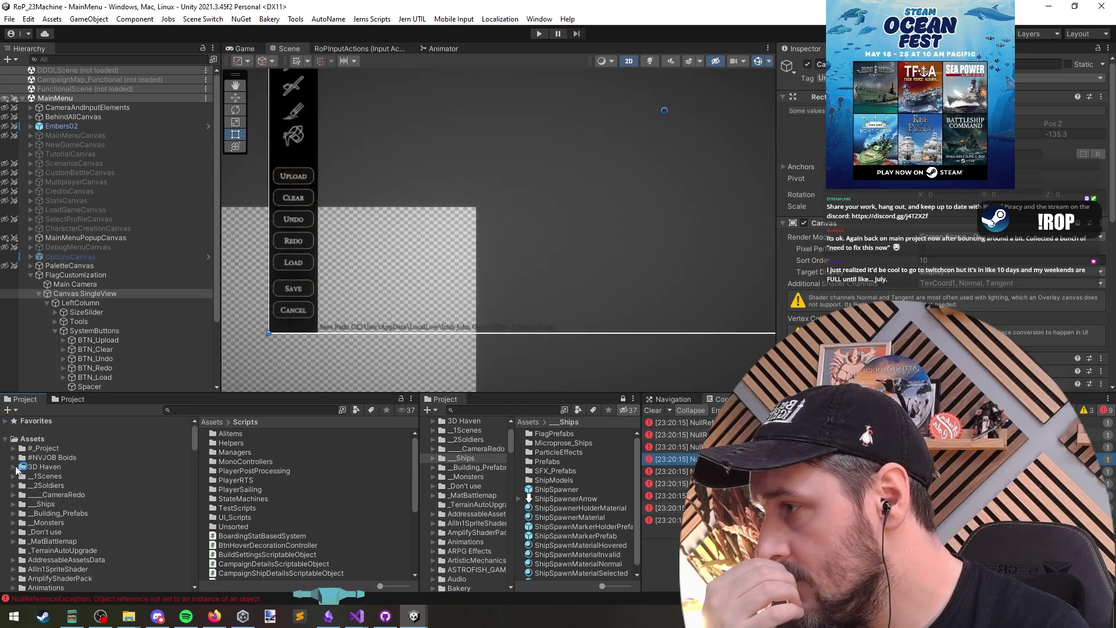
click(18, 449)
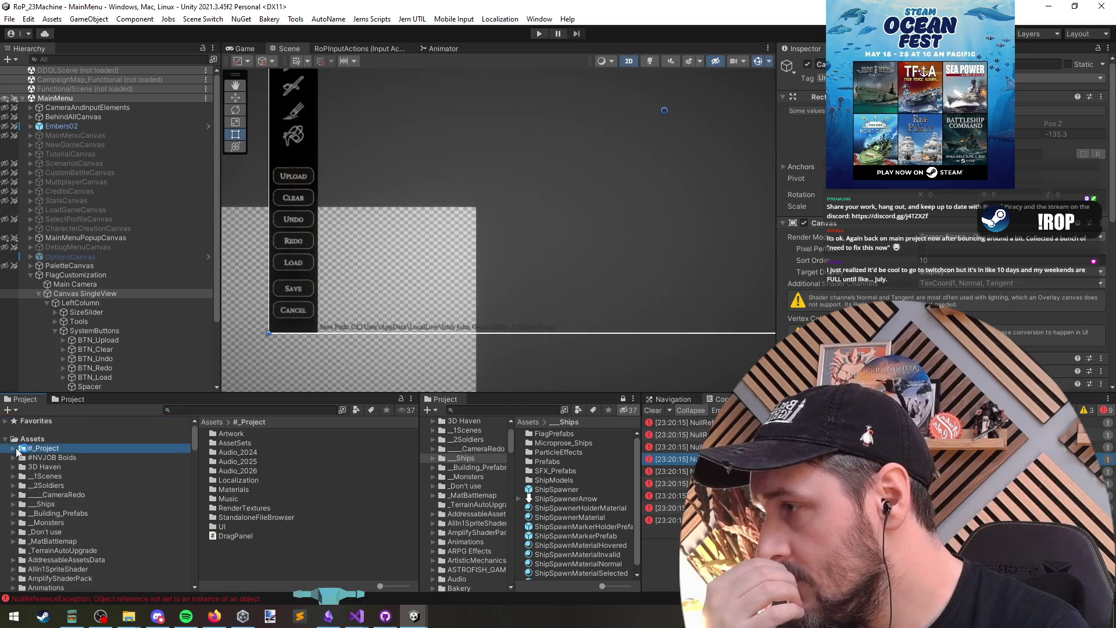
double_click(277, 516)
double_click(245, 443)
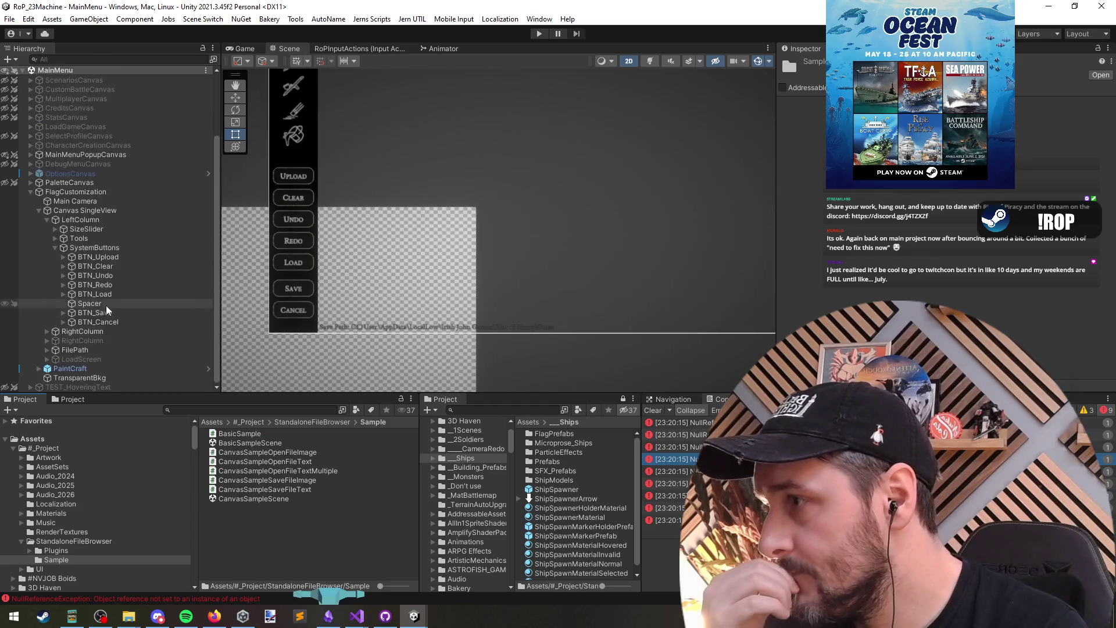
mouse_move(249, 441)
mouse_down()
mouse_move(205, 438)
mouse_move(70, 300)
mouse_move(39, 379)
mouse_up()
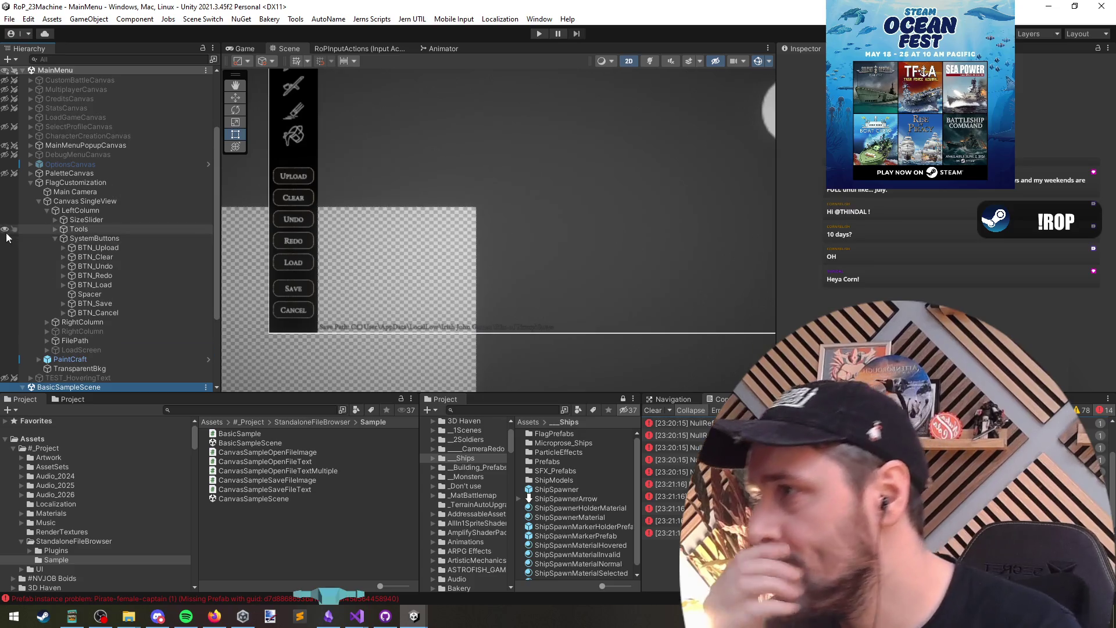
Delete the five missing-prefab objects from BasicSampleScene.
scroll(95, 294, down, 4)
click(82, 351)
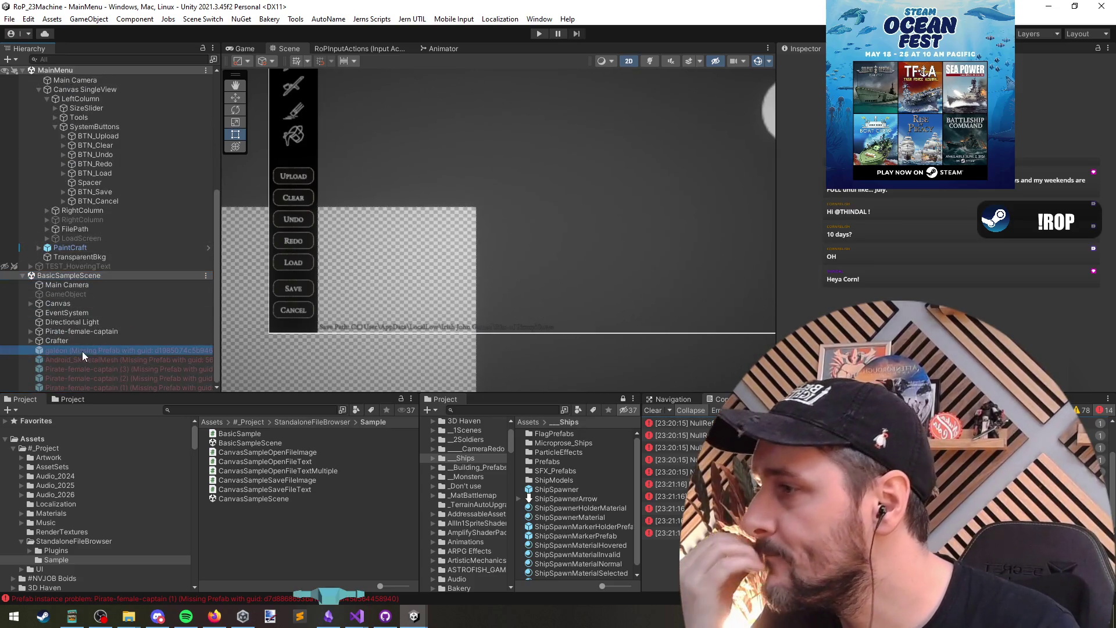
shift+click(96, 384)
key(Delete)
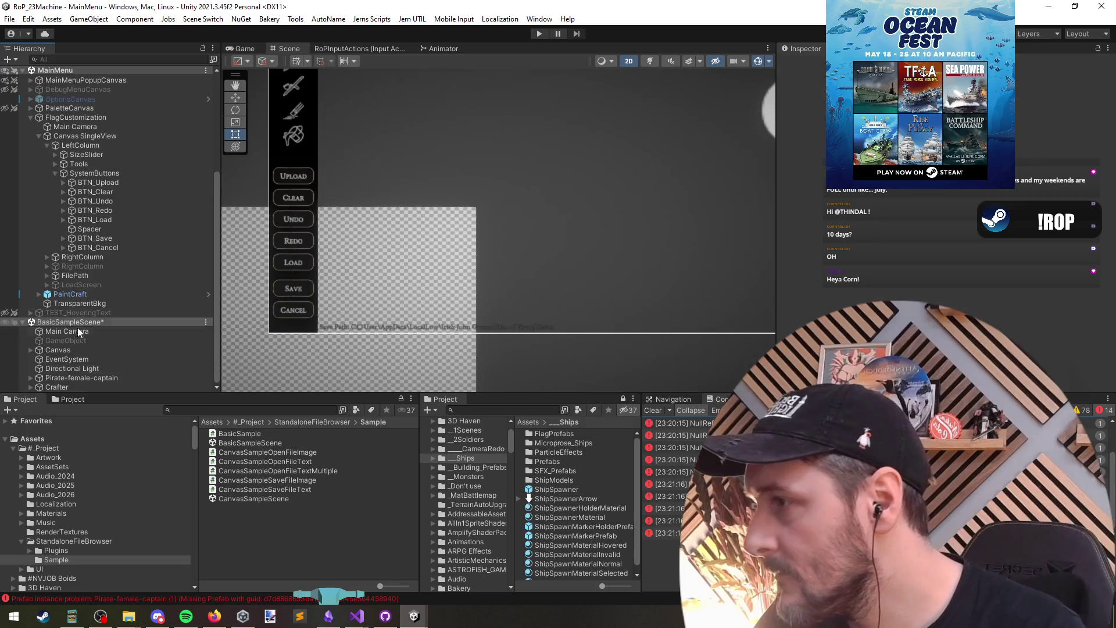
Select the sample scene objects down through Crafter and deactivate them.
click(86, 350)
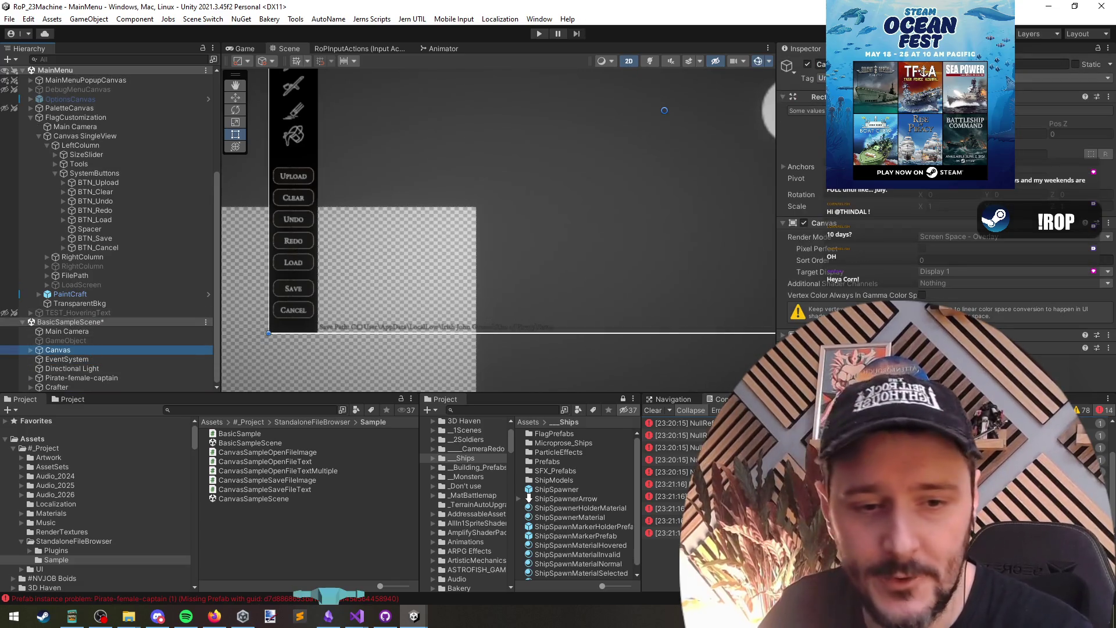
key(Right)
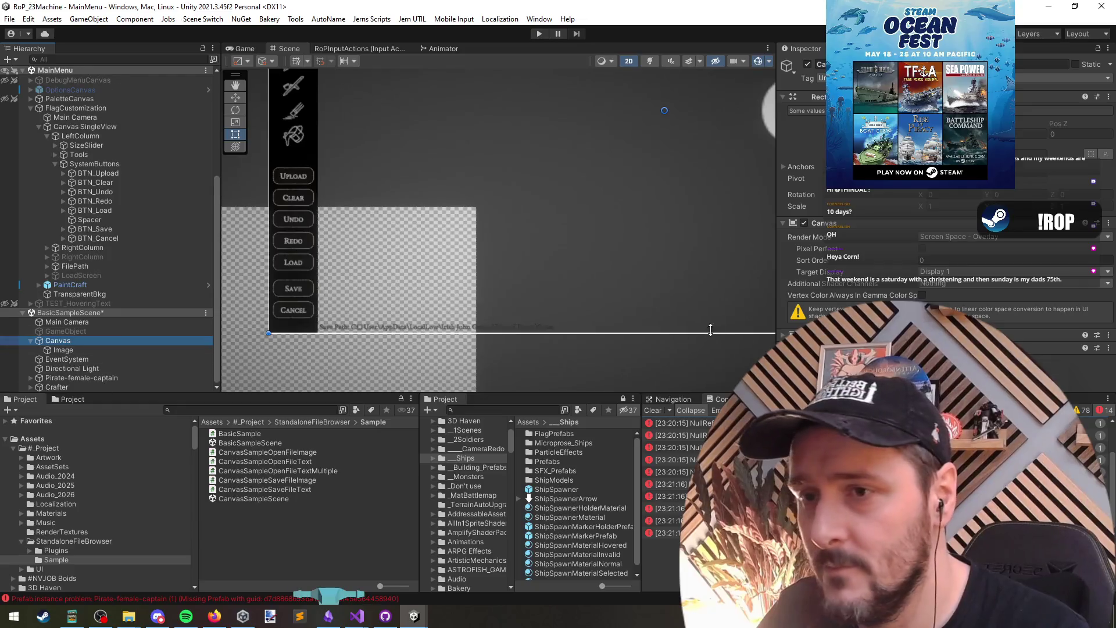
click(88, 331)
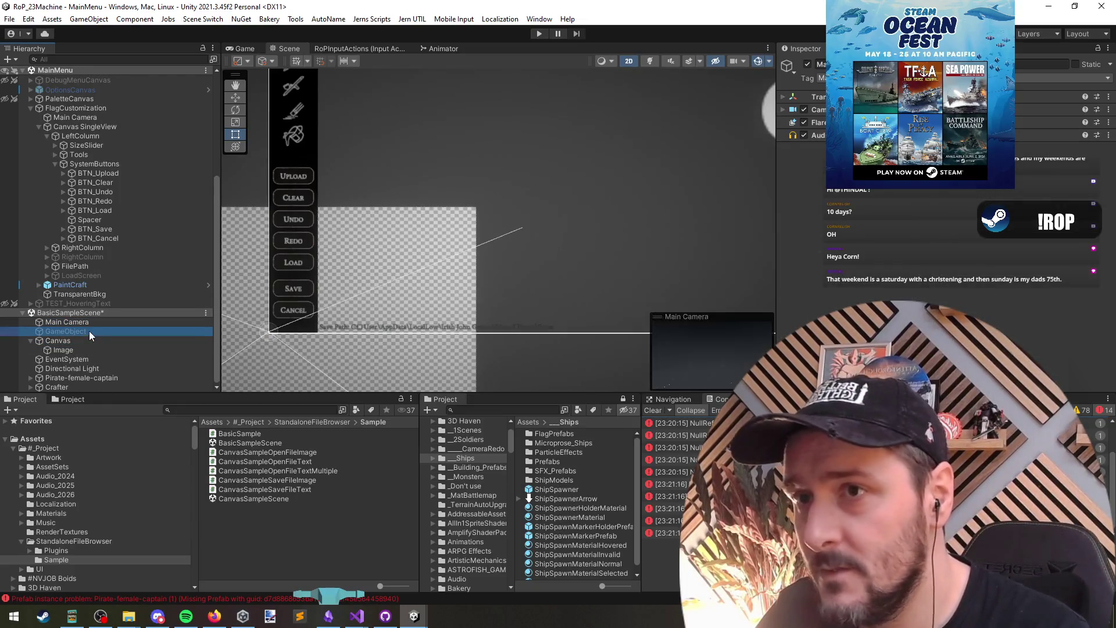
click(76, 340)
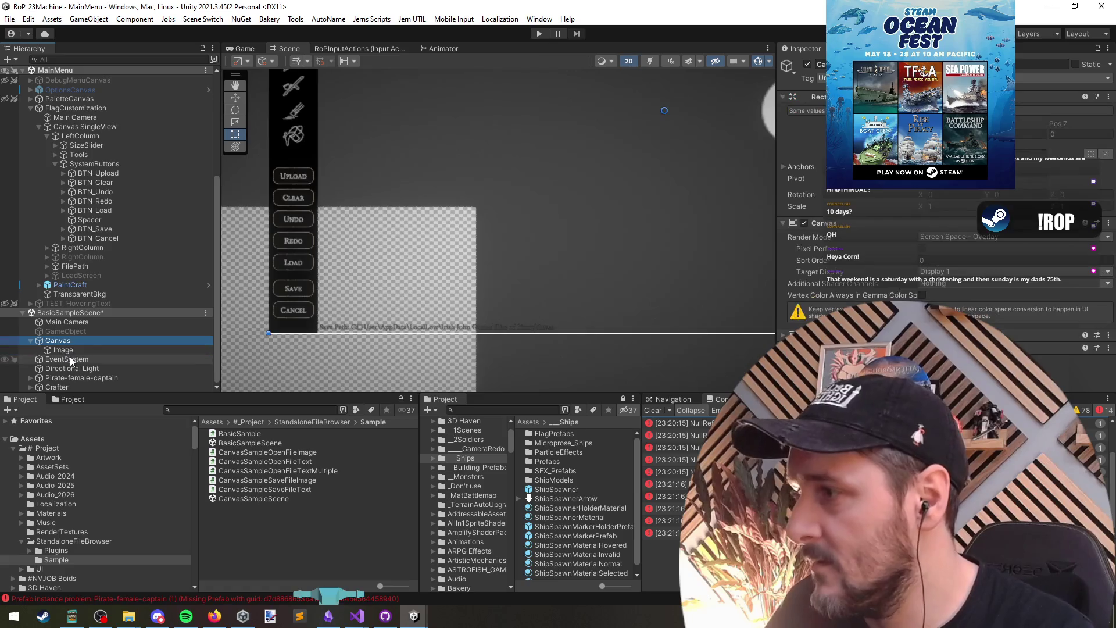
shift+click(85, 383)
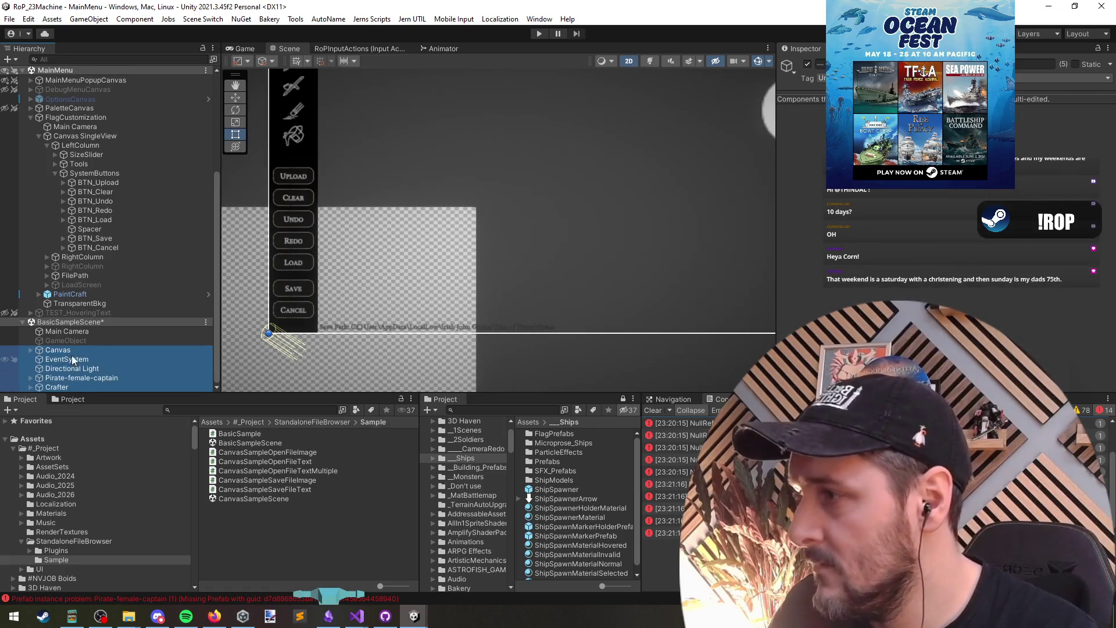
ctrl+click(72, 360)
key(alt+shift+a)
click(72, 361)
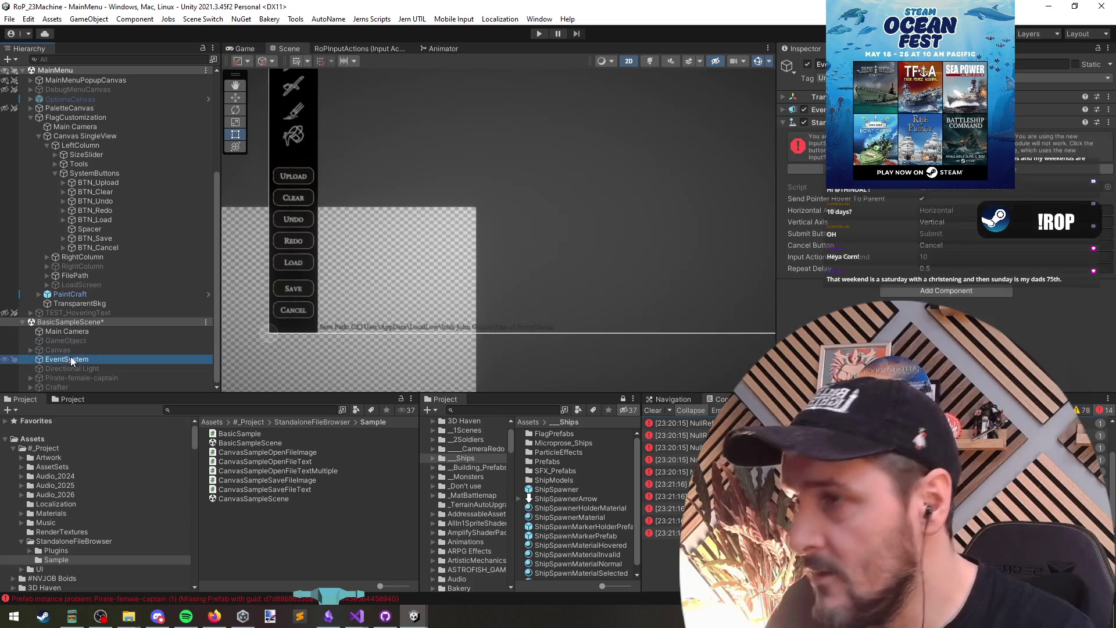
Inspect the sample's Main Camera, GameObject and Canvas, framing them in the Scene view.
click(67, 333)
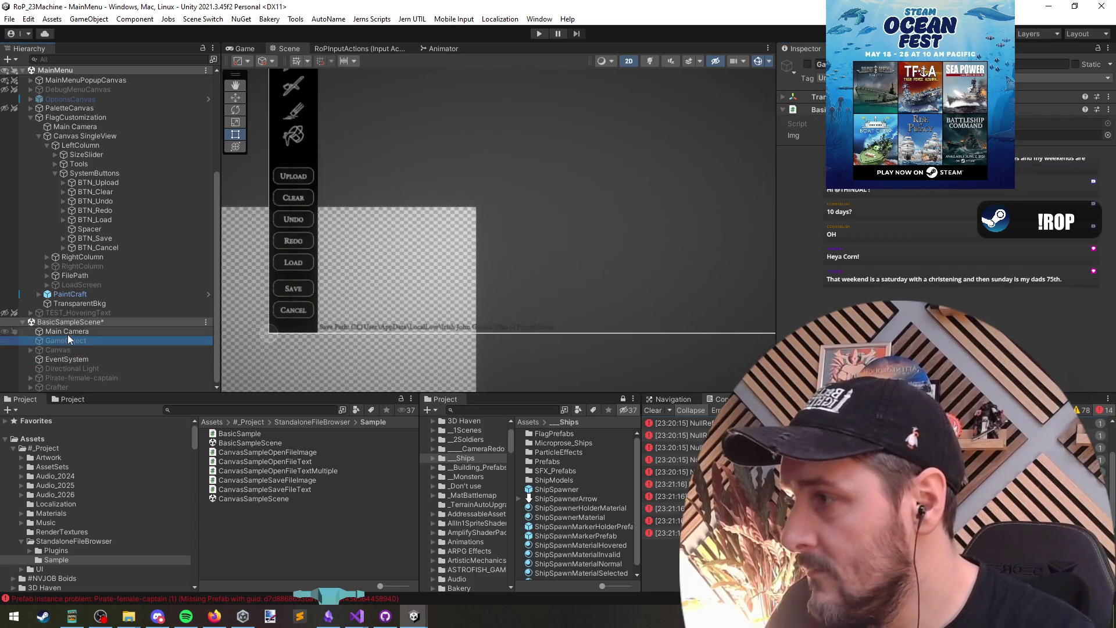
click(74, 342)
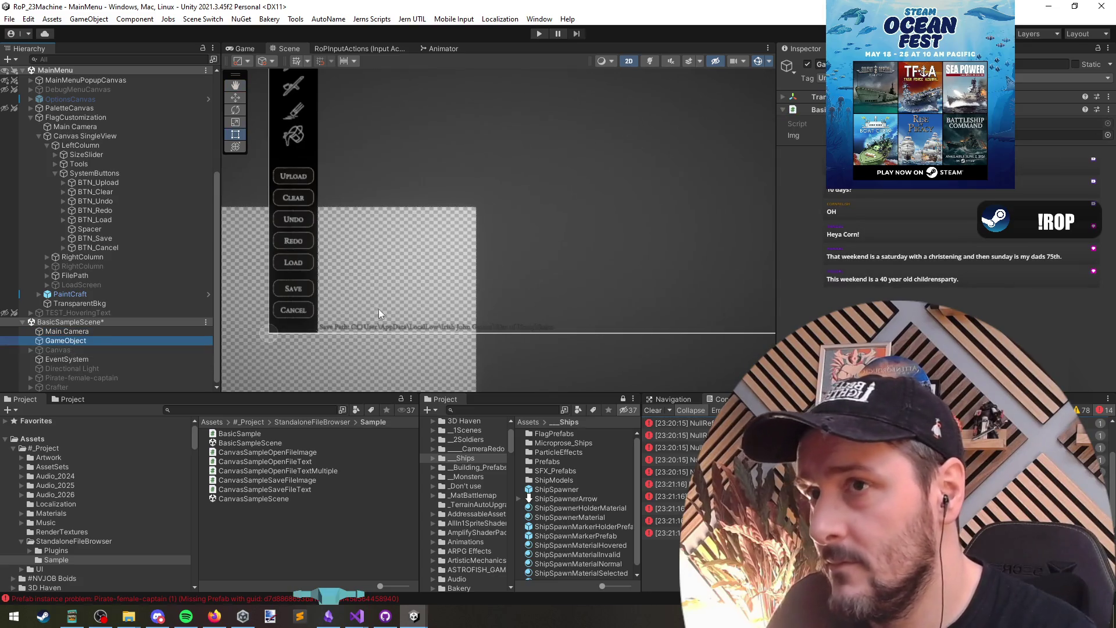
key(f)
click(58, 349)
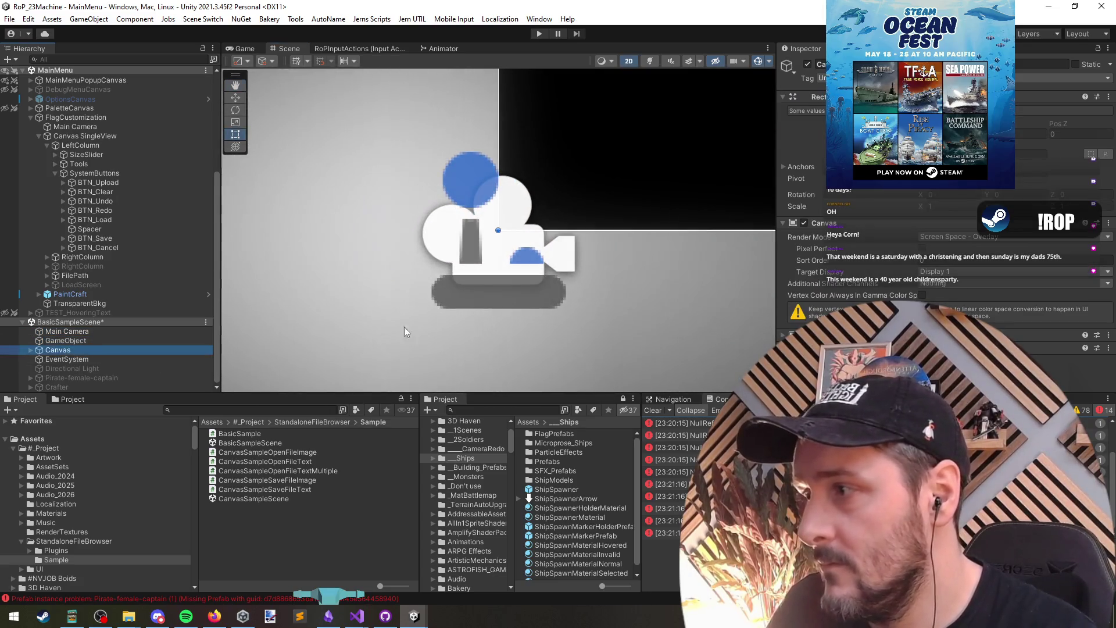
key(f)
scroll(463, 281, up, 1)
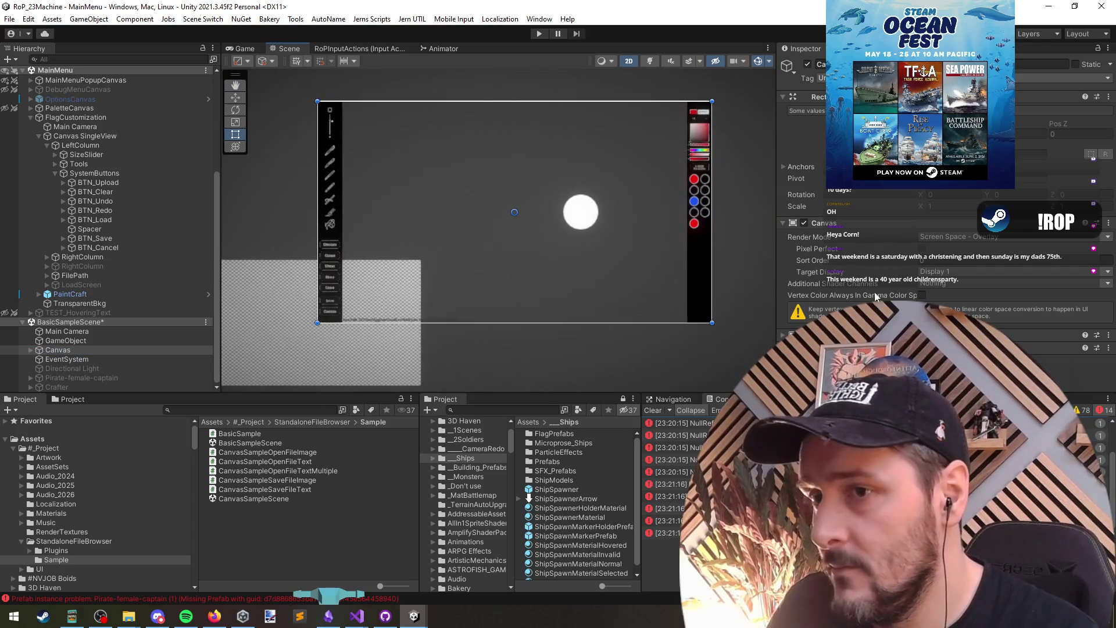
click(89, 353)
key(Right)
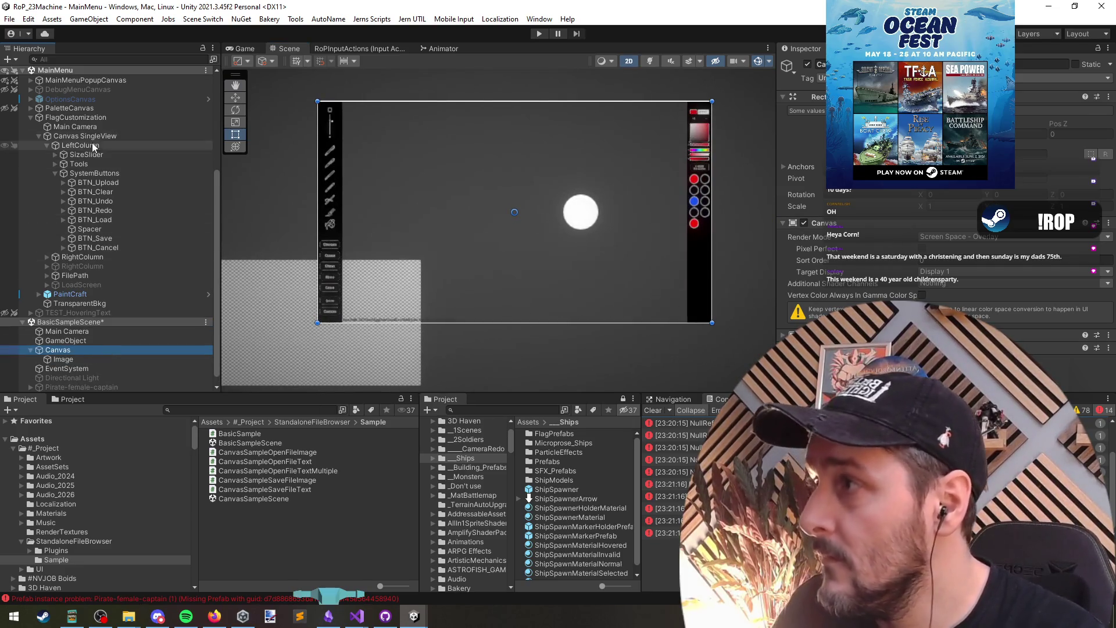
Save the modified BasicSampleScene and start play mode to test it.
click(92, 128)
key(ctrl+s)
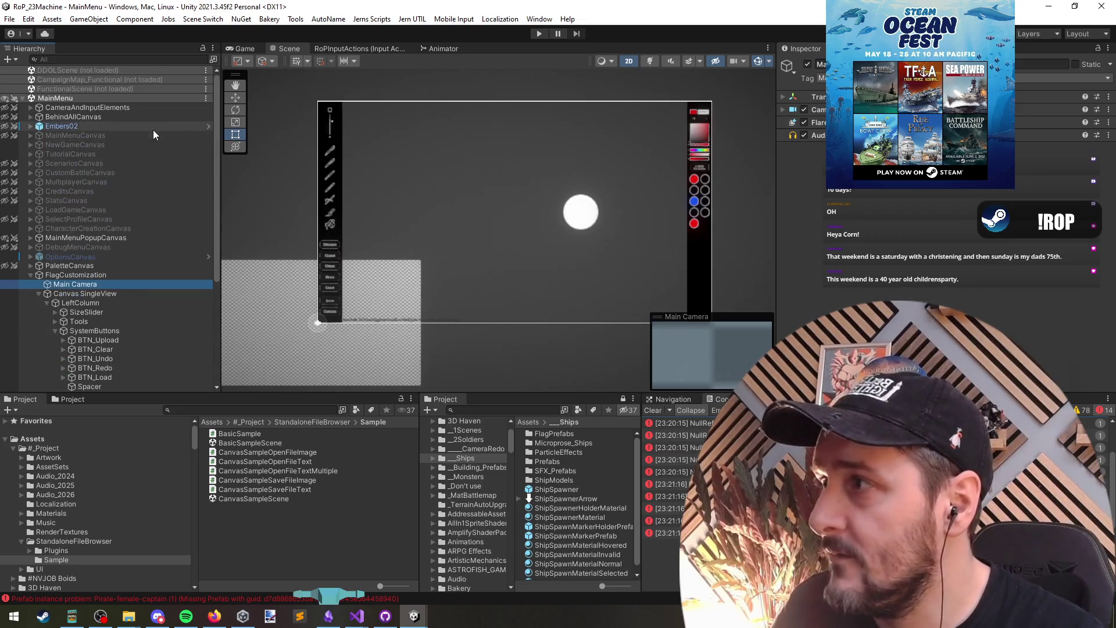
click(538, 33)
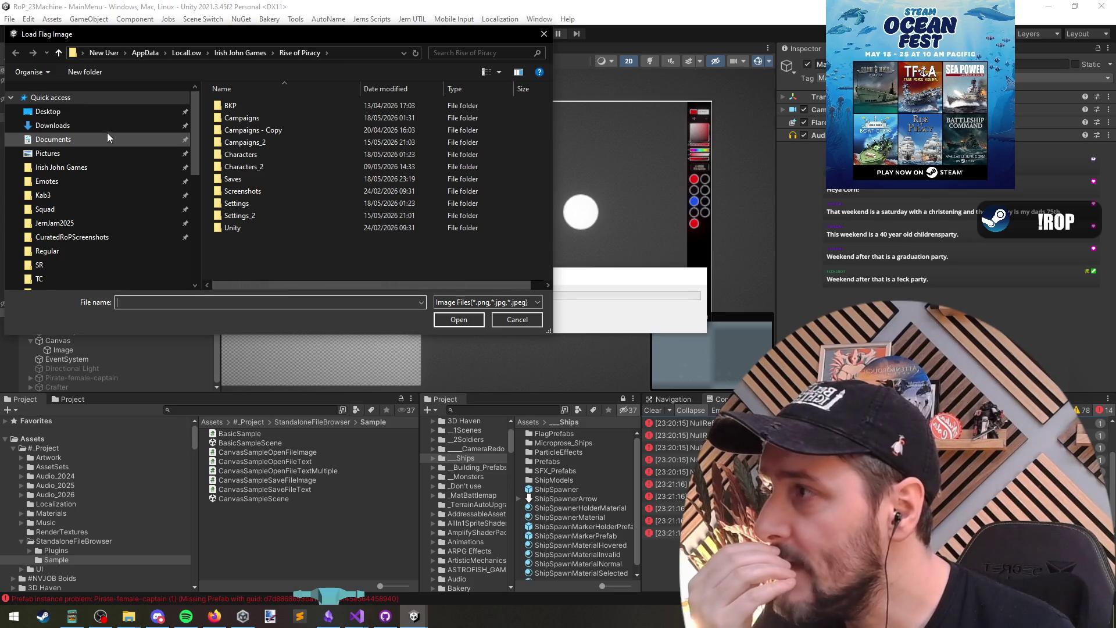
key(Escape)
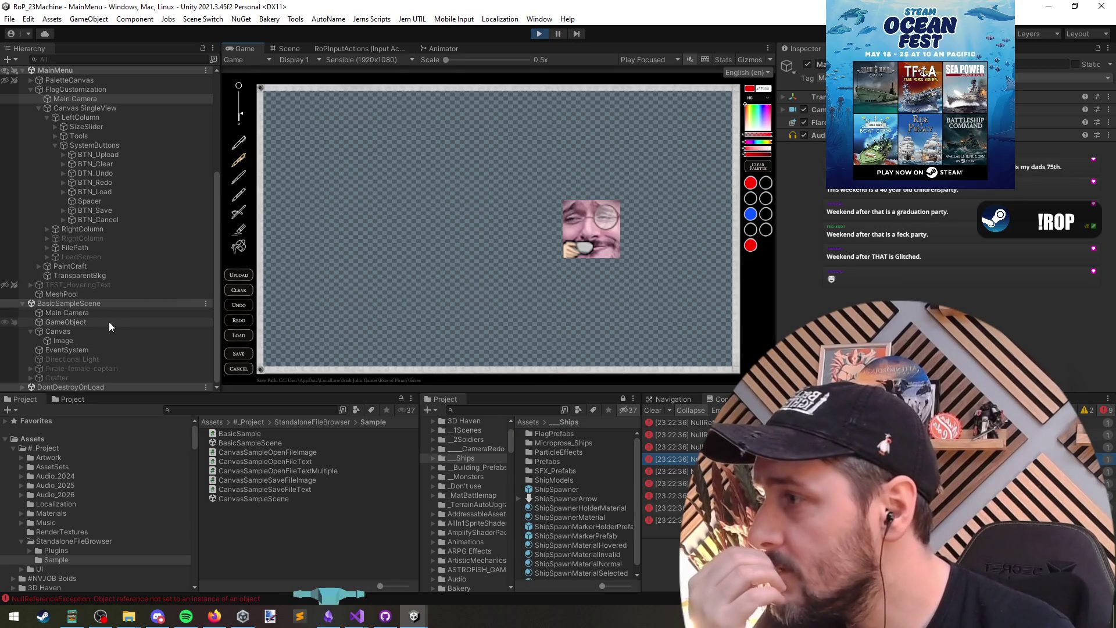
click(540, 33)
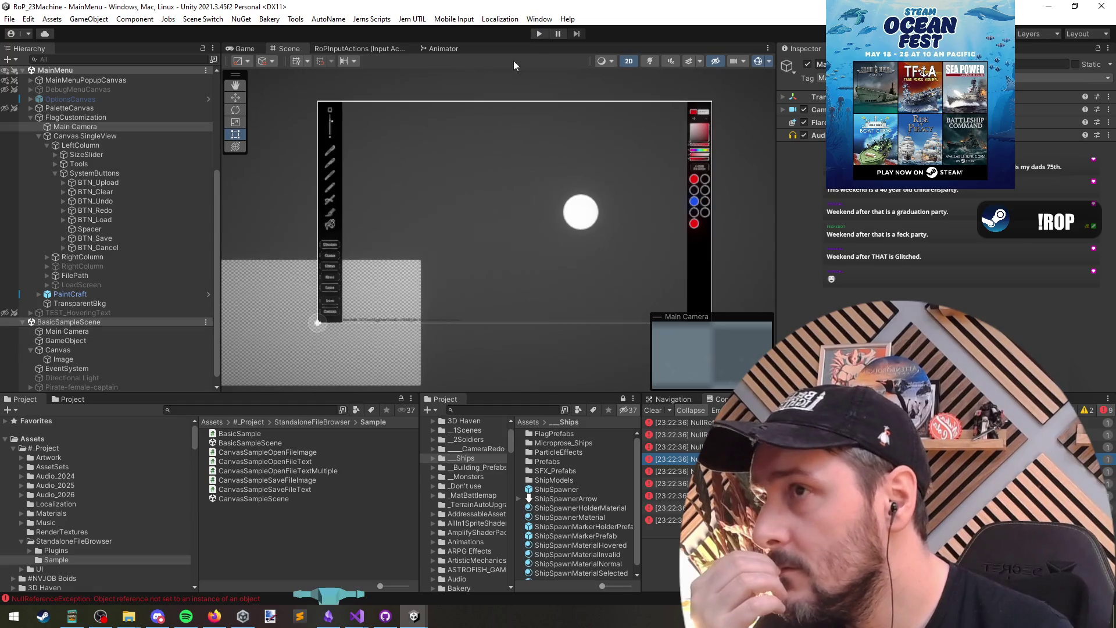
key(ctrl+p)
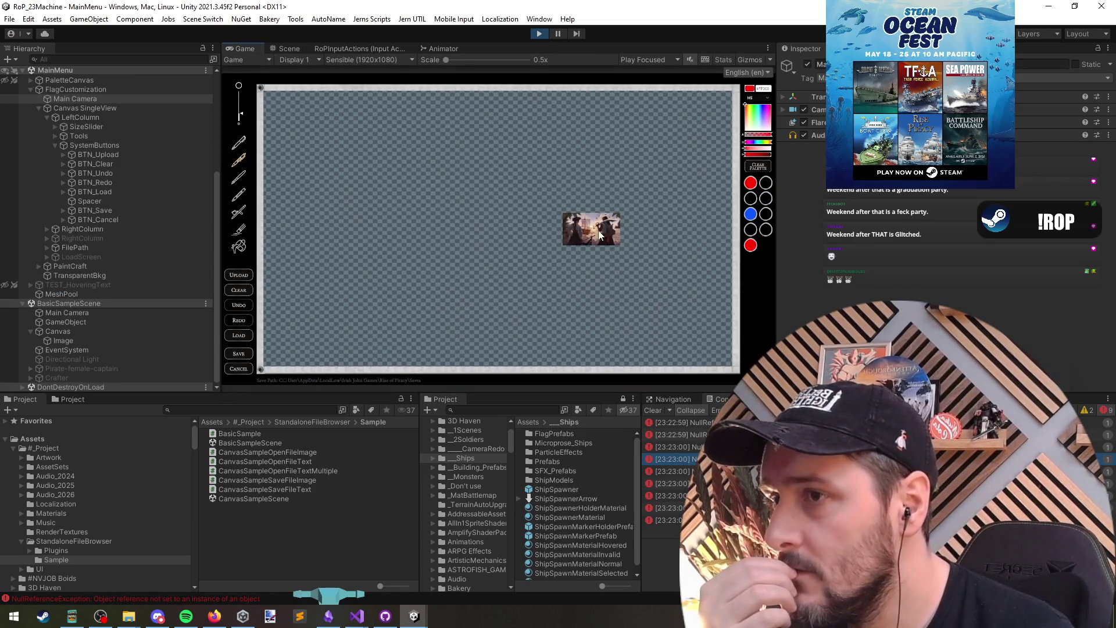
click(542, 32)
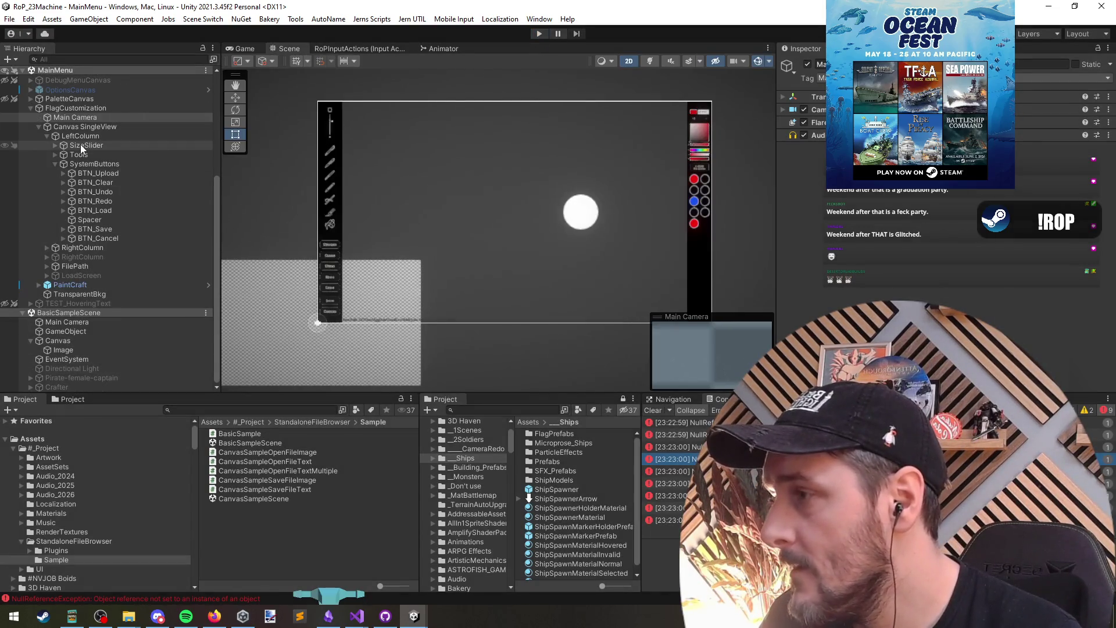
click(74, 349)
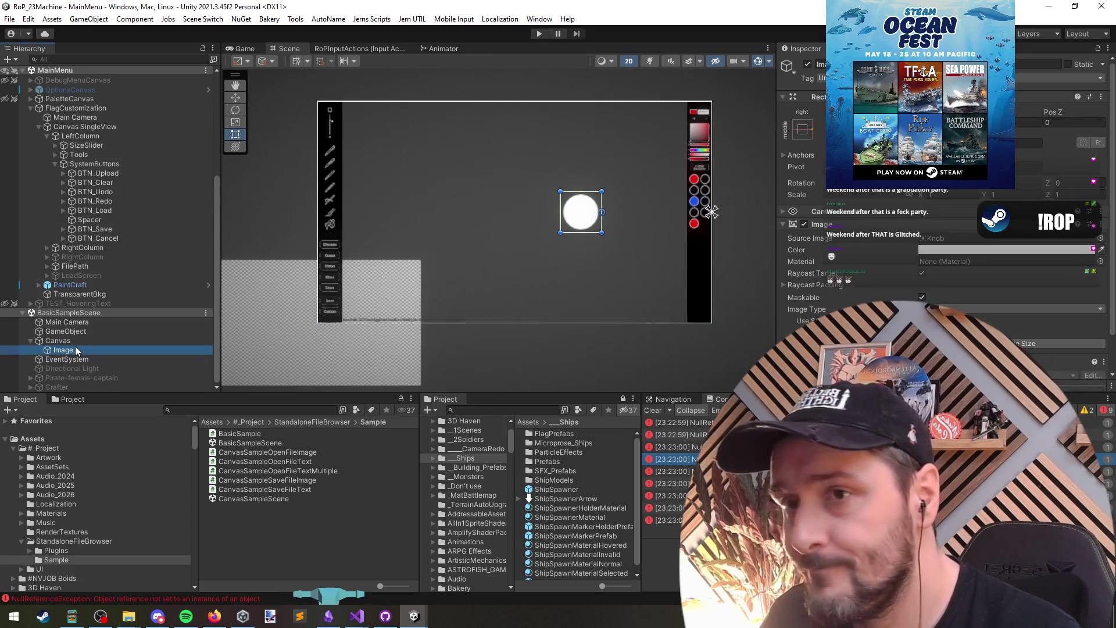
click(77, 340)
click(82, 329)
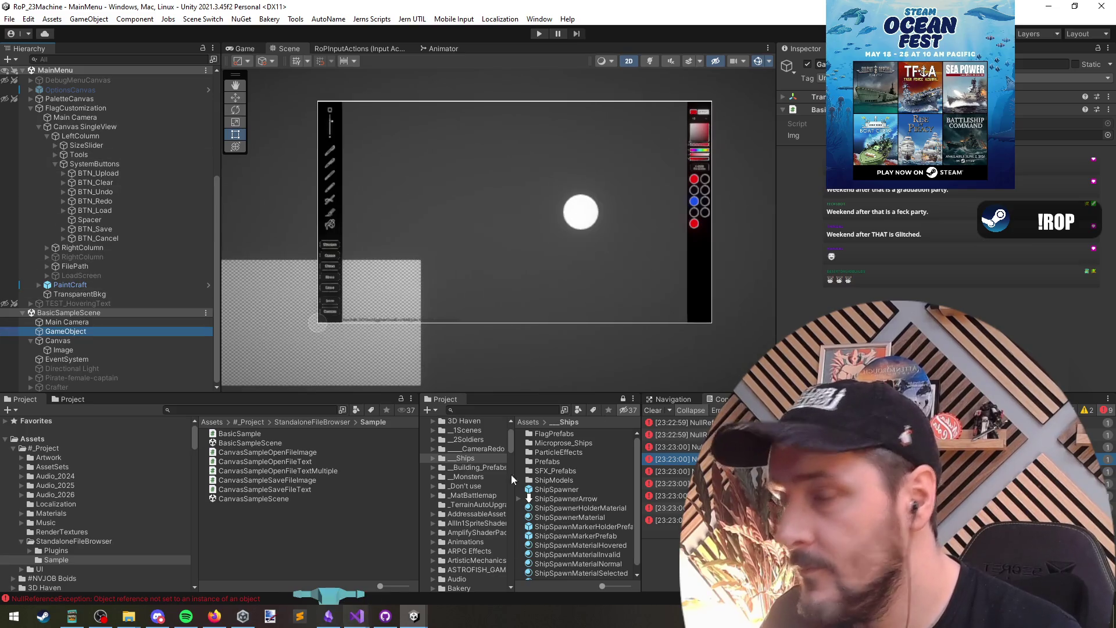
double_click(239, 433)
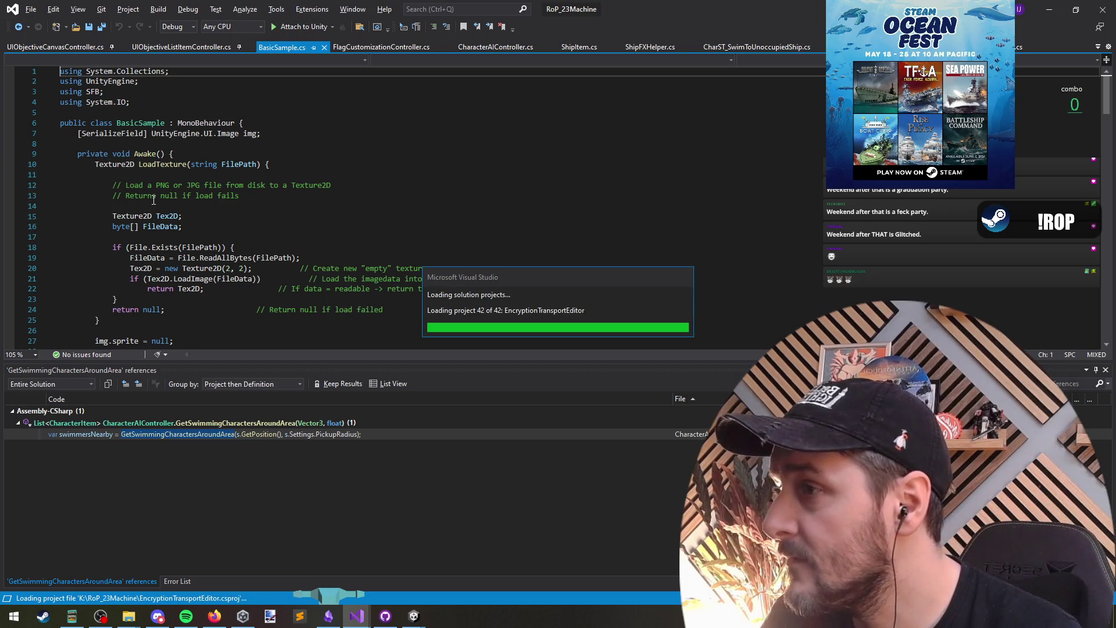
Copy BasicSample.cs's LoadTexture and file-picker code, then switch to FlagCustomizationController.cs.
click(106, 166)
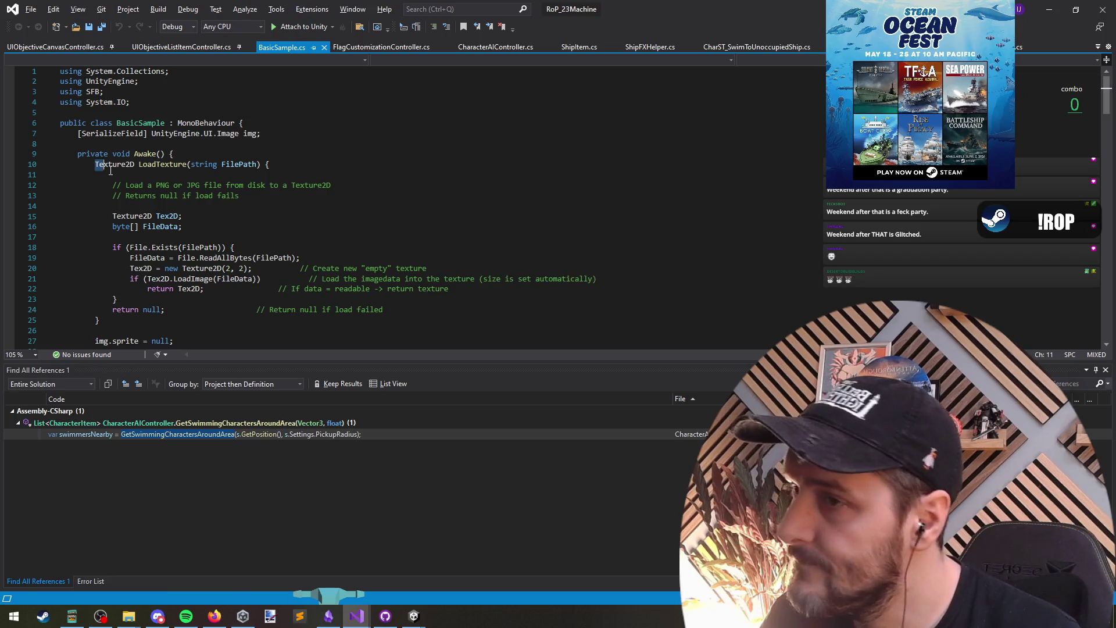
click(95, 167)
scroll(180, 265, down, 4)
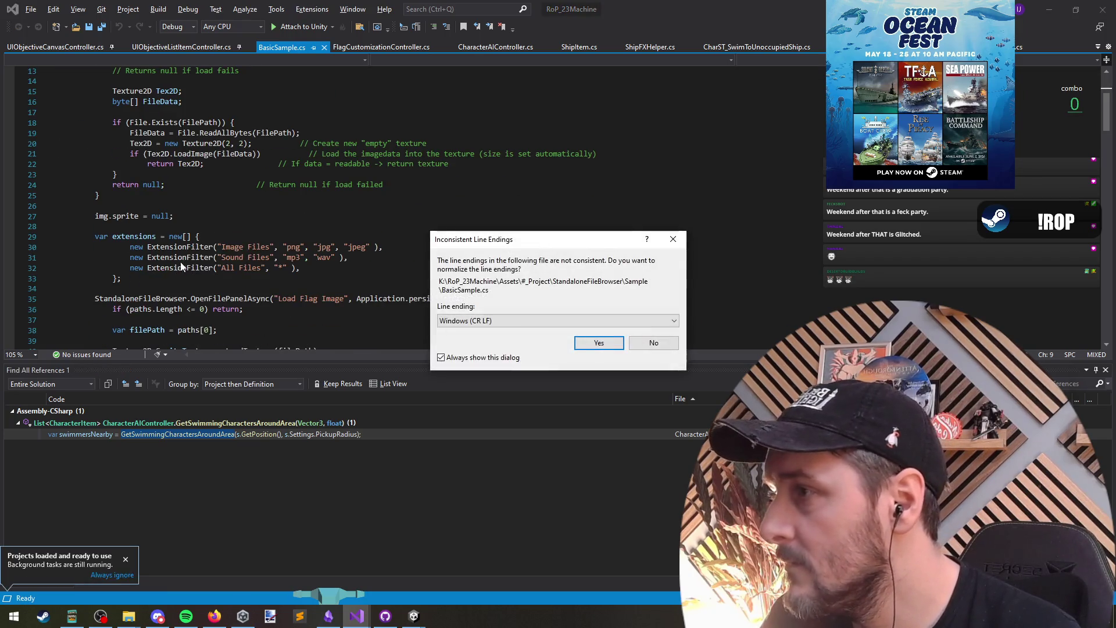
click(656, 345)
scroll(206, 299, down, 4)
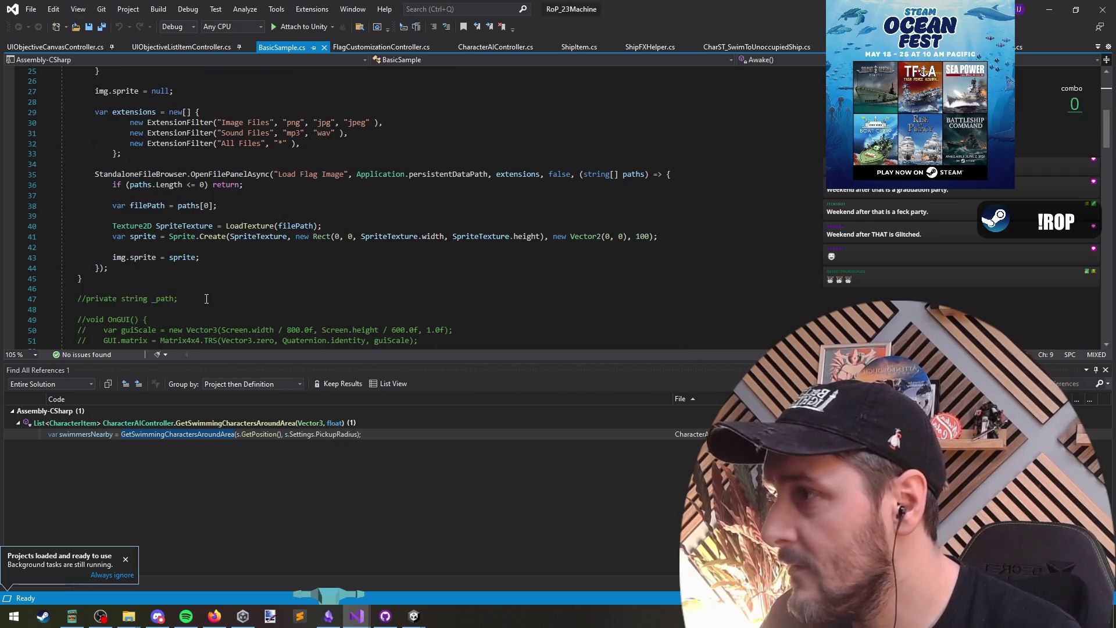
shift+click(108, 268)
scroll(231, 279, up, 5)
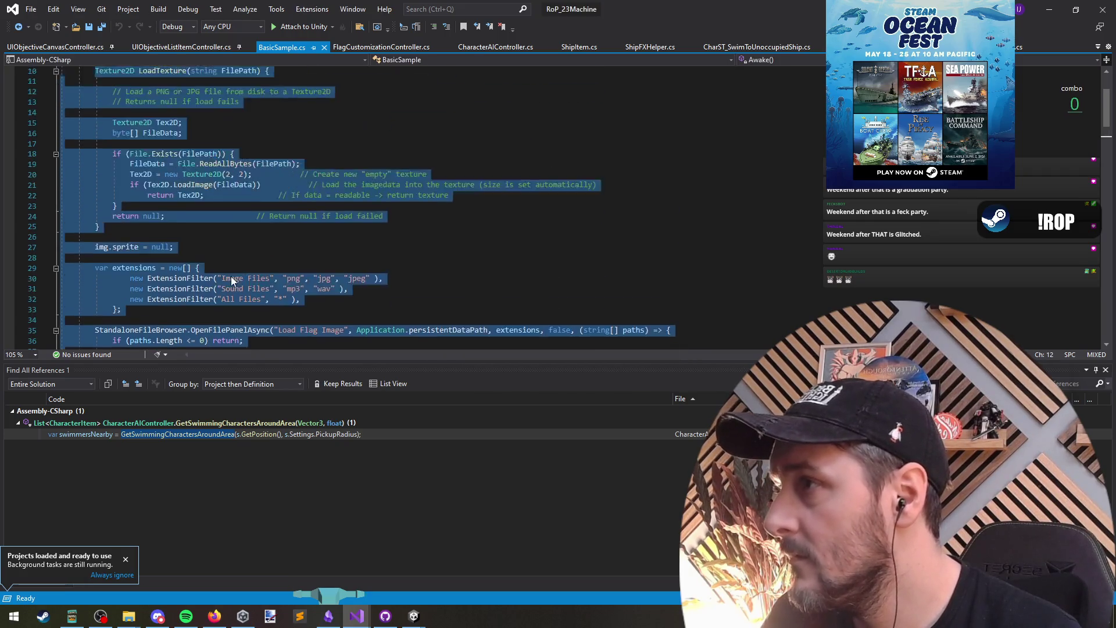
scroll(232, 274, up, 3)
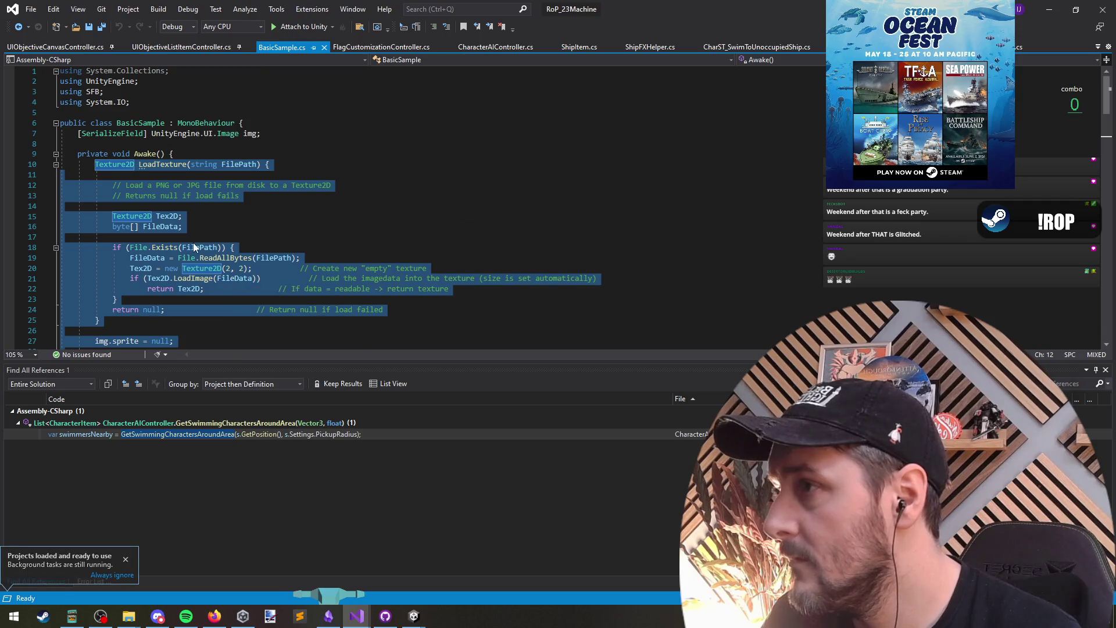
scroll(203, 247, down, 12)
scroll(211, 252, up, 10)
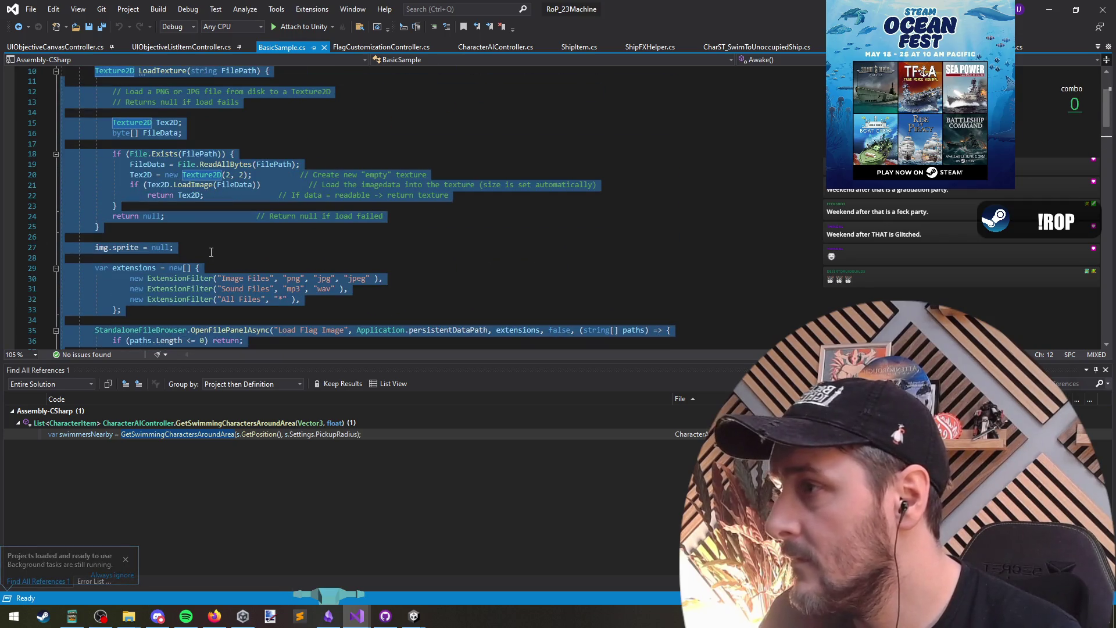
key(ctrl+Tab)
key(ctrl+Tab)
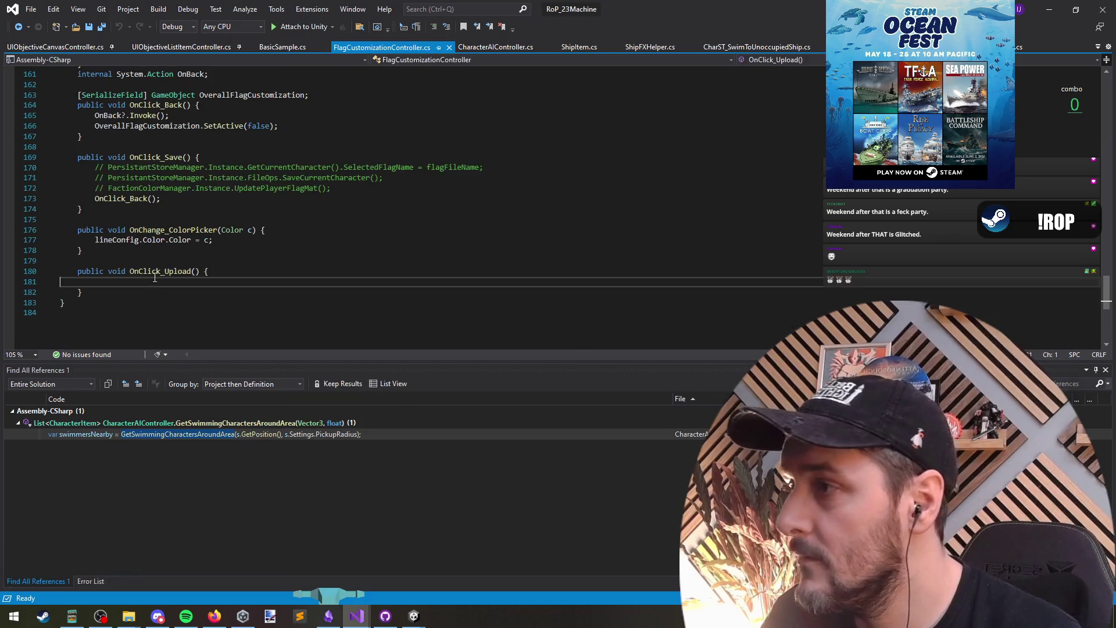
Paste the loading code into OnClick_Upload, add 'using SFB;', and cut the img.sprite line.
key(ctrl+v)
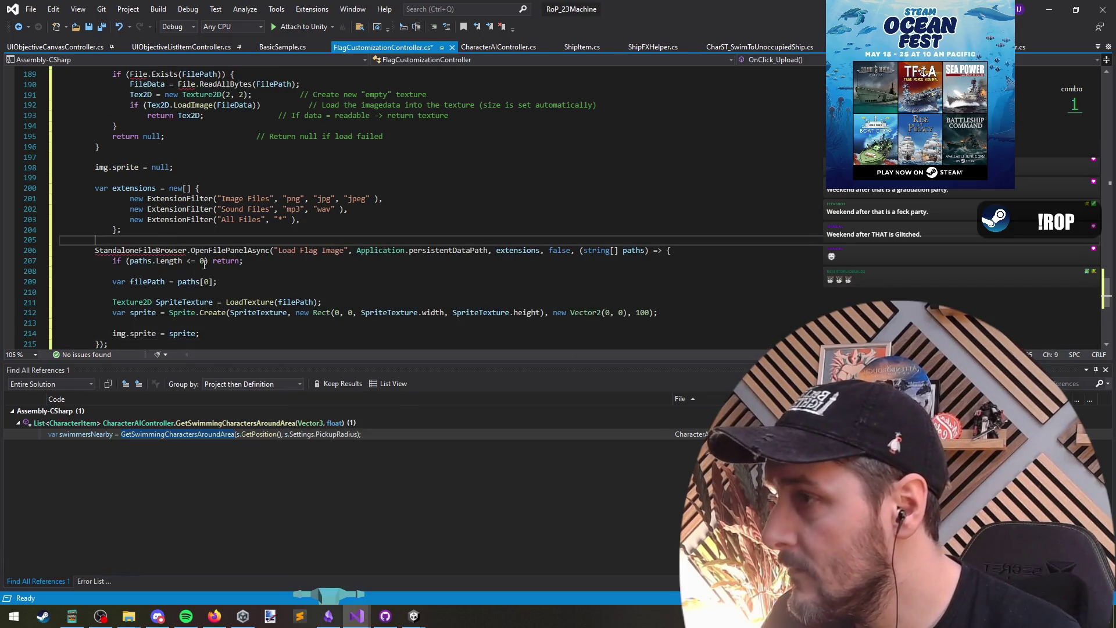
click(175, 198)
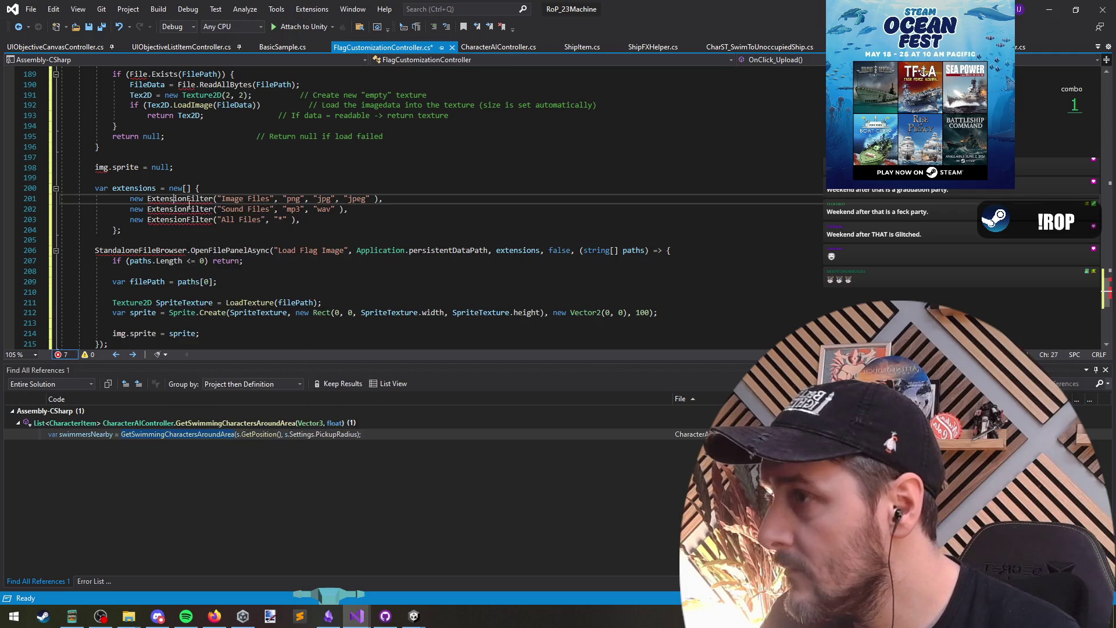
key(ctrl+period)
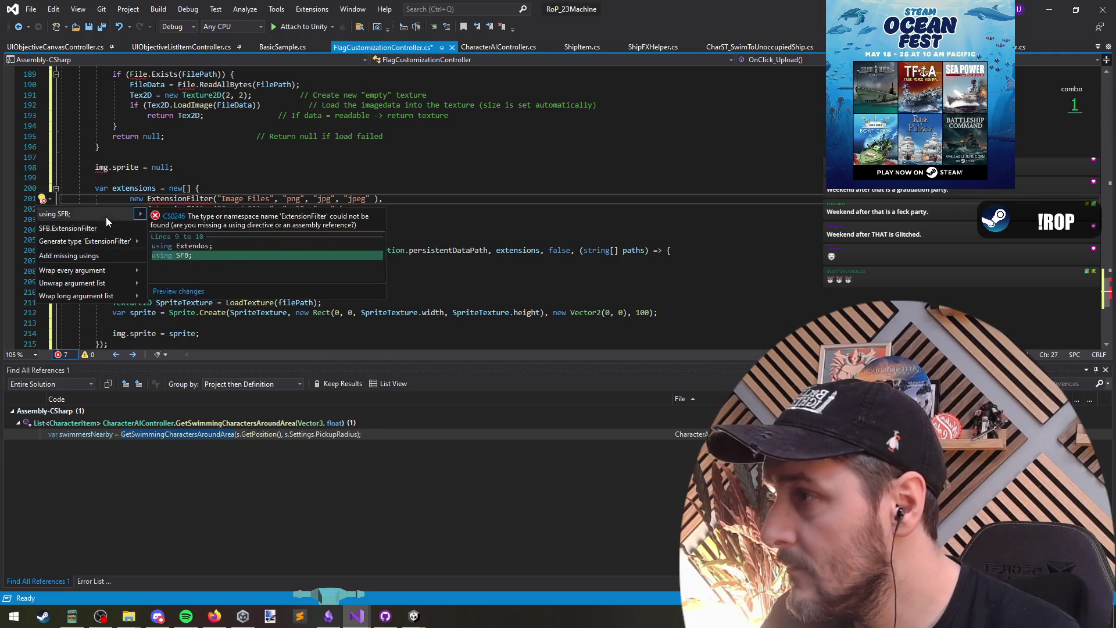
click(106, 214)
click(112, 167)
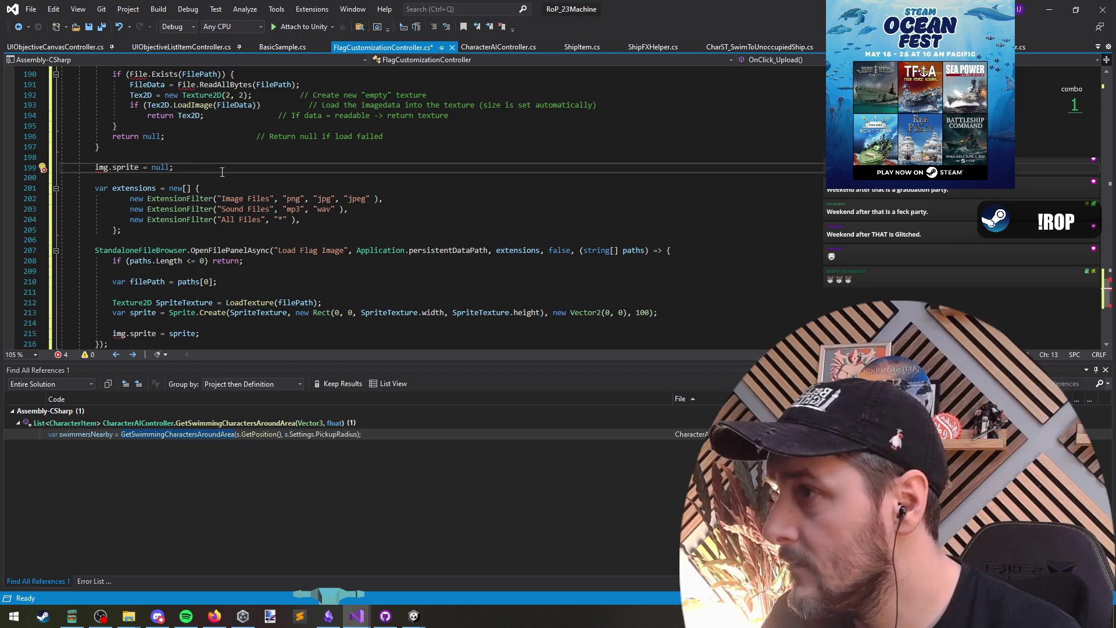
key(ctrl+x)
key(ctrl+x)
Check fixes for the File reference without applying any, and remove LoadTexture's blank line.
scroll(138, 314, up, 1)
scroll(138, 314, down, 2)
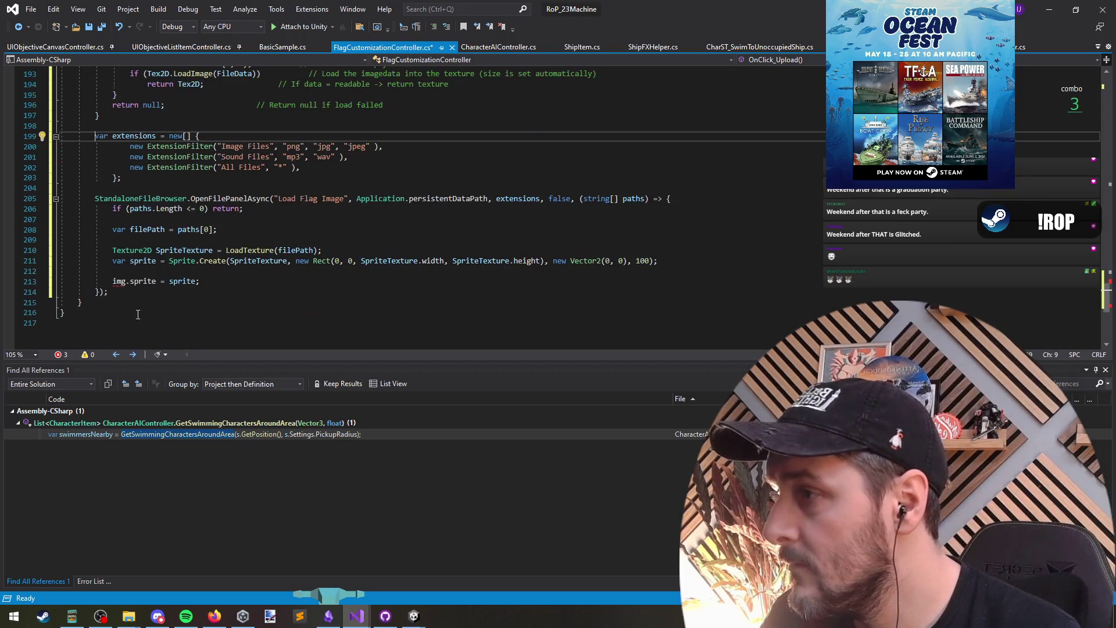
scroll(202, 221, up, 6)
click(140, 228)
right_click(140, 229)
click(168, 232)
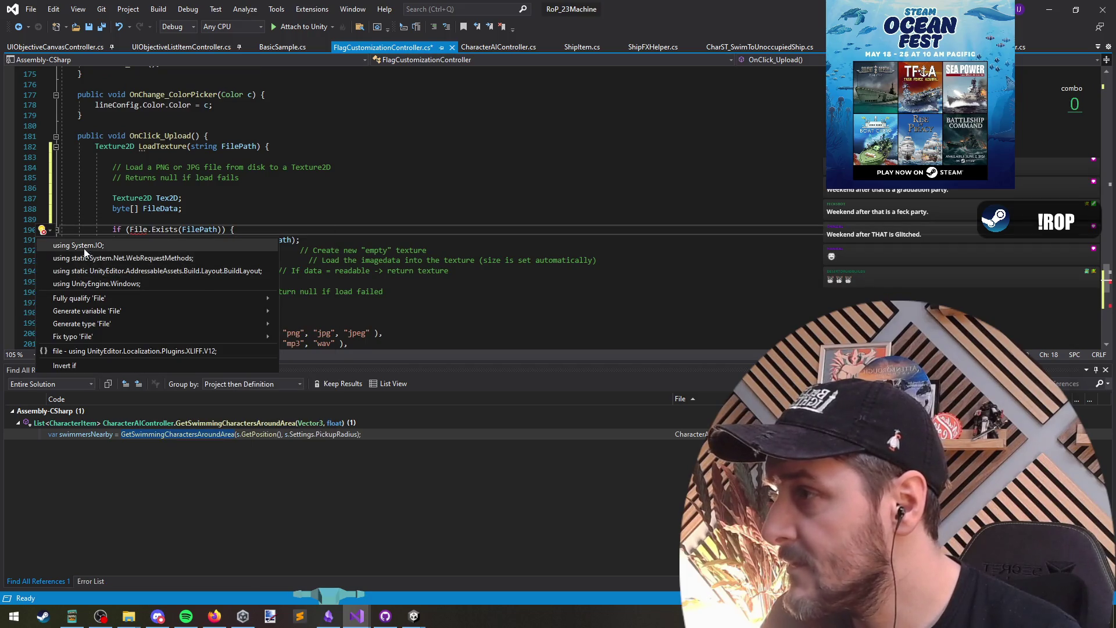
key(Escape)
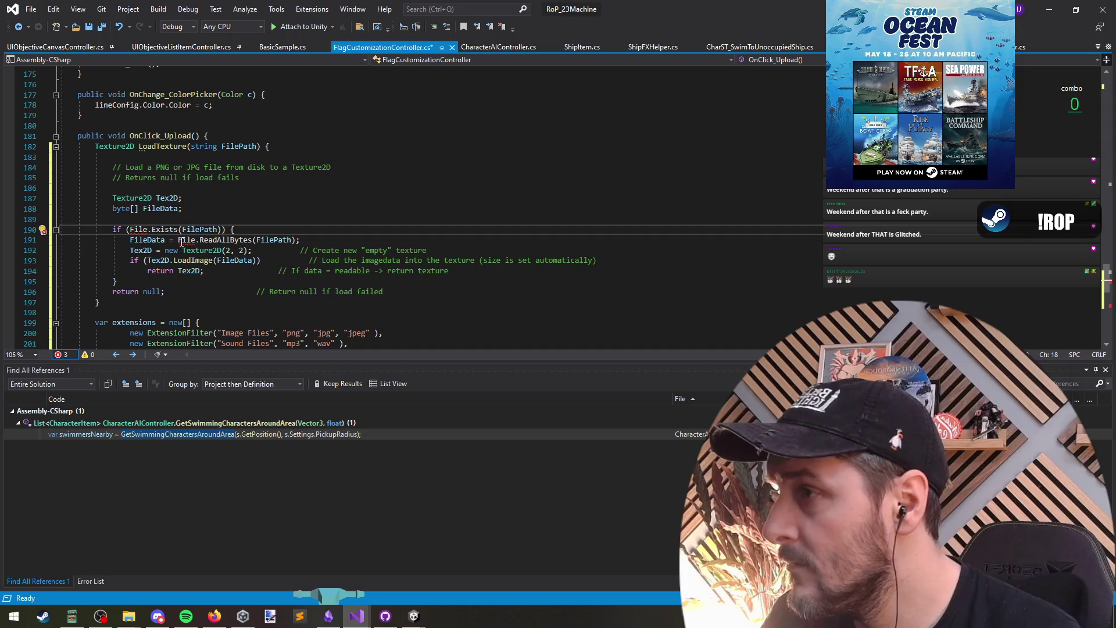
click(183, 197)
key(Up)
key(Up)
key(Up)
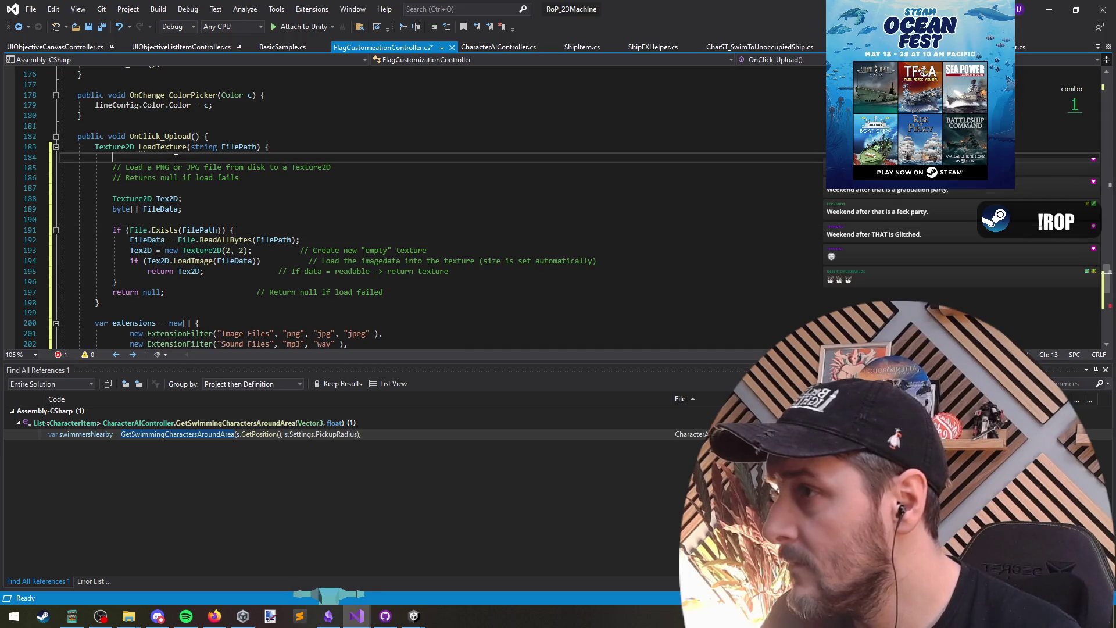
key(Delete)
Review the Tex2D uses and the LoadTexture declaration in the pasted code.
click(179, 261)
click(192, 296)
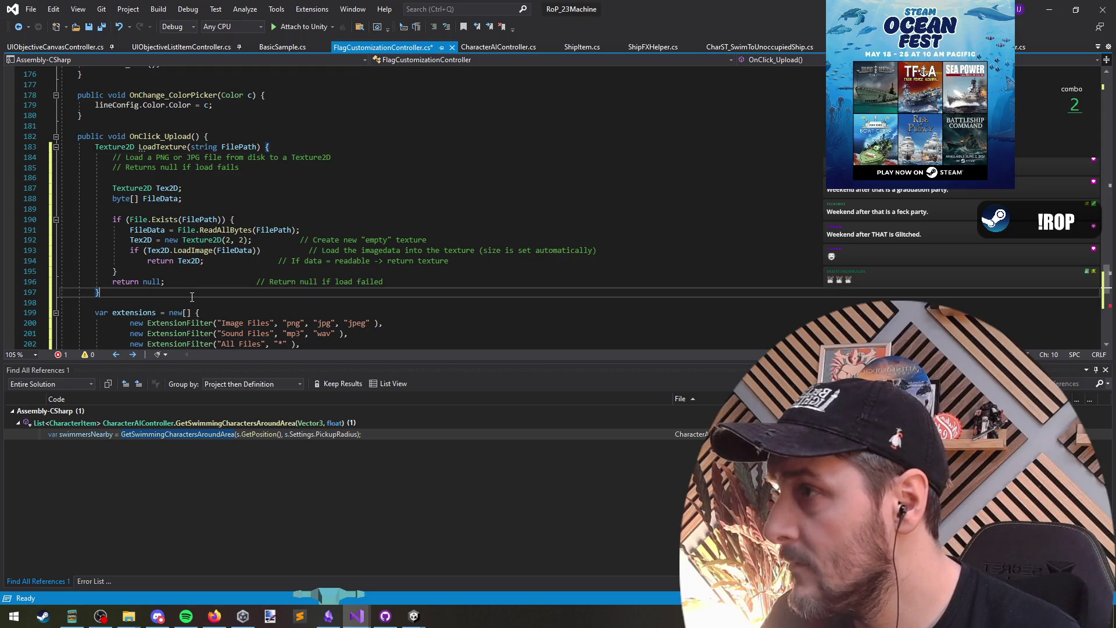
click(194, 303)
scroll(174, 203, down, 1)
click(162, 114)
scroll(400, 178, down, 5)
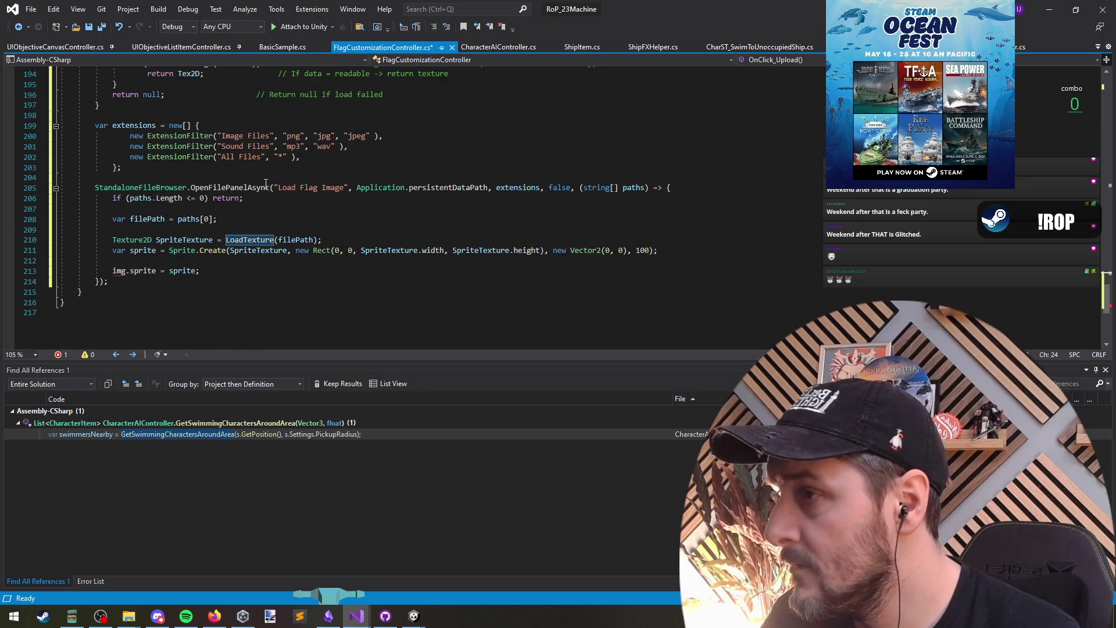
Check the img references, select the img.sprite line, and shrink the editor to reveal Unity.
click(118, 271)
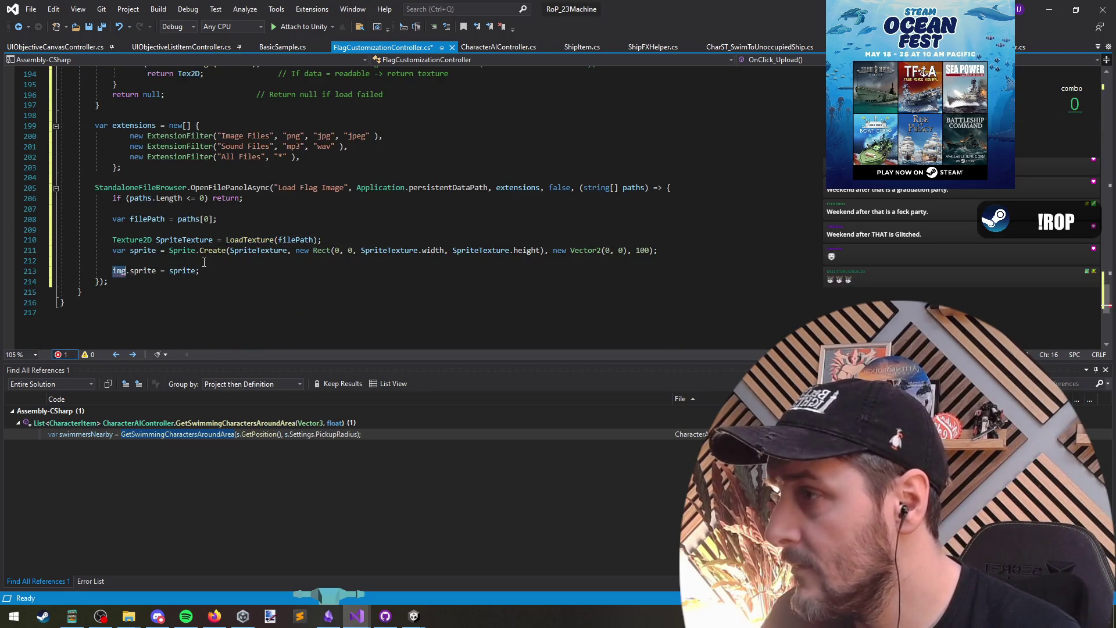
scroll(230, 271, up, 5)
scroll(252, 277, down, 5)
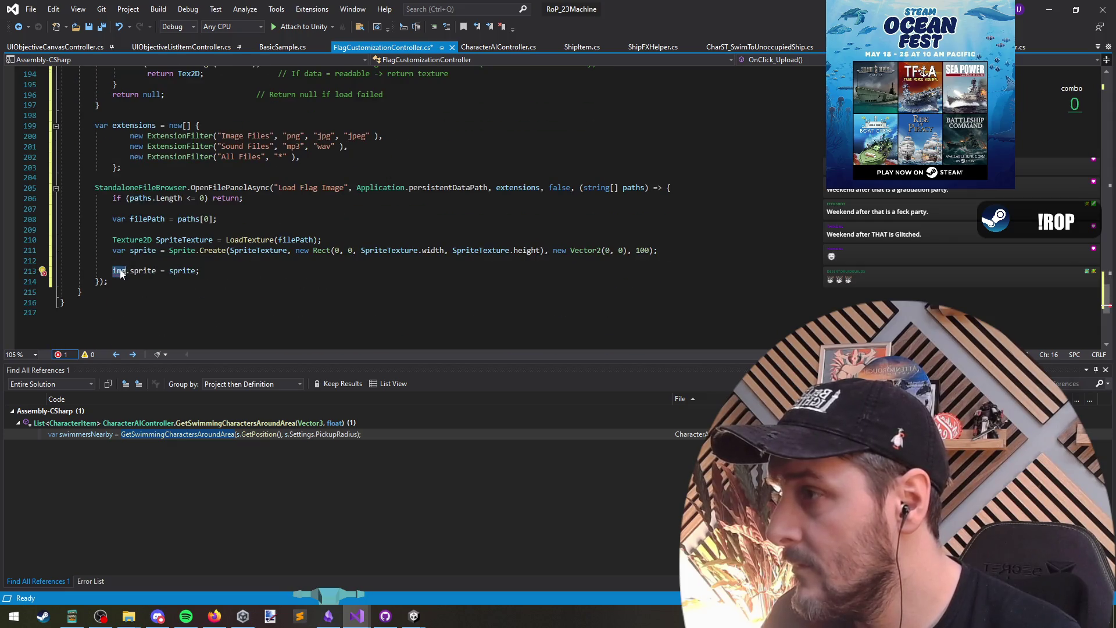
mouse_move(235, 191)
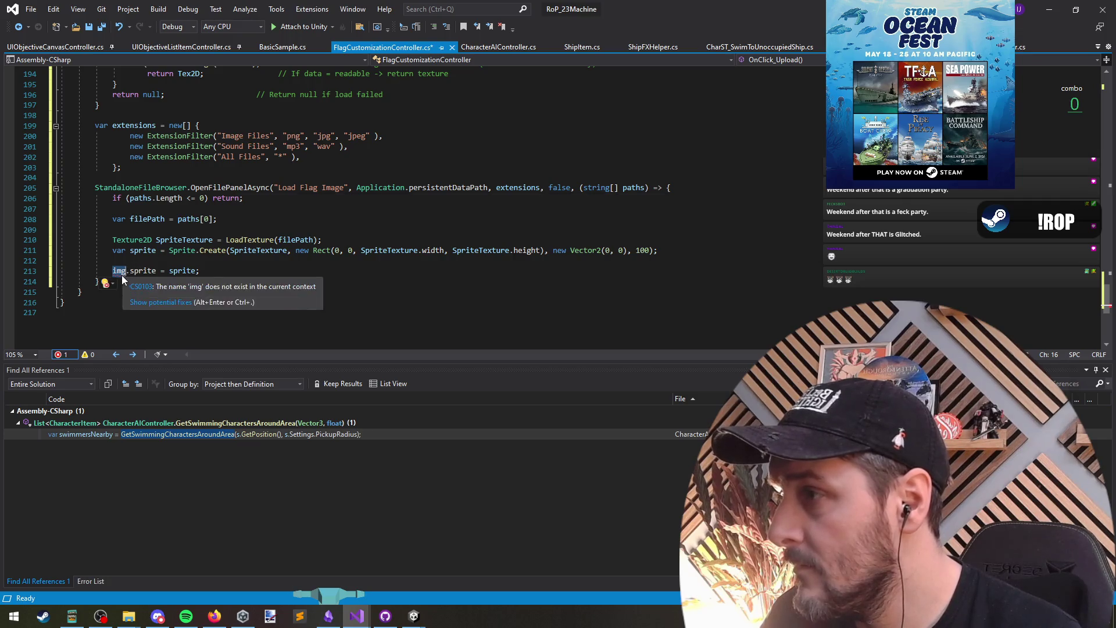
key(Up)
key(shift+Down)
drag(395, 8, 487, 332)
mouse_move(655, 340)
mouse_down()
mouse_move(656, 376)
mouse_move(714, 382)
mouse_up()
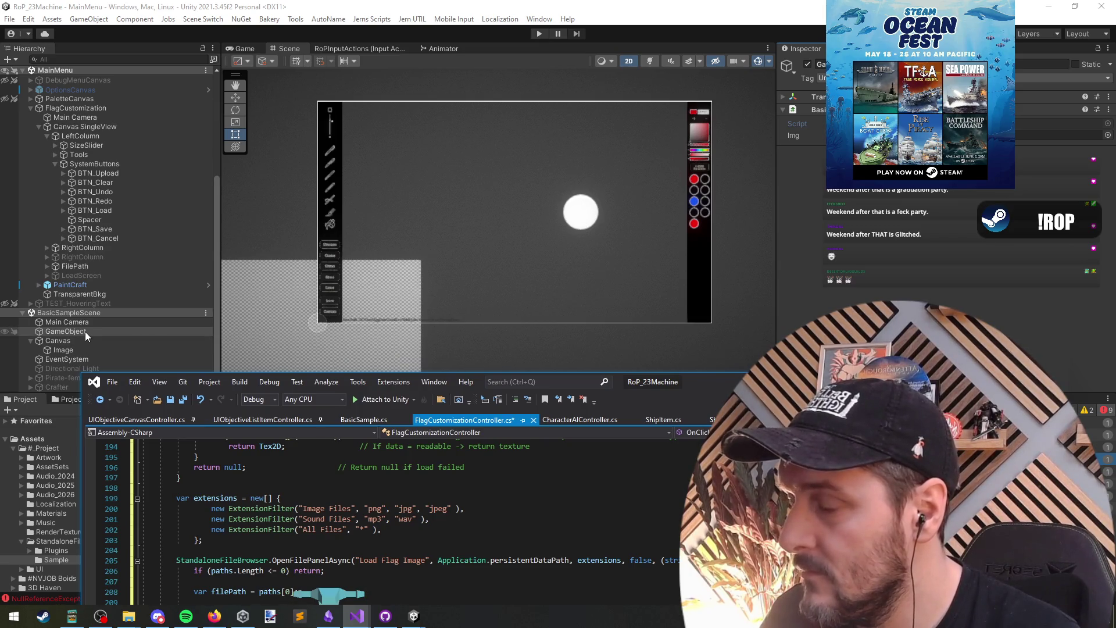
Unload BasicSampleScene, then expand PaintCraft and PaintcraftCanvas to reveal CanvasCamera.
right_click(78, 314)
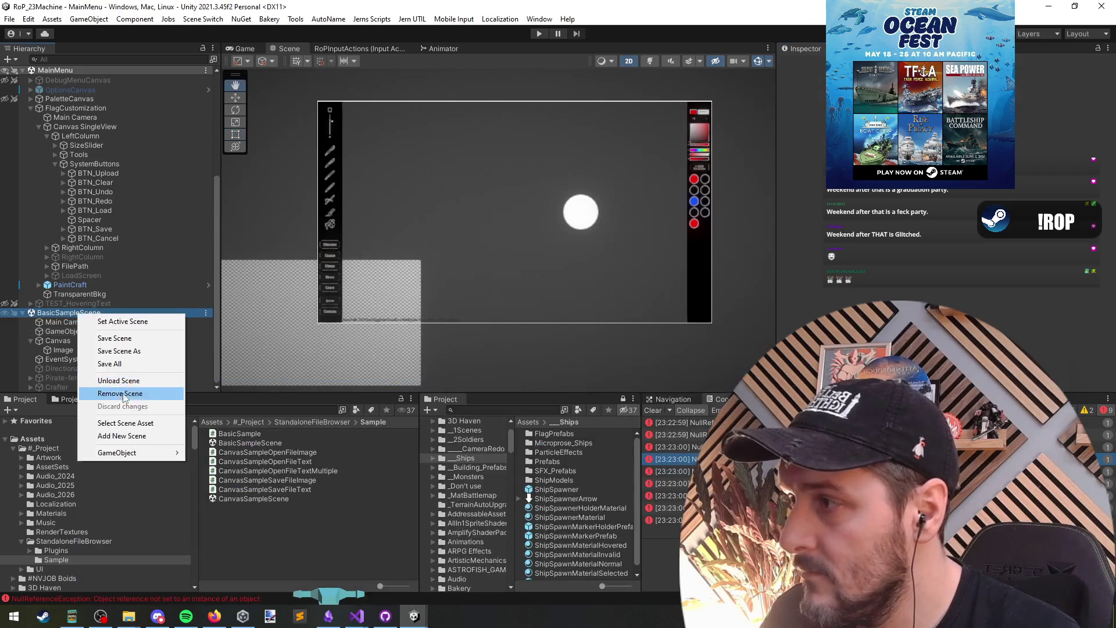
click(123, 383)
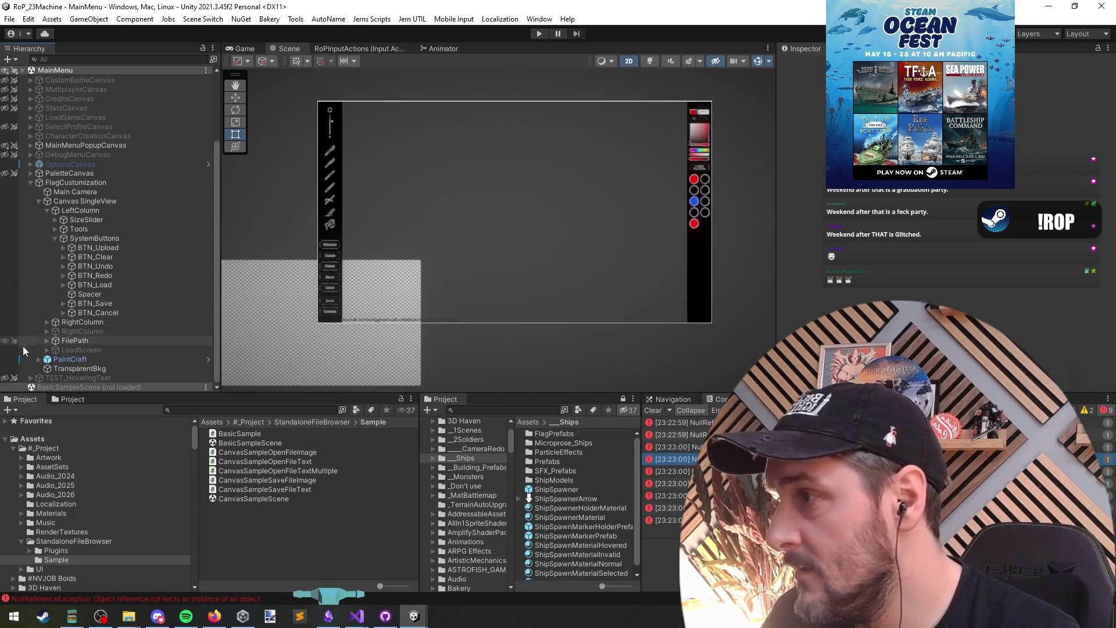
click(92, 201)
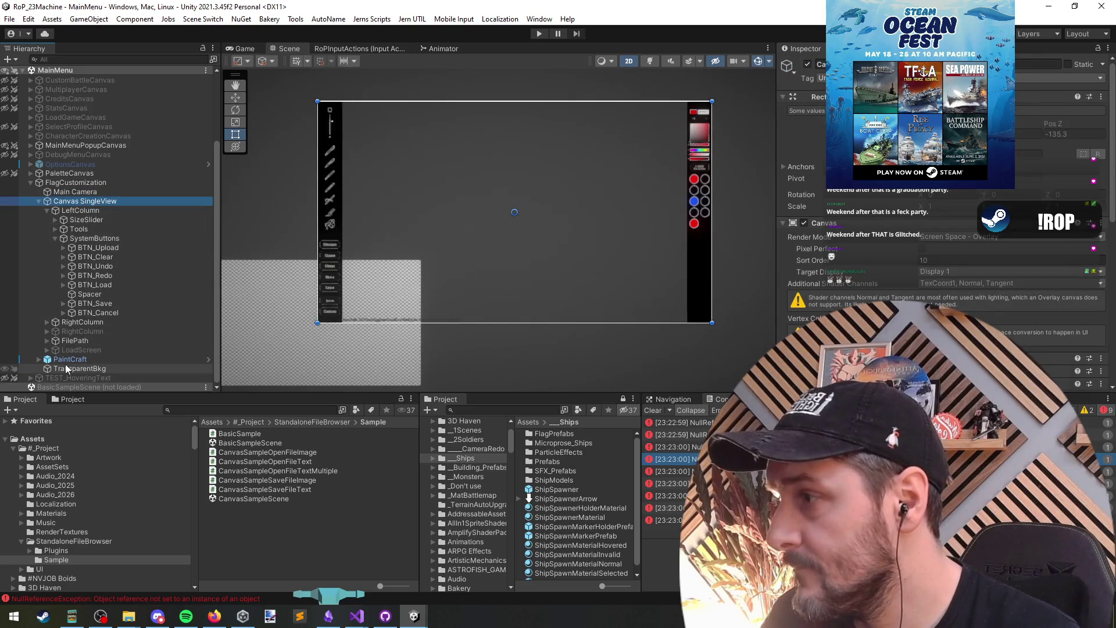
click(38, 359)
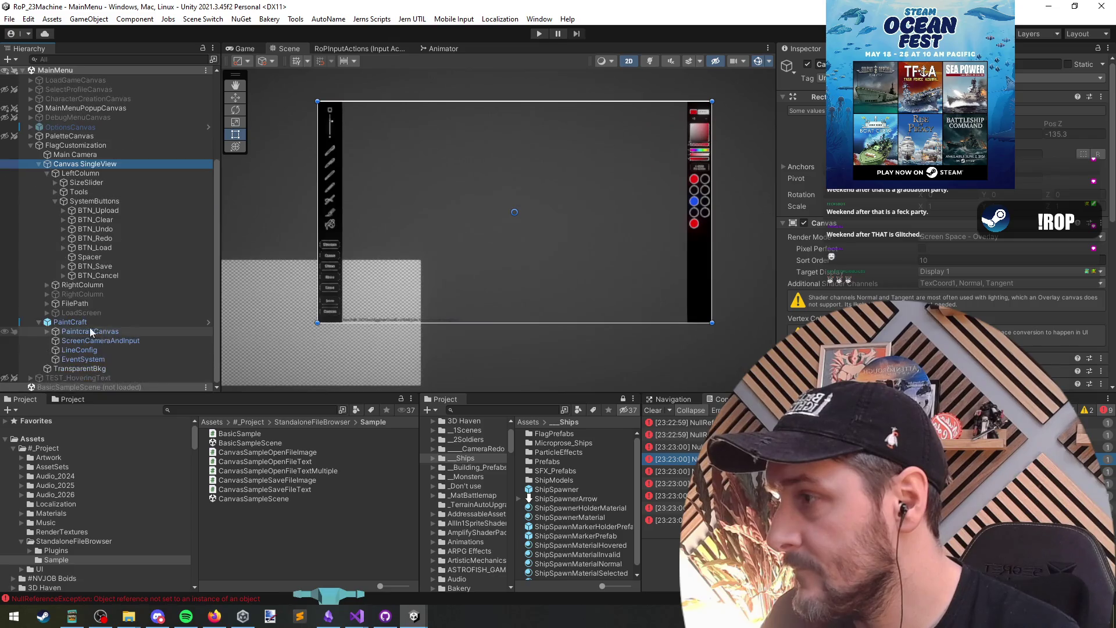
click(47, 332)
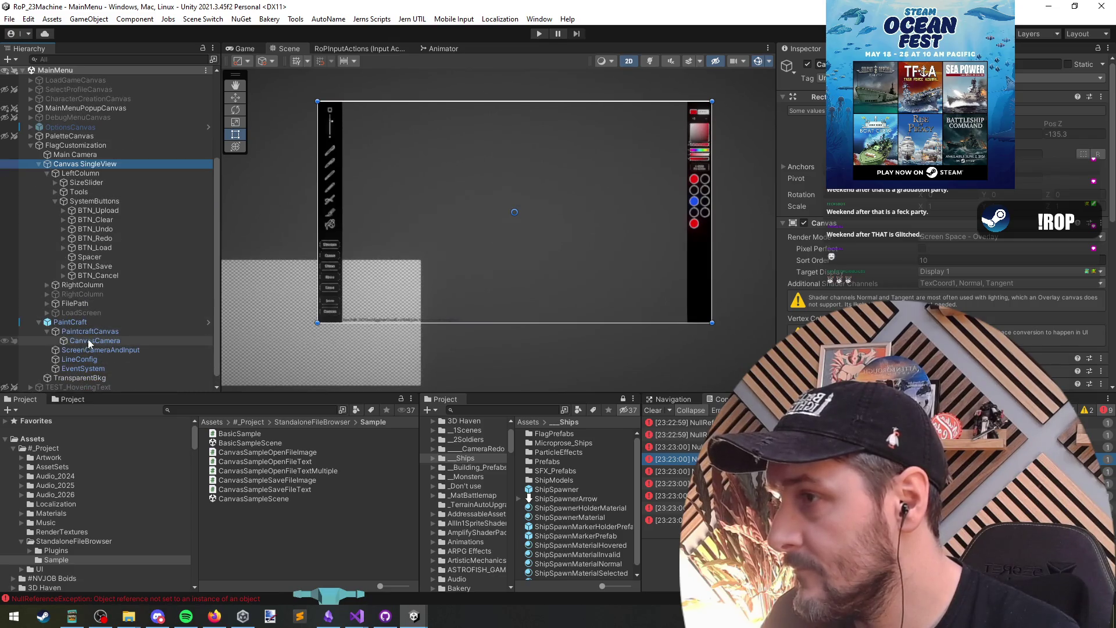
key(alt+Tab)
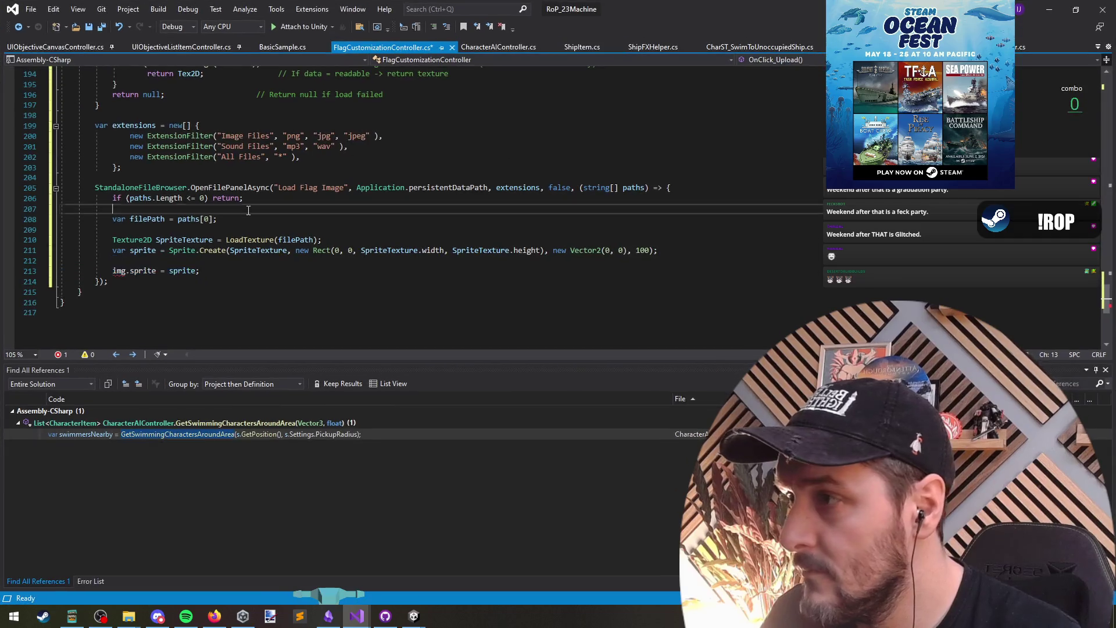
Delete the Sound Files and All Files extension filters, leaving only Image Files.
double_click(242, 239)
scroll(243, 239, up, 2)
click(267, 218)
key(ctrl+x)
click(247, 208)
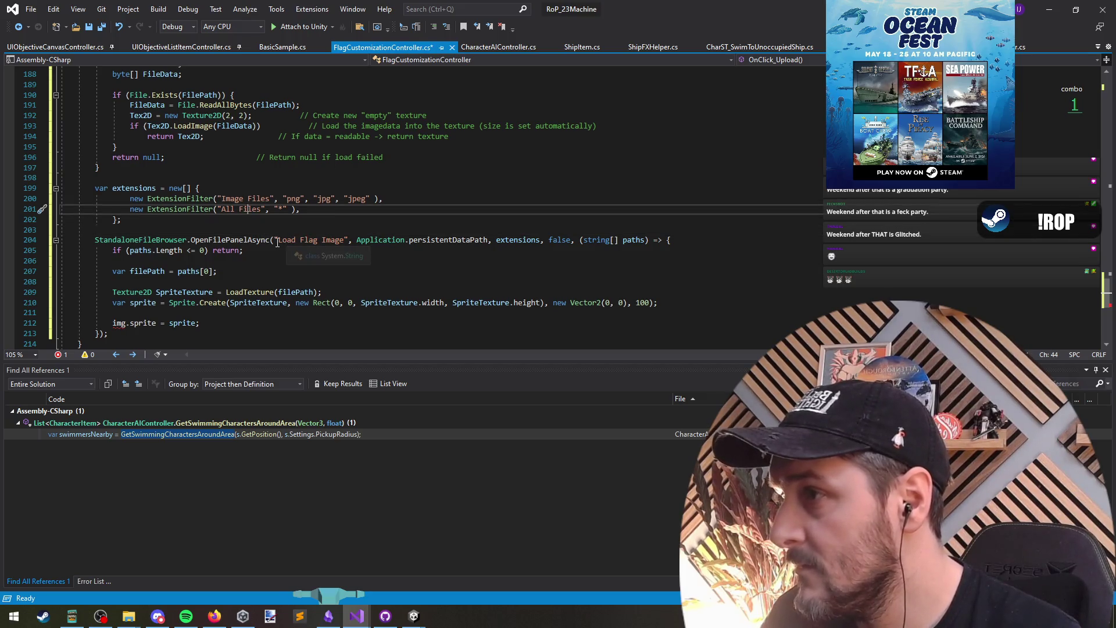
key(ctrl+x)
click(405, 201)
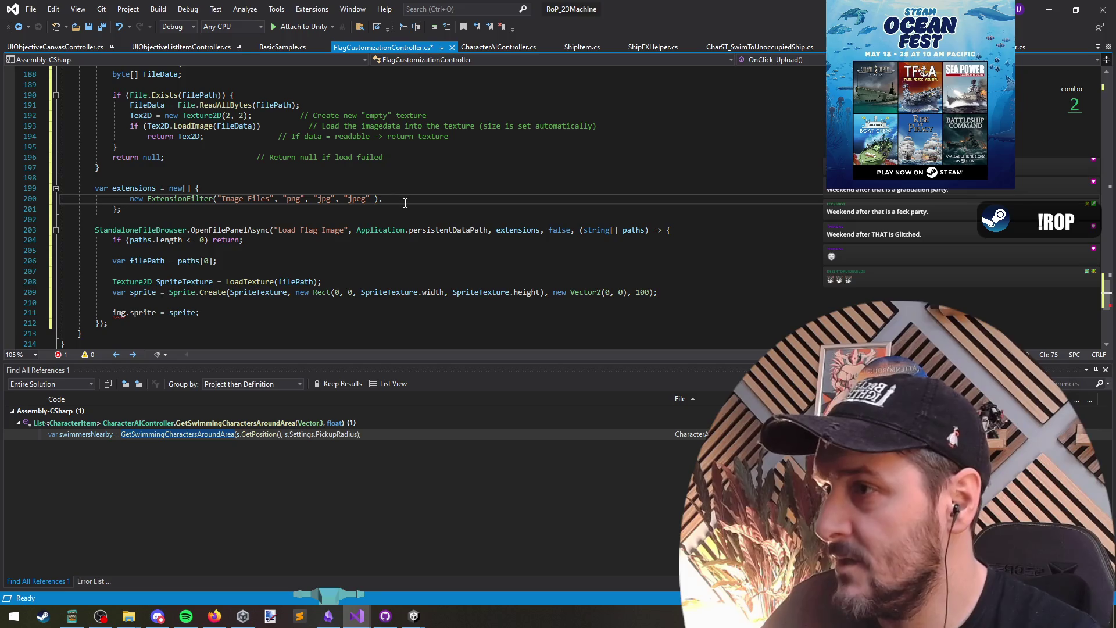
Search FlagCustomizationController for '.sprite' usages with F3.
scroll(333, 222, up, 9)
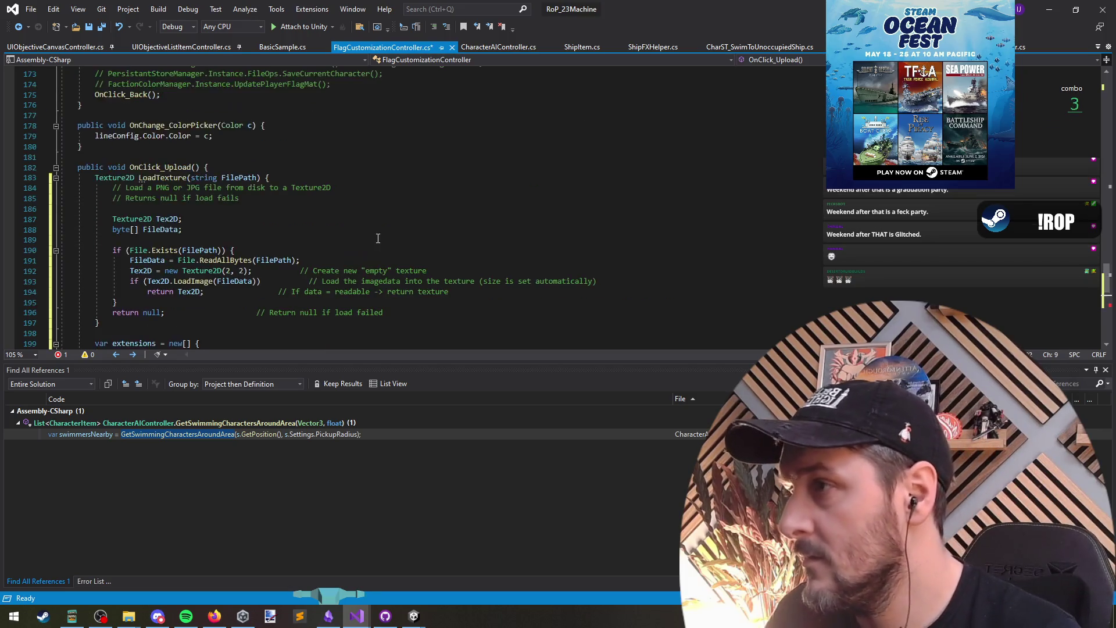
click(272, 282)
scroll(222, 235, up, 6)
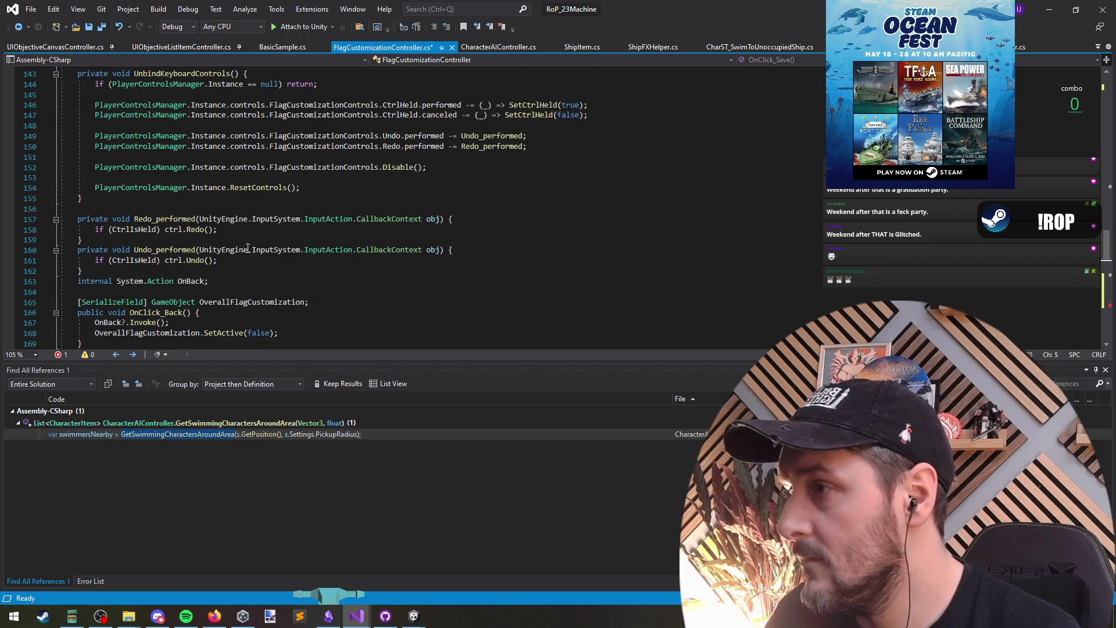
scroll(274, 289, up, 9)
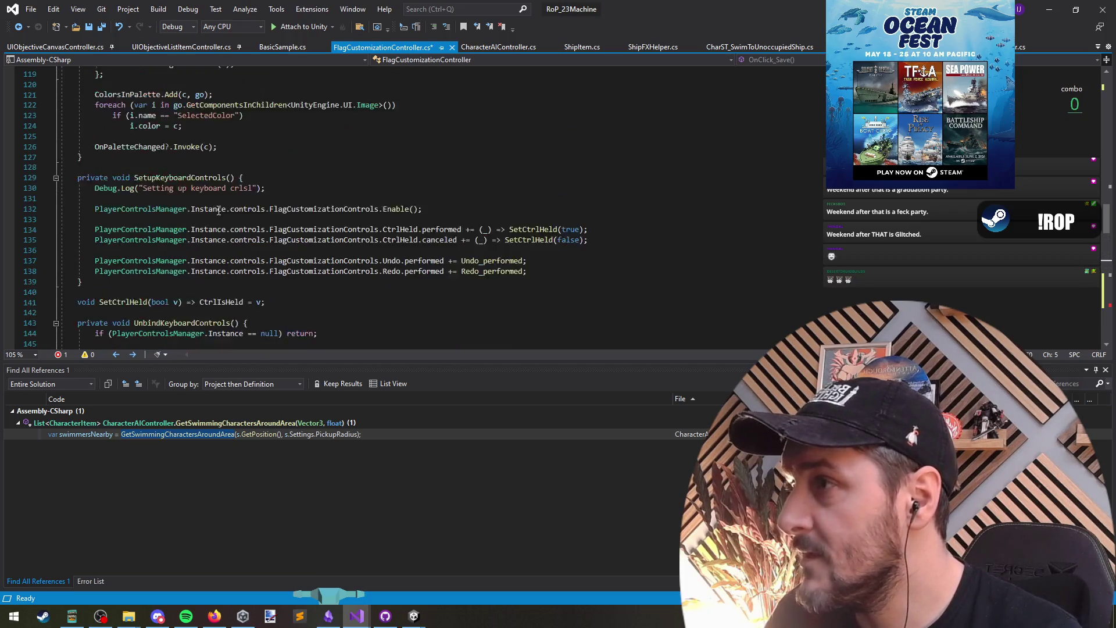
click(349, 215)
key(F3)
key(F3)
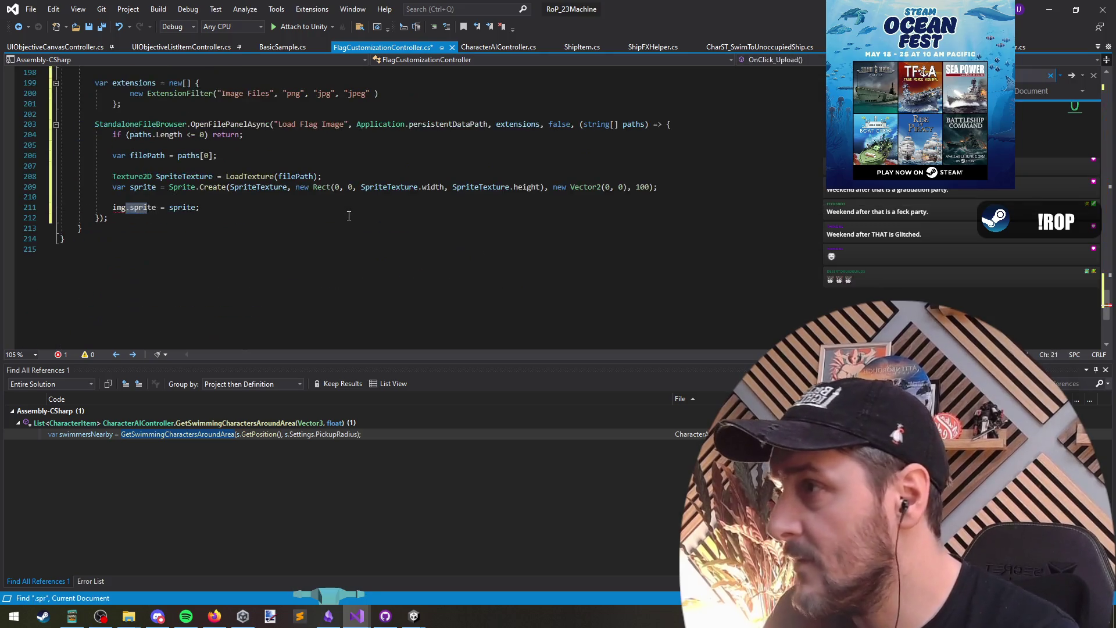
key(F3)
key(Escape)
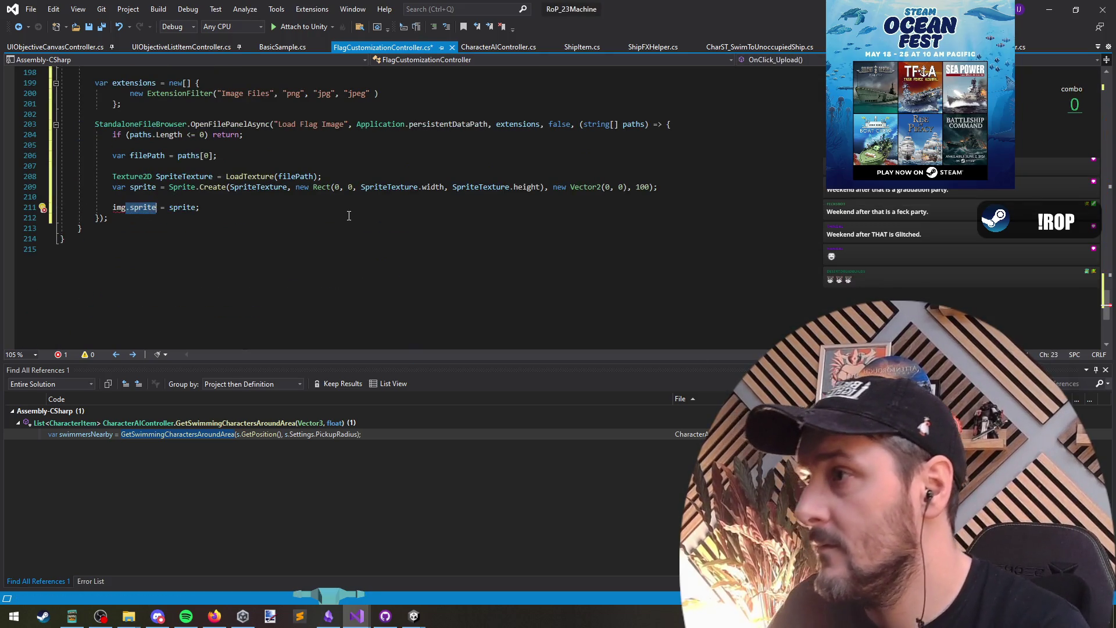
key(Escape)
click(292, 211)
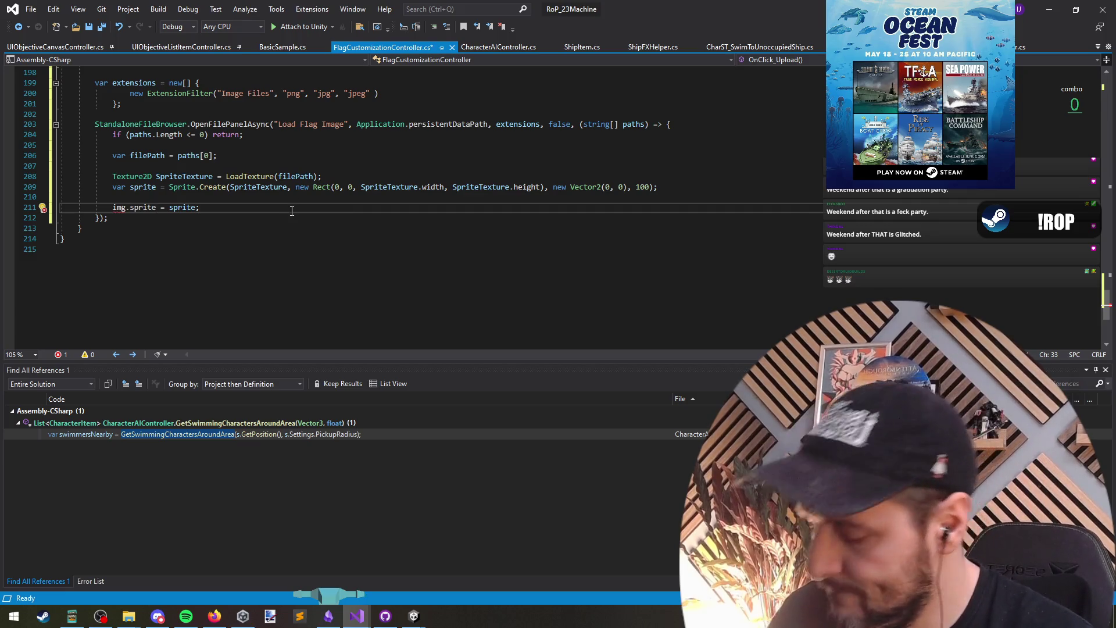
Find every 'load' match in the file, wrapping back to the top.
key(ctrl+f)
text(load)
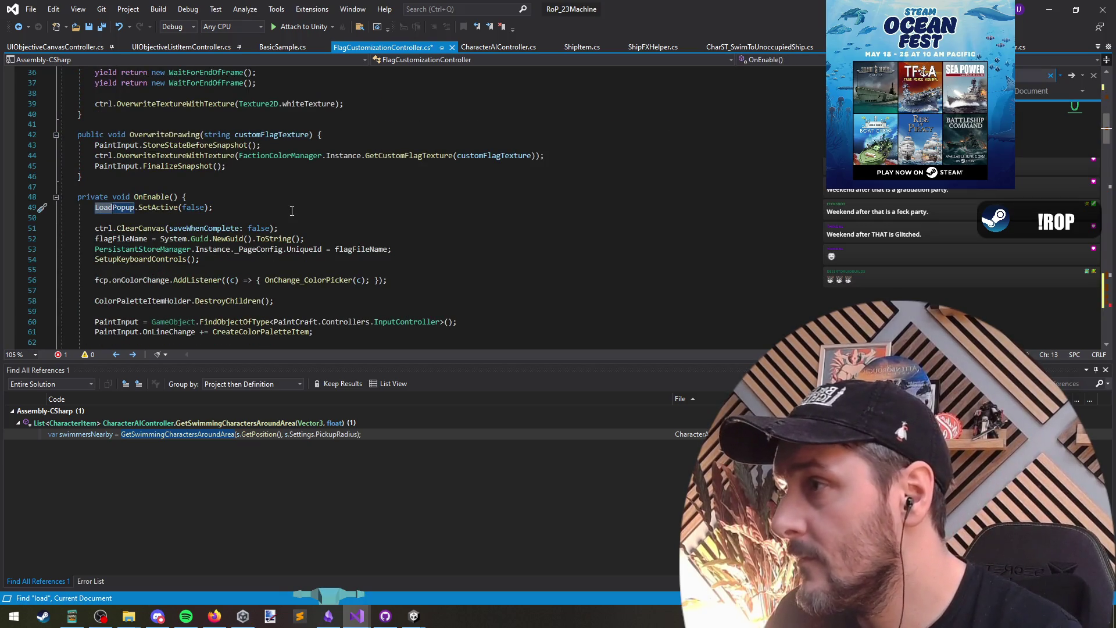
key(Return)
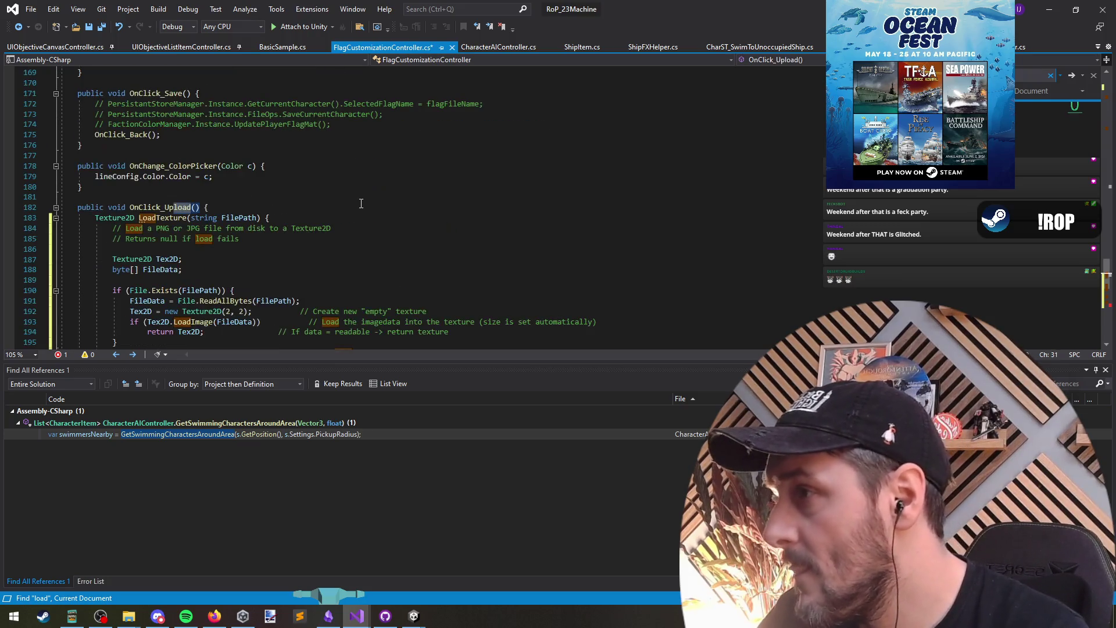
scroll(361, 203, down, 2)
key(Return)
key(Return)
key(Return)
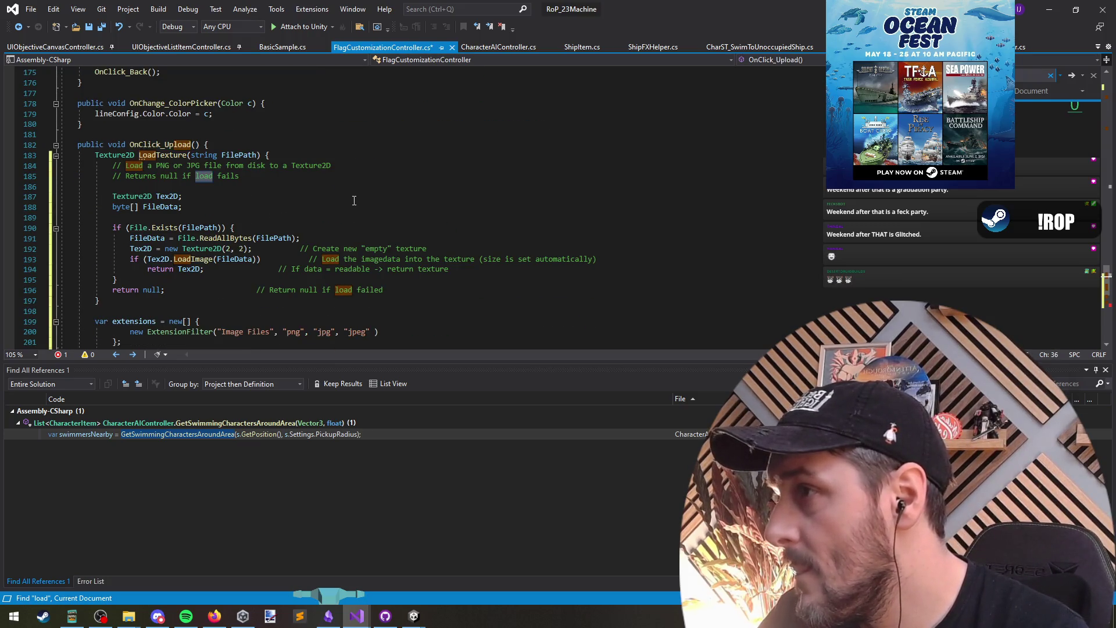
key(Return)
key(Return)
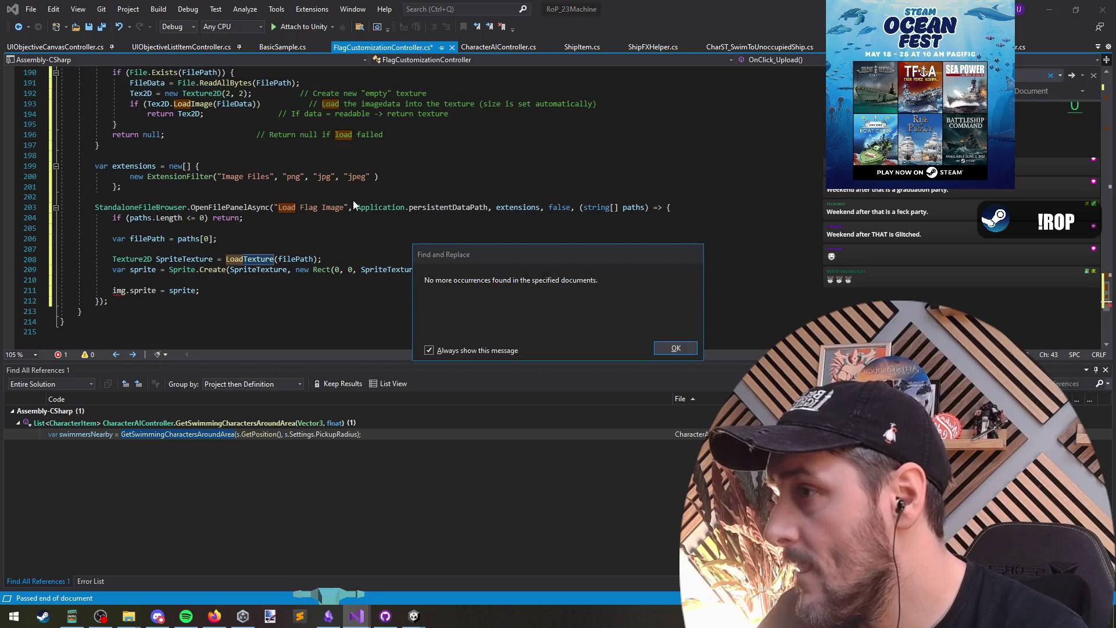
key(Return)
click(311, 207)
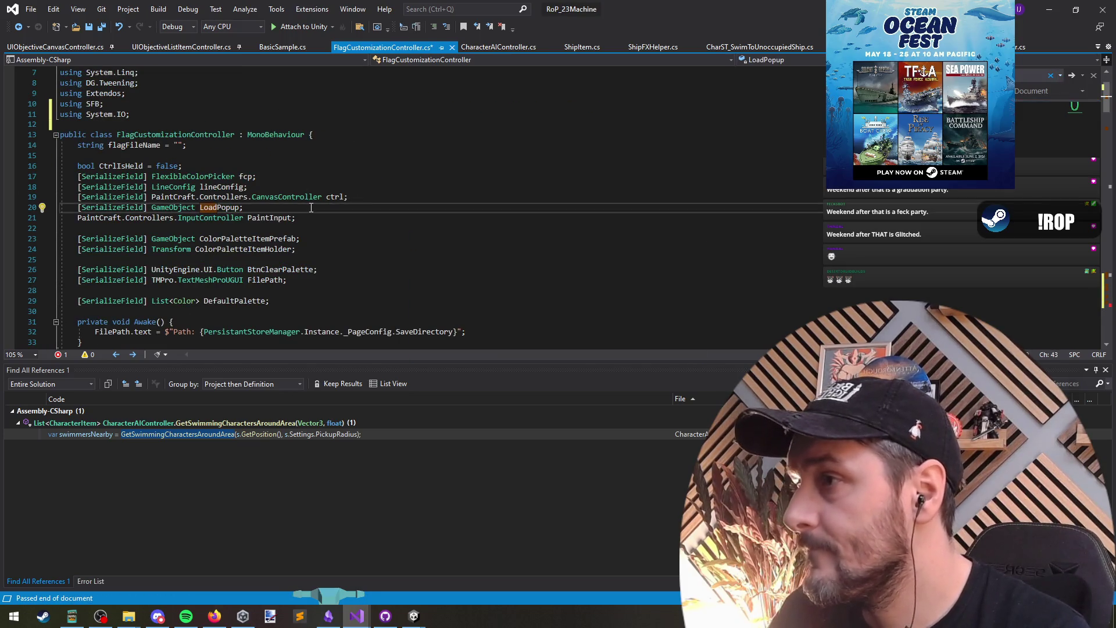
Run a solution-wide code search for InputController and open LootPopup.cs.
key(ctrl+t)
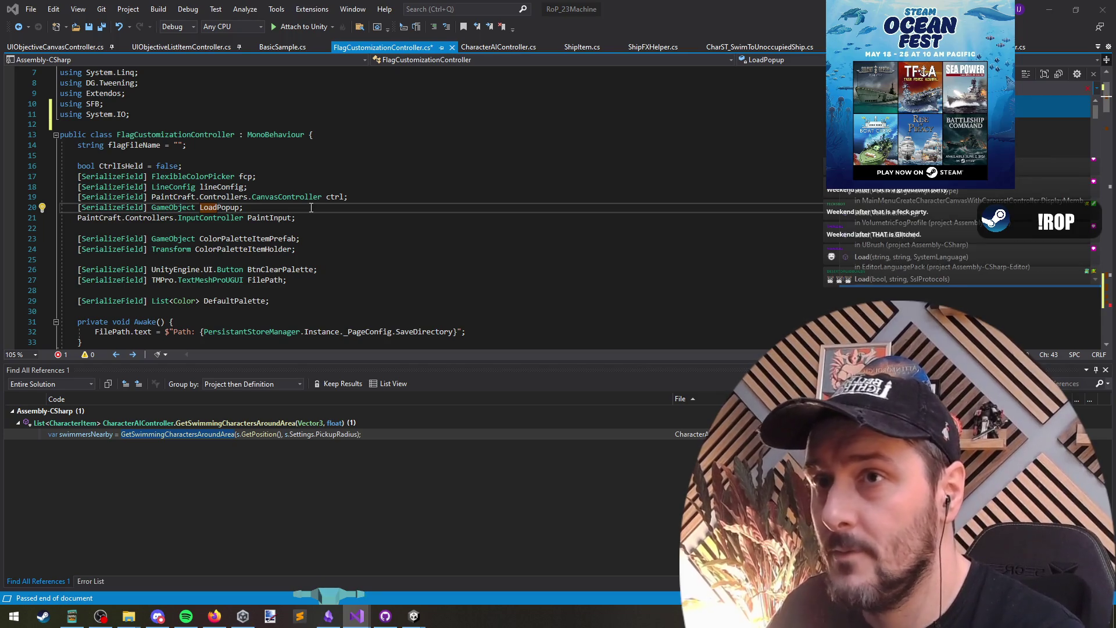
text(InputController)
key(Down)
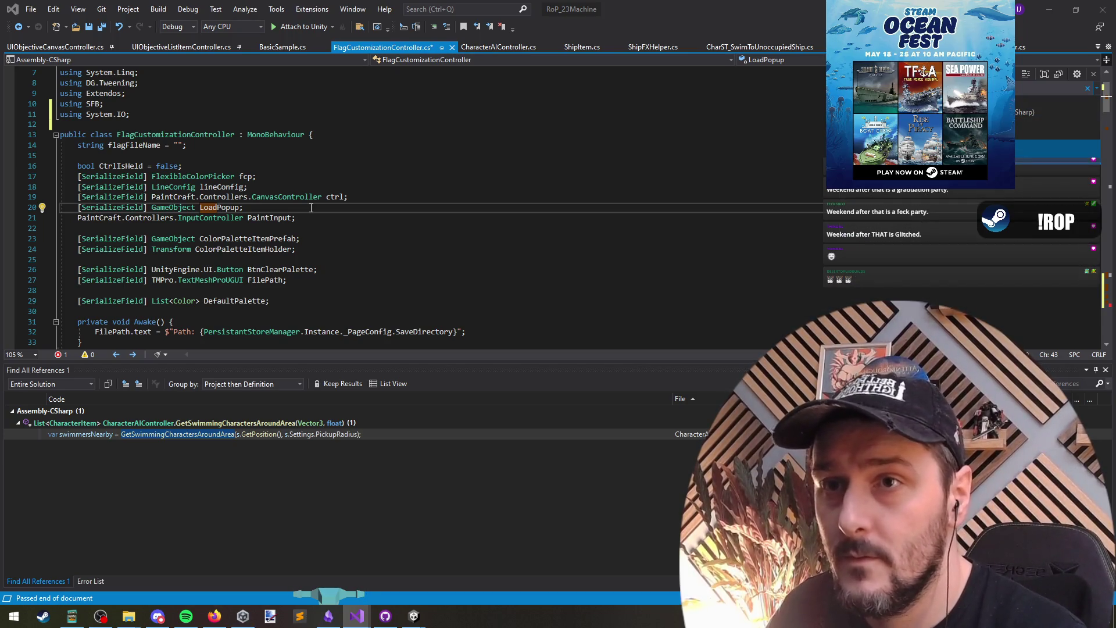
key(Return)
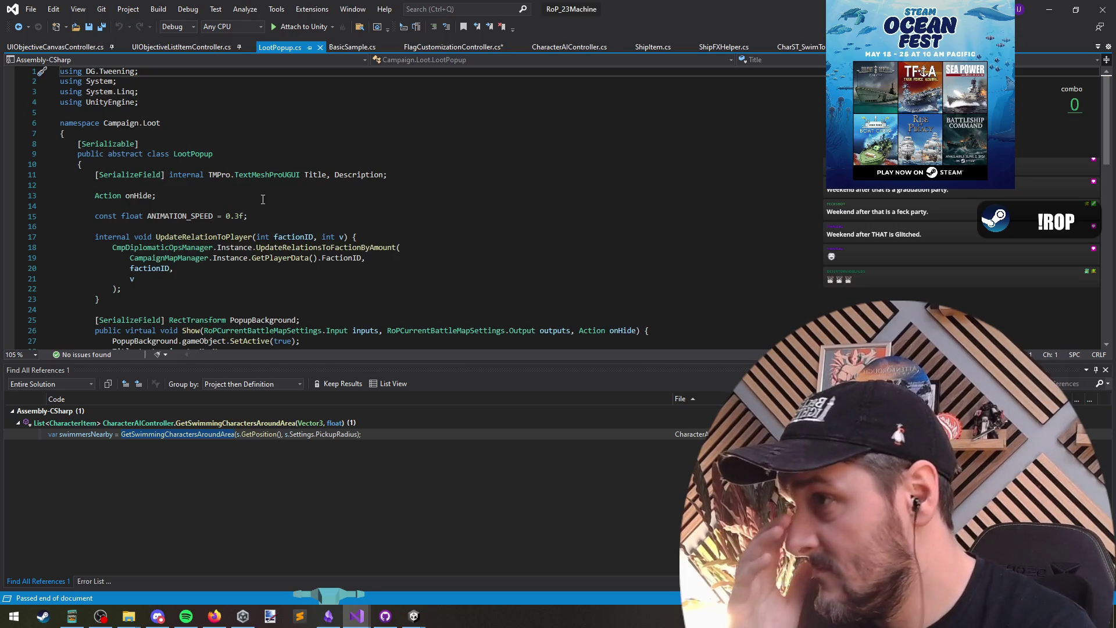
Leave LootPopup.cs for Unity's Hierarchy, scrolled to the BTN_Upload through BTN_Cancel buttons.
key(ctrl+t)
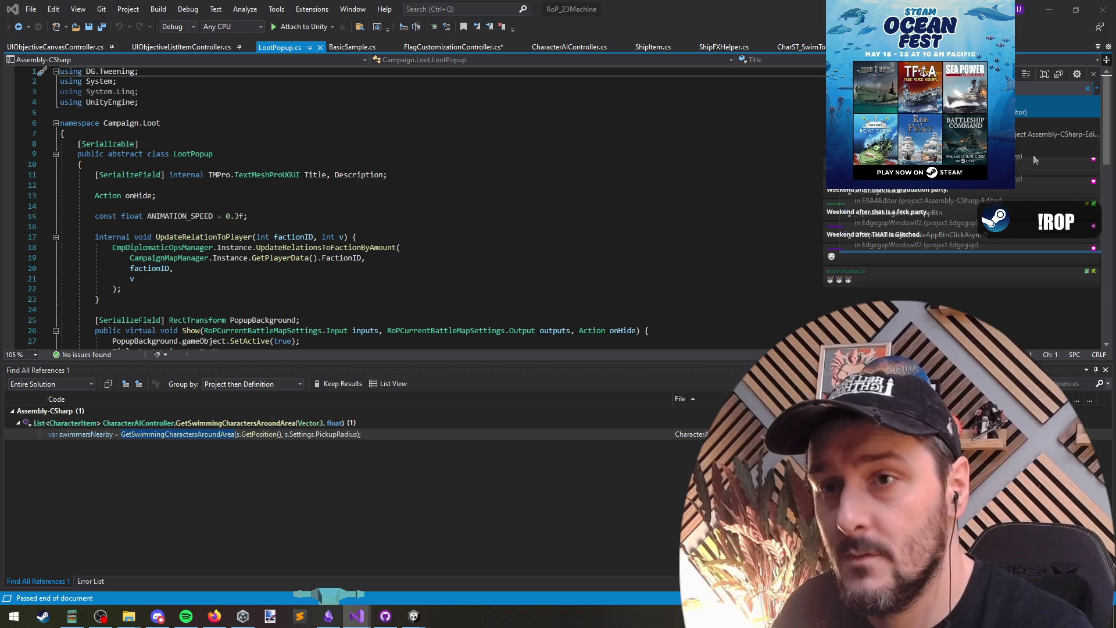
scroll(796, 261, down, 4)
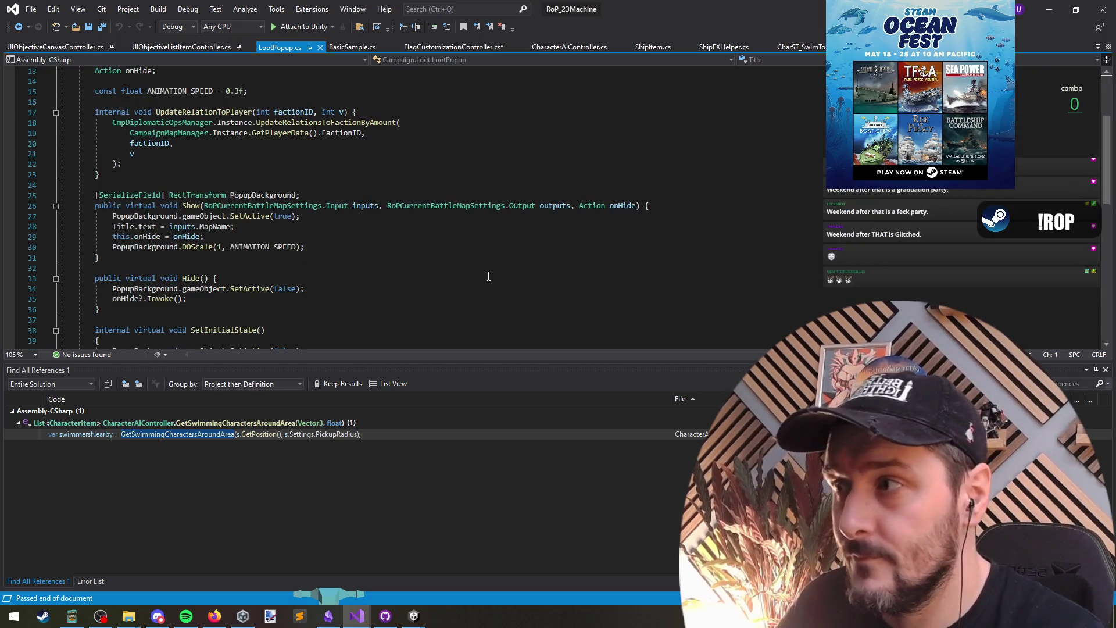
key(alt+Tab)
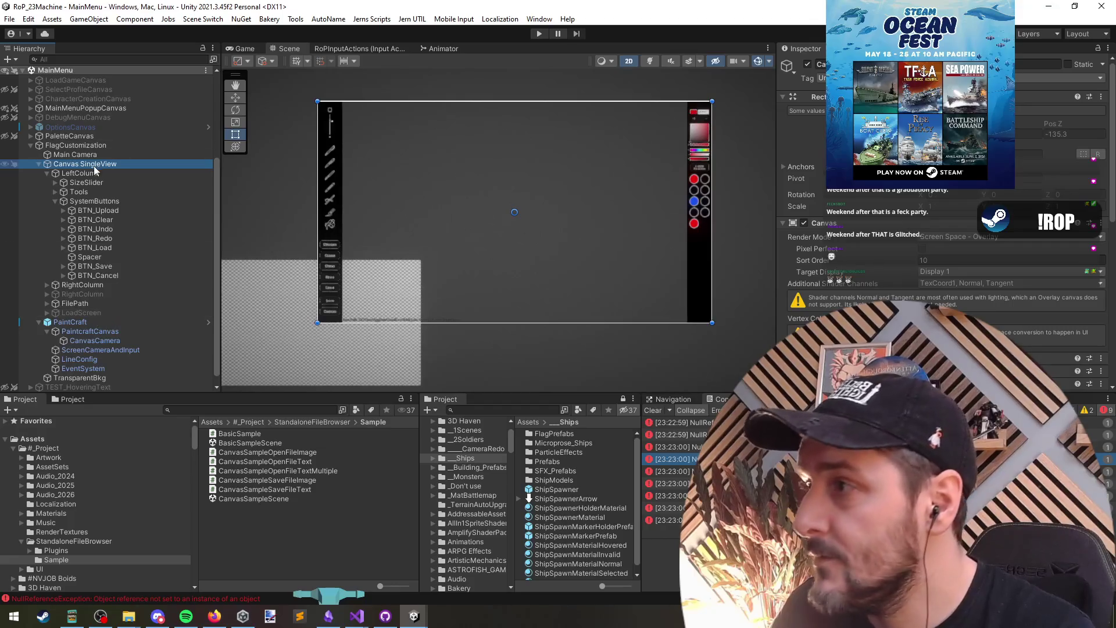
scroll(75, 279, down, 1)
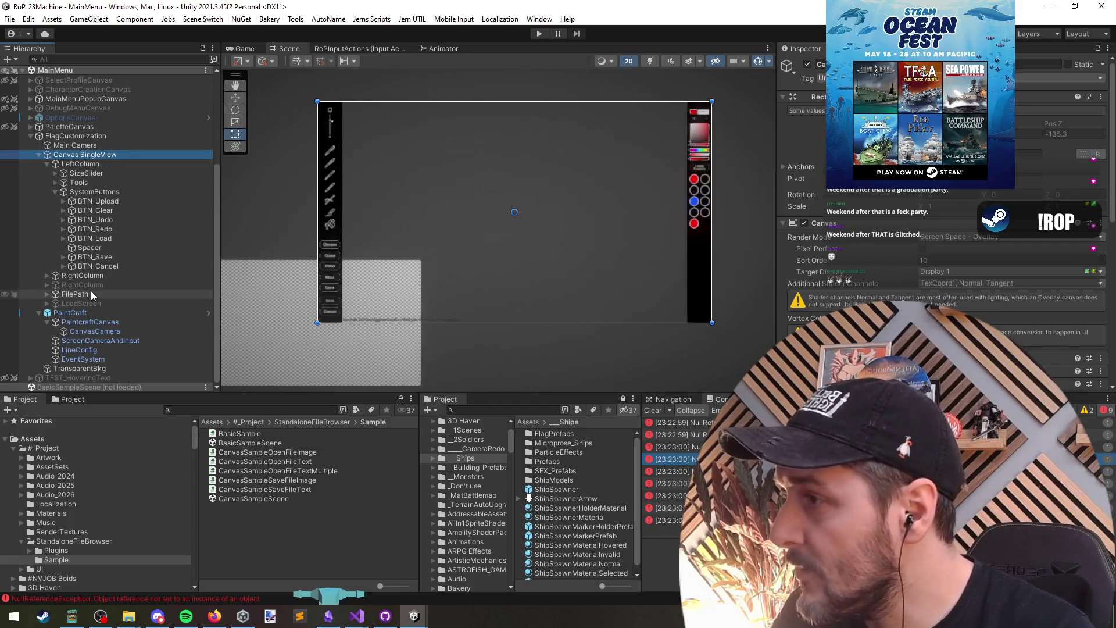
Open LoadScreen's LoadDrawingController script and check its flagDisplayPrefab and btnChoose fields.
click(87, 304)
double_click(942, 226)
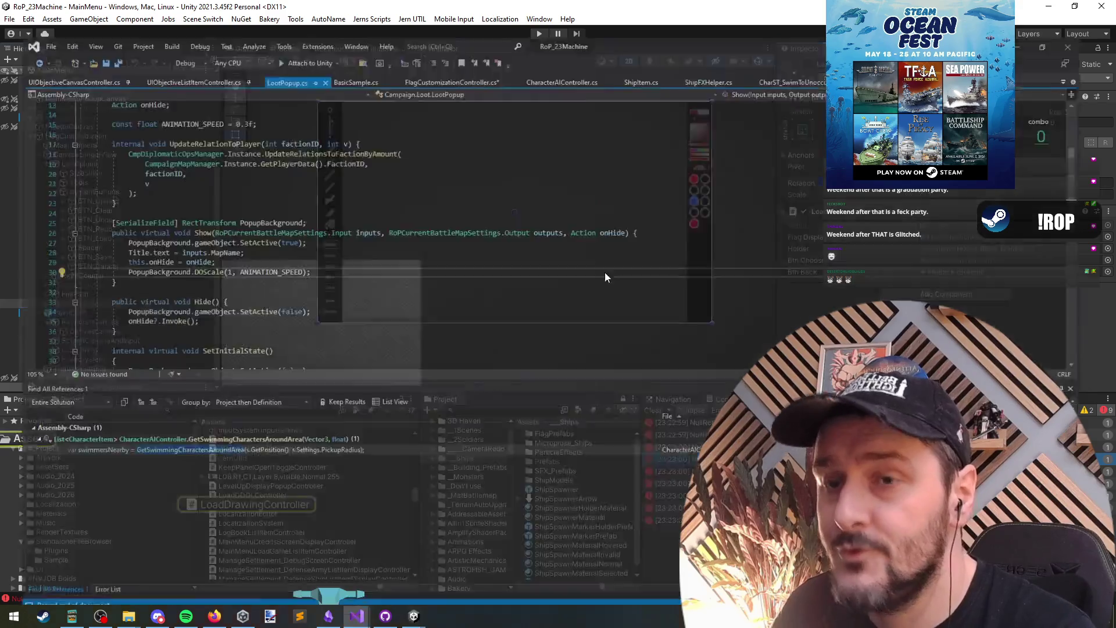
click(157, 200)
click(137, 122)
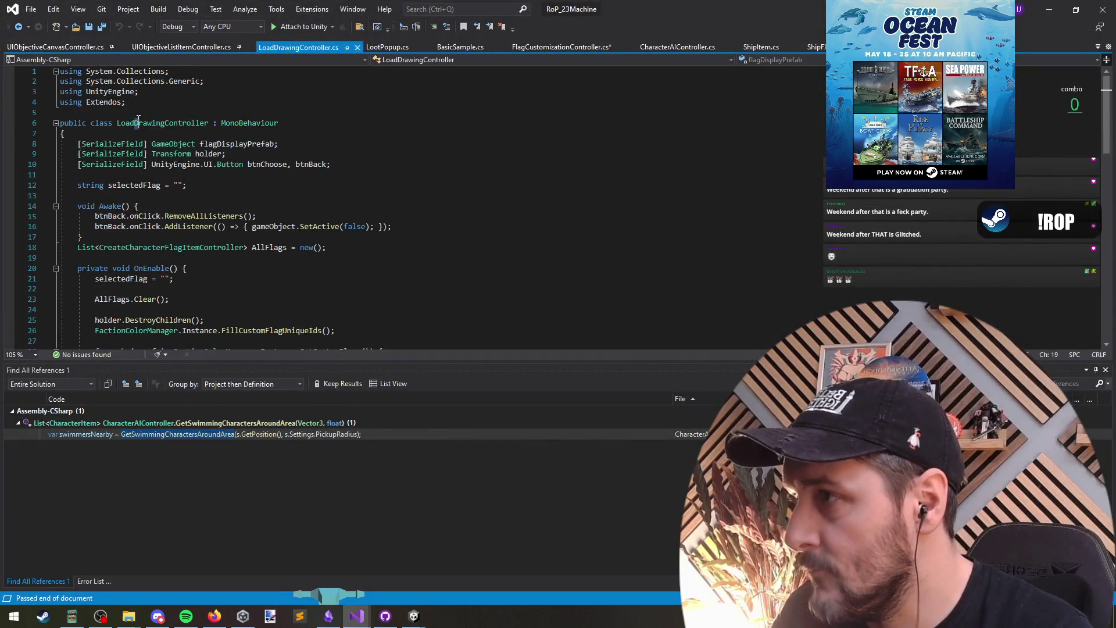
key(Down)
key(Down)
key(Down)
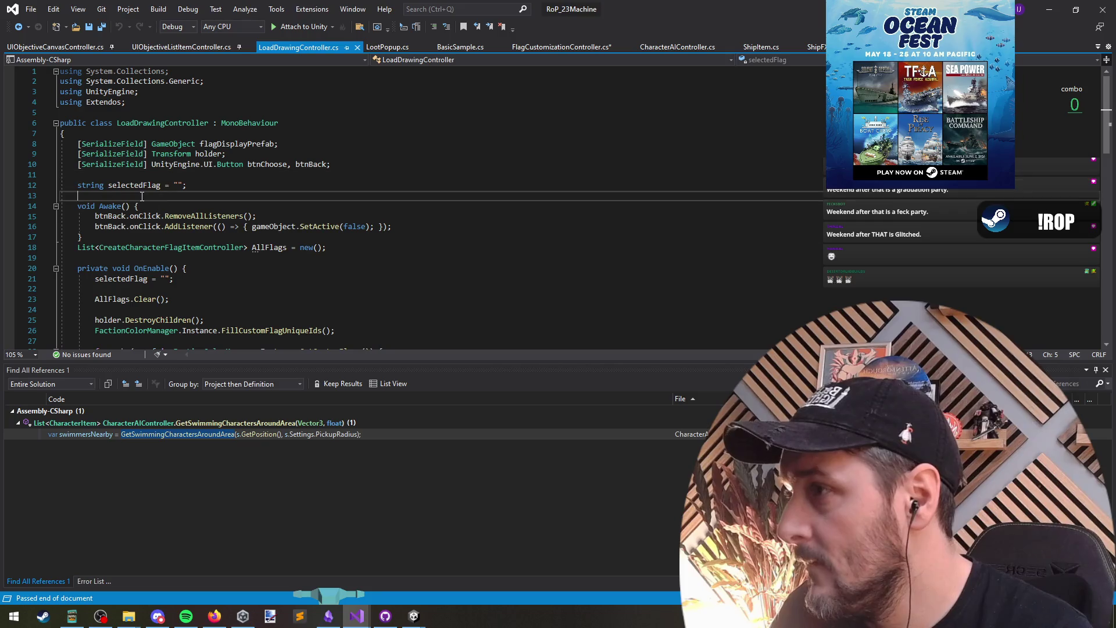
click(221, 144)
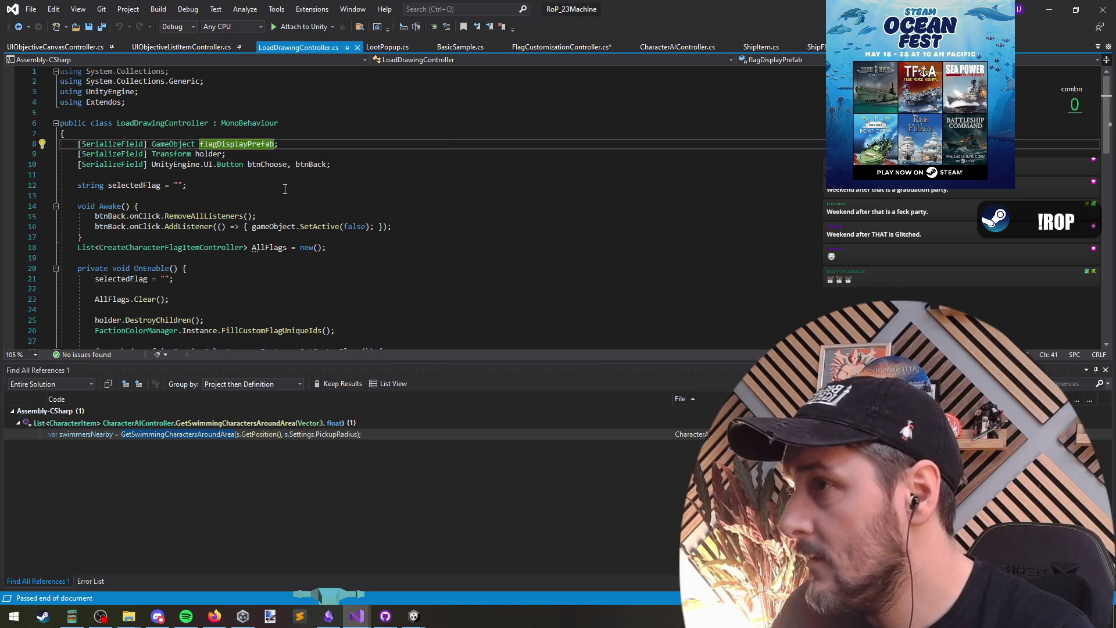
click(269, 164)
Go from the OverwriteDrawing call on line 61 to its definition.
scroll(408, 253, down, 6)
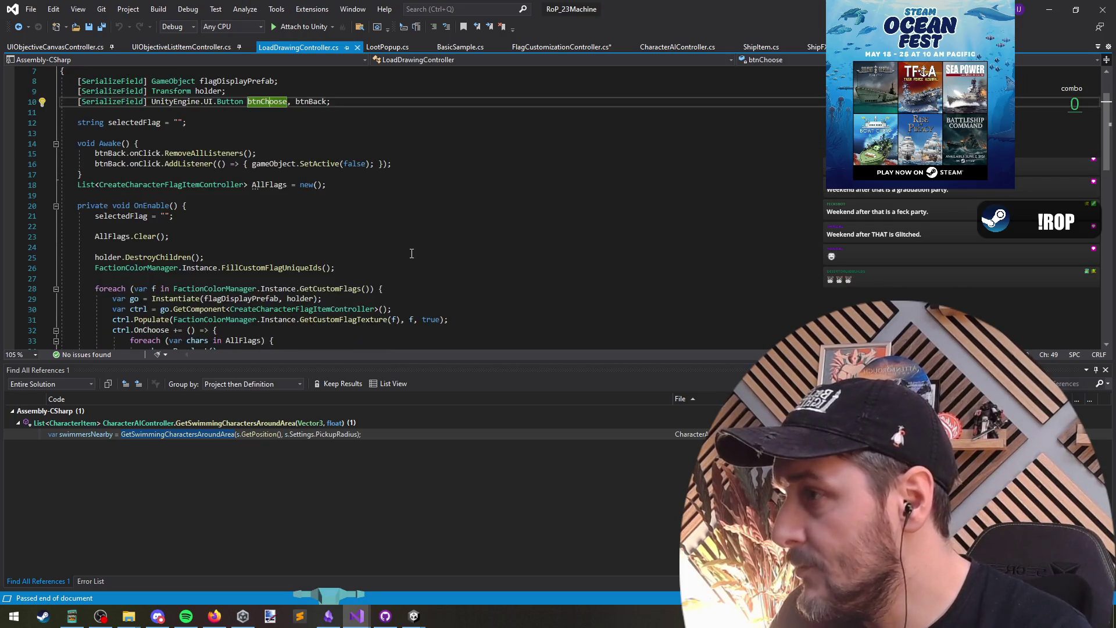
scroll(408, 253, down, 2)
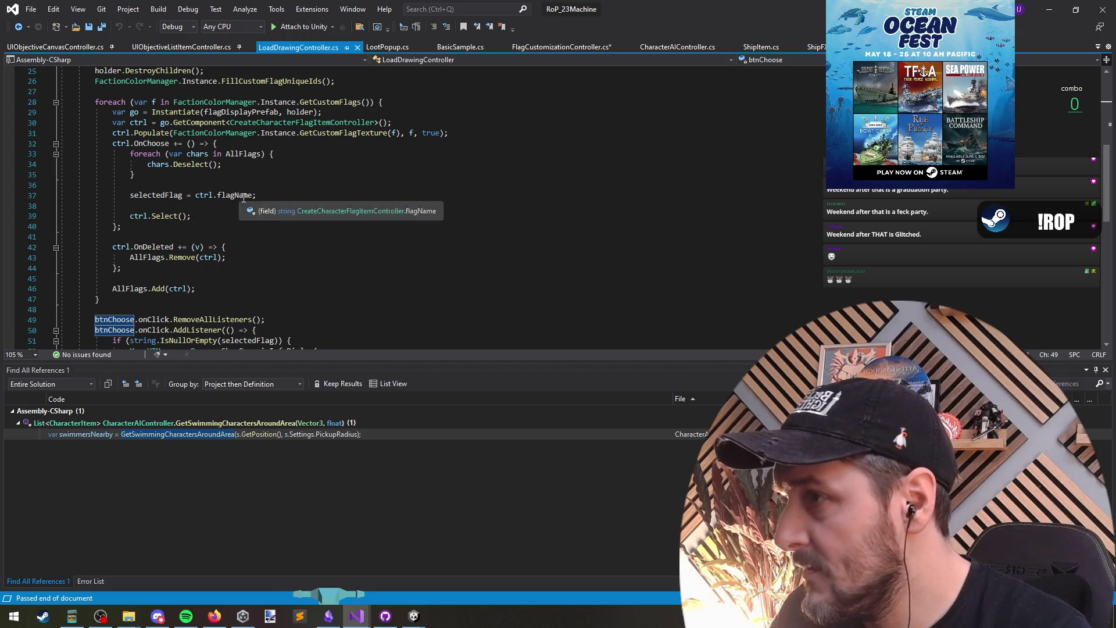
scroll(310, 264, down, 3)
scroll(309, 263, down, 2)
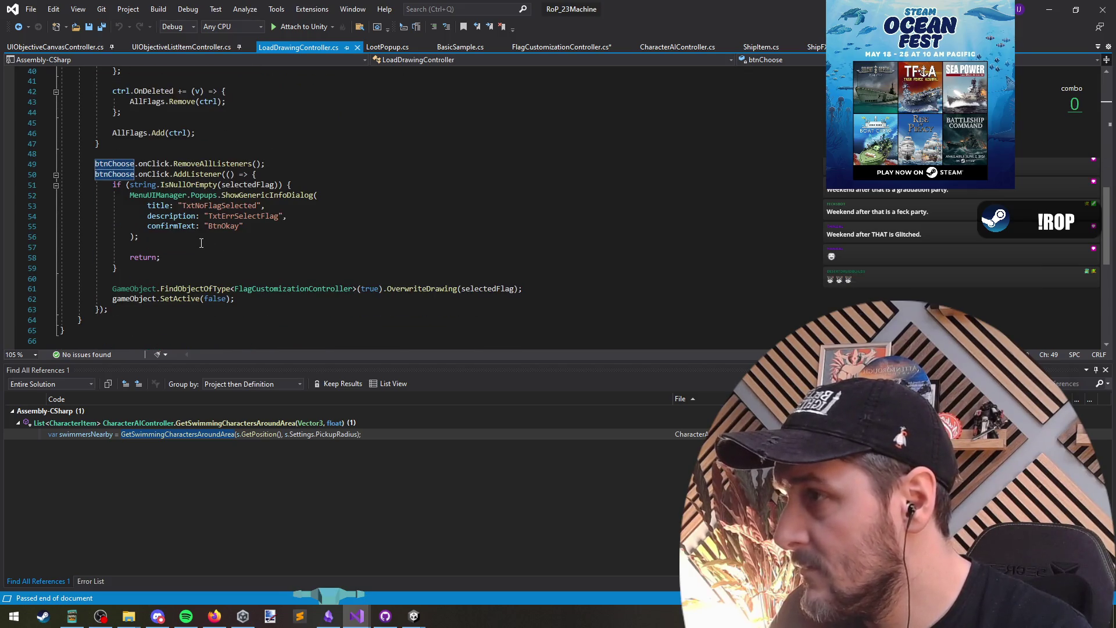
triple_click(429, 289)
triple_click(421, 291)
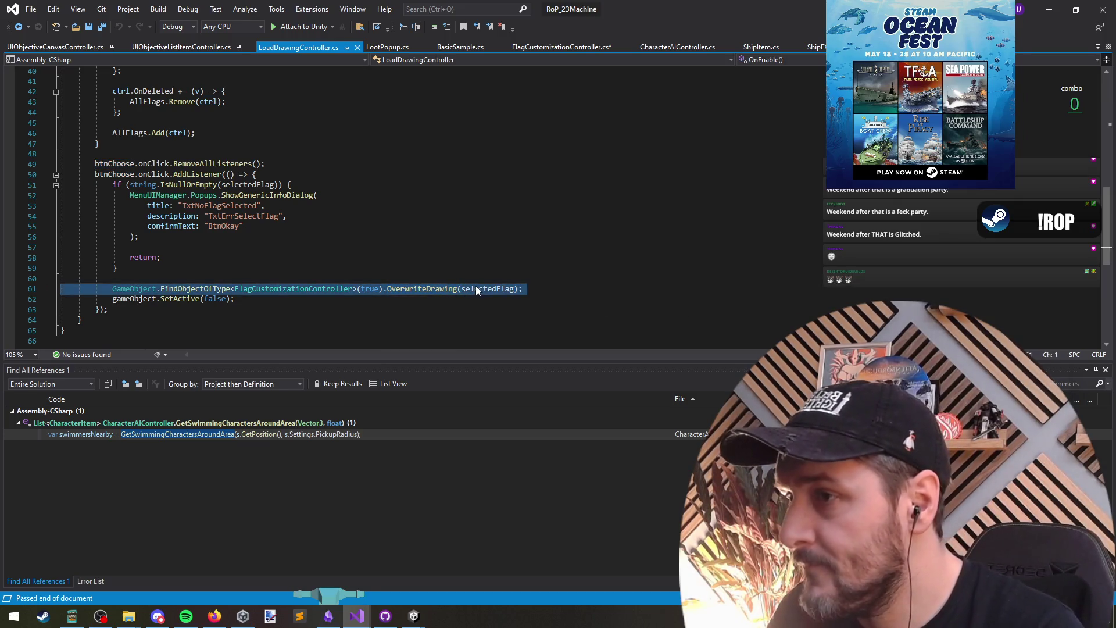
click(406, 289)
ctrl+click(449, 291)
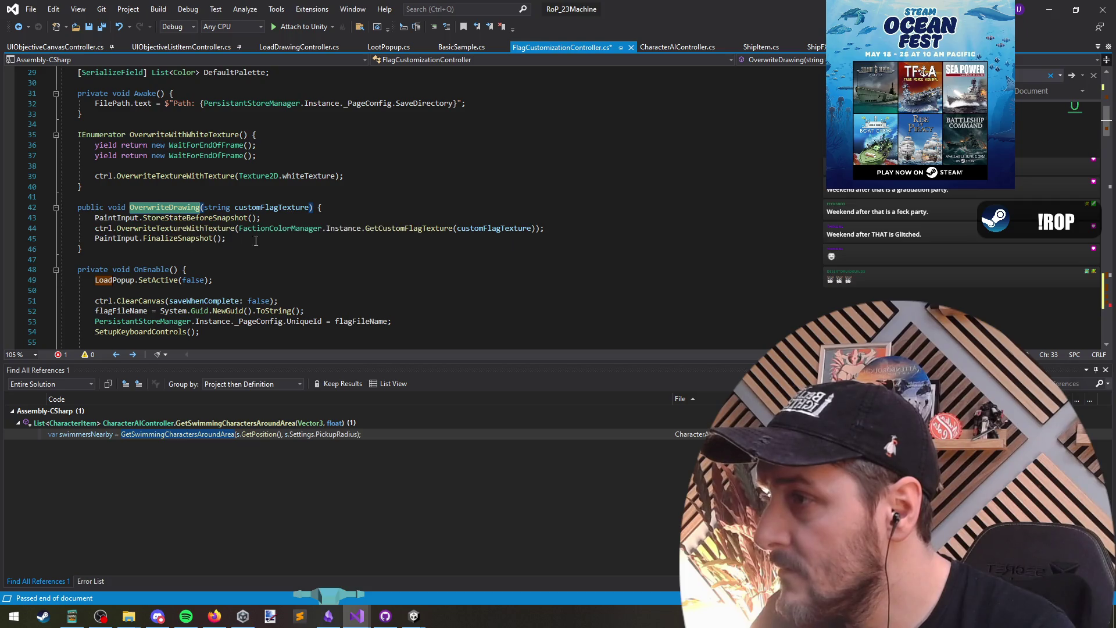
Duplicate the OverwriteDrawing method directly below itself.
drag(244, 197, 246, 250)
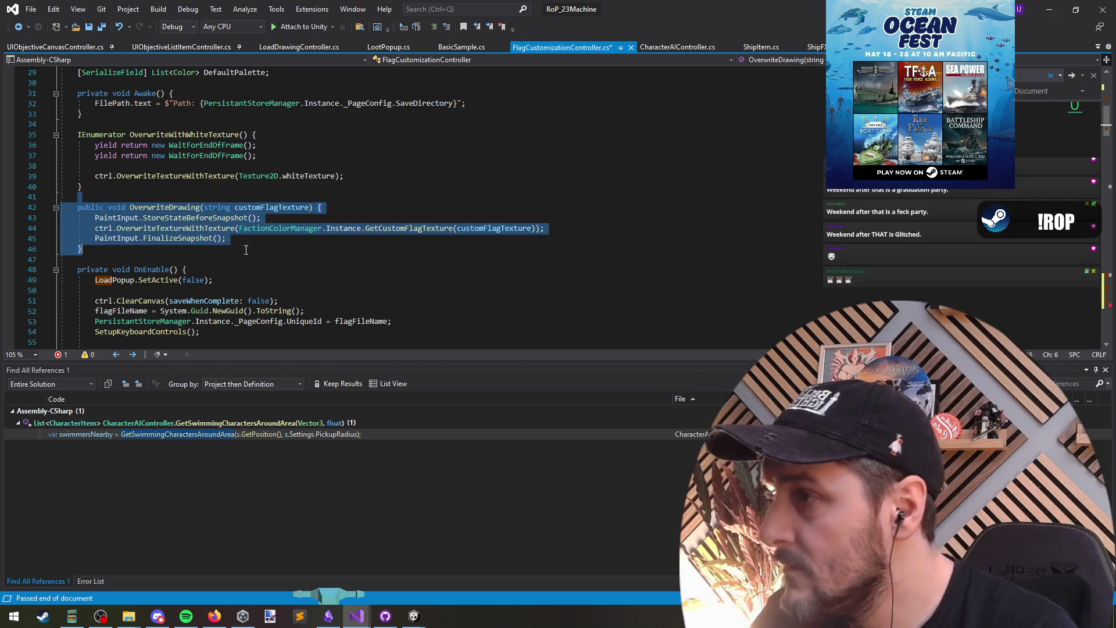
key(ctrl+d)
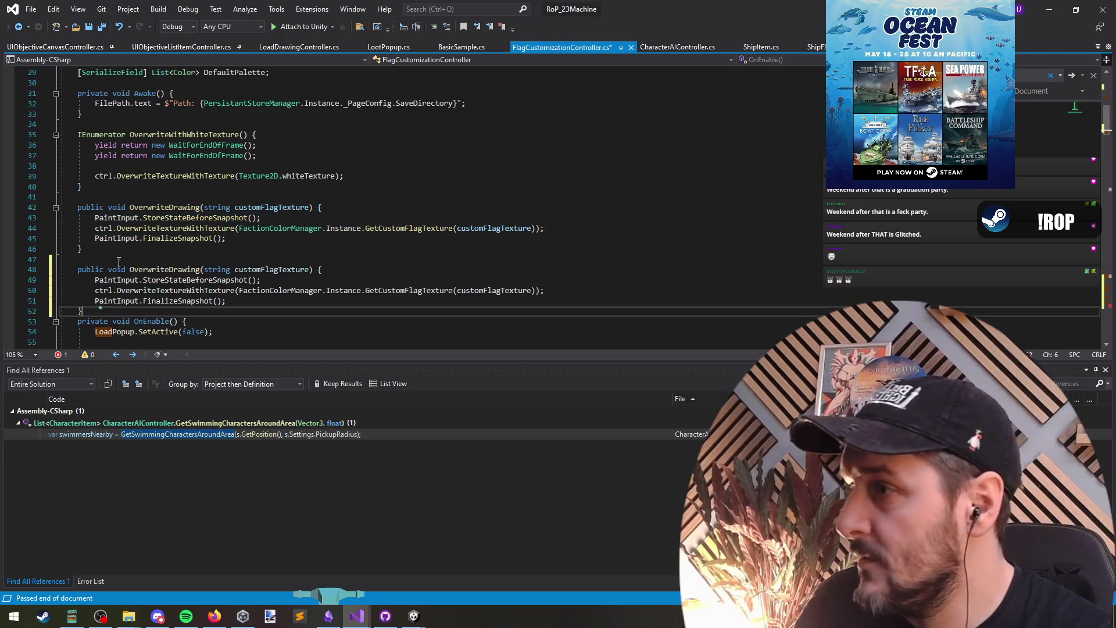
key(Return)
scroll(118, 261, down, 1)
Change the copy's string parameter to Texture texture, then open GetCustomFlagTexture's definition.
click(221, 239)
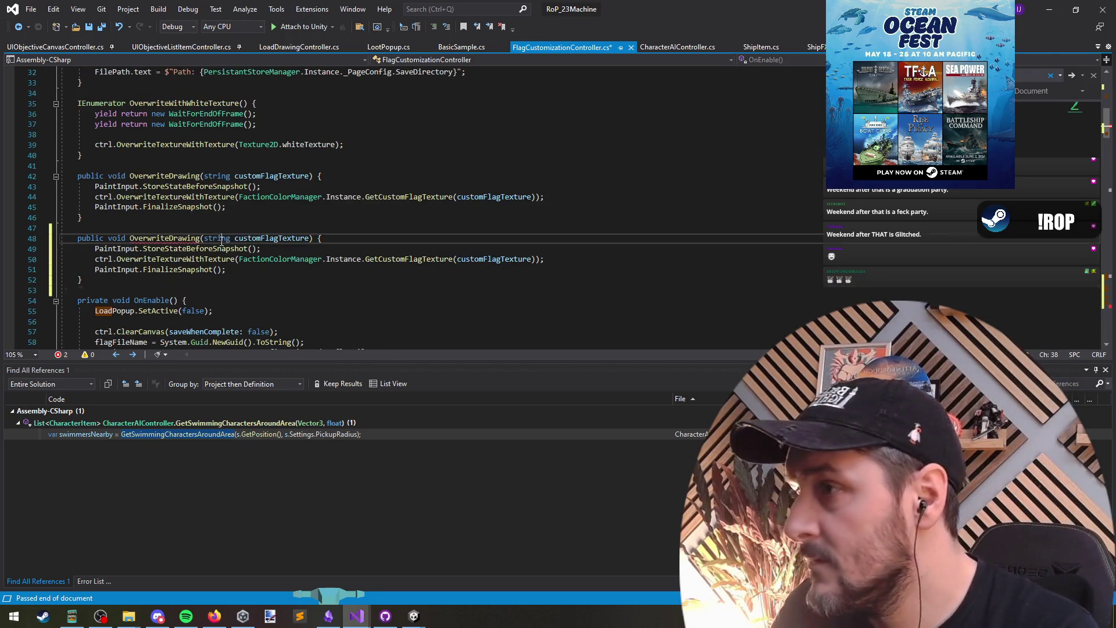
double_click(222, 240)
text(Texture)
key(ctrl+shift+Right)
text(t)
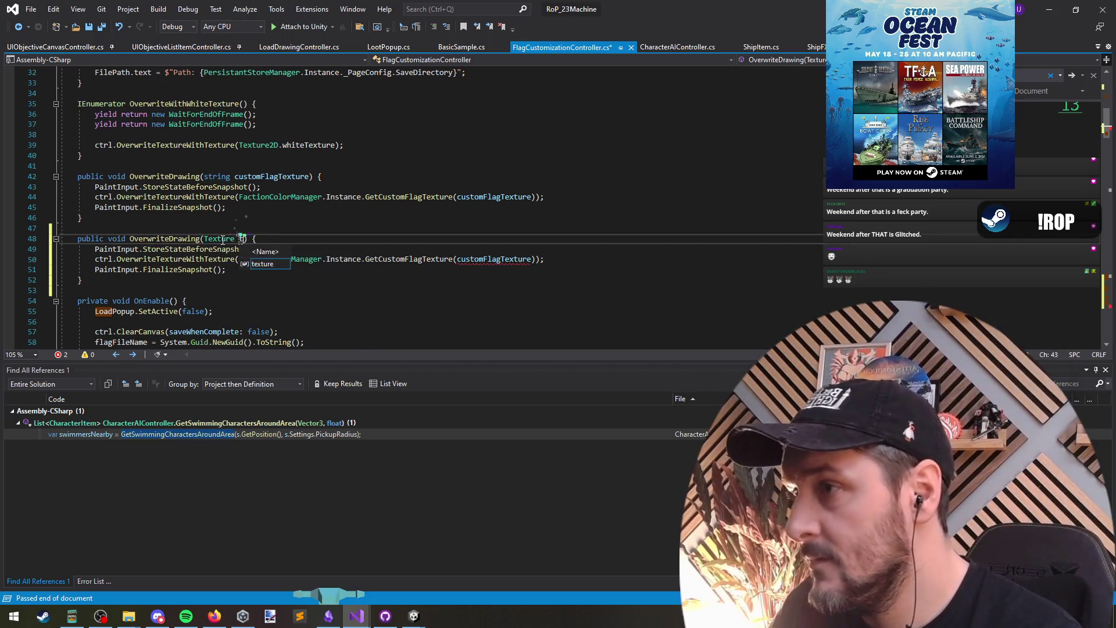
text(xt)
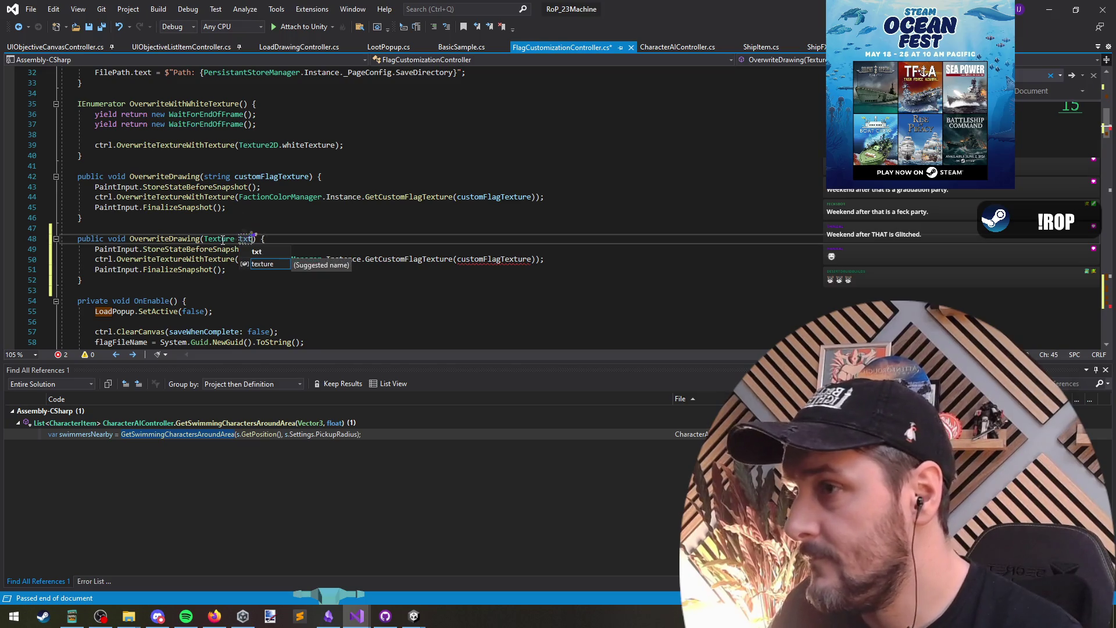
key(Down)
key(Return)
key(ctrl+shift+Left)
click(458, 259)
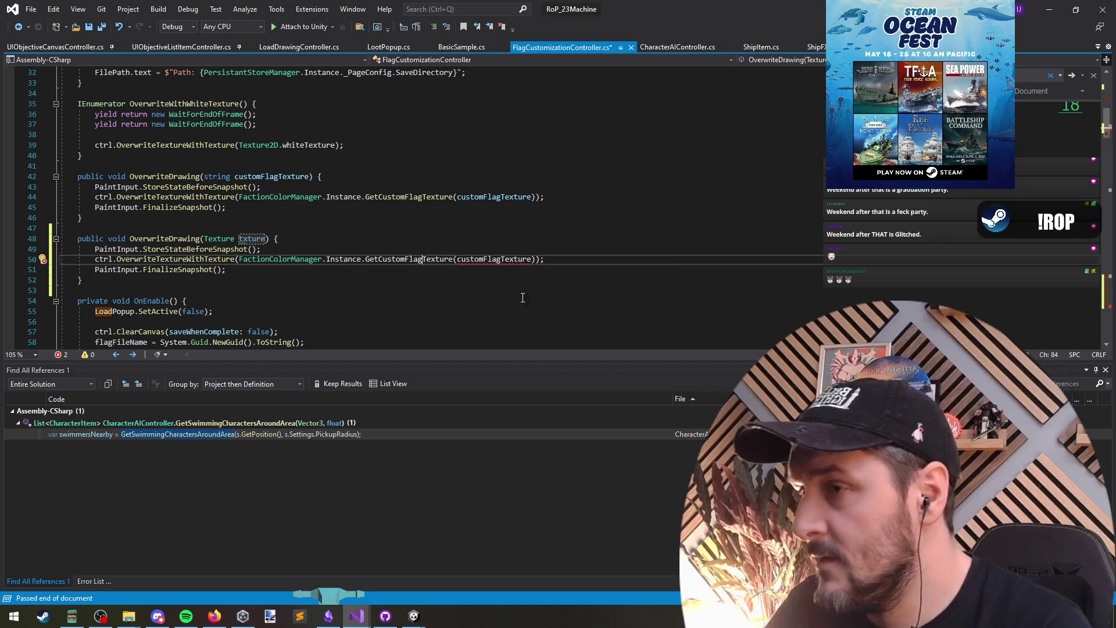
ctrl+click(406, 259)
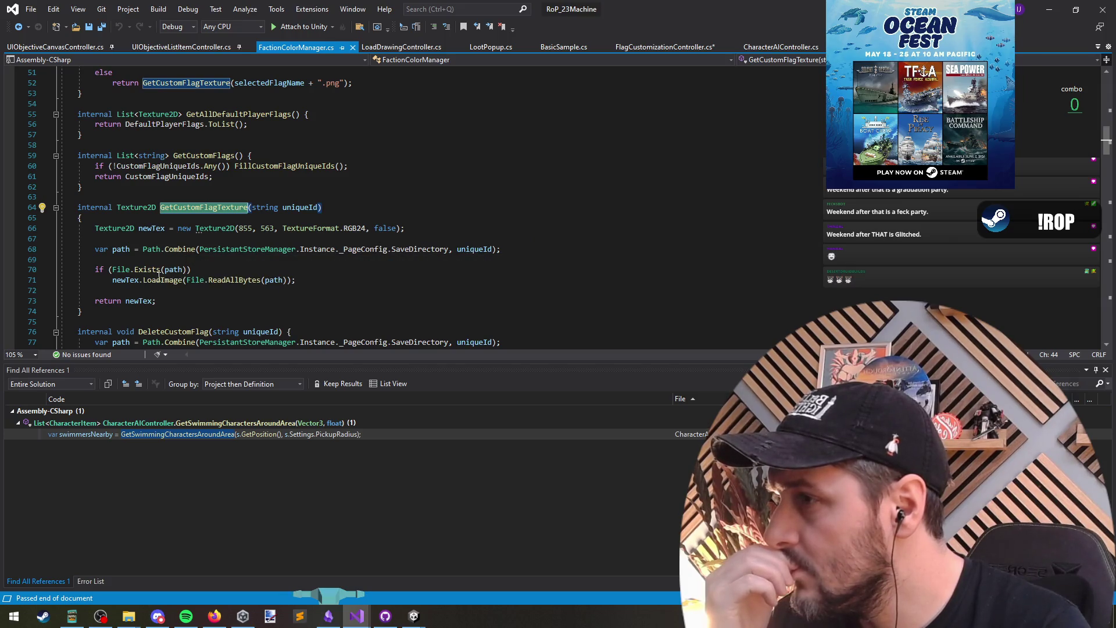
Read how GetCustomFlagTexture builds newTex from ReadAllBytes, then navigate back to OverwriteDrawing.
drag(264, 281, 243, 282)
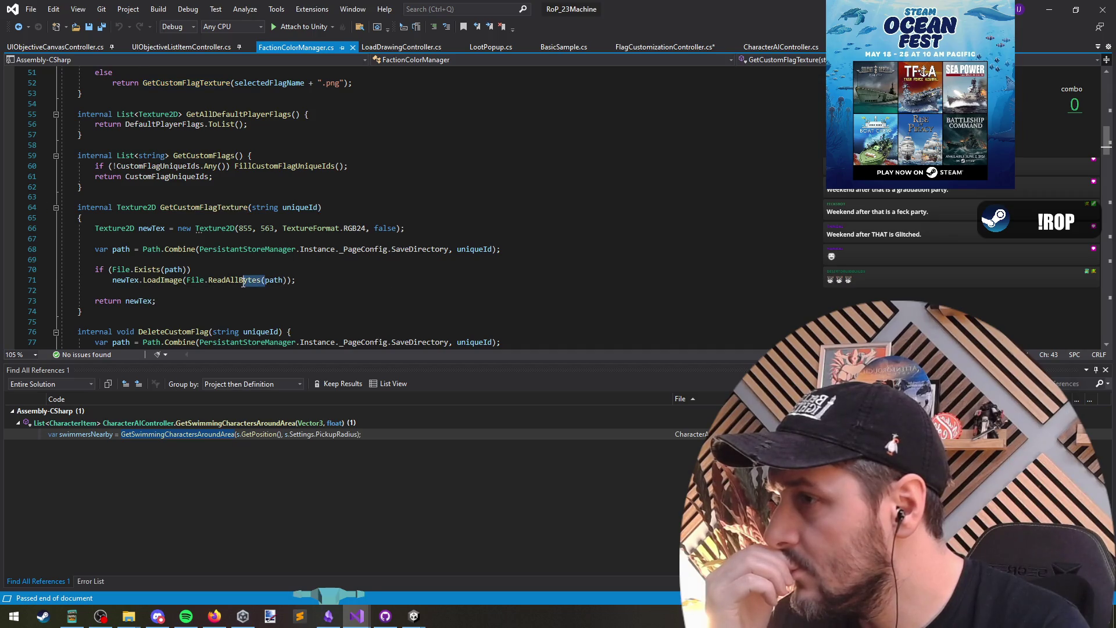
click(308, 290)
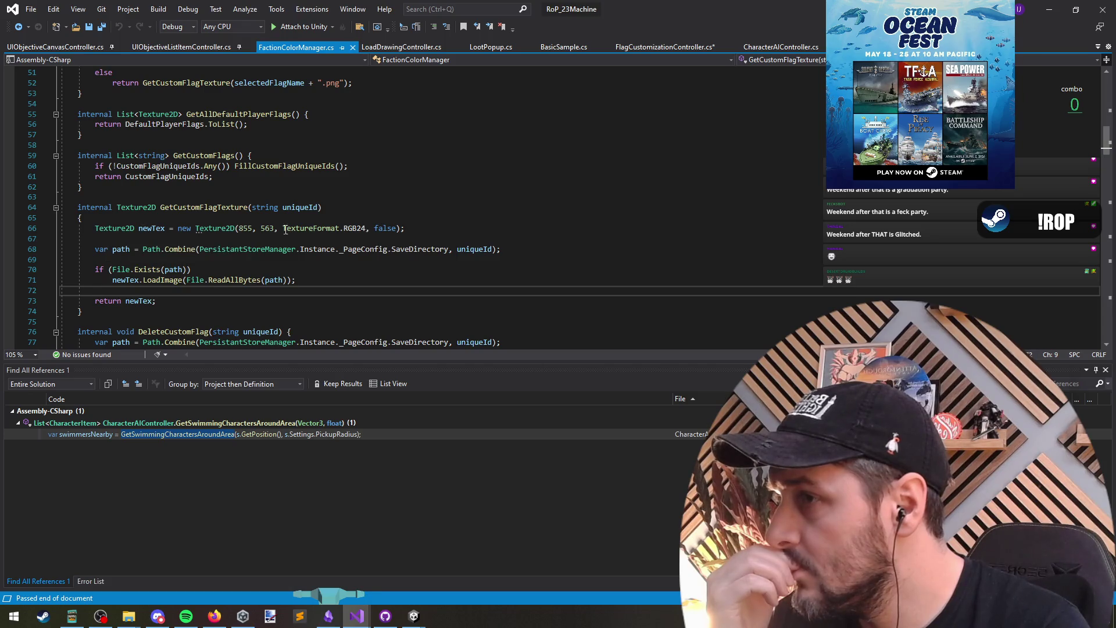
click(146, 228)
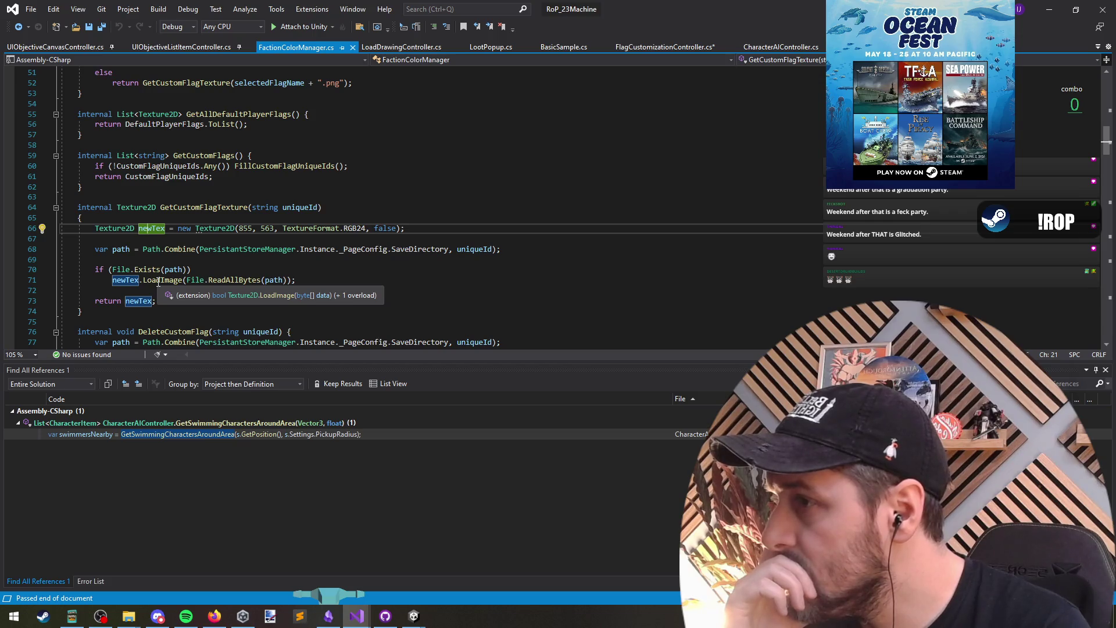
key(ctrl+minus)
key(ctrl+minus)
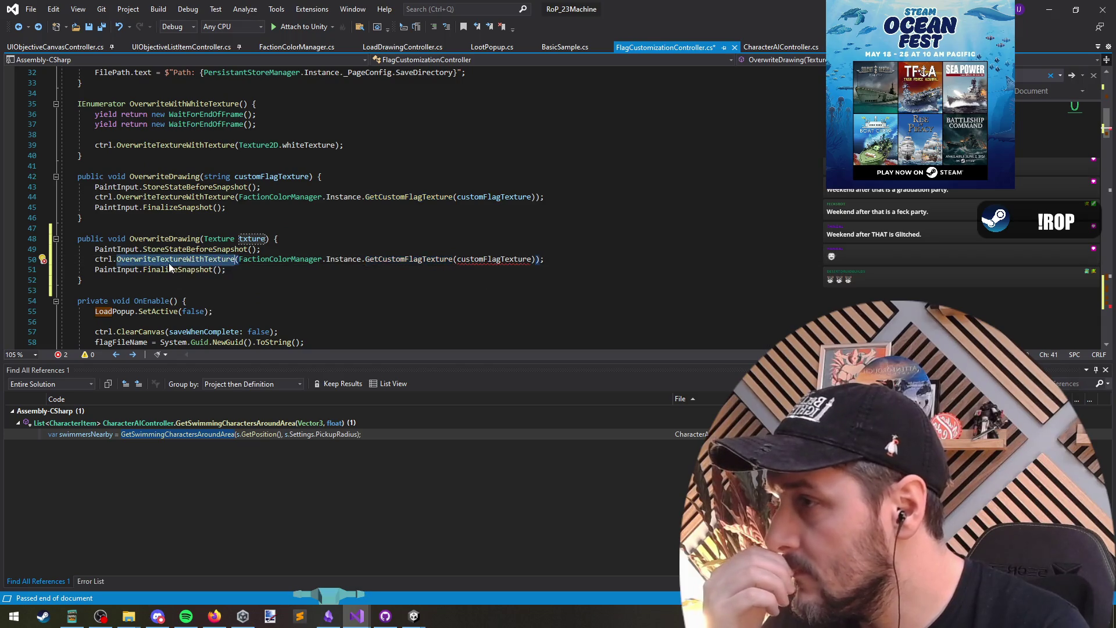
Replace the GetCustomFlagTexture argument on line 50 with the txture parameter.
click(253, 239)
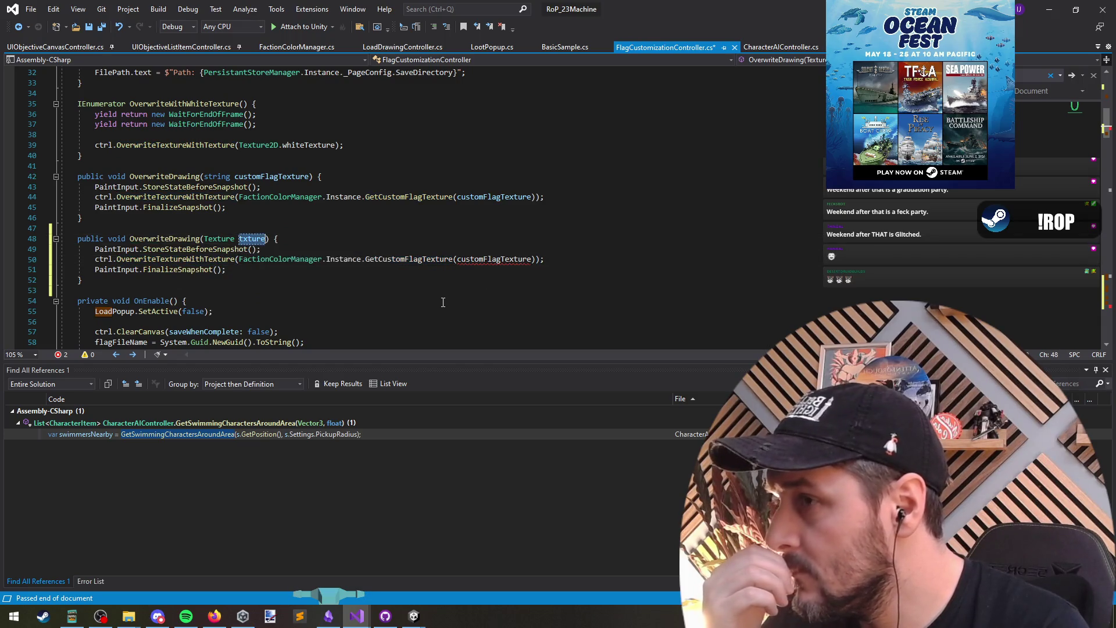
key(ctrl+w)
mouse_move(418, 258)
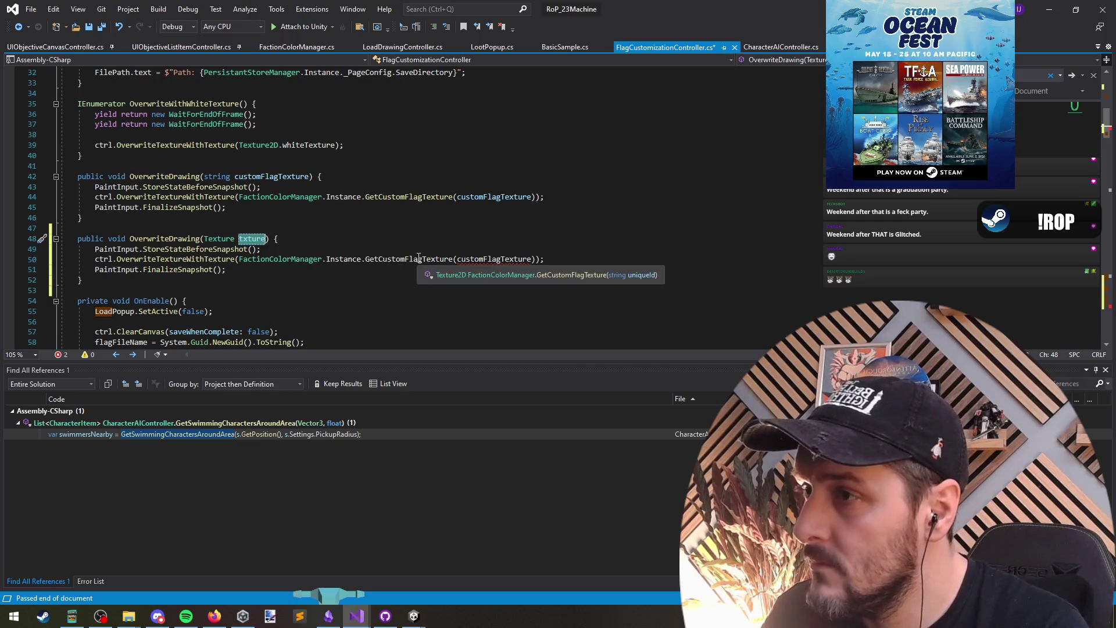
mouse_move(206, 259)
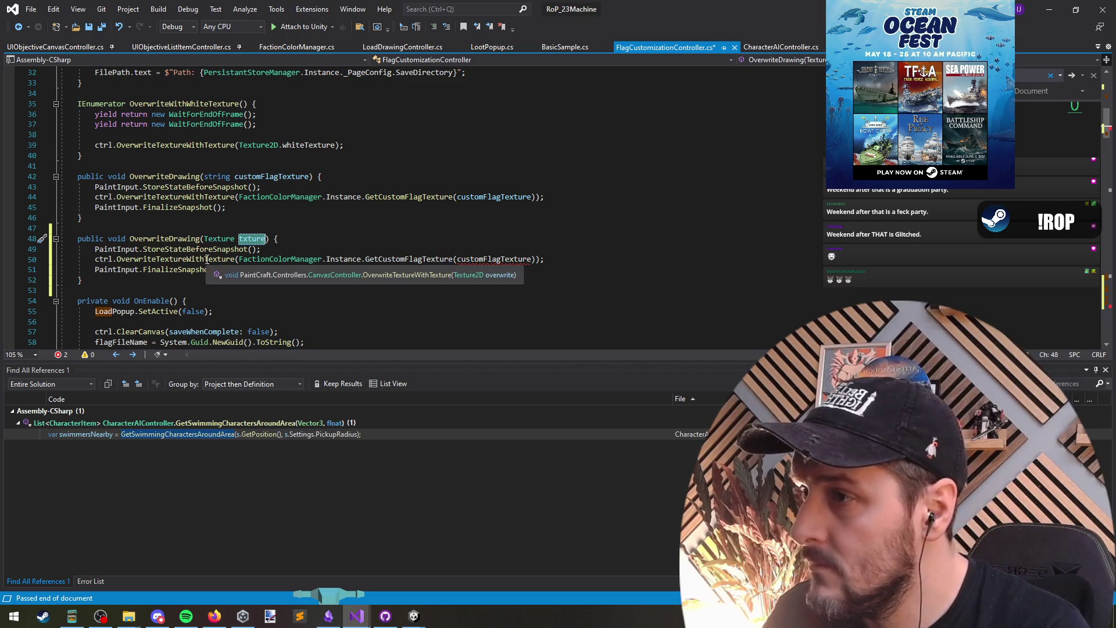
key(ctrl+c)
click(239, 259)
key(ctrl+w)
key(ctrl+w)
key(ctrl+w)
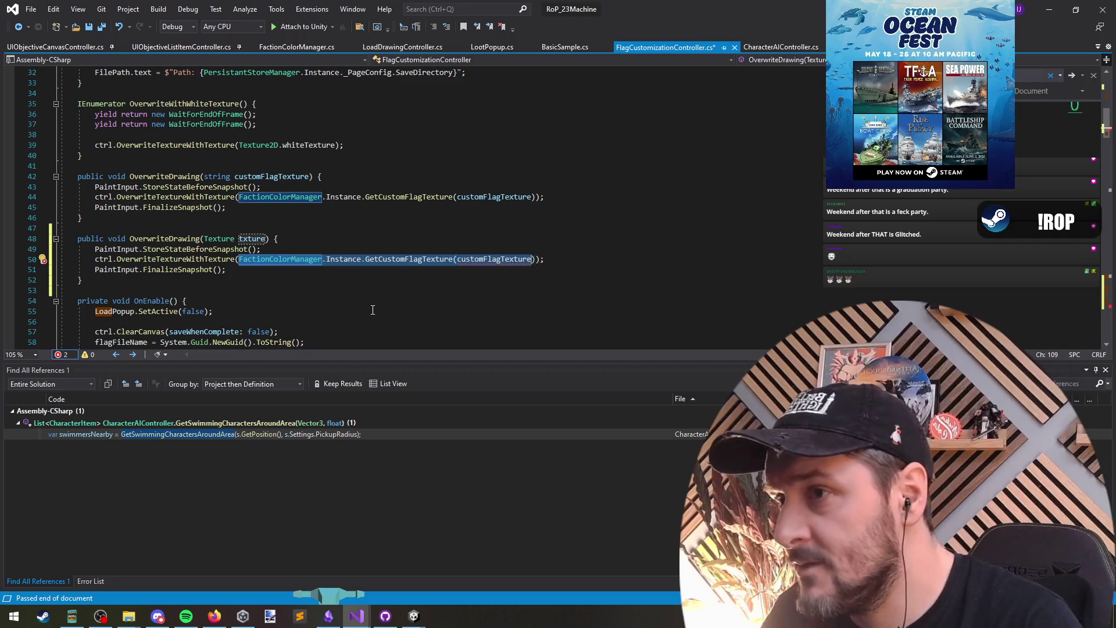
key(ctrl+v)
Change the overload's parameter type to Texture2D.
key(Up)
key(Up)
key(ctrl+Left)
key(ctrl+Left)
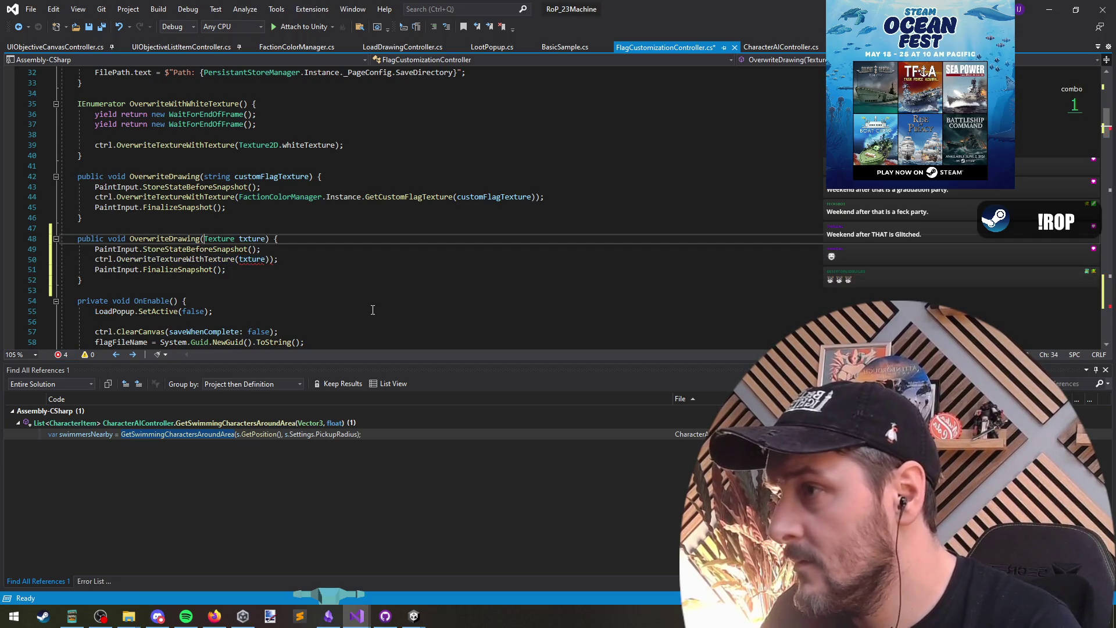
key(Left)
text(2D)
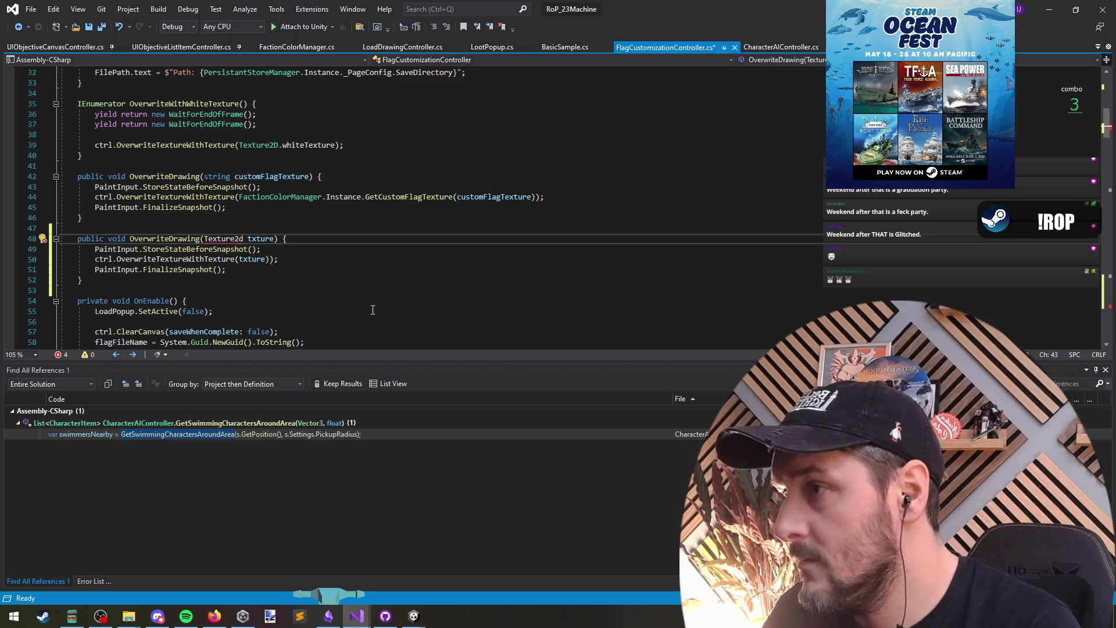
key(Right)
key(Right)
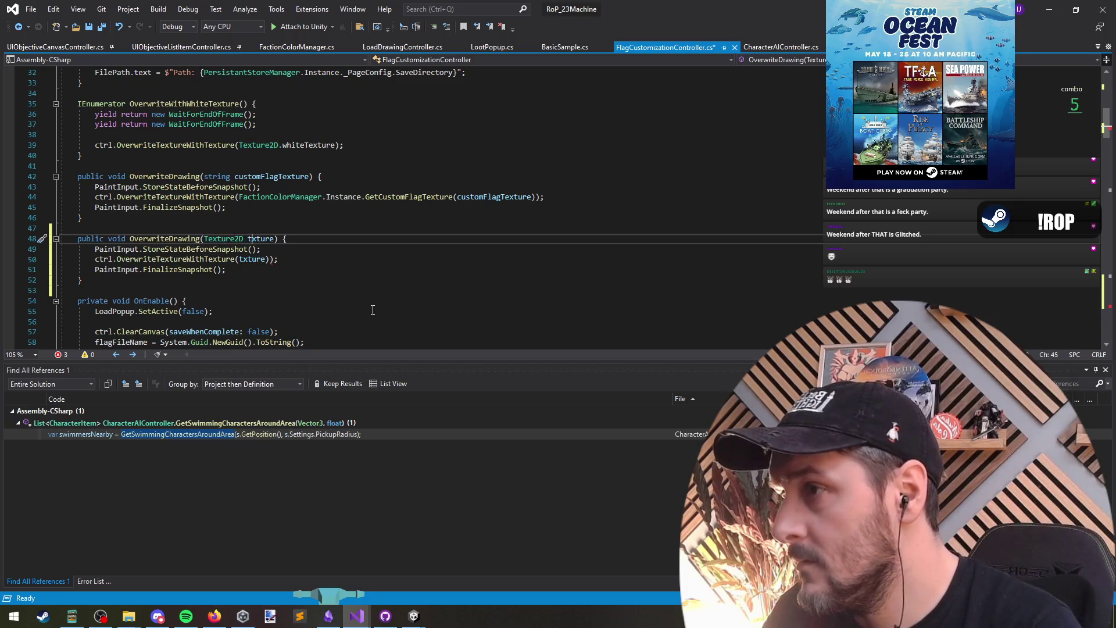
Remove the extra closing parenthesis on line 50 and save FlagCustomizationController.cs.
click(271, 259)
key(BackSpace)
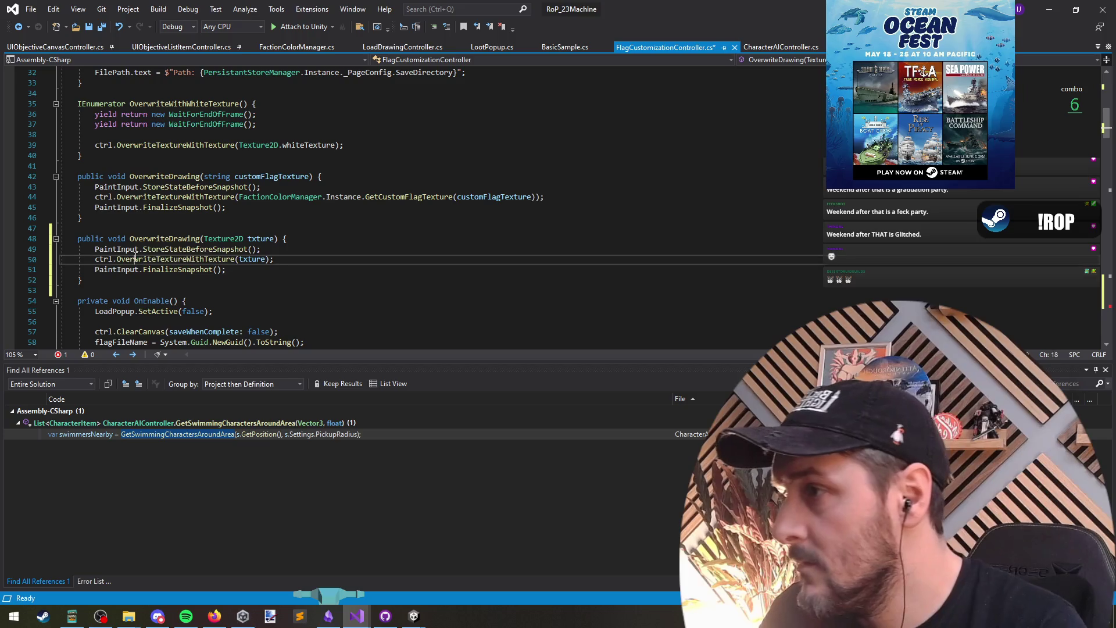
double_click(154, 240)
key(ctrl+s)
key(Up)
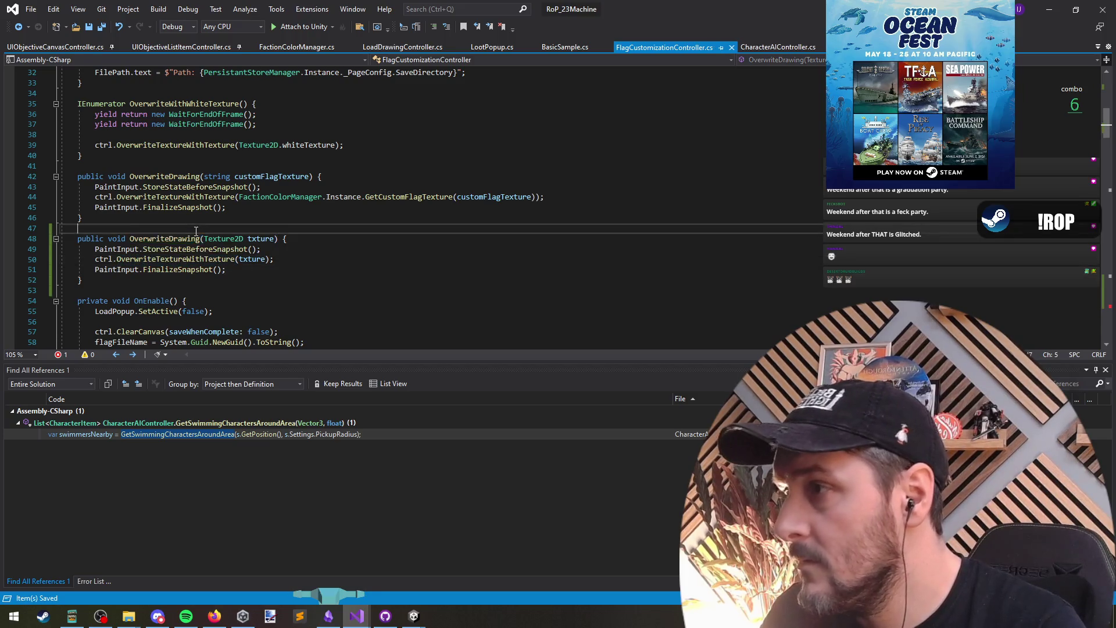
double_click(154, 239)
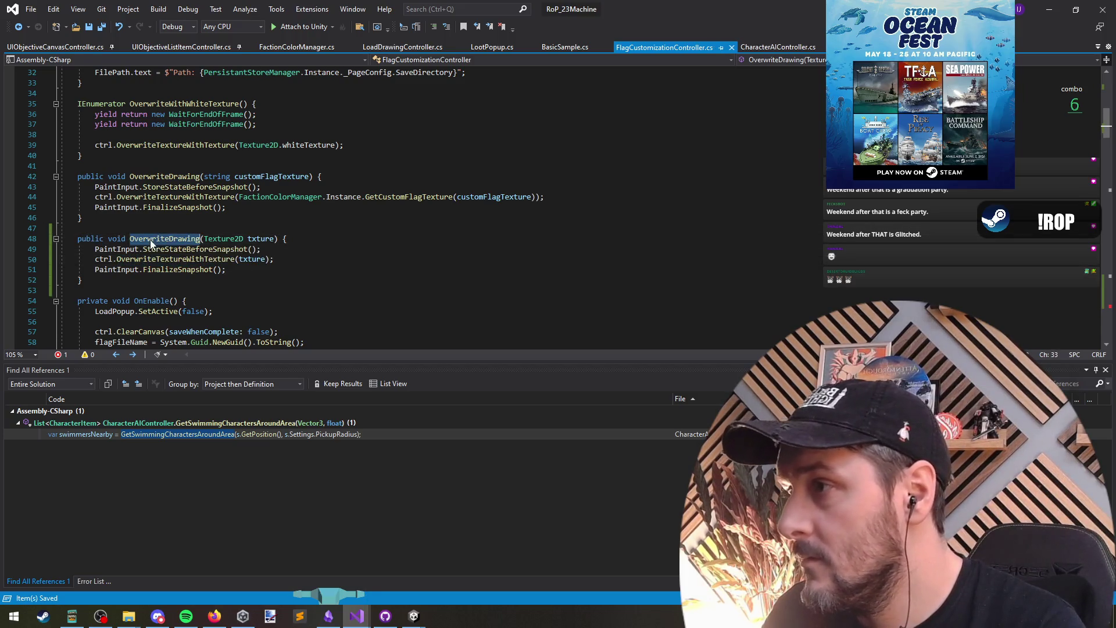
key(ctrl+minus)
Start an OverwriteDrawing call on a new line below the SpriteTexture loading line.
click(144, 292)
key(Up)
key(Up)
key(Up)
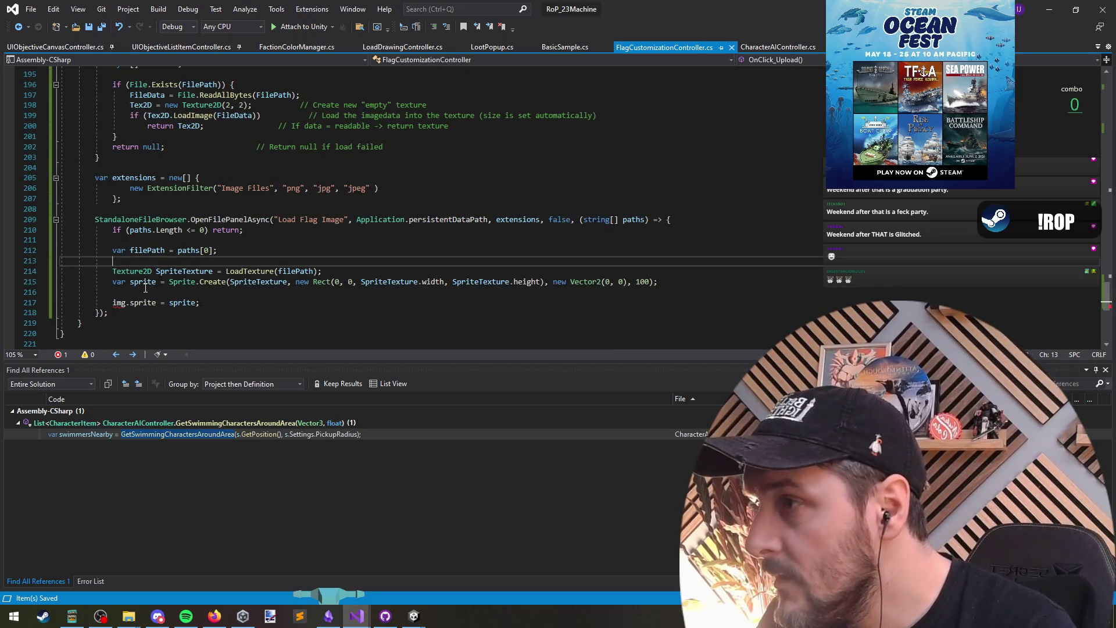
key(Down)
key(shift+End)
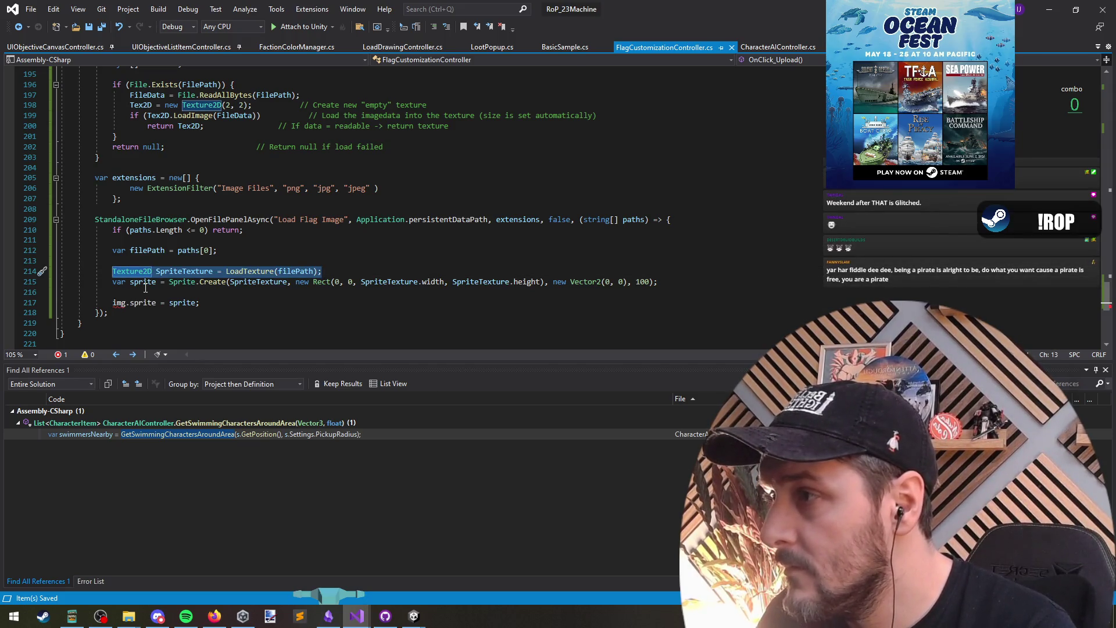
key(End)
key(Return)
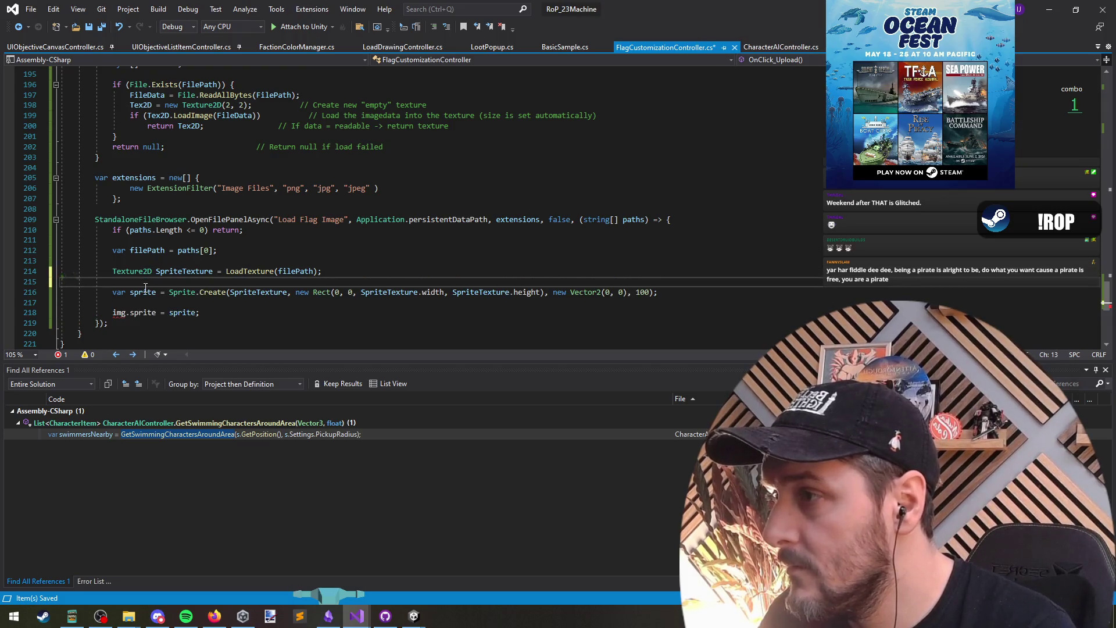
key(Return)
text(OverwriteDrawing1)
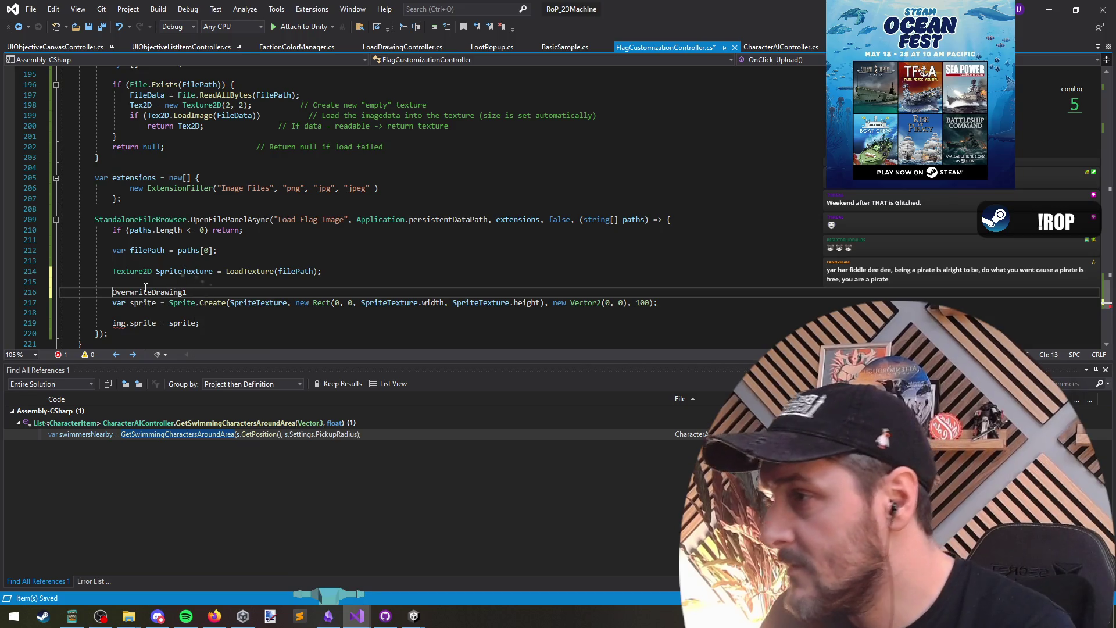
key(Tab)
Comment out the sprite creation and img.sprite lines with //.
key(Down)
key(Home)
text(//)
key(Down)
key(Delete)
text(//)
Complete the call as OverwriteDrawing(SpriteTexture); and switch to Unity to recompile.
key(Up)
key(Up)
key(End)
text(()
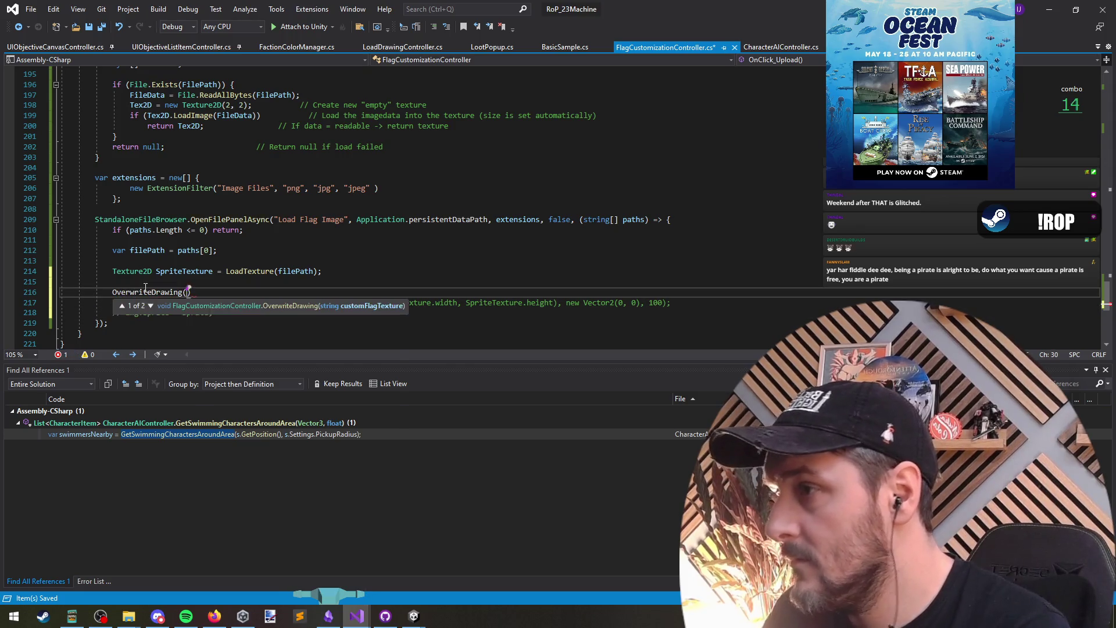
text(SpriteTexture);)
key(Return)
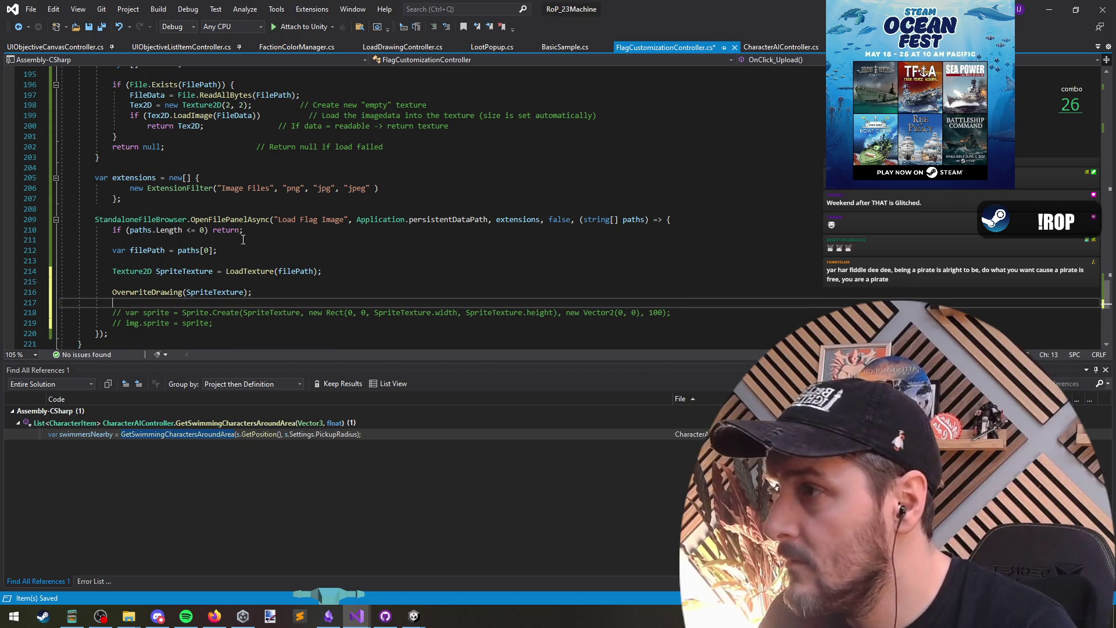
click(243, 239)
scroll(244, 241, up, 7)
scroll(247, 243, down, 8)
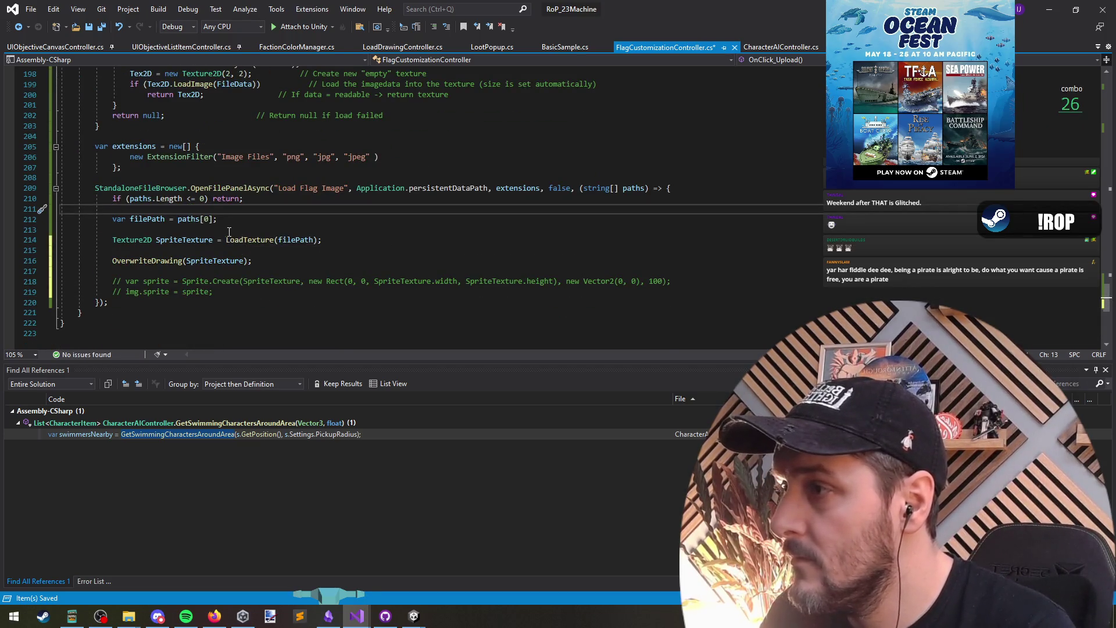
click(1048, 9)
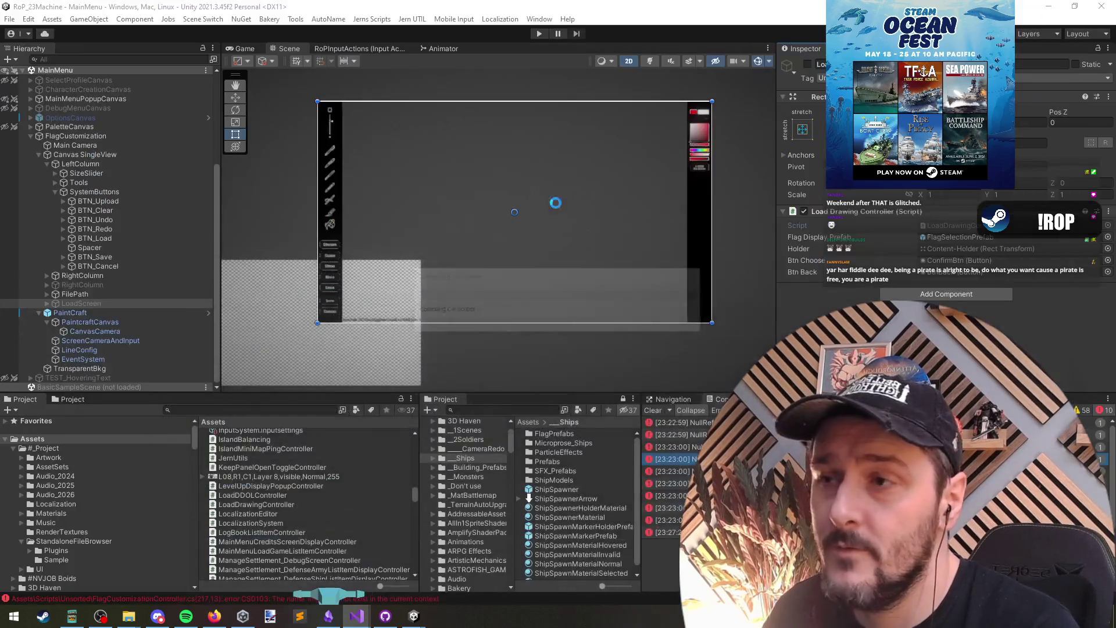
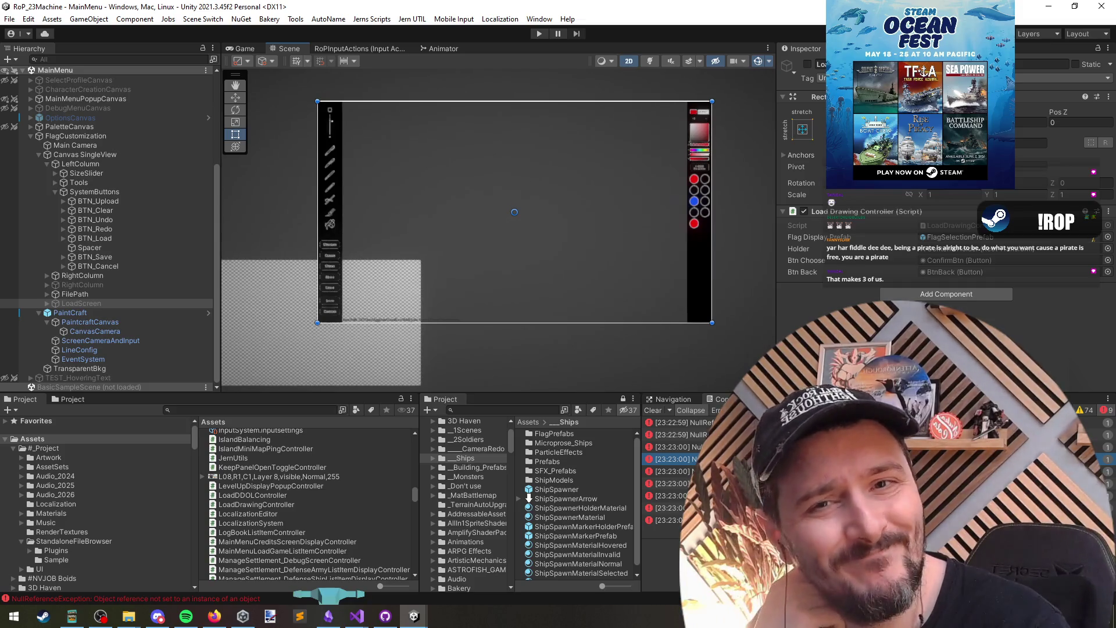
Tidy the Hierarchy by collapsing FlagCustomization and the scene to top level, with nothing selected.
key(alt+Tab)
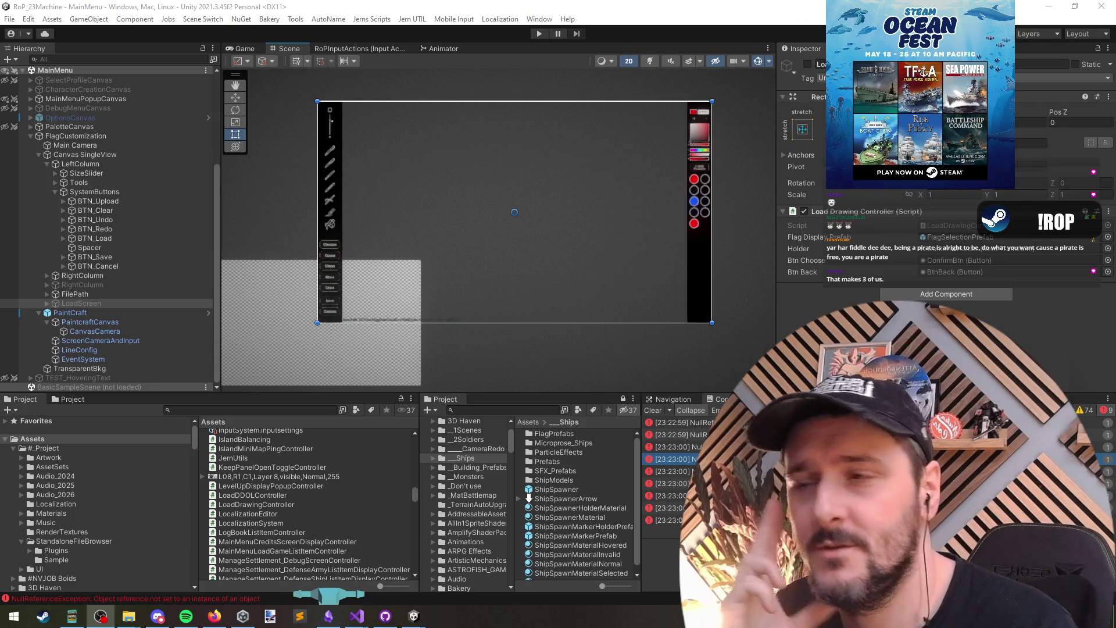
key(alt+Tab)
click(81, 303)
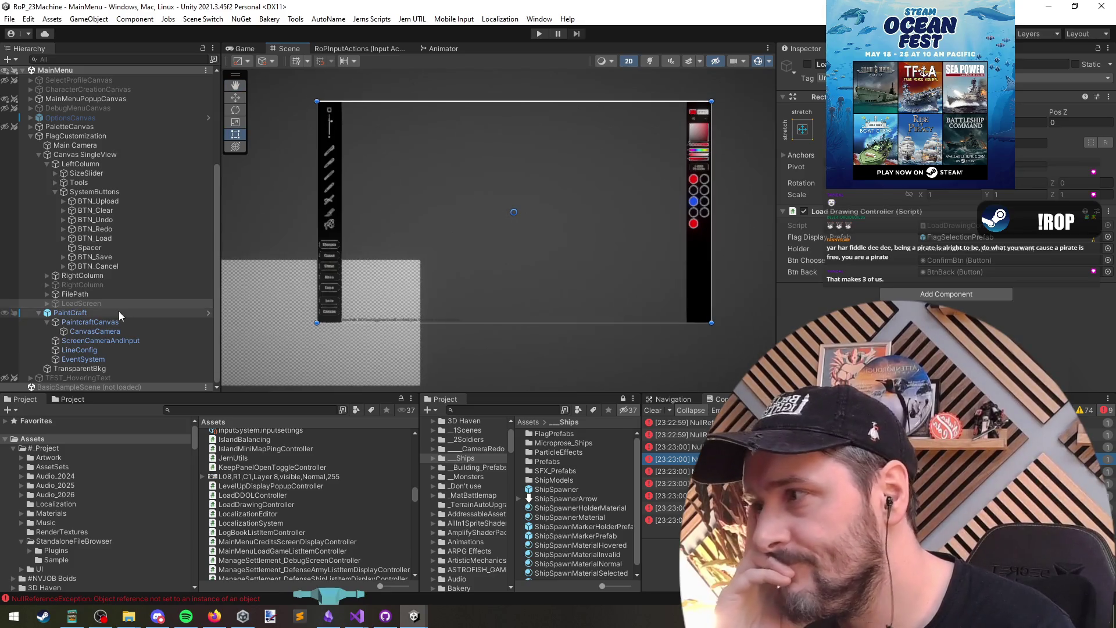
click(93, 138)
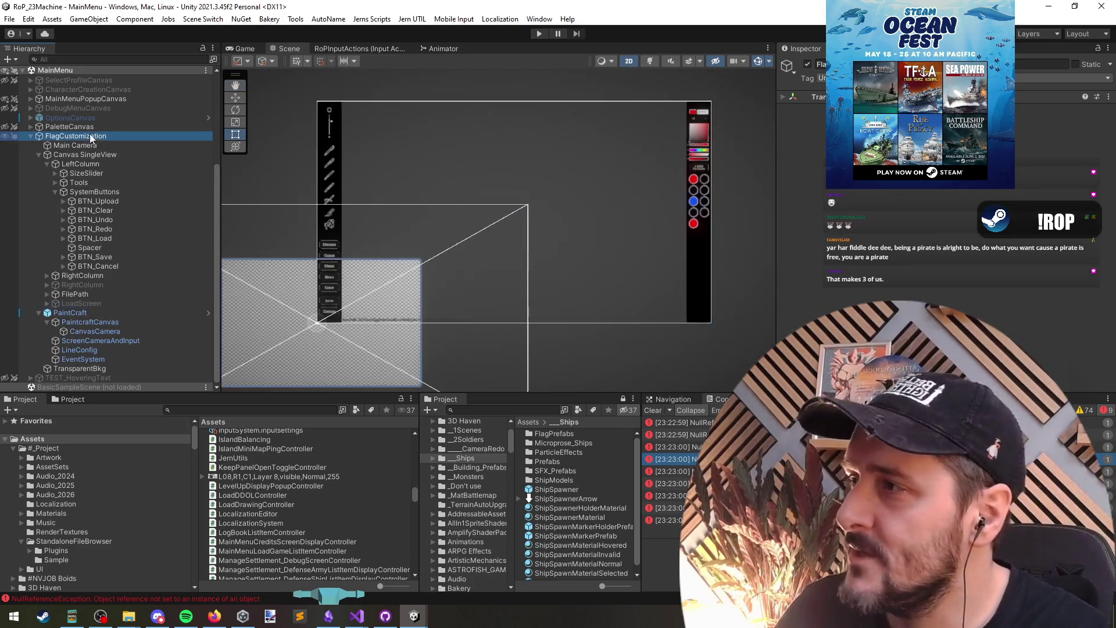
key(Left)
click(117, 284)
click(131, 347)
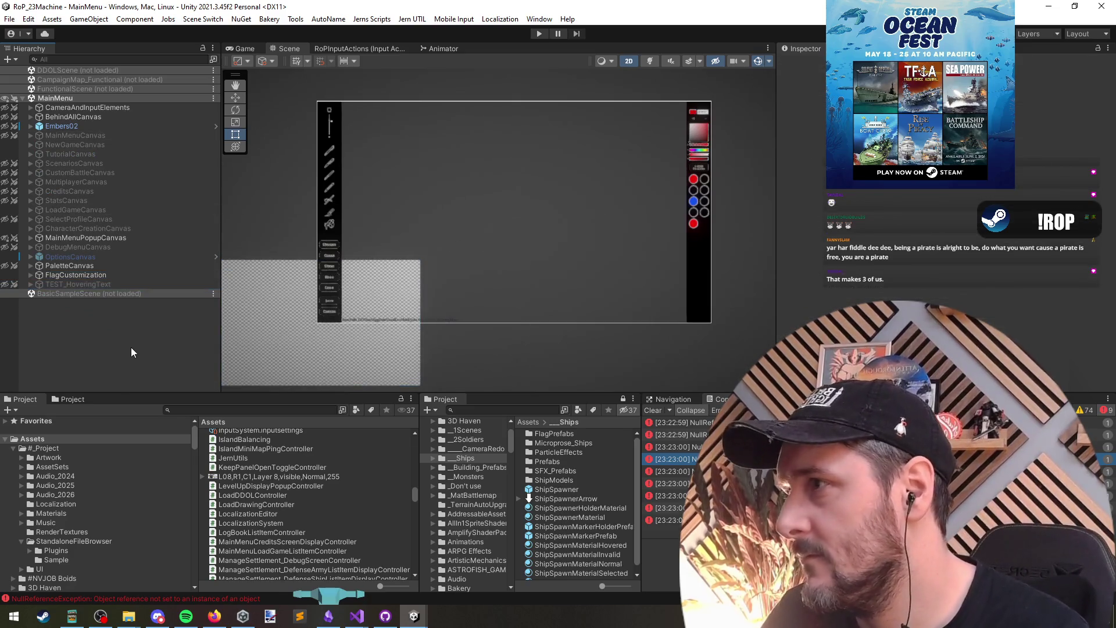
Run the game and open the latest NullReferenceException's source in FlagCustomizationController.cs.
click(539, 34)
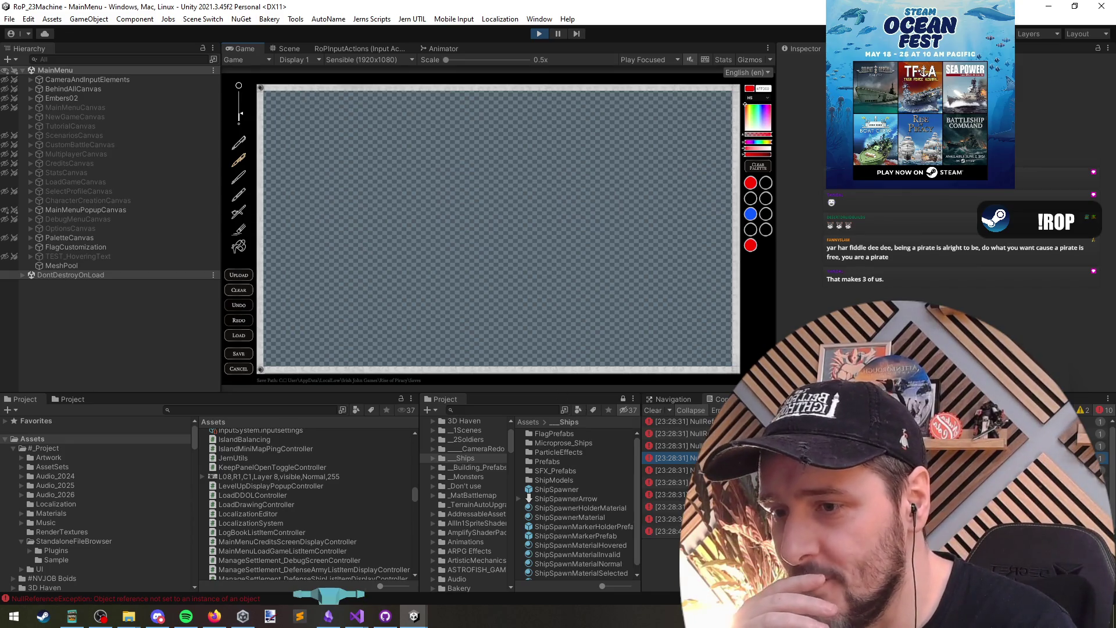
click(697, 530)
double_click(698, 531)
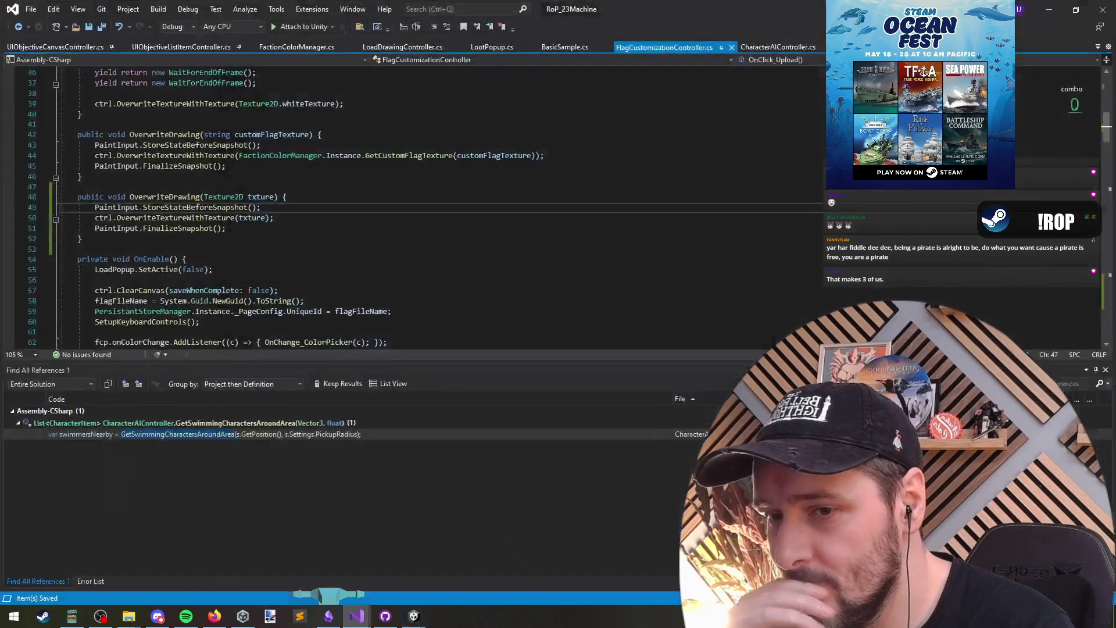
Inspect StoreStateBeforeSnapshot's definition and the PaintInput field declaration, returning to OverwriteDrawing each time.
click(164, 207)
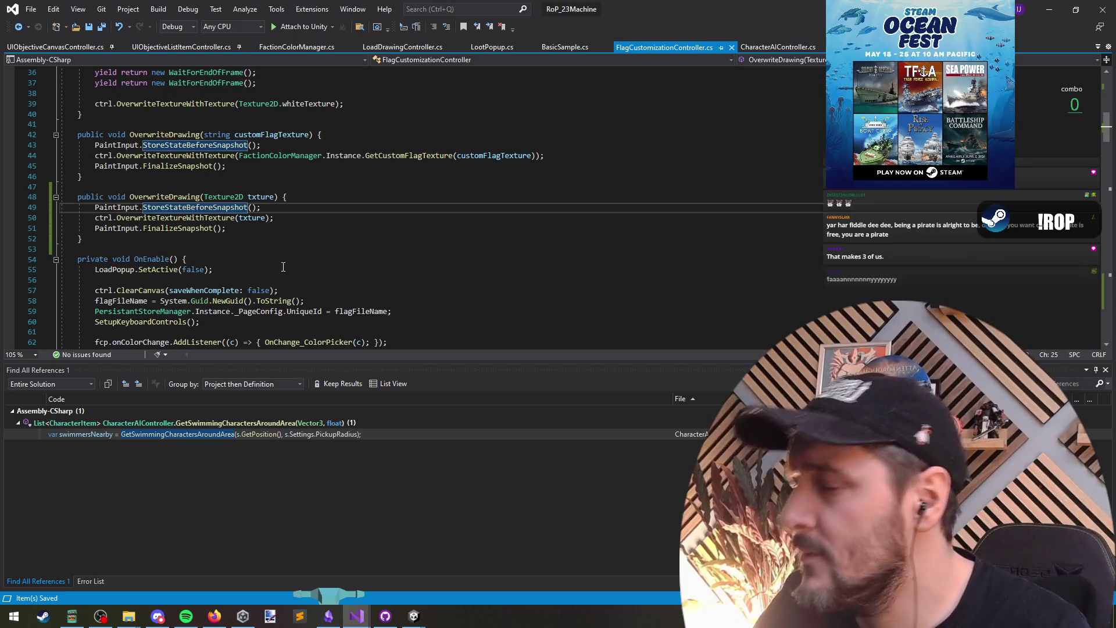
key(F12)
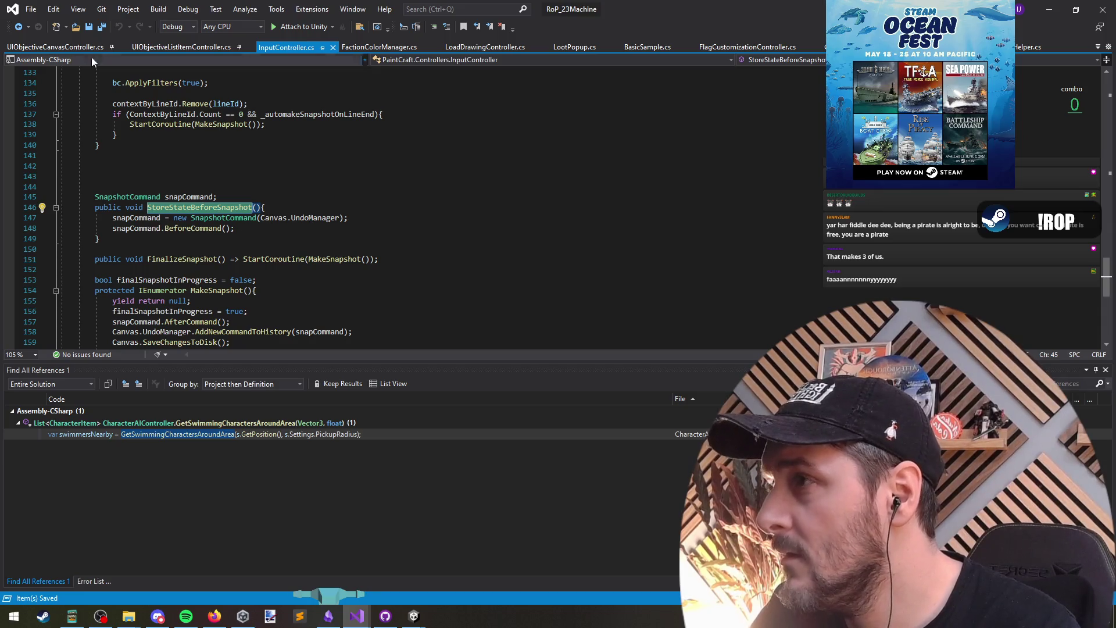
click(19, 26)
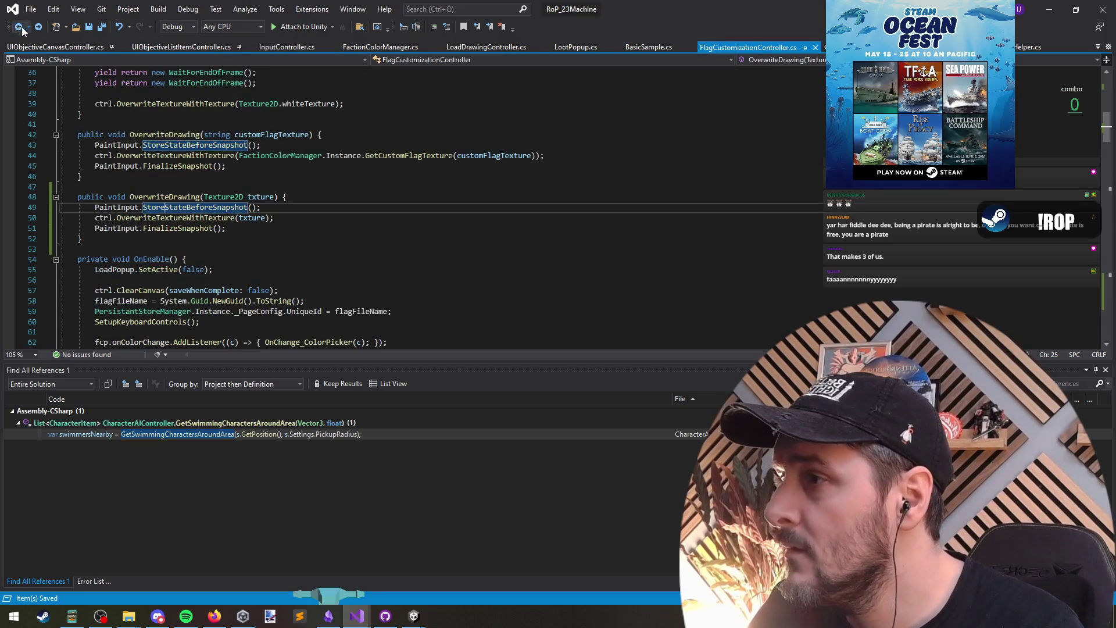
ctrl+click(116, 207)
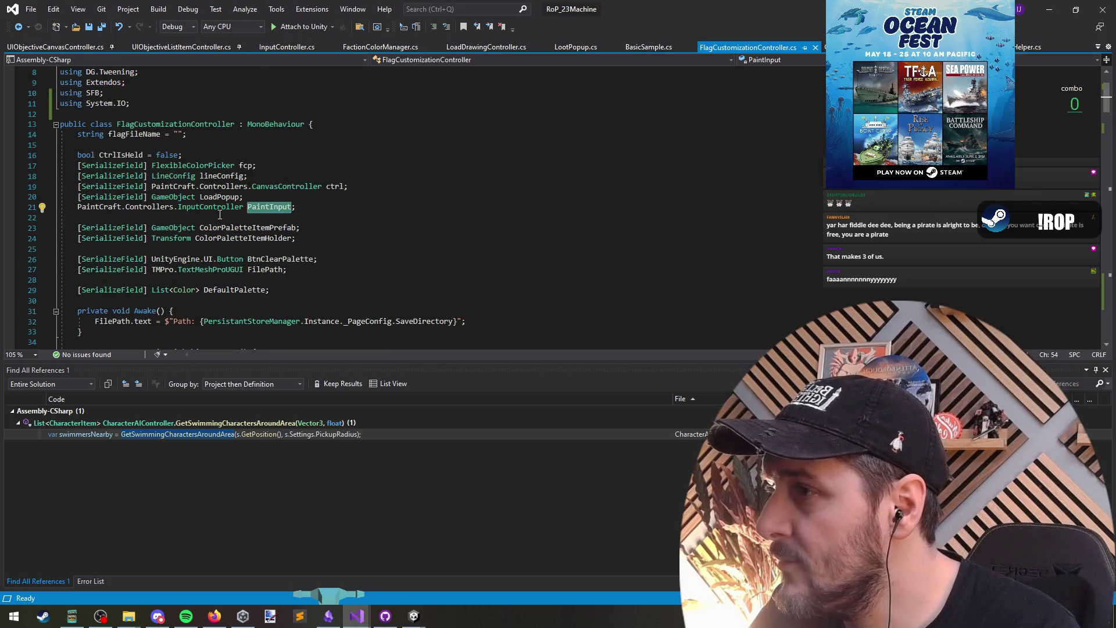
click(17, 29)
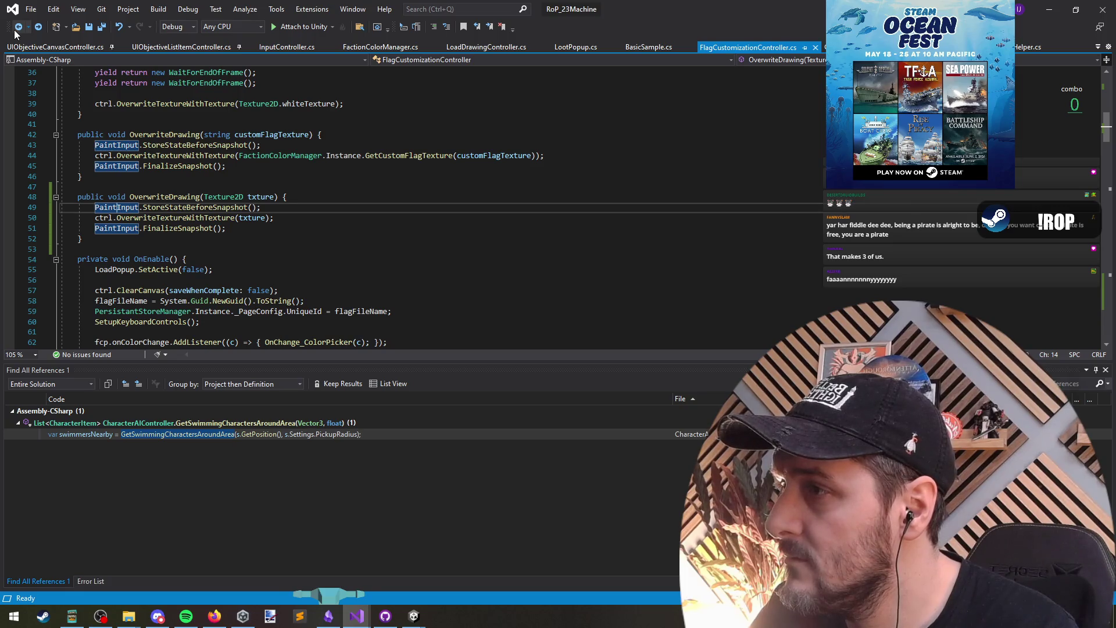
key(alt+Tab)
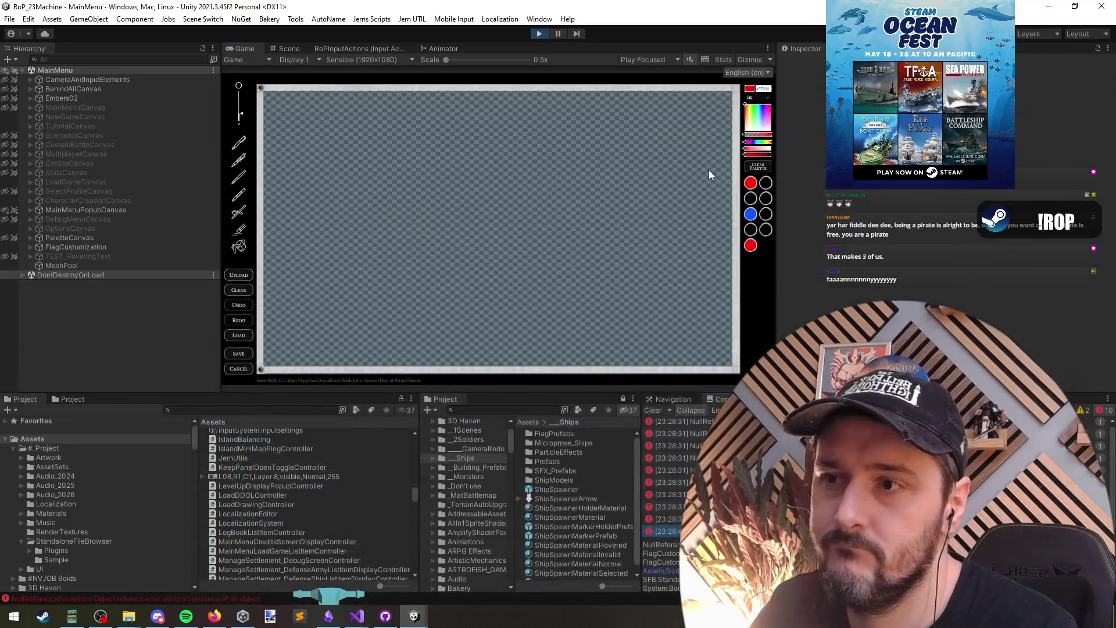
Clear the console, trigger the in-game Load Image prompt, inspect the new error, then stop the game.
click(648, 410)
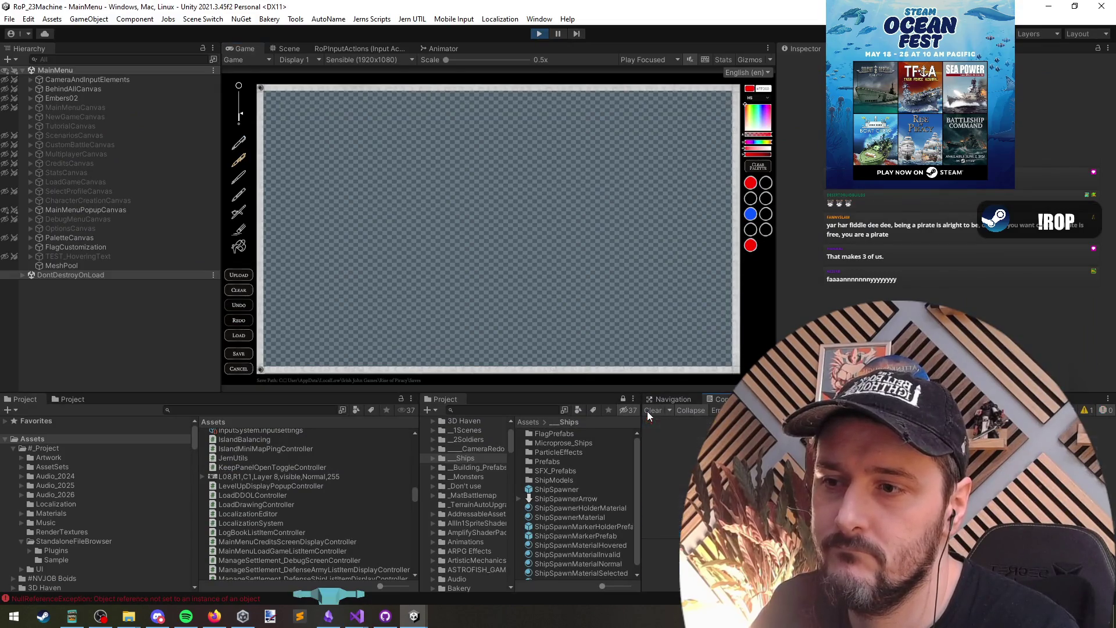
click(539, 34)
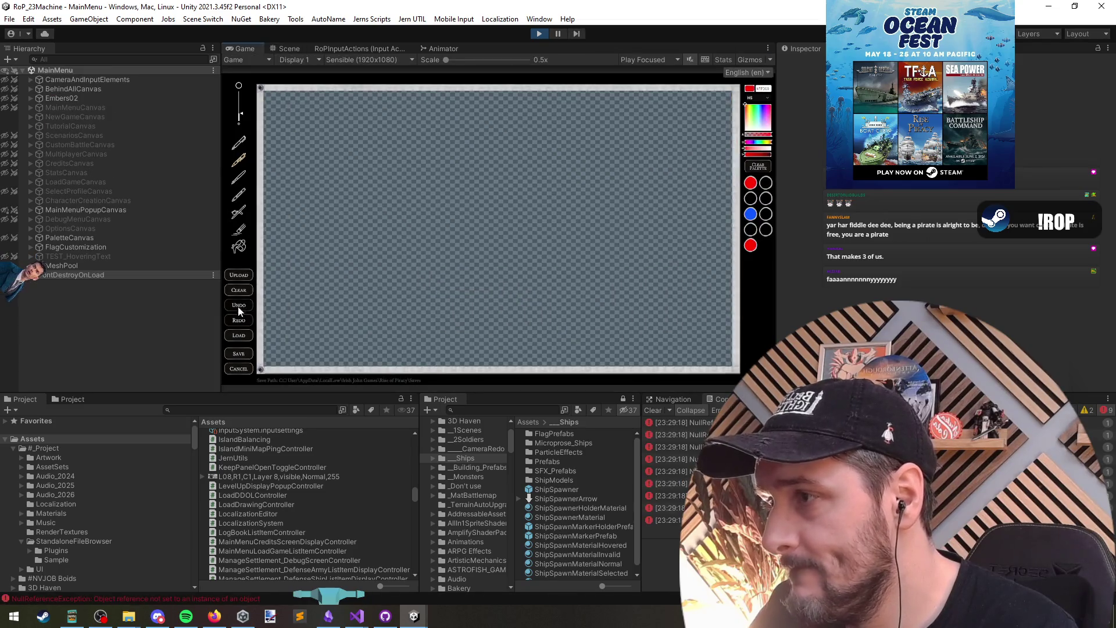
click(239, 335)
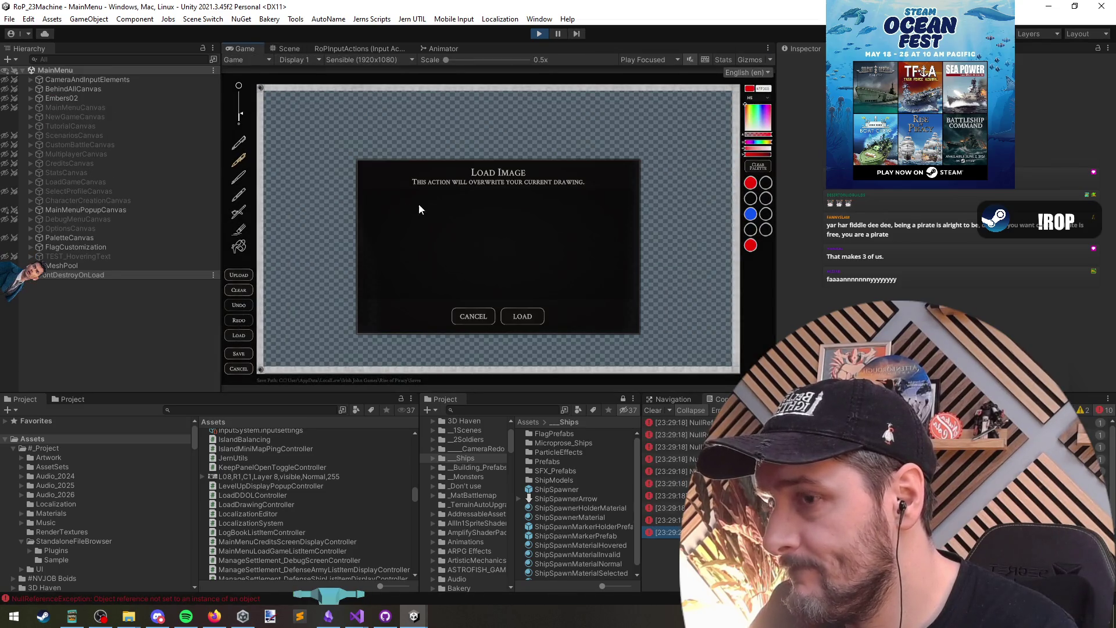
click(662, 531)
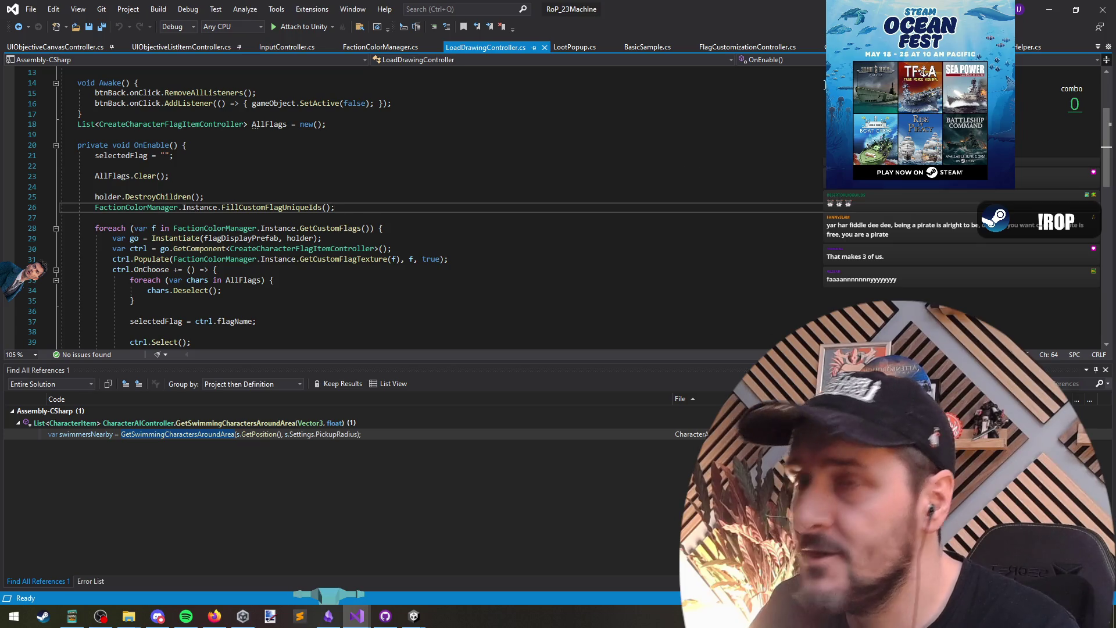
key(alt+Tab)
click(539, 33)
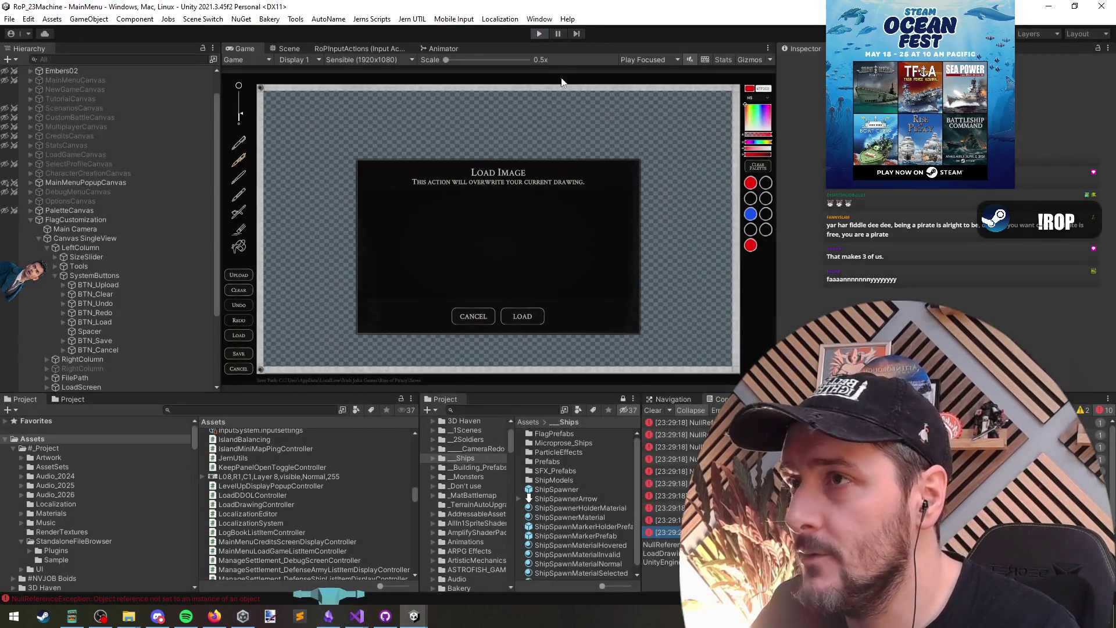
Deactivate the FlagCustomization object with Shift+Alt+A and collapse its hierarchy entry.
click(72, 248)
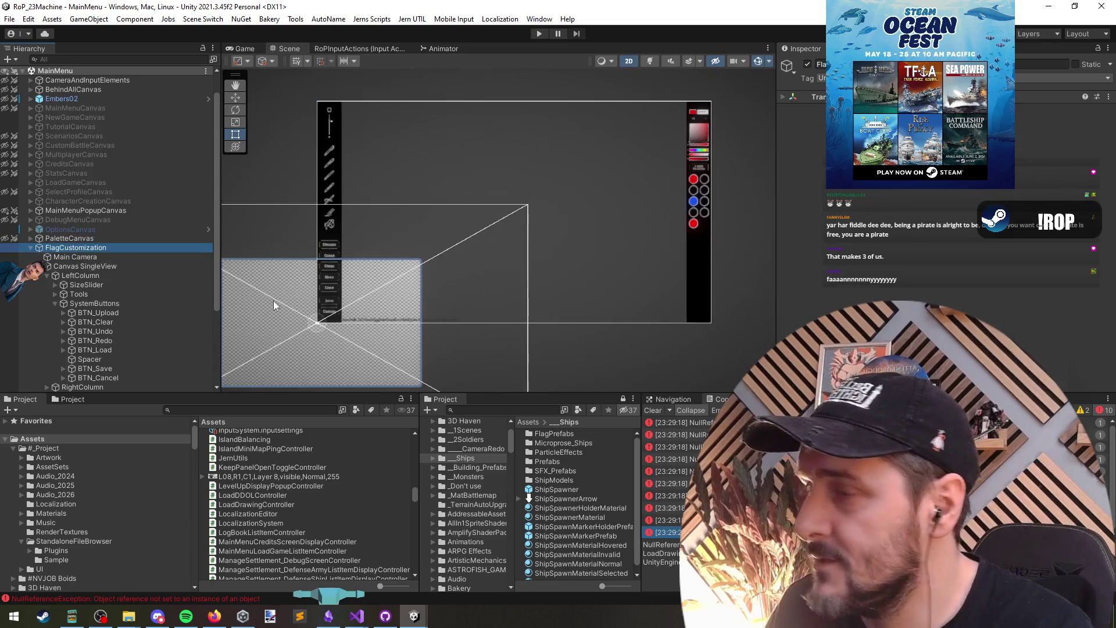
key(alt+shift+a)
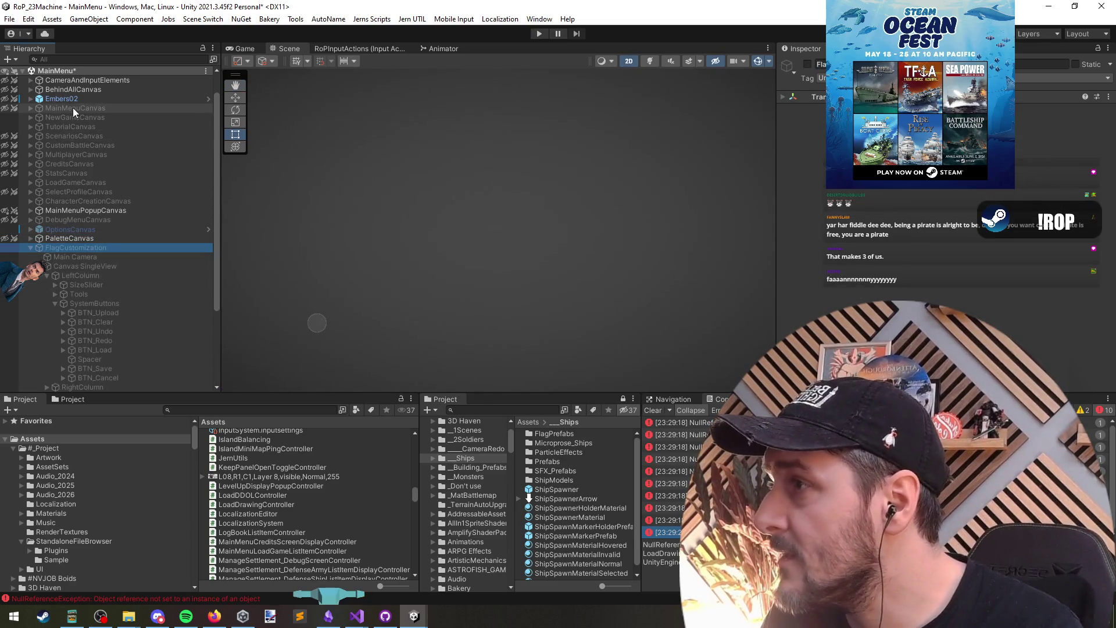
click(72, 108)
click(30, 247)
click(87, 357)
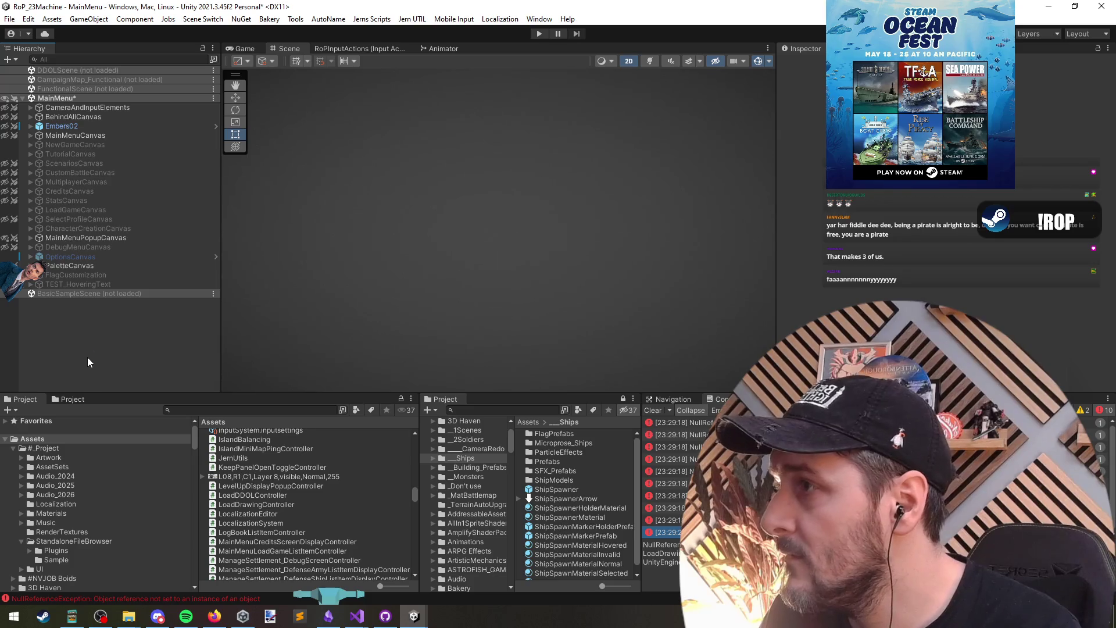
Check the MainMenu and DDOLScene scene options, then start the game again.
right_click(62, 98)
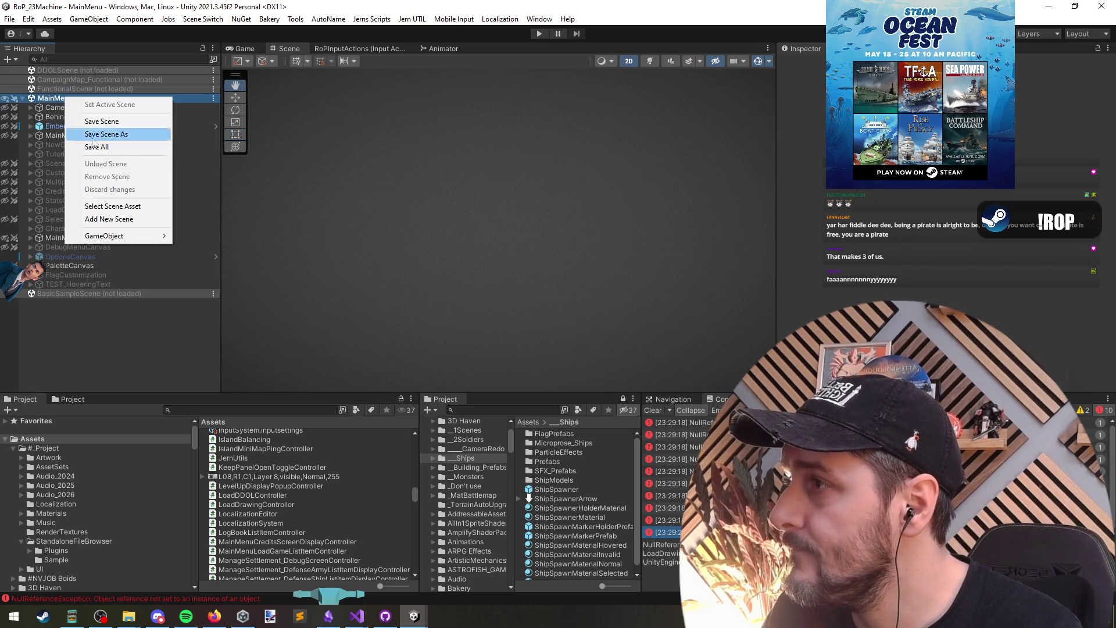
right_click(64, 70)
click(99, 76)
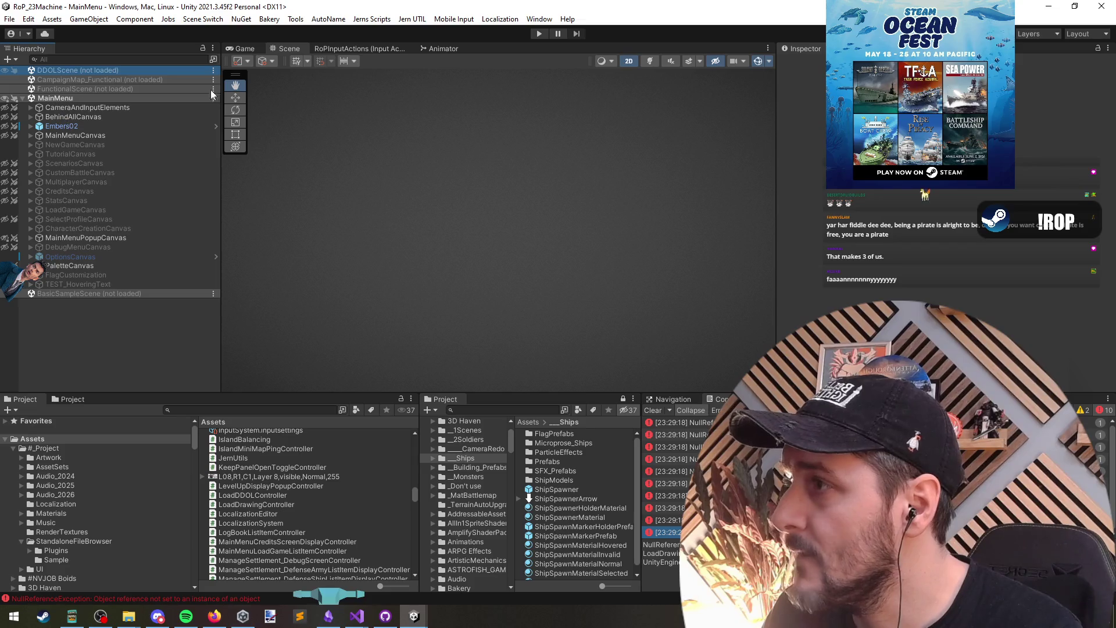
click(540, 34)
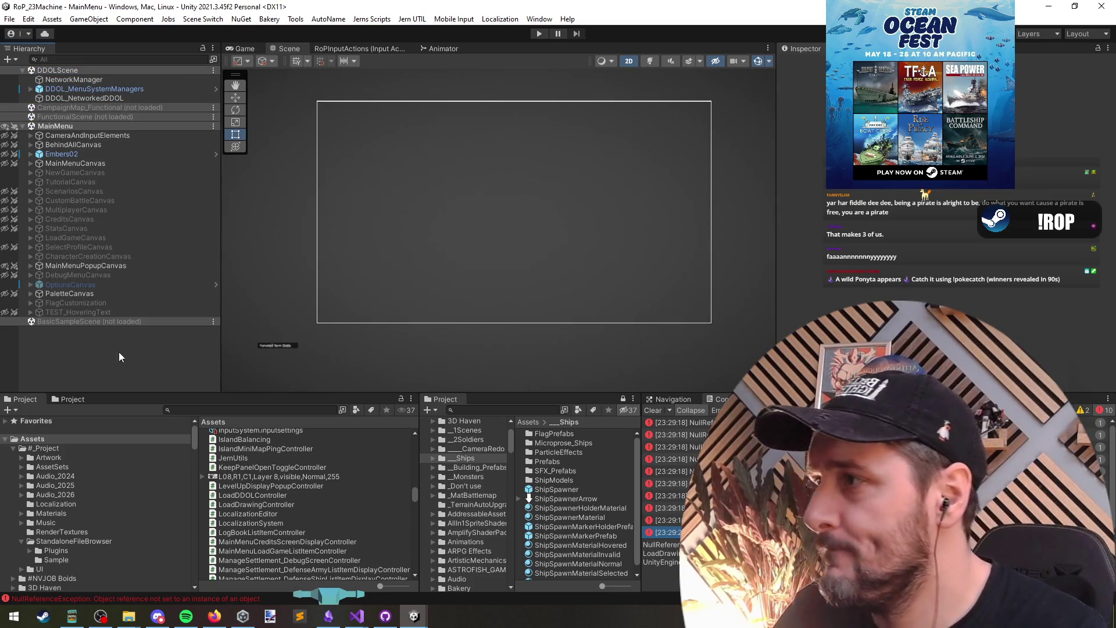
Enter Play mode and follow the NullReferenceException's stack trace into LayeredAudioSystem.
click(539, 34)
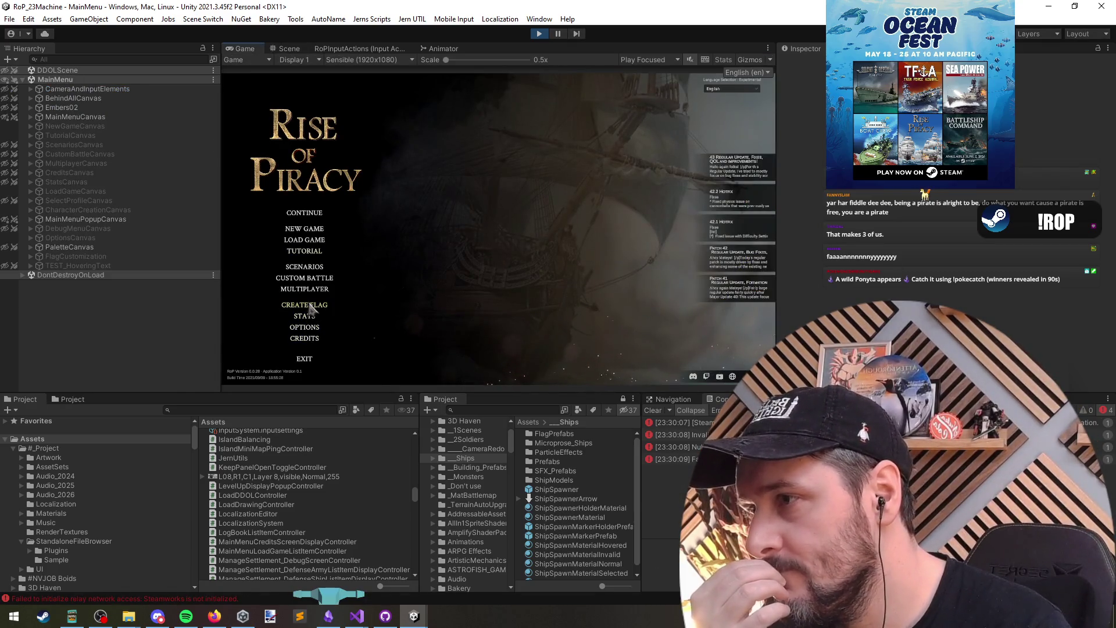
click(676, 446)
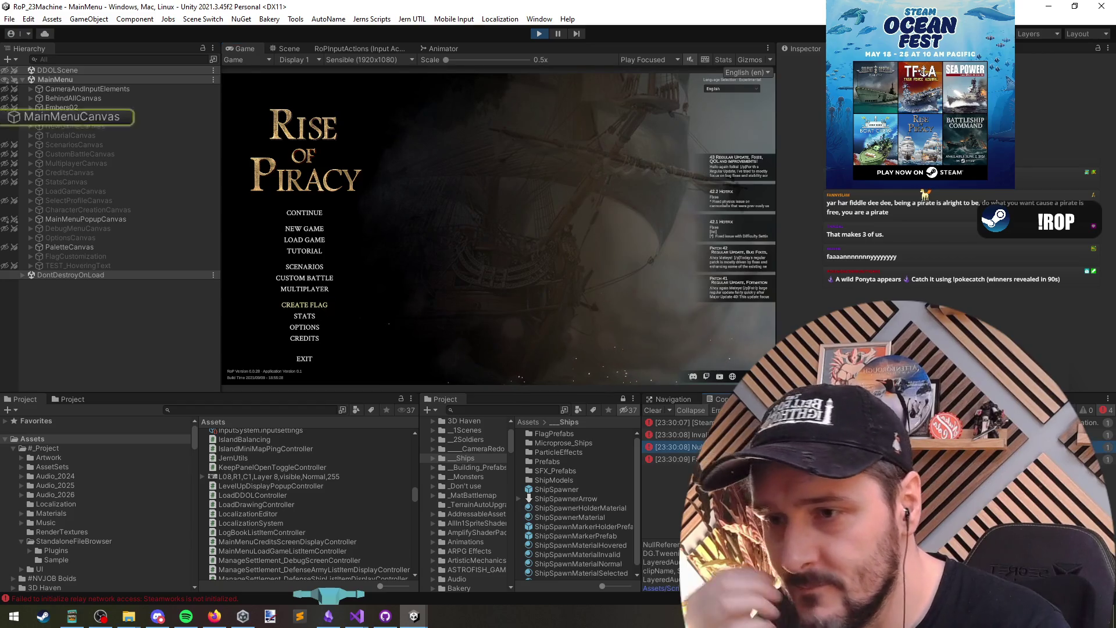
drag(727, 539, 727, 503)
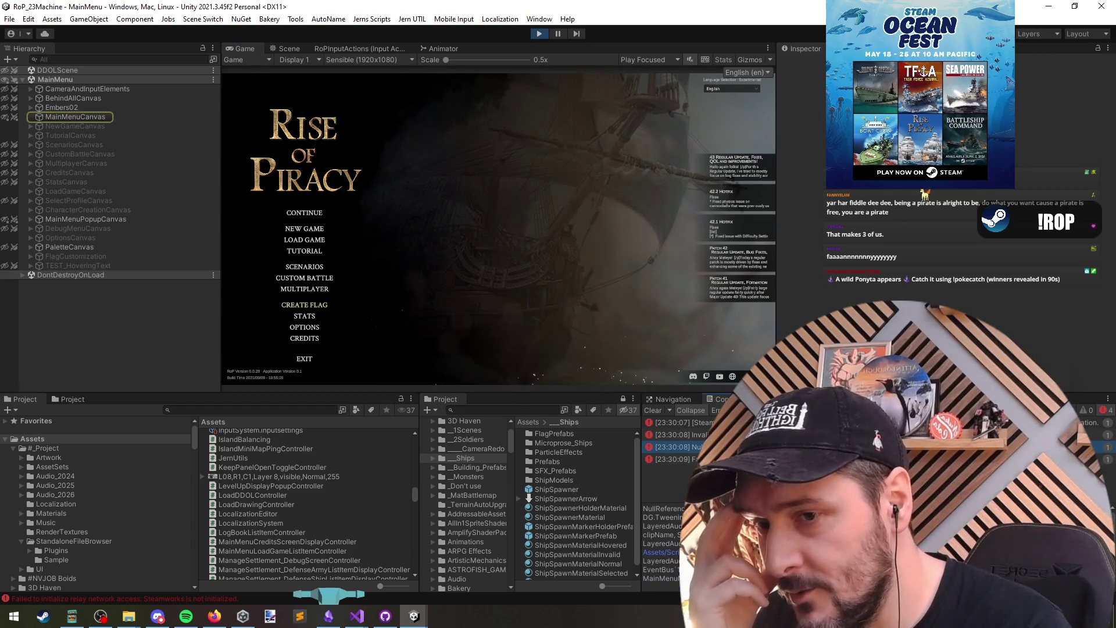
click(662, 552)
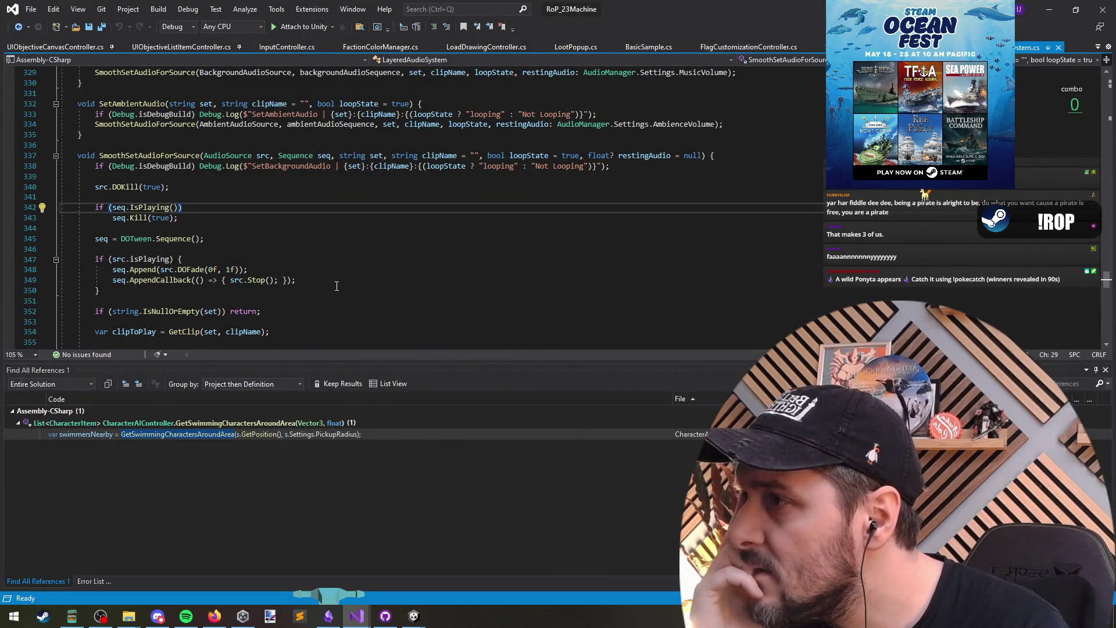
Guard the IsPlaying check with 'seq != null &&' in LayeredAudioSystem, save, and stop the game.
click(124, 208)
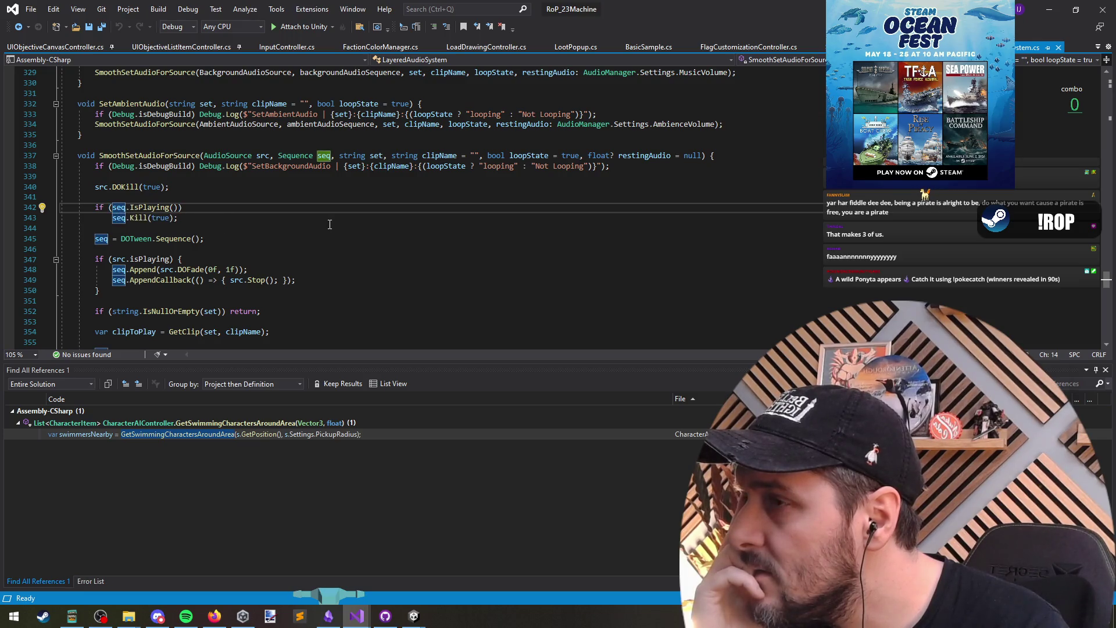
click(130, 207)
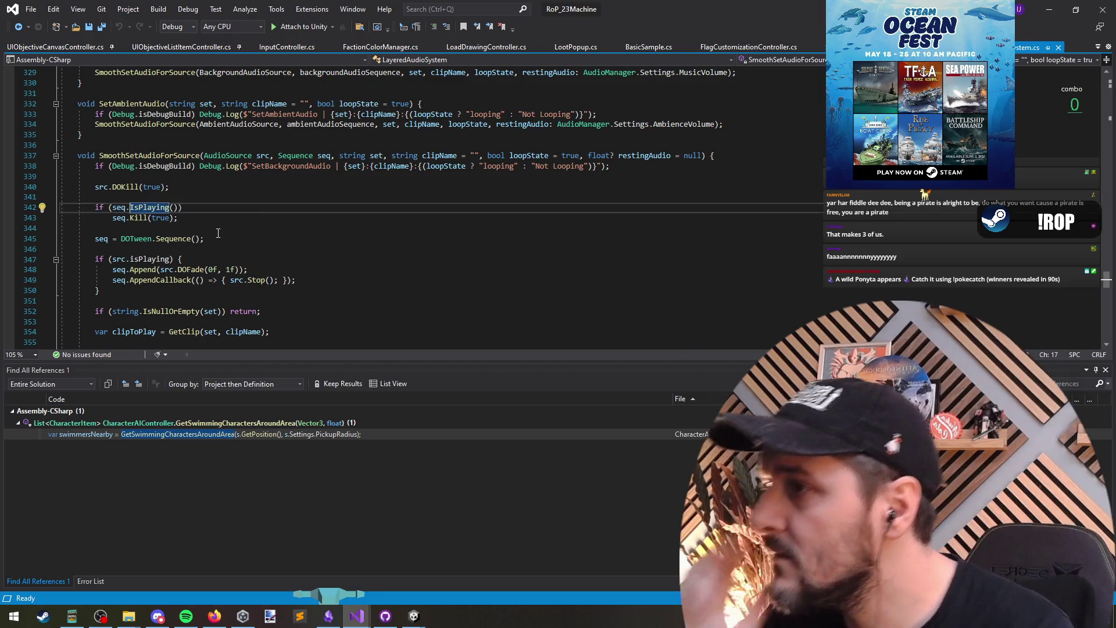
key(Left)
key(Left)
key(Left)
text(!)
key(BackSpace)
text(seq != null &&)
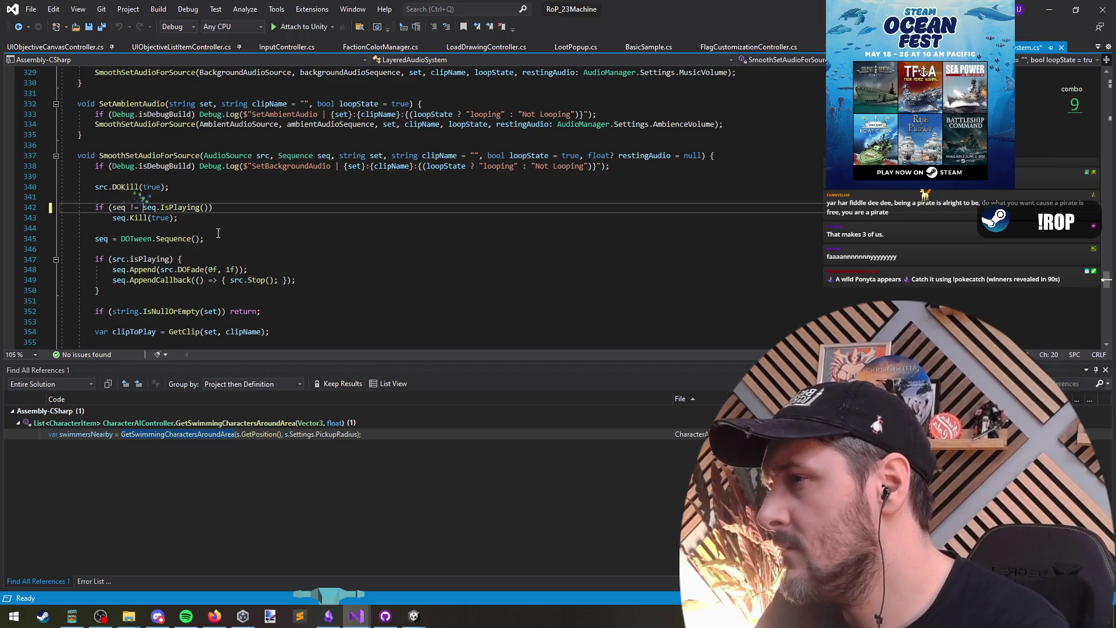
key(Down)
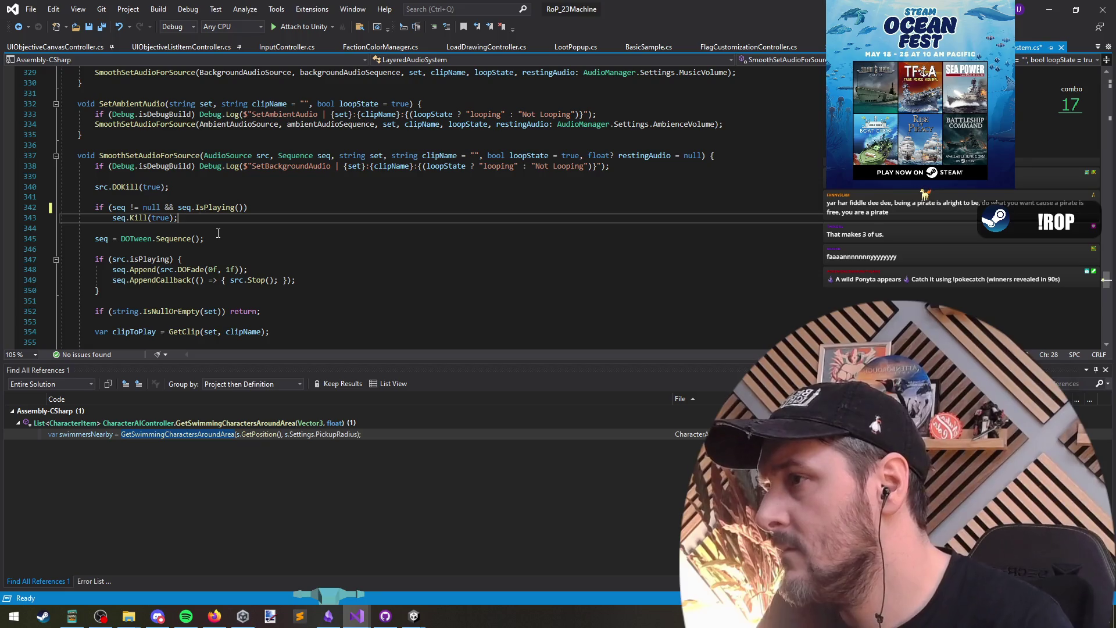
key(ctrl+s)
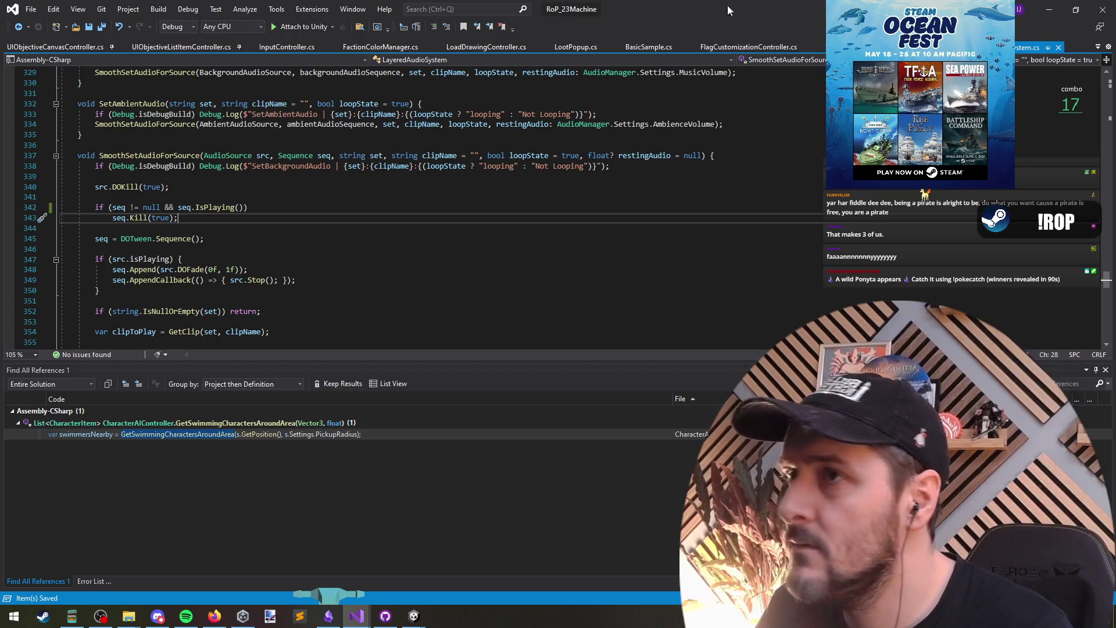
key(alt+Tab)
click(539, 33)
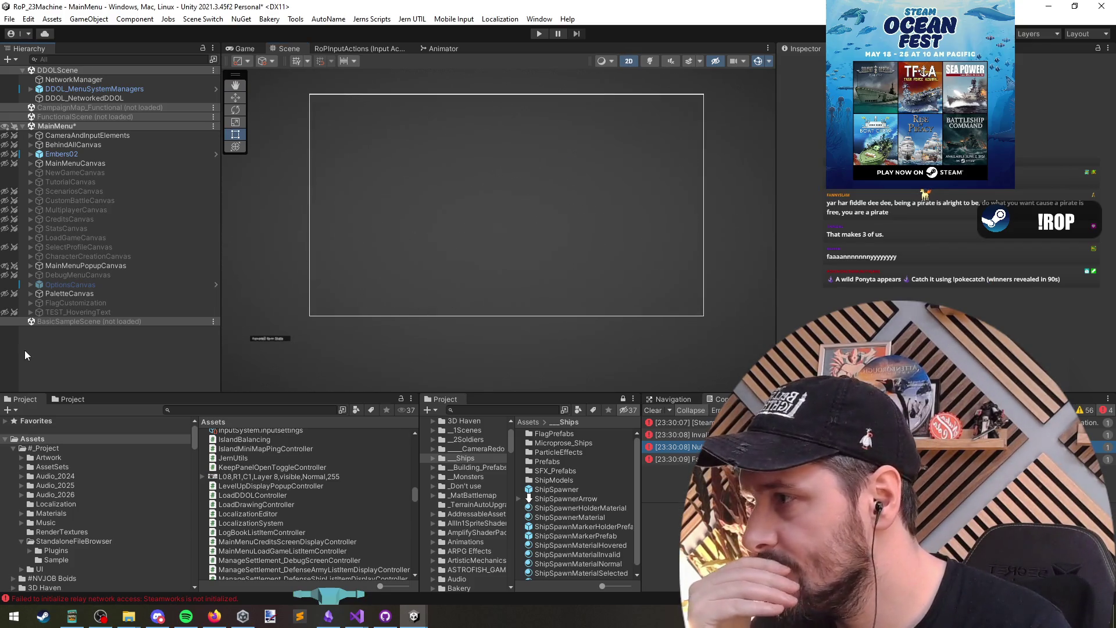
Remove the MainMenu scene from the Hierarchy without saving, then restart play.
click(71, 126)
right_click(71, 127)
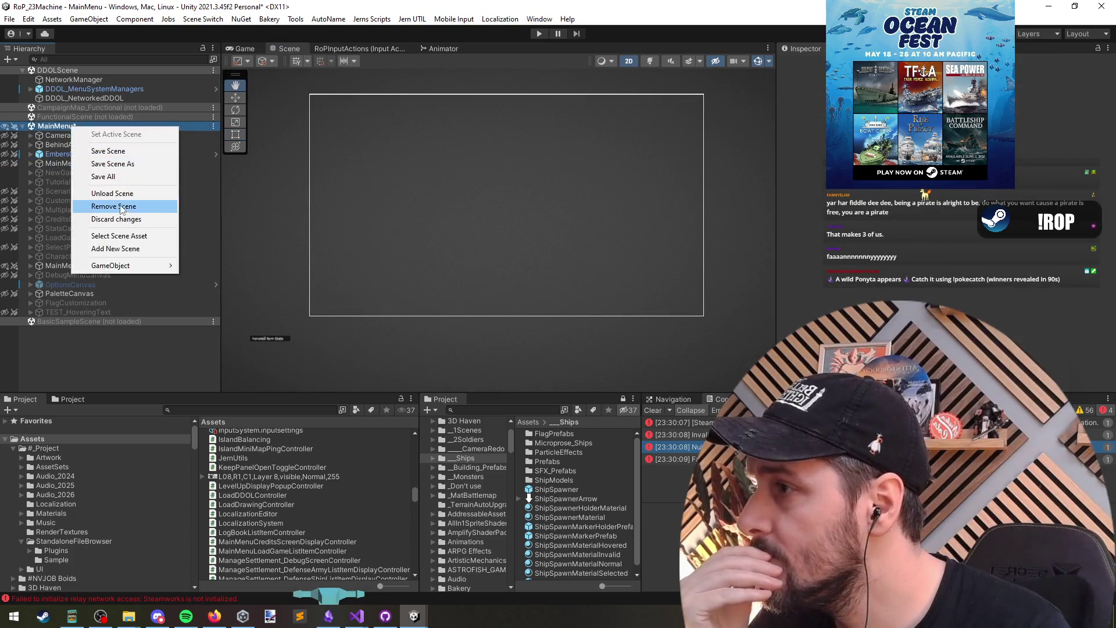
click(99, 194)
key(Escape)
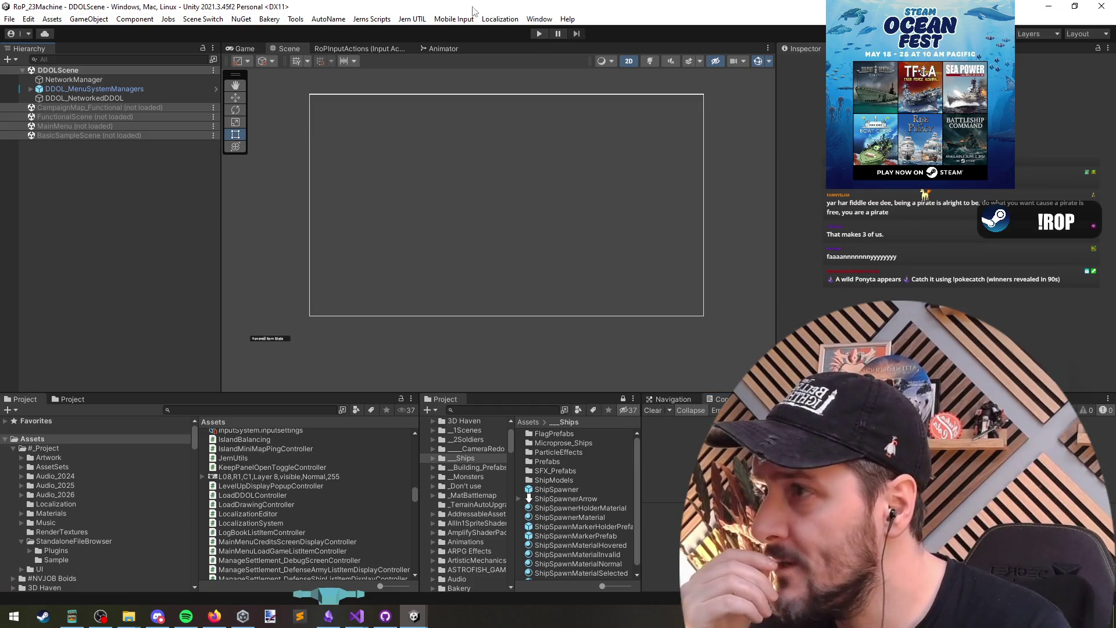
click(539, 33)
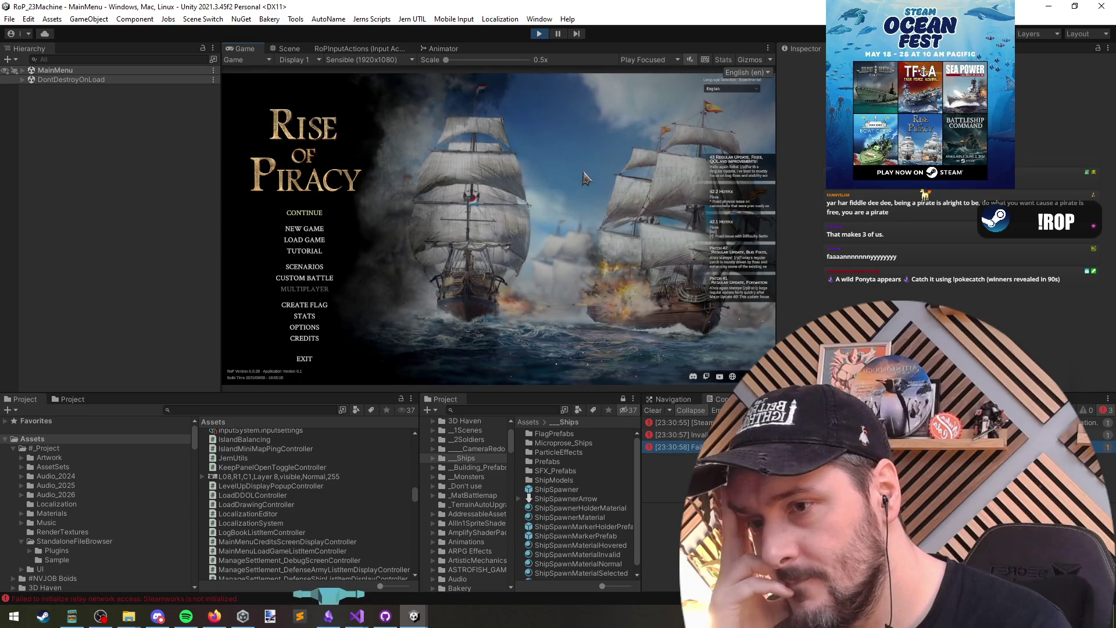
Open CREATE FLAG and load the top-left saved red drawing onto the canvas.
click(314, 306)
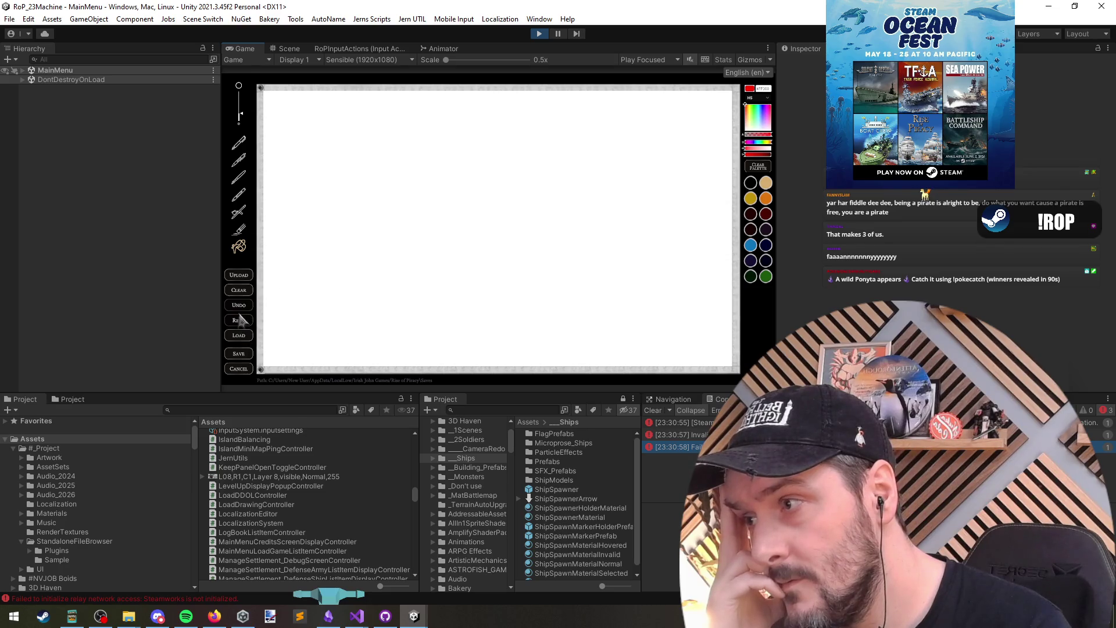
click(243, 338)
click(407, 203)
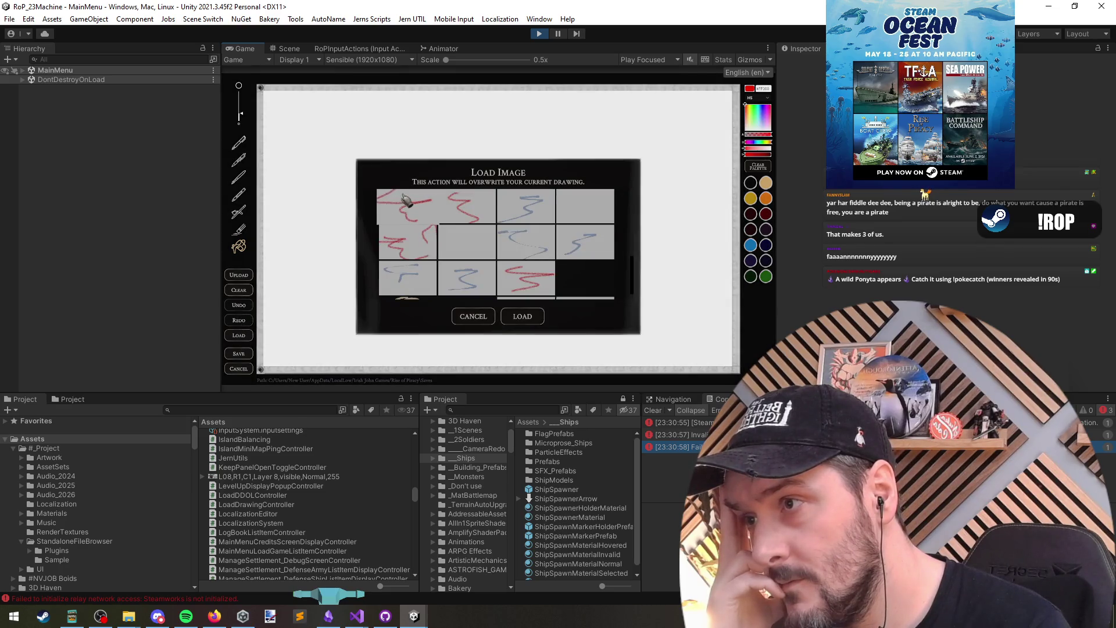
click(523, 317)
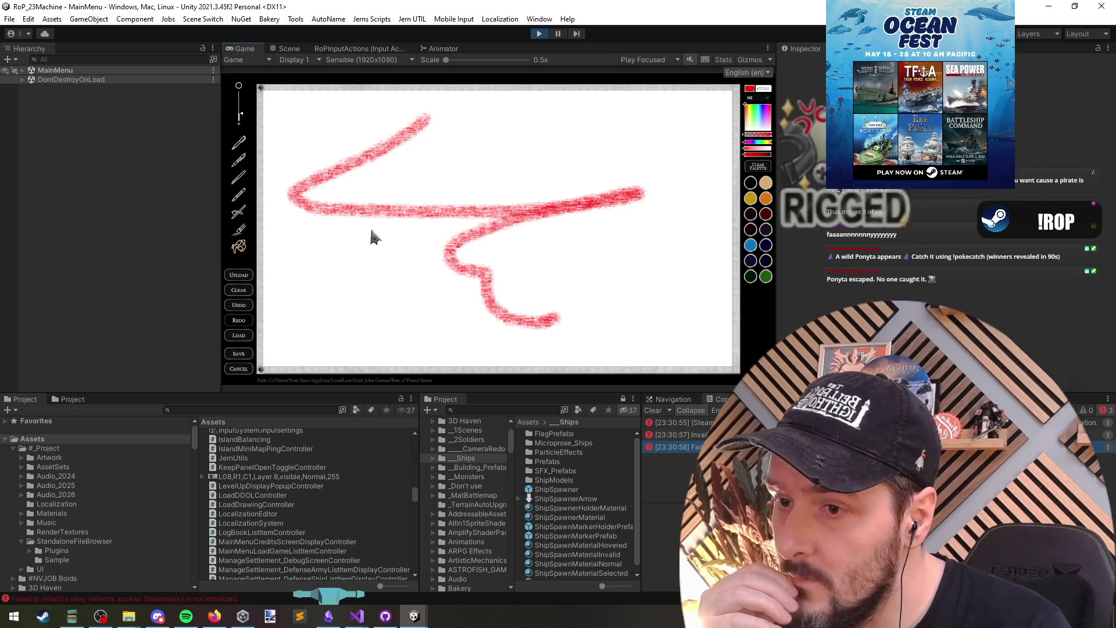
Try filling the canvas red twice, undoing each fill to restore the scribble.
click(351, 280)
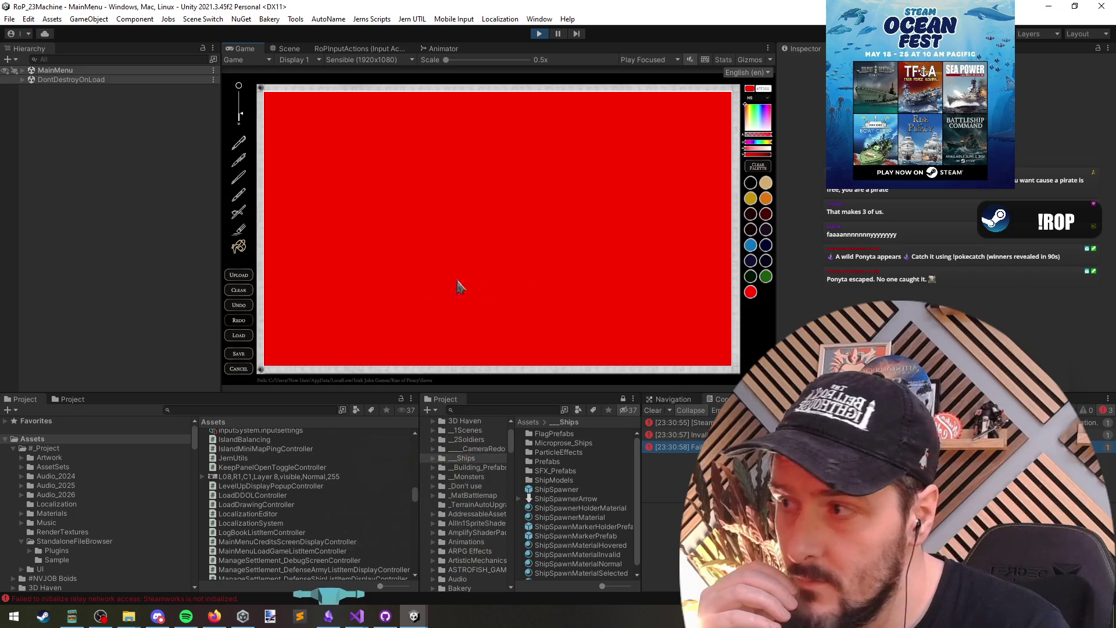
click(246, 312)
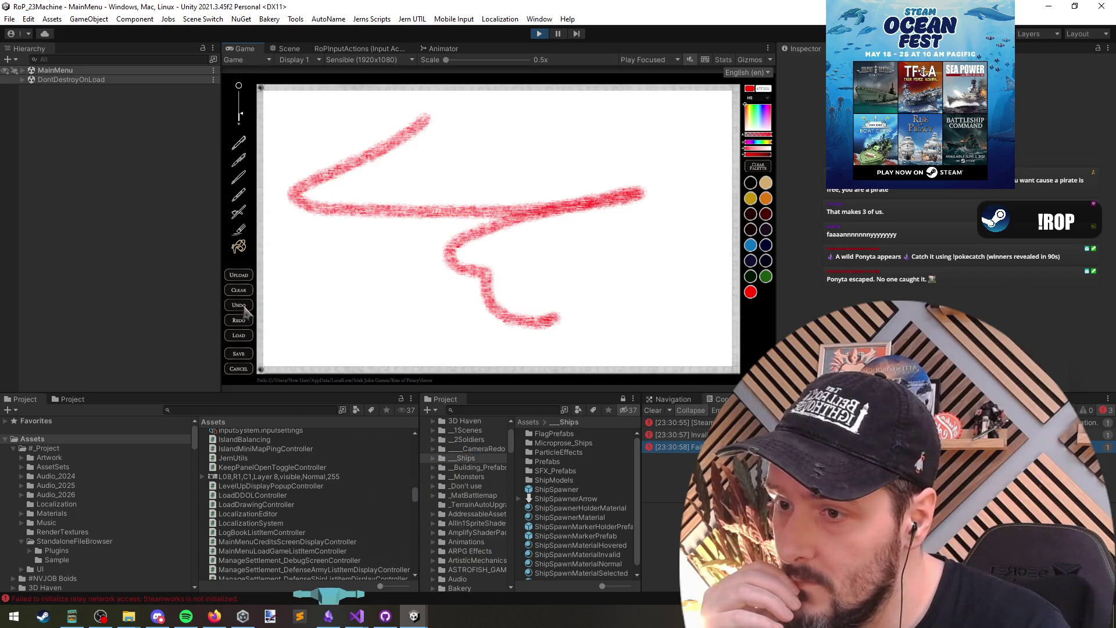
click(337, 308)
click(244, 306)
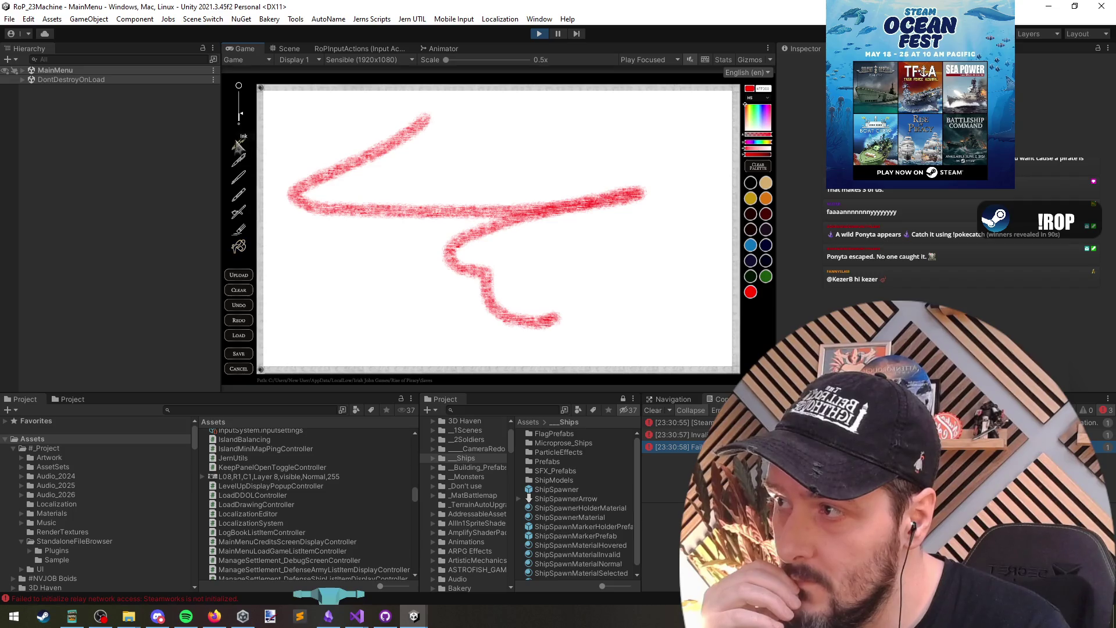
Draw several thick red strokes over the scribble and try the Upload button's file picker.
mouse_move(527, 137)
mouse_down()
mouse_move(511, 174)
mouse_move(523, 168)
mouse_up()
drag(475, 174, 474, 195)
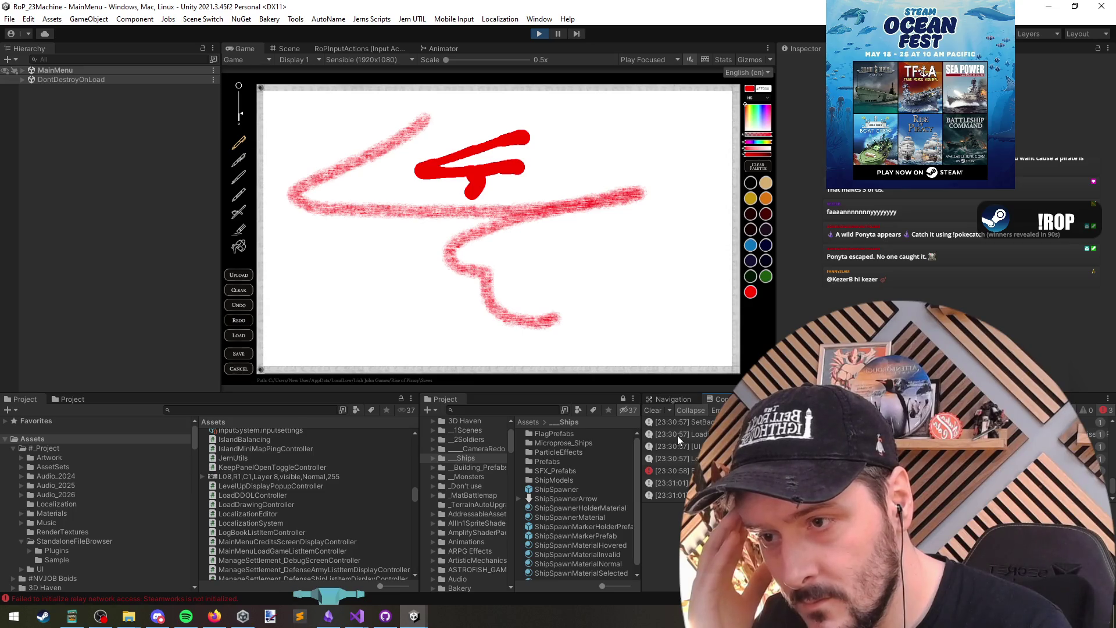
click(650, 410)
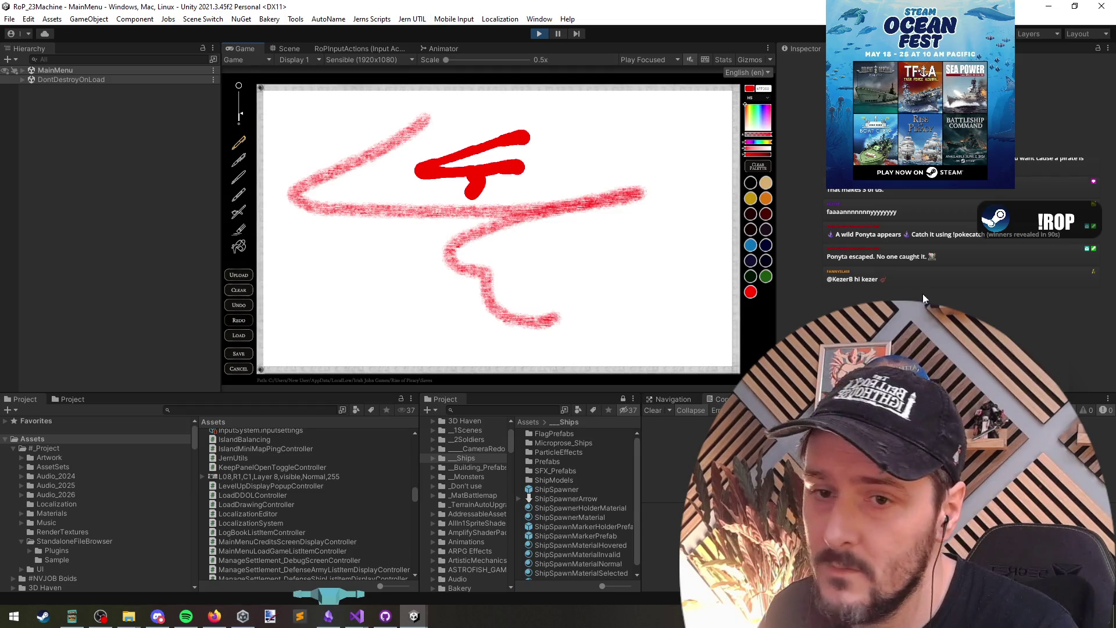
drag(658, 112, 652, 239)
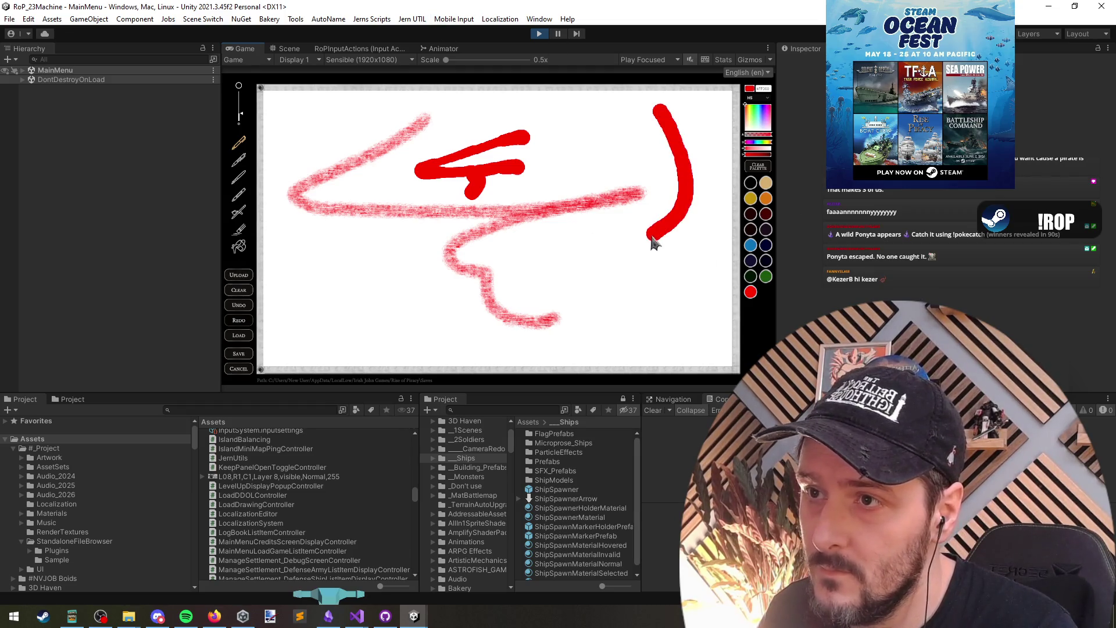
click(243, 277)
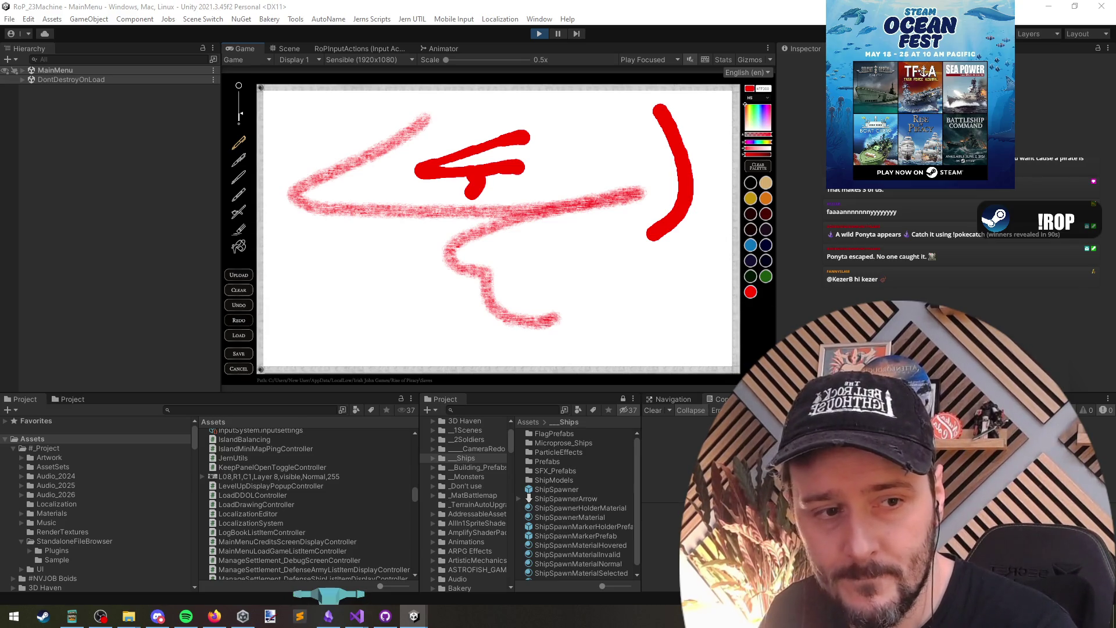
mouse_move(656, 258)
mouse_down()
mouse_move(633, 298)
mouse_move(565, 347)
mouse_move(372, 309)
mouse_move(392, 271)
mouse_up()
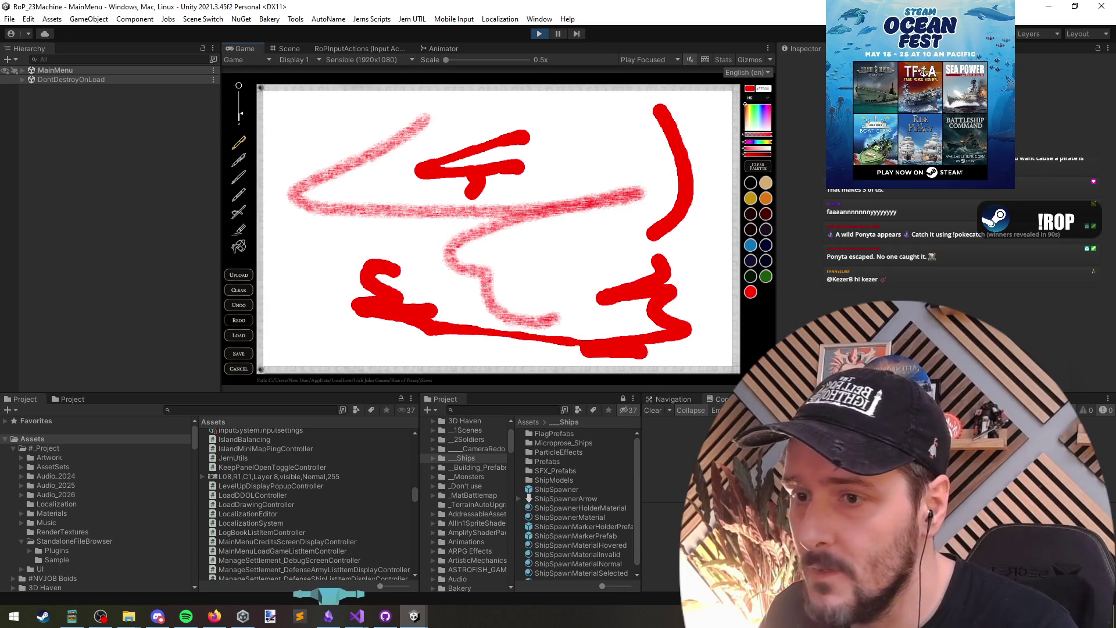
mouse_move(356, 614)
click(395, 557)
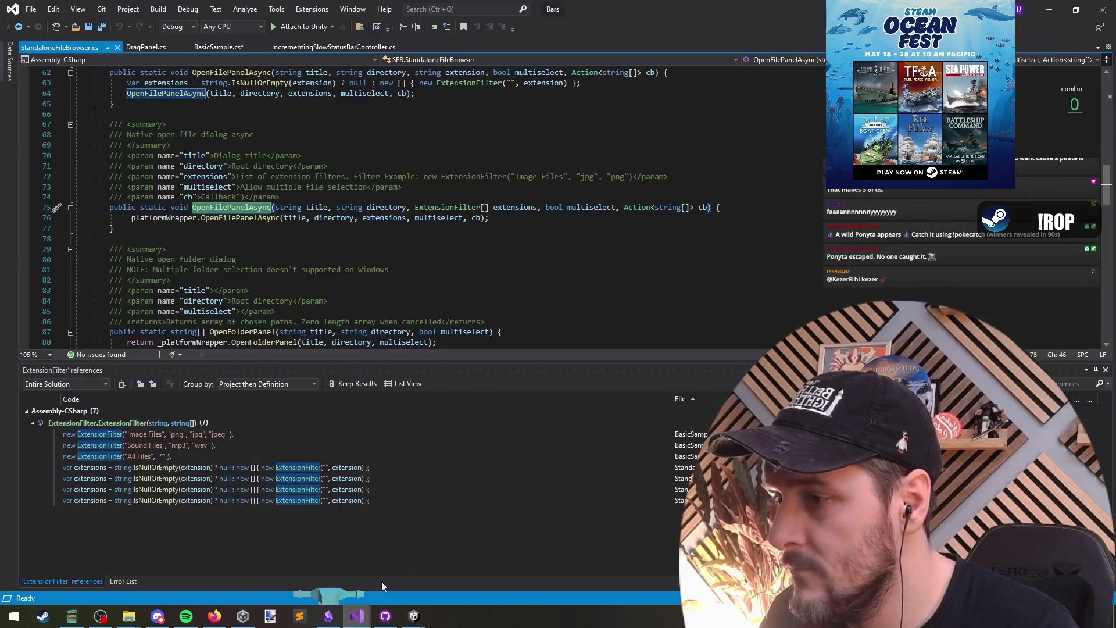
Look up the OverwriteDrawing call in LoadDrawingController's choose-flag handler.
click(299, 554)
click(213, 301)
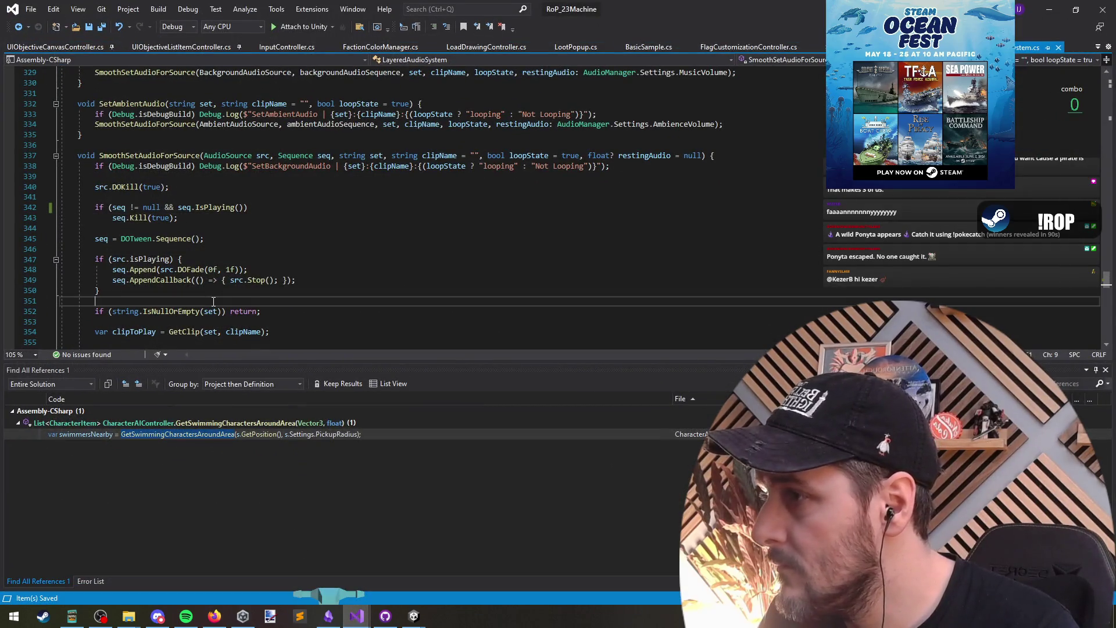
key(ctrl+Tab)
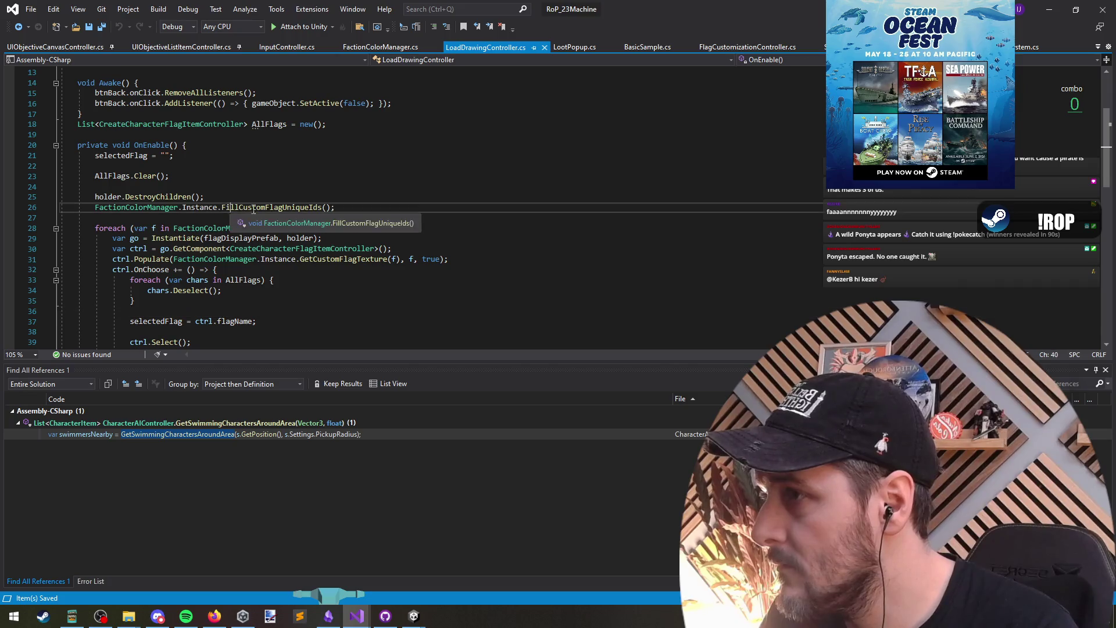
key(Down)
scroll(286, 270, down, 10)
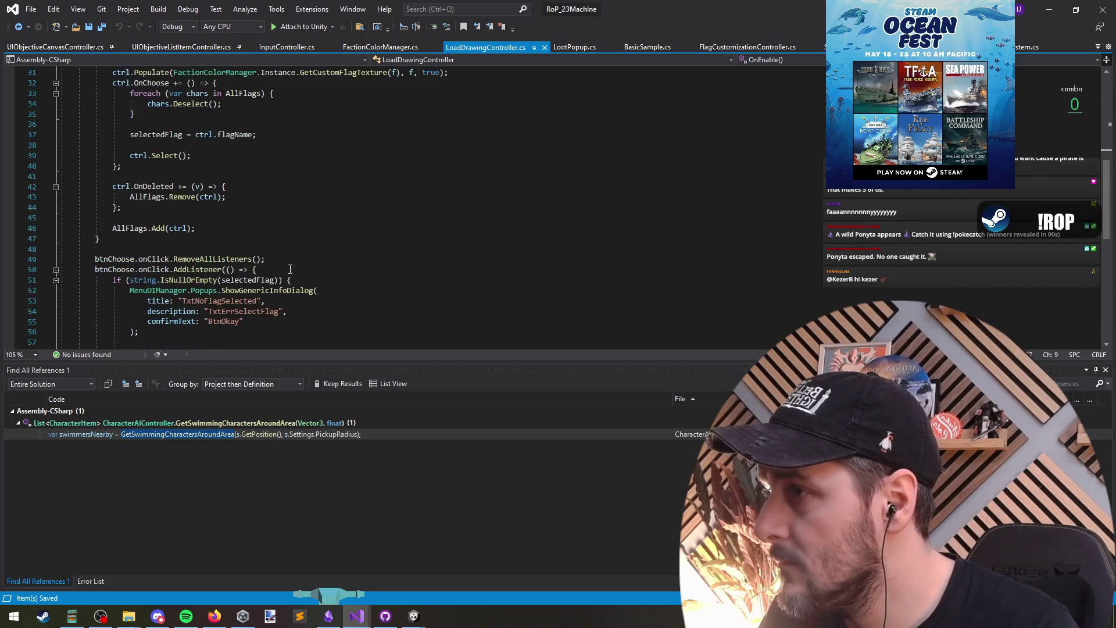
double_click(428, 259)
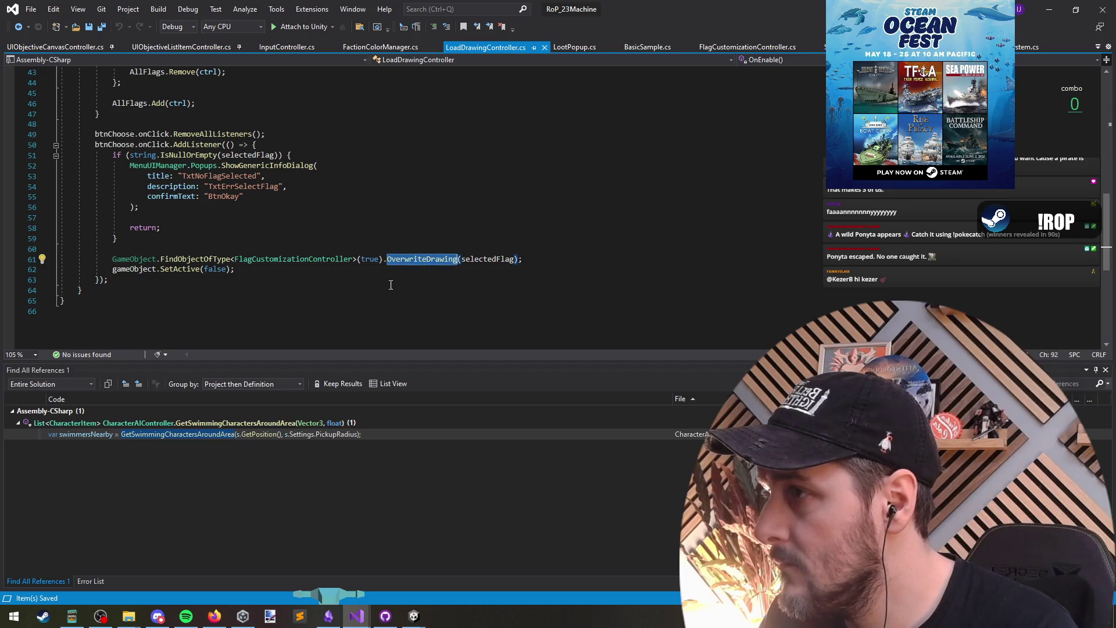
key(ctrl+Tab)
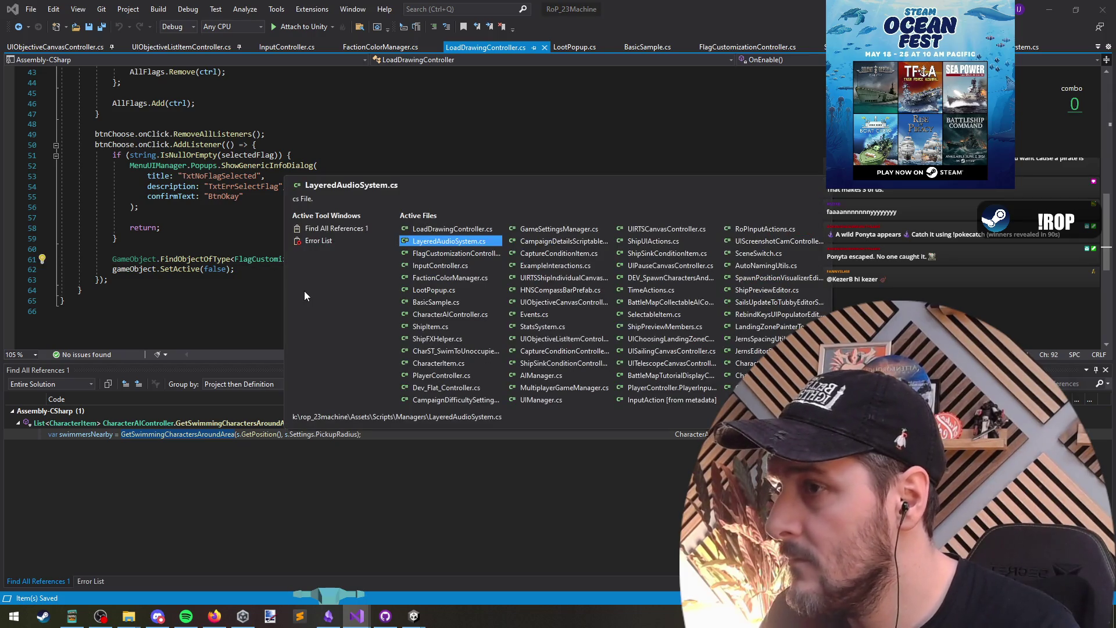
key(ctrl+Tab)
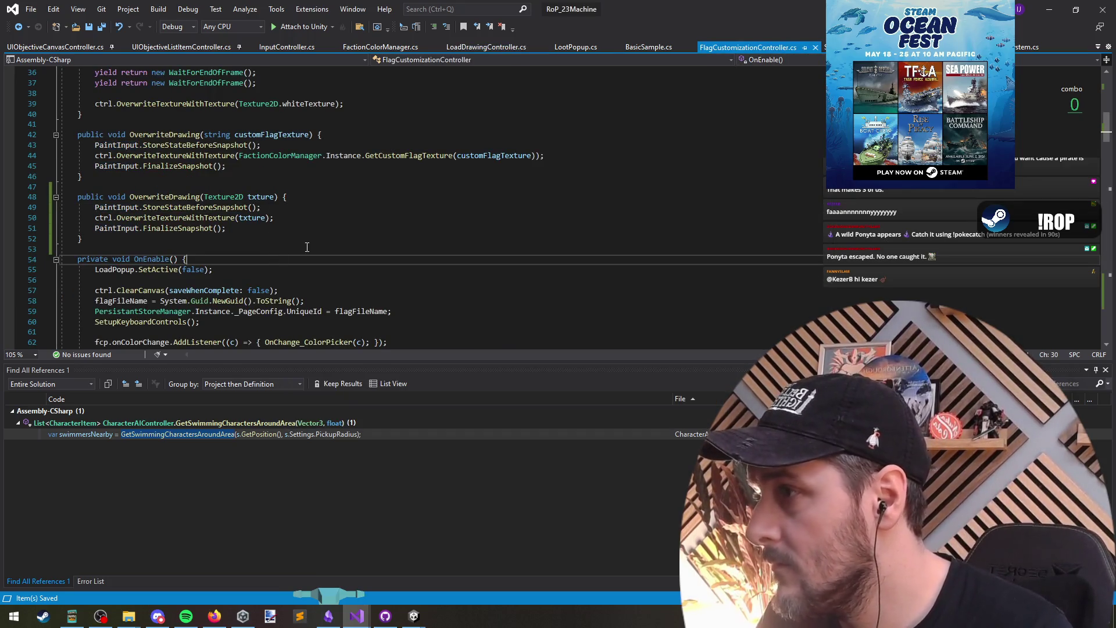
Add ctrl.OverwriteTextureWithTexture(SpriteTexture) to OnClick_Upload, replacing txture with SpriteTexture.
triple_click(120, 221)
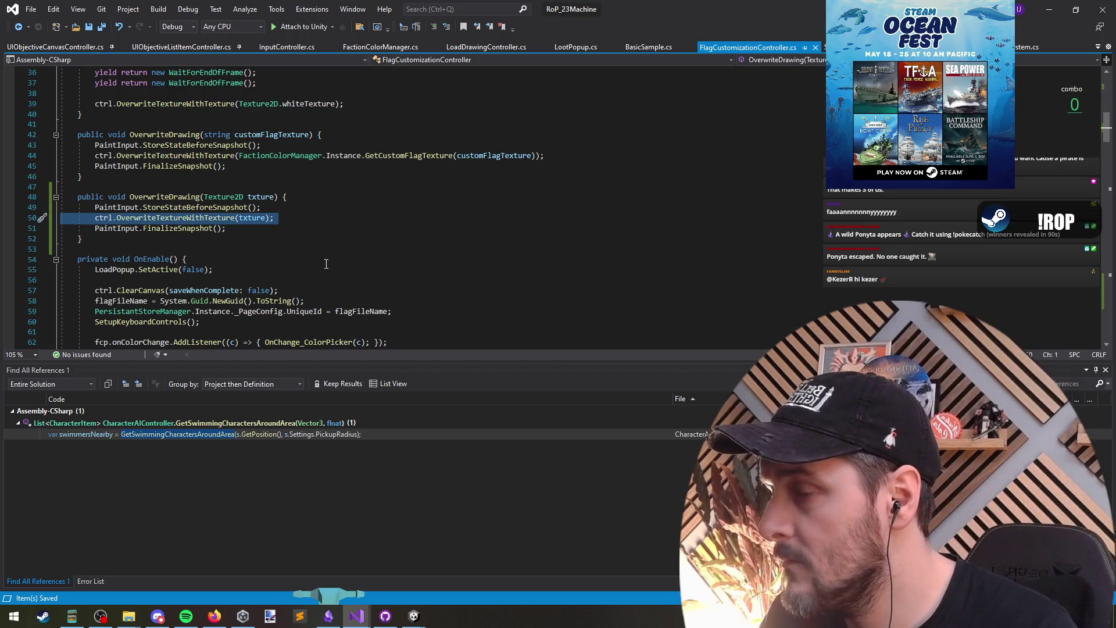
key(ctrl+minus)
click(188, 262)
key(ctrl+v)
key(Return)
key(Return)
key(BackSpace)
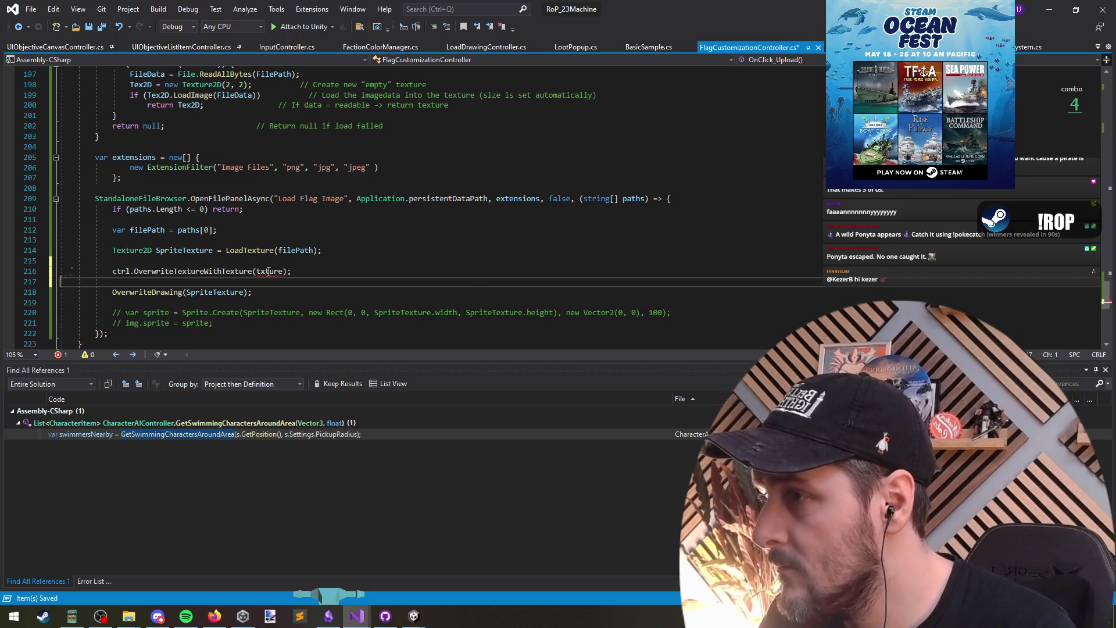
click(163, 250)
double_click(162, 250)
key(ctrl+c)
double_click(269, 270)
key(ctrl+v)
Comment out the OverwriteDrawing call in OnClick_Upload with Ctrl+K, Ctrl+C.
click(252, 292)
key(shift+Home)
key(ctrl+k)
key(ctrl+c)
key(Up)
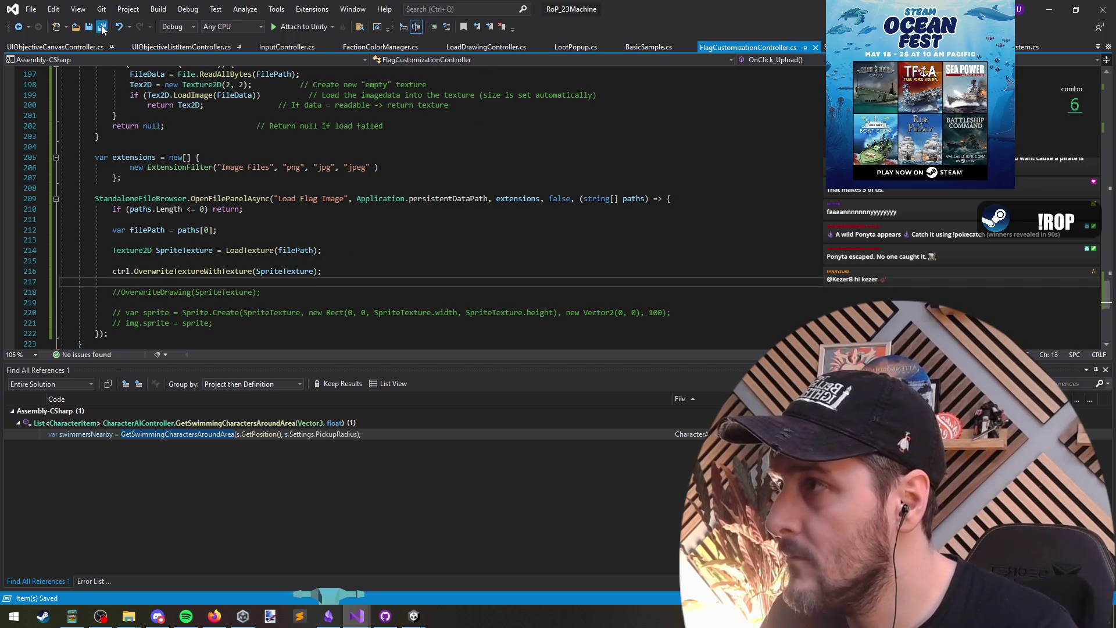
key(alt+Tab)
key(alt+Tab)
right_click(581, 197)
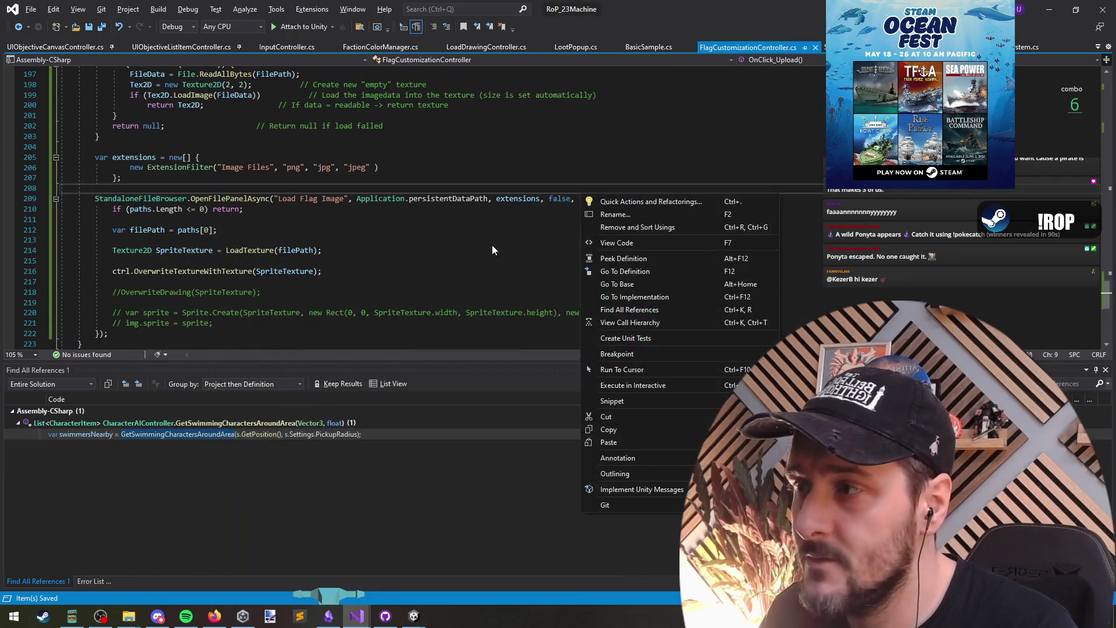
key(alt+Tab)
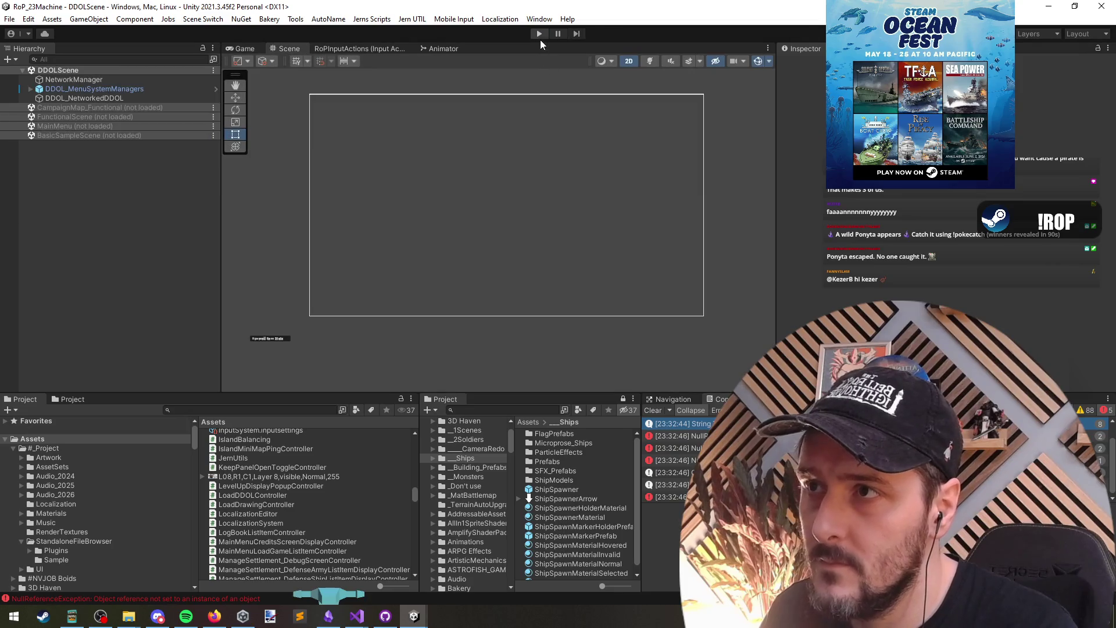
Relaunch the game with the new code, open CREATE FLAG, and draw two red question marks.
click(539, 35)
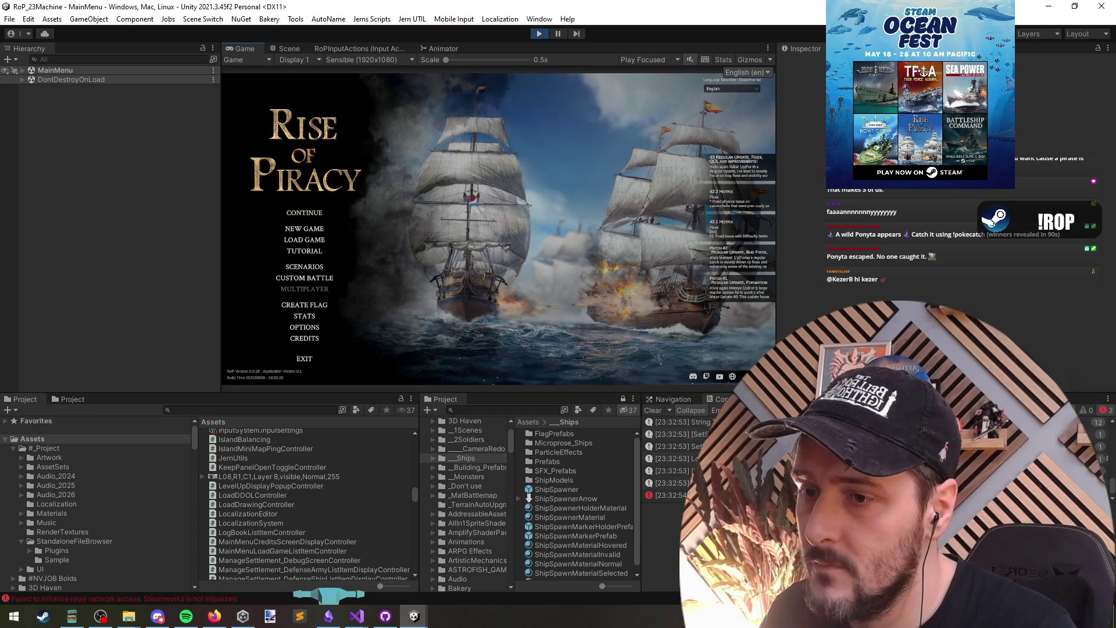
click(652, 410)
click(298, 304)
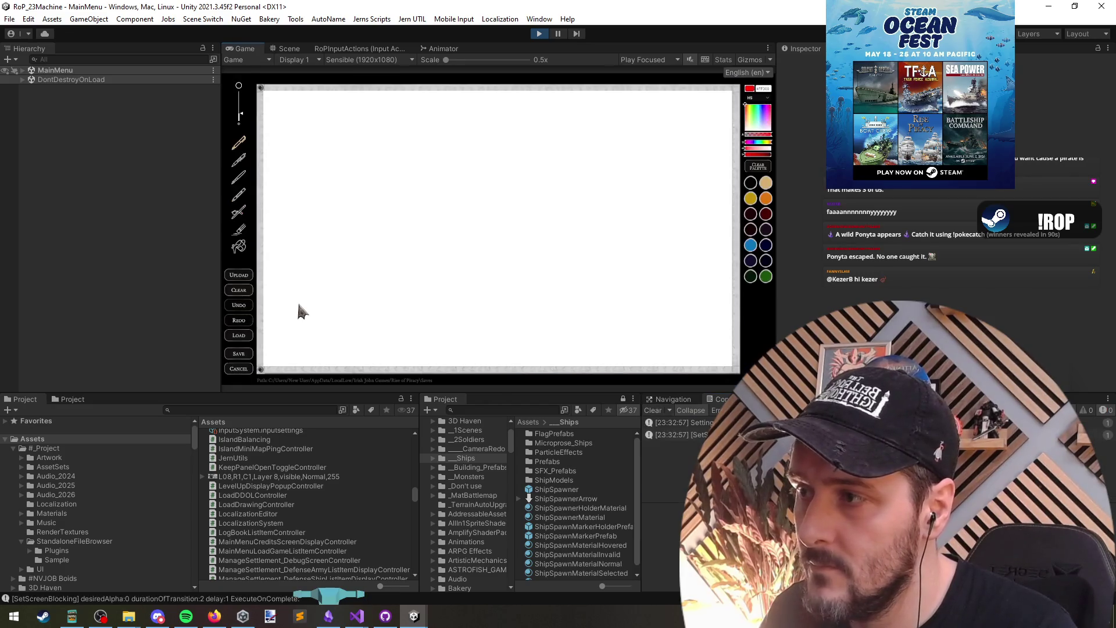
mouse_move(353, 133)
mouse_down()
mouse_move(417, 141)
mouse_move(387, 200)
mouse_up()
drag(410, 234, 395, 235)
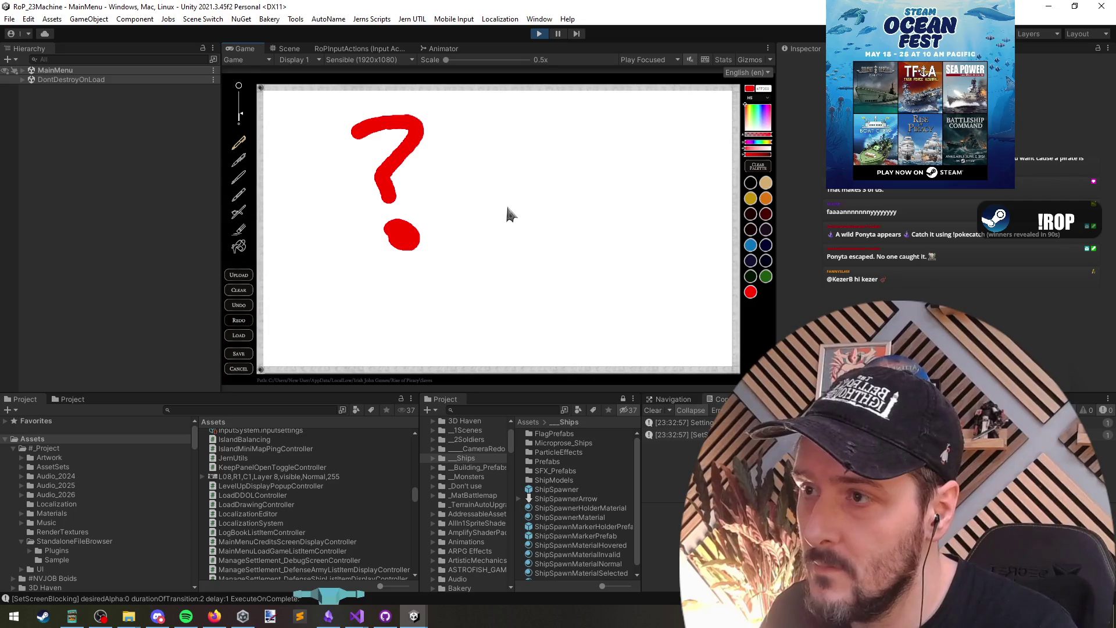
drag(281, 265, 320, 297)
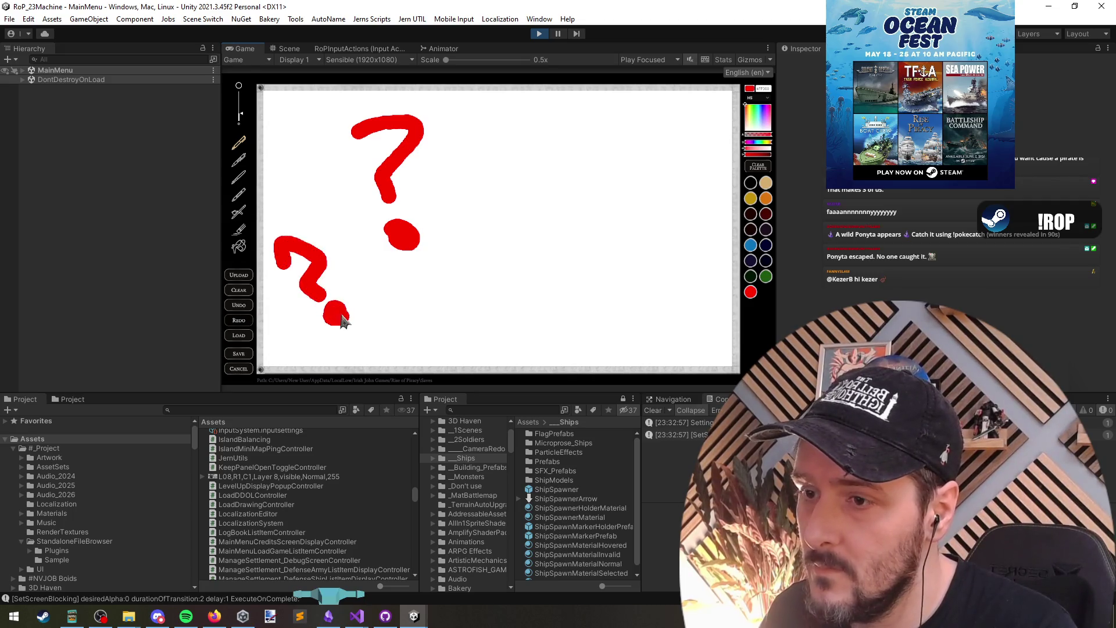
Bring up the flag controller code and review the image filter and paths length check.
mouse_move(357, 616)
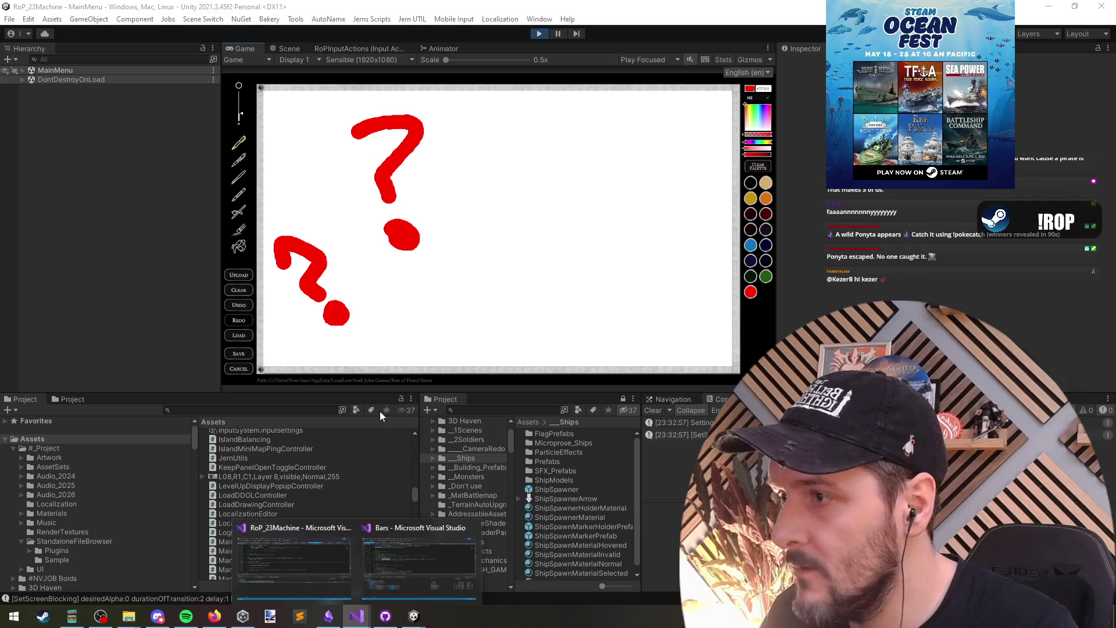
click(384, 558)
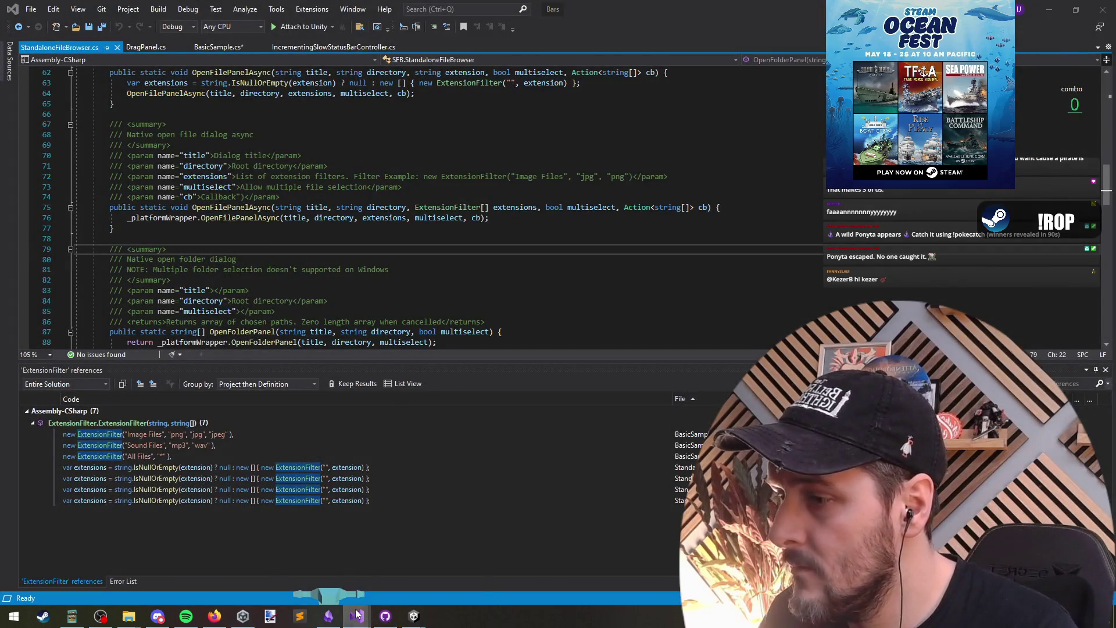
click(316, 563)
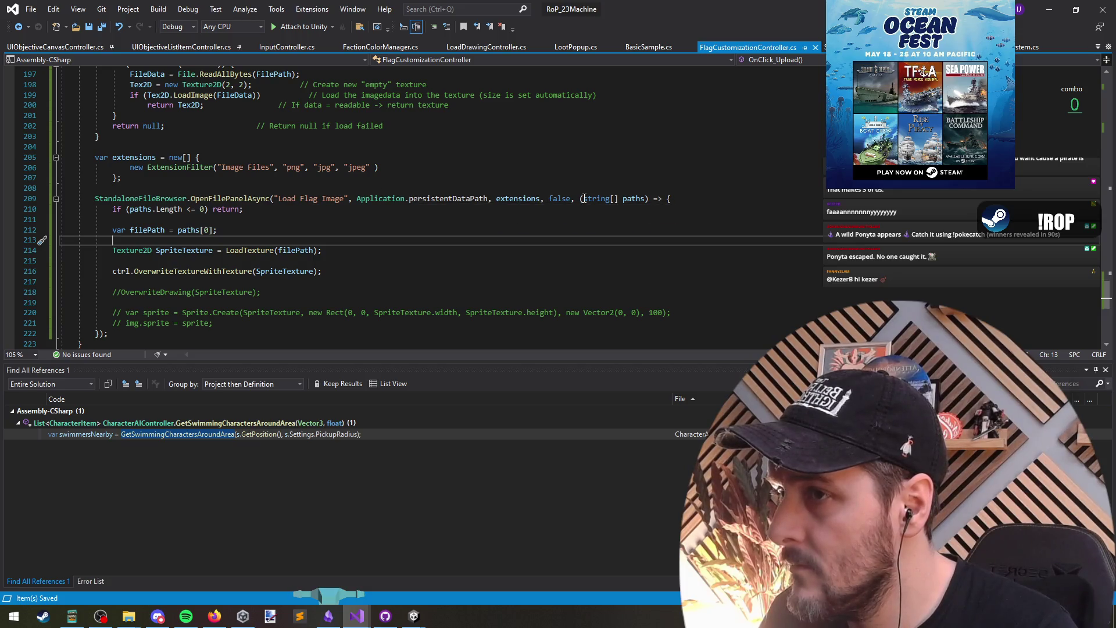
click(639, 198)
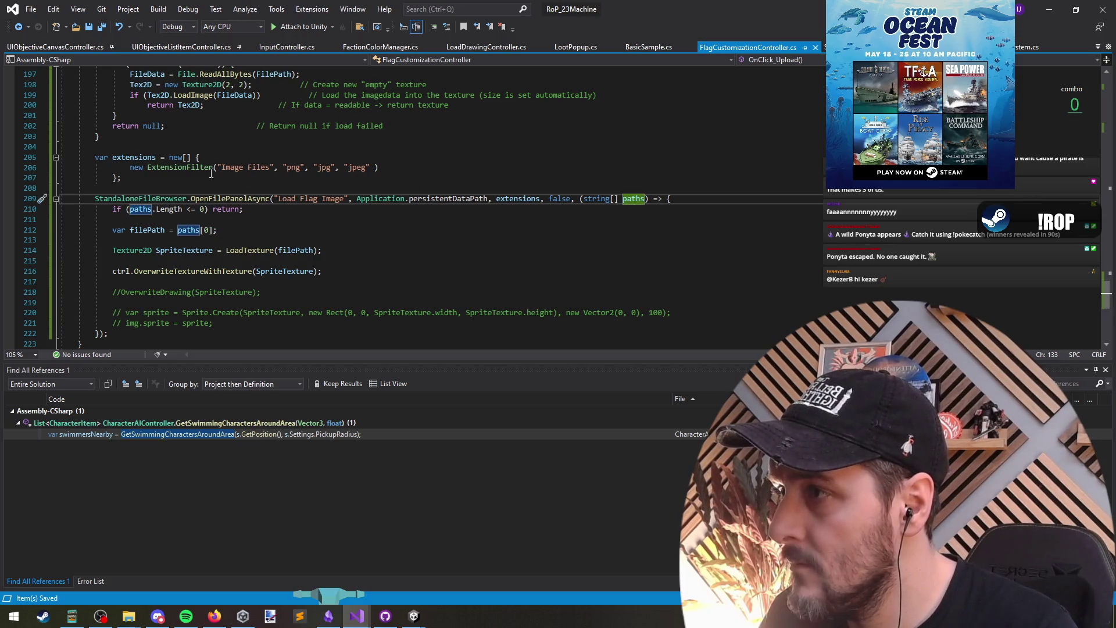
click(186, 168)
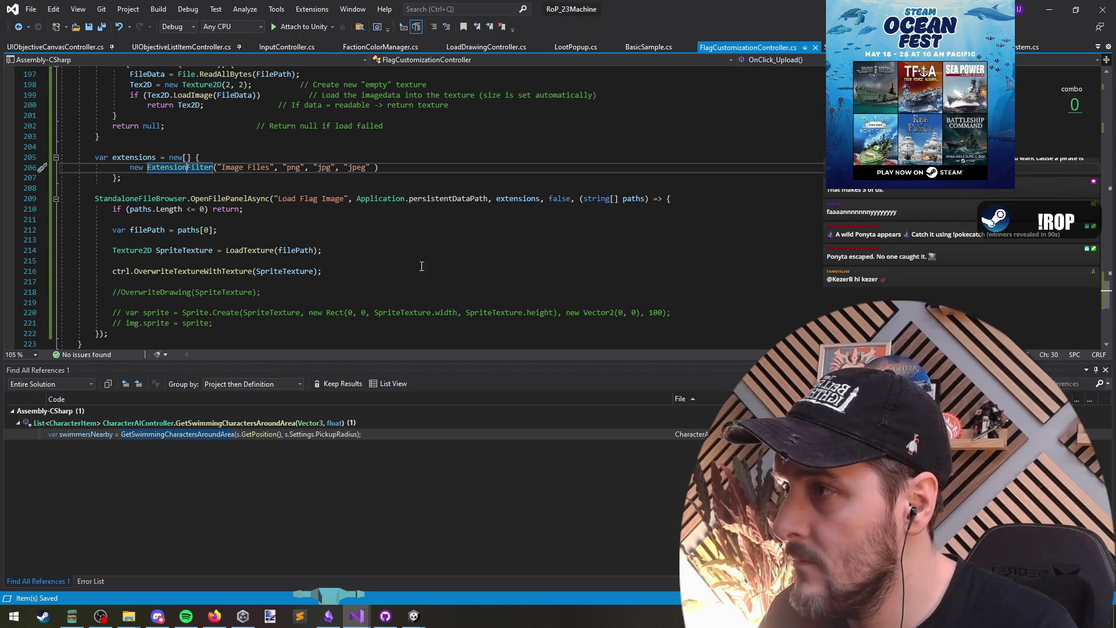
click(133, 157)
click(143, 209)
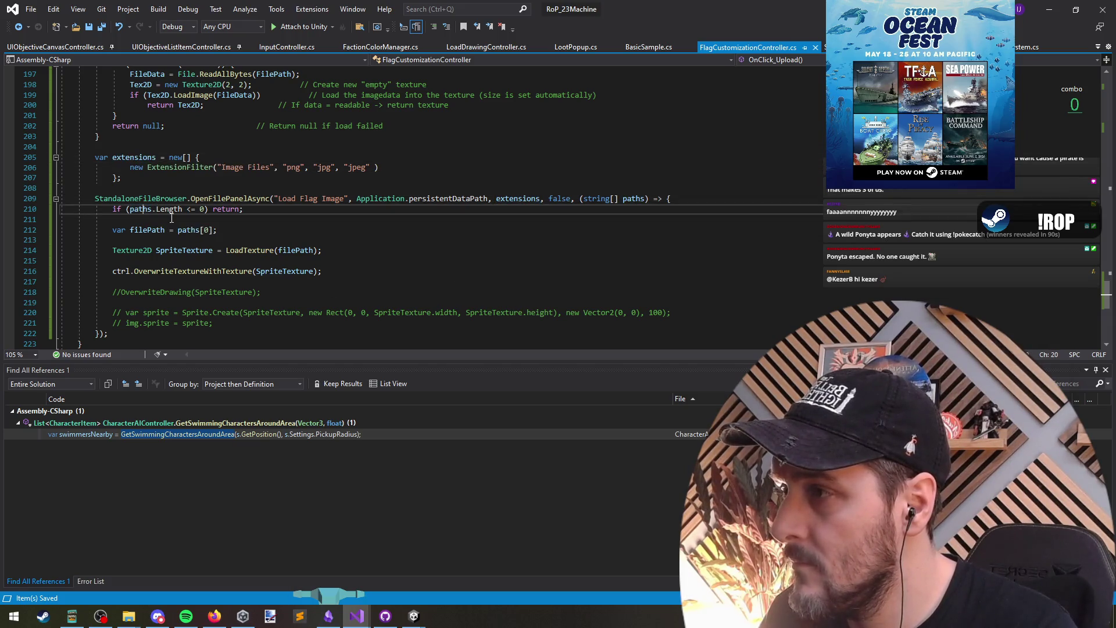
Insert a Debug.Log("Paths?") statement at the start of the upload callback.
click(687, 200)
key(Return)
text(Debu)
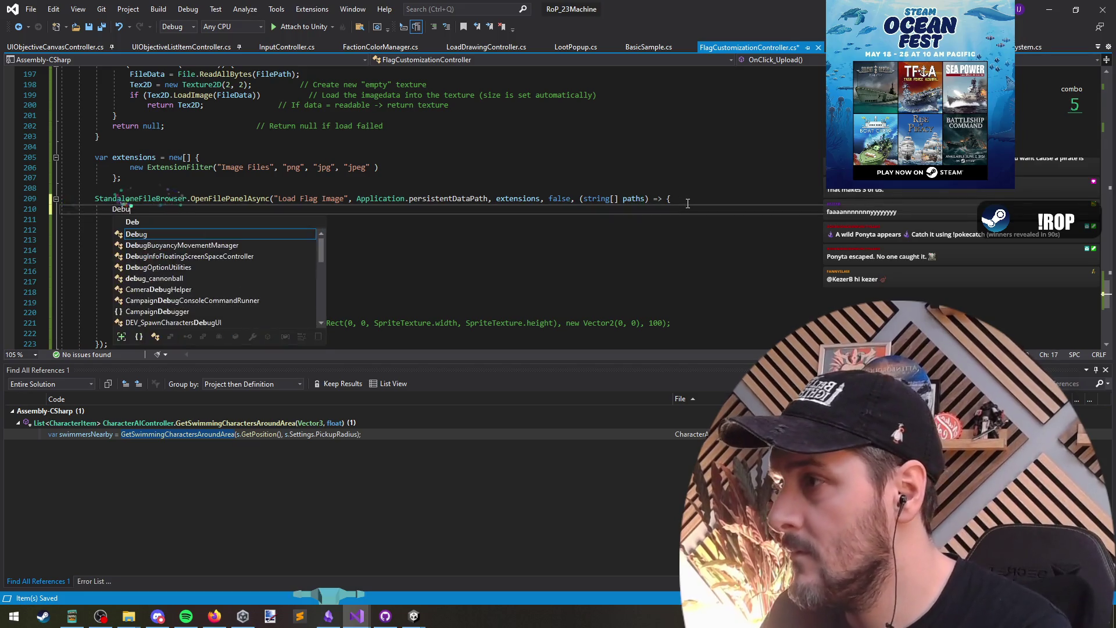
text(g.log)
key(Return)
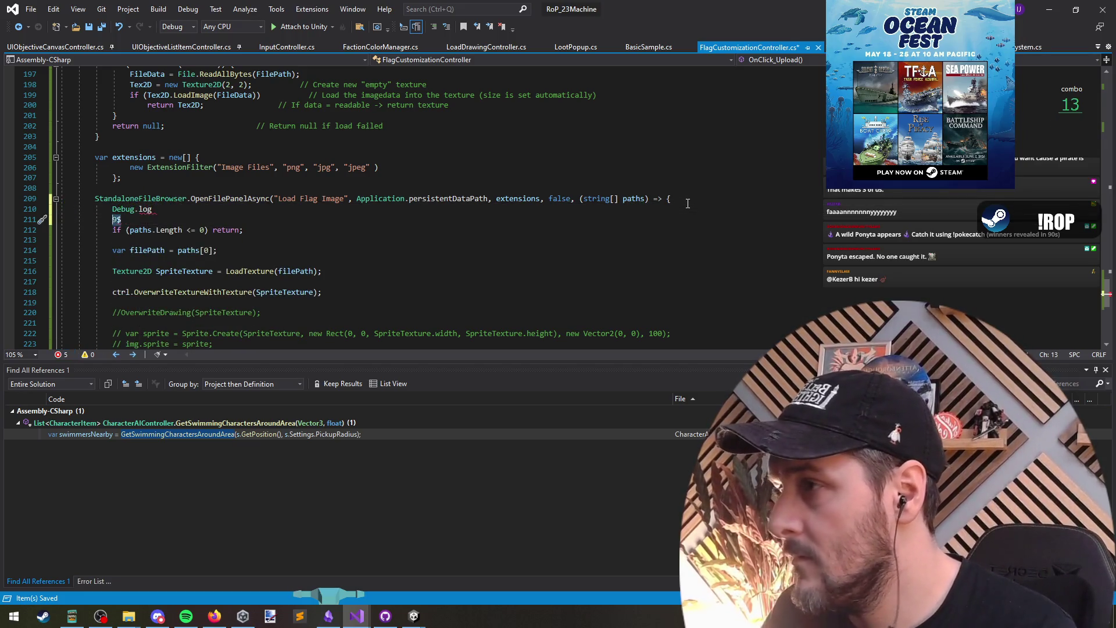
key(Up)
key(End)
key(ctrl+space)
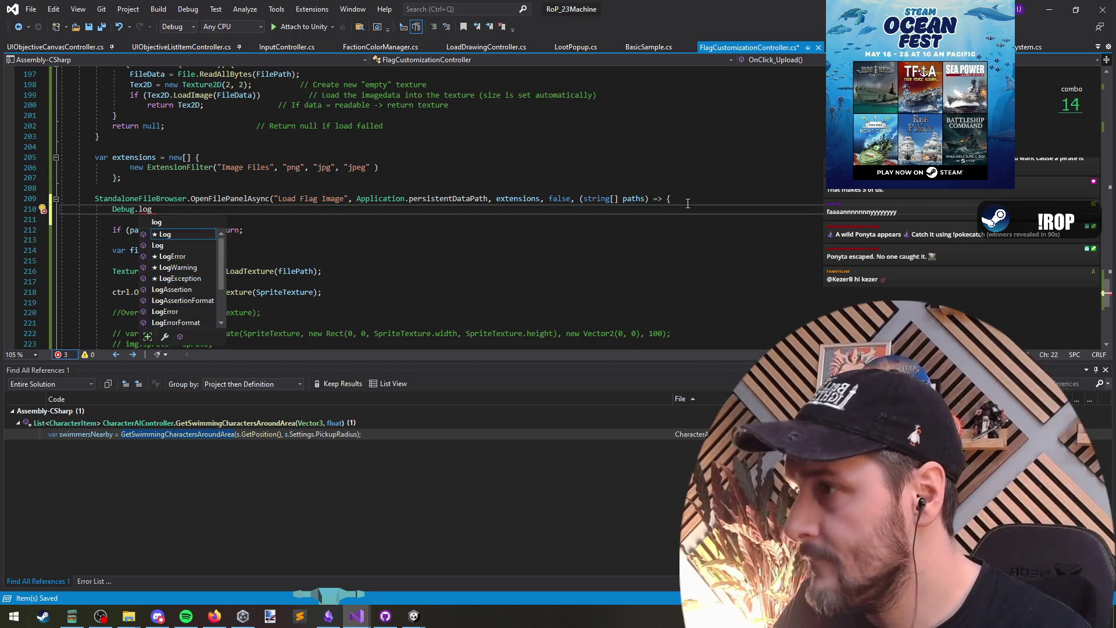
text((")
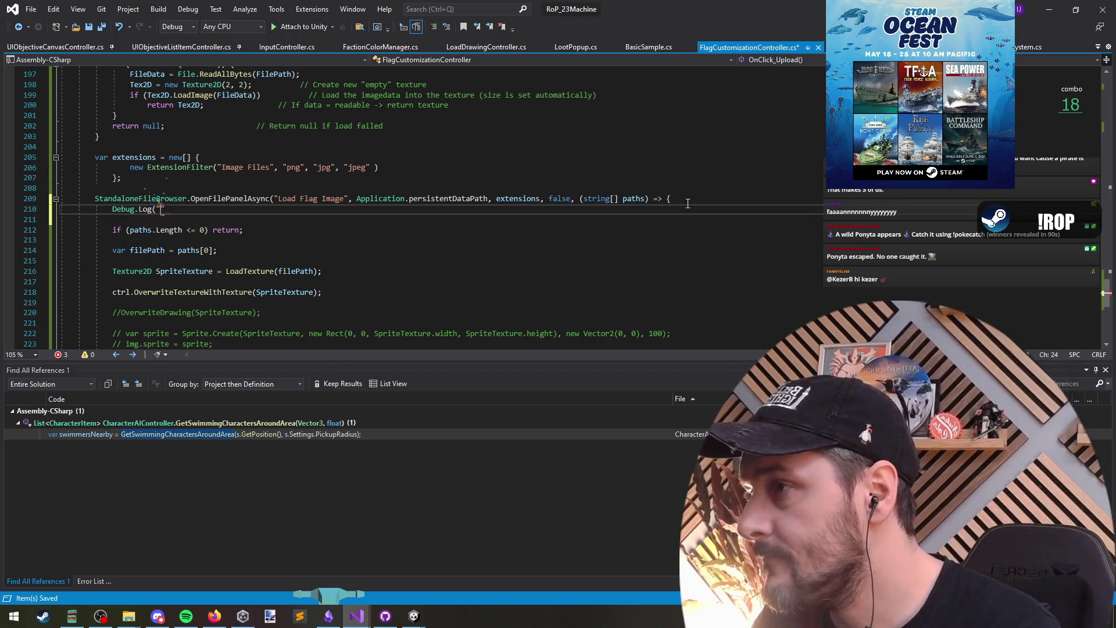
text(Paths?")
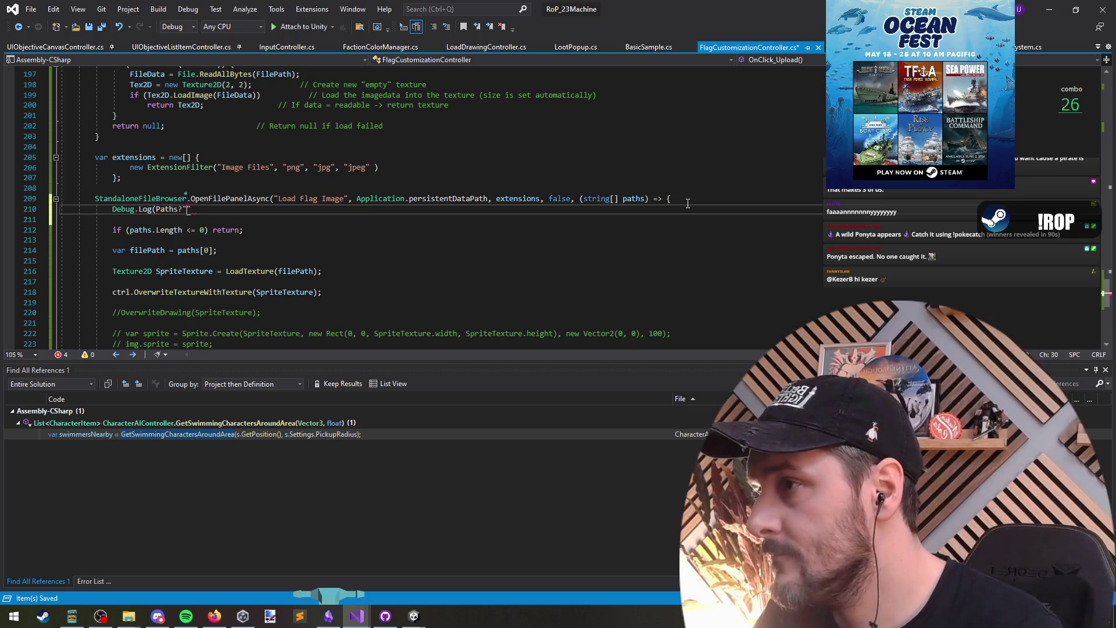
Change the log message to $"Paths: {paths.Length}".
key(ctrl+Left)
key(ctrl+Left)
text($"{)
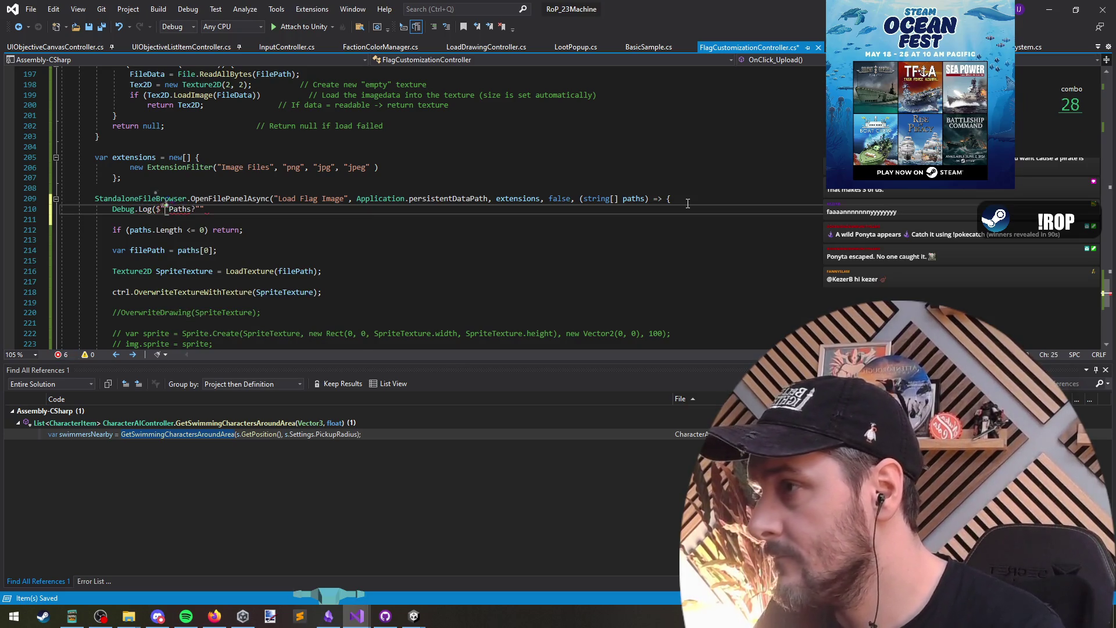
text(paths.lengt)
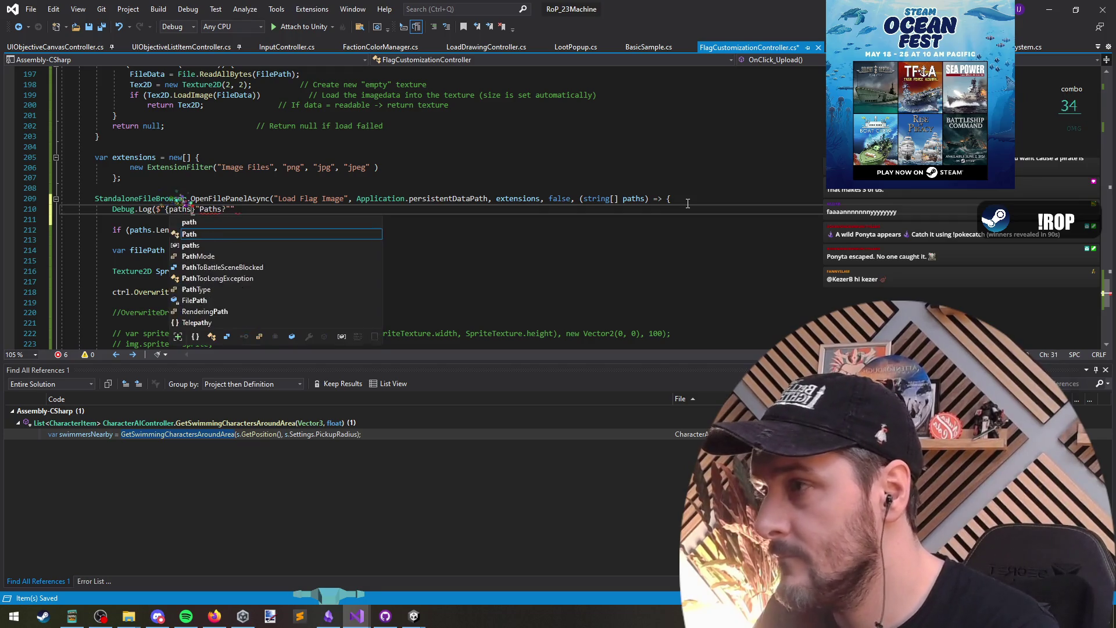
key(Tab)
key(Right)
key(Right)
key(shift+End)
key(Delete)
key(Left)
text(;)
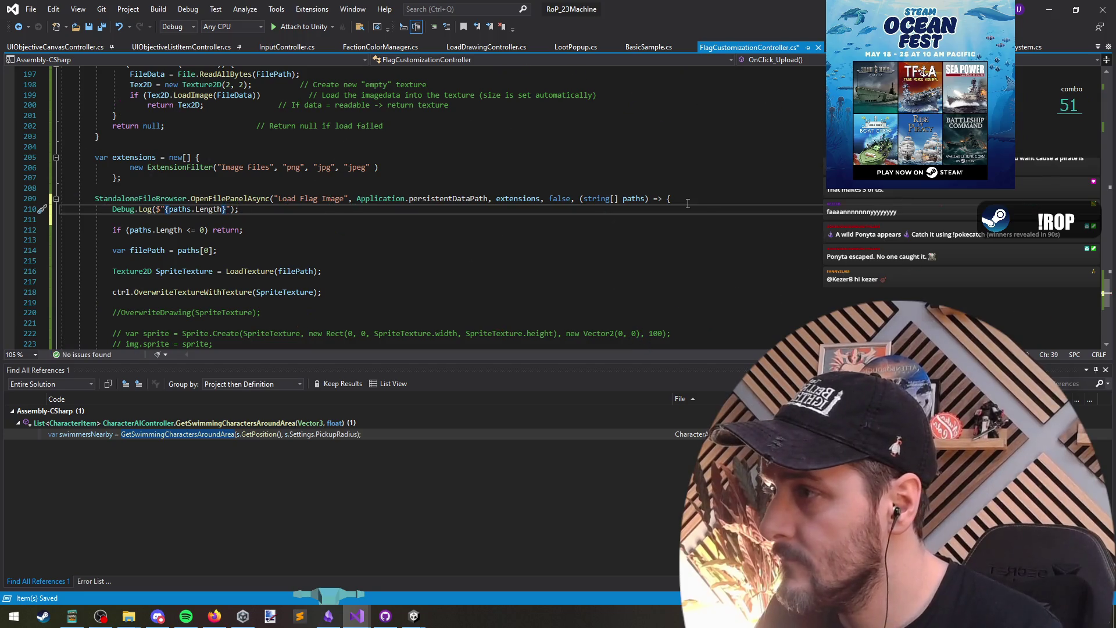
text(Paths:)
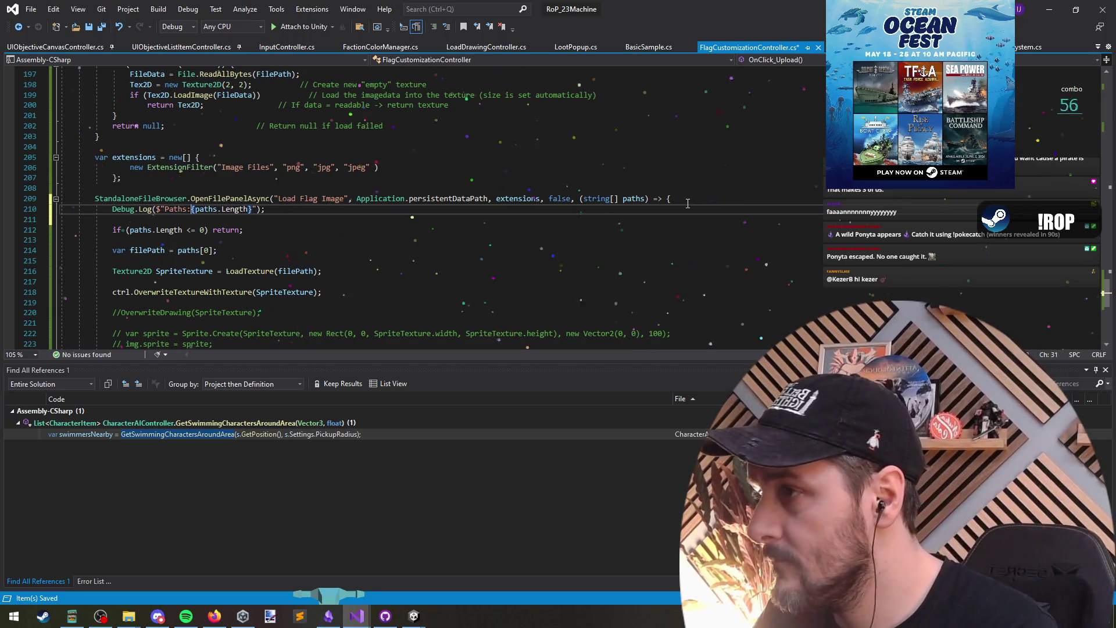
Duplicate the log statement above the texture overwrite call so it logs SpriteTexture.
key(Down)
key(Down)
key(Down)
key(Down)
key(Up)
key(Up)
key(Up)
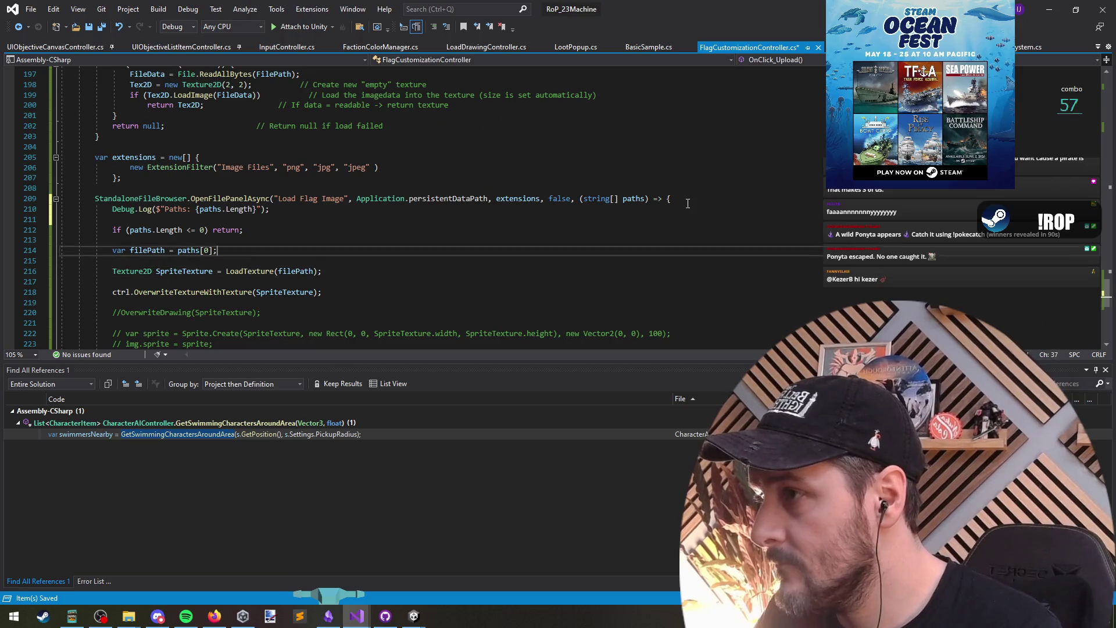
key(Home)
key(shift+End)
key(ctrl+c)
key(Down)
key(Down)
key(Down)
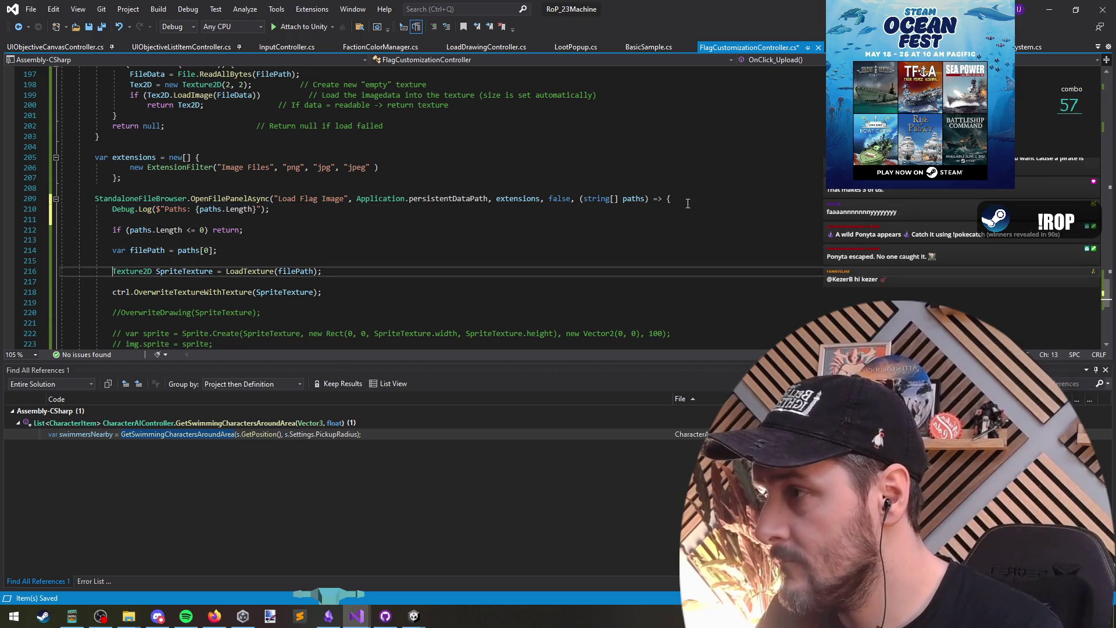
key(Return)
key(ctrl+v)
key(Left)
key(ctrl+shift+Left)
key(ctrl+shift+Left)
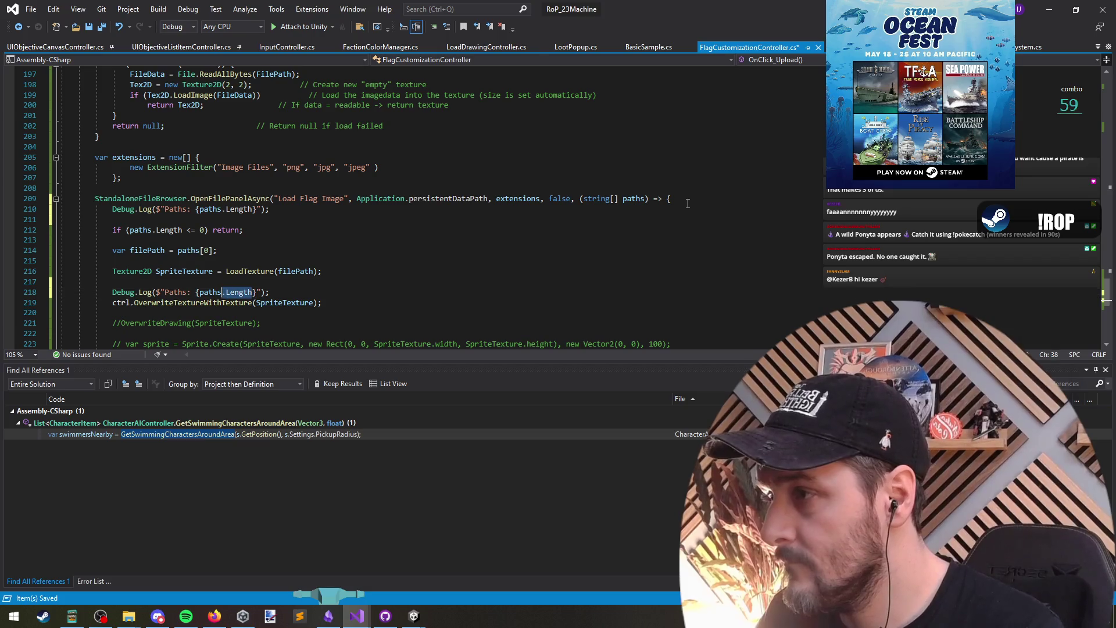
text(SpriteTexture)
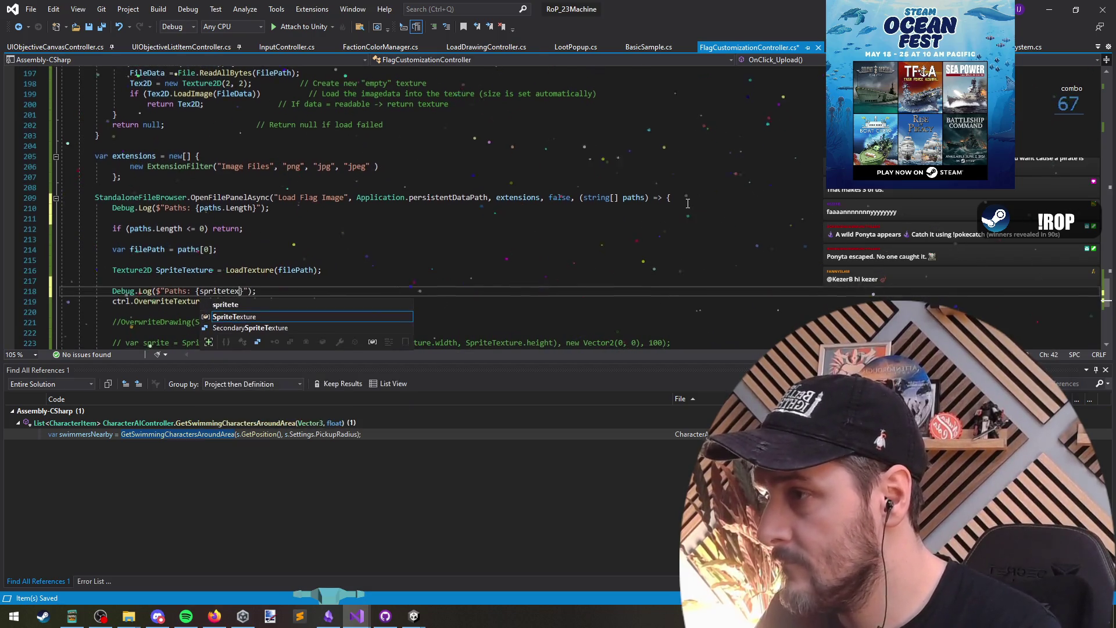
key(Down)
key(Down)
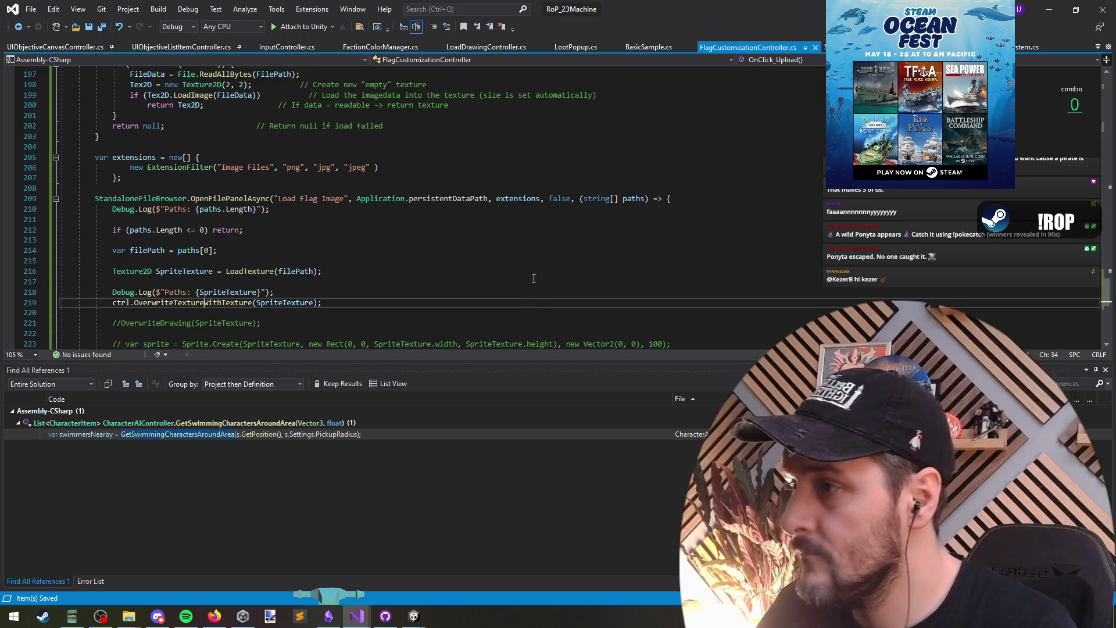
Go to the OverwriteTextureWithTexture definition and check the other code window.
ctrl+click(192, 302)
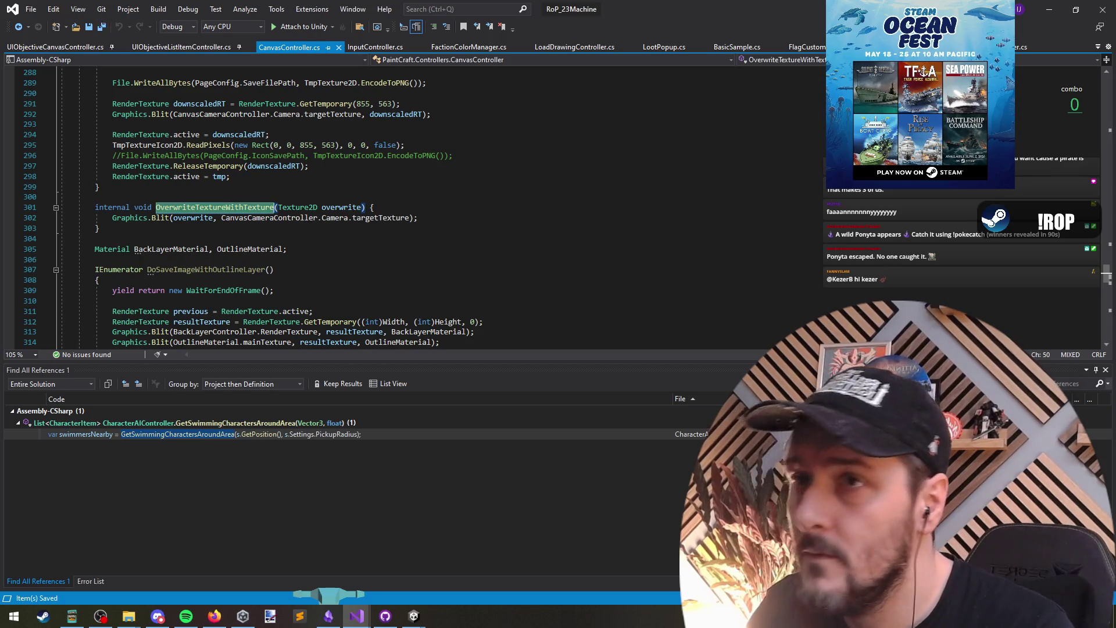
key(alt+Tab)
right_click(438, 256)
key(Escape)
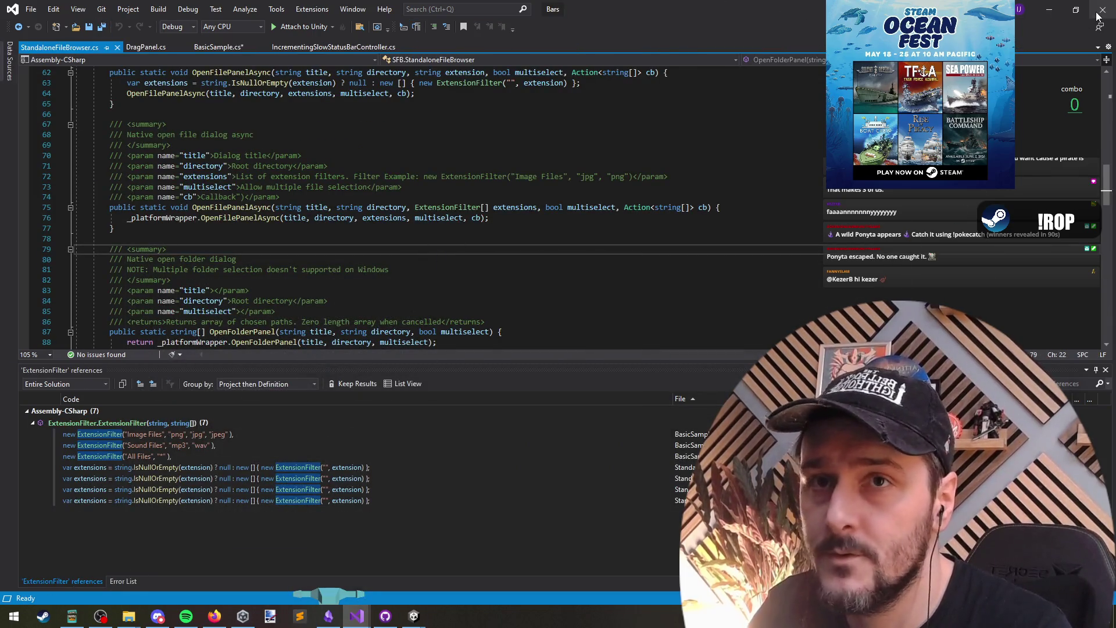
Close Visual Studio without saving, then stop and restart Play mode in Unity.
click(1097, 14)
click(604, 378)
click(539, 33)
click(653, 410)
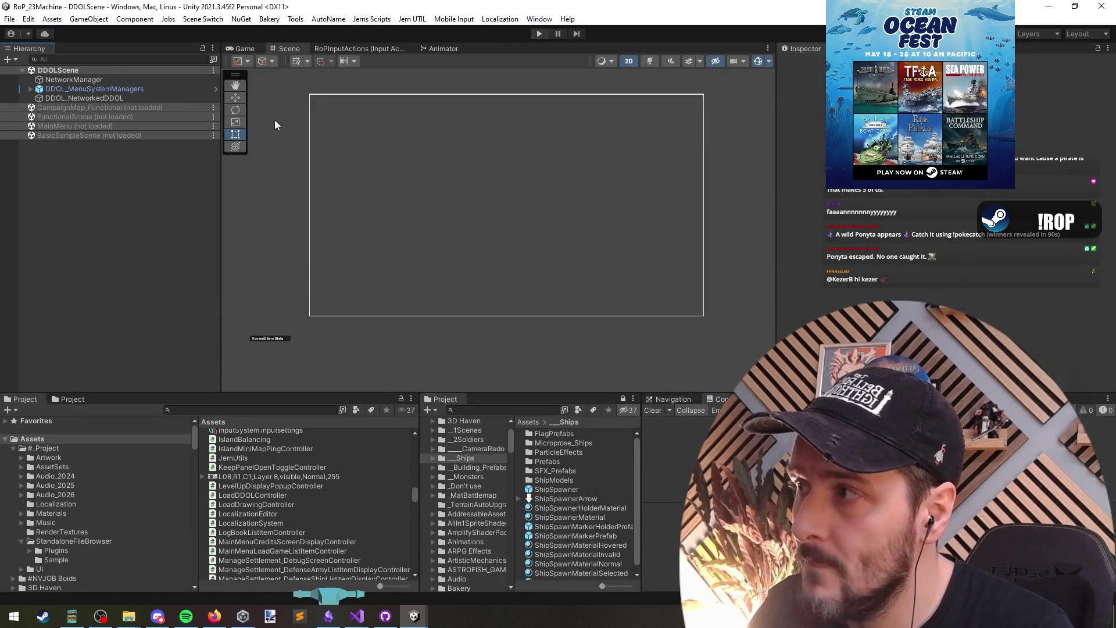
click(540, 34)
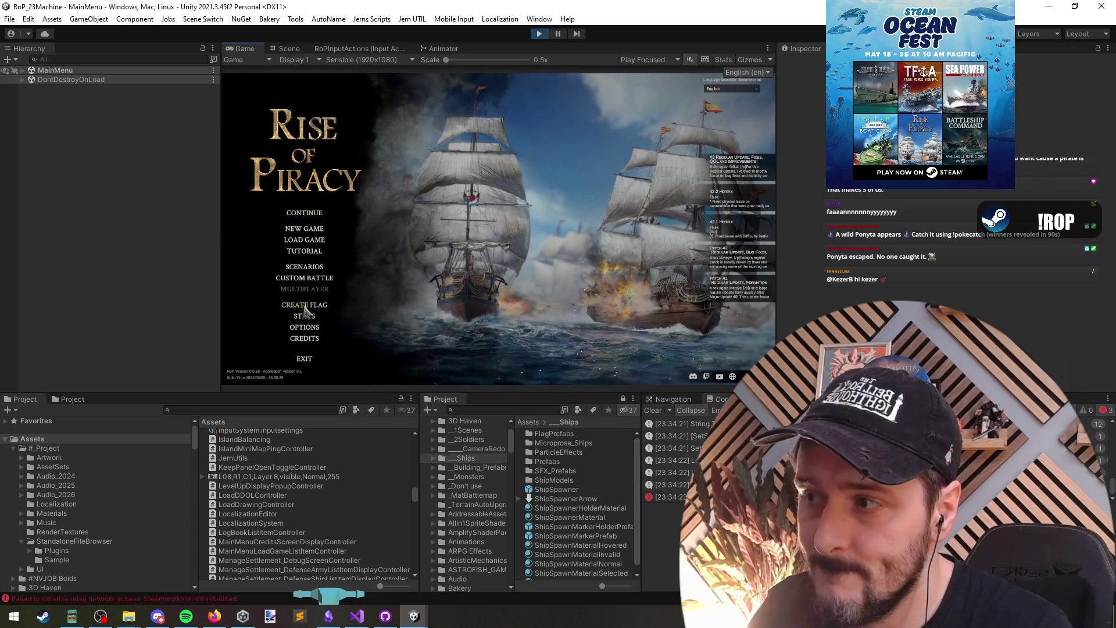
In Create Flag, draw a red question mark, attempt Upload, and read the logged paths message.
click(303, 306)
drag(322, 124, 437, 266)
click(248, 275)
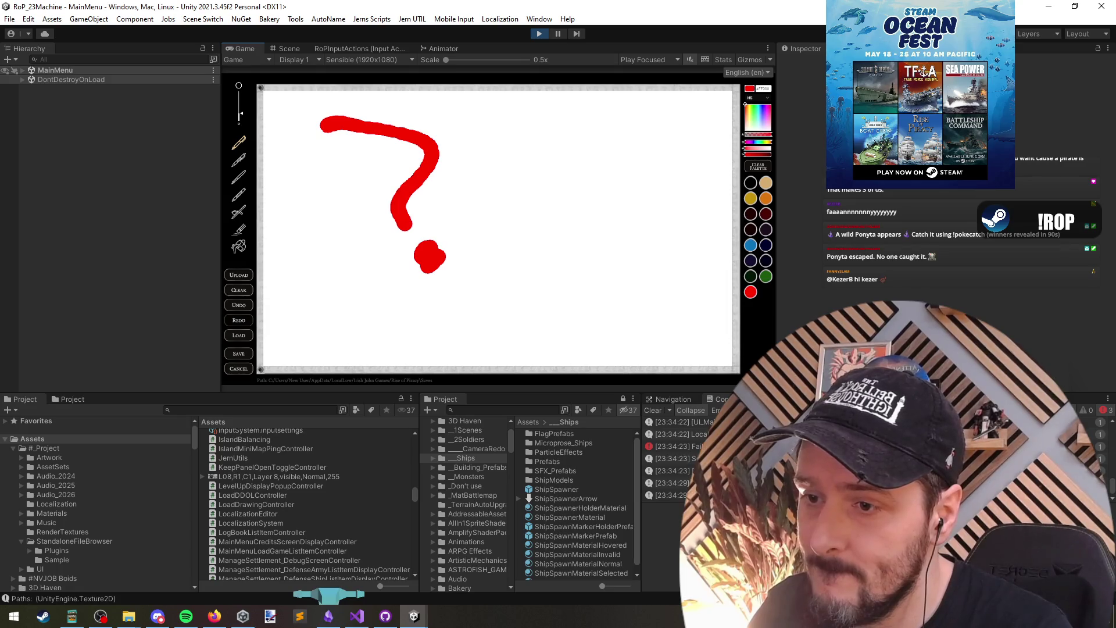
click(665, 494)
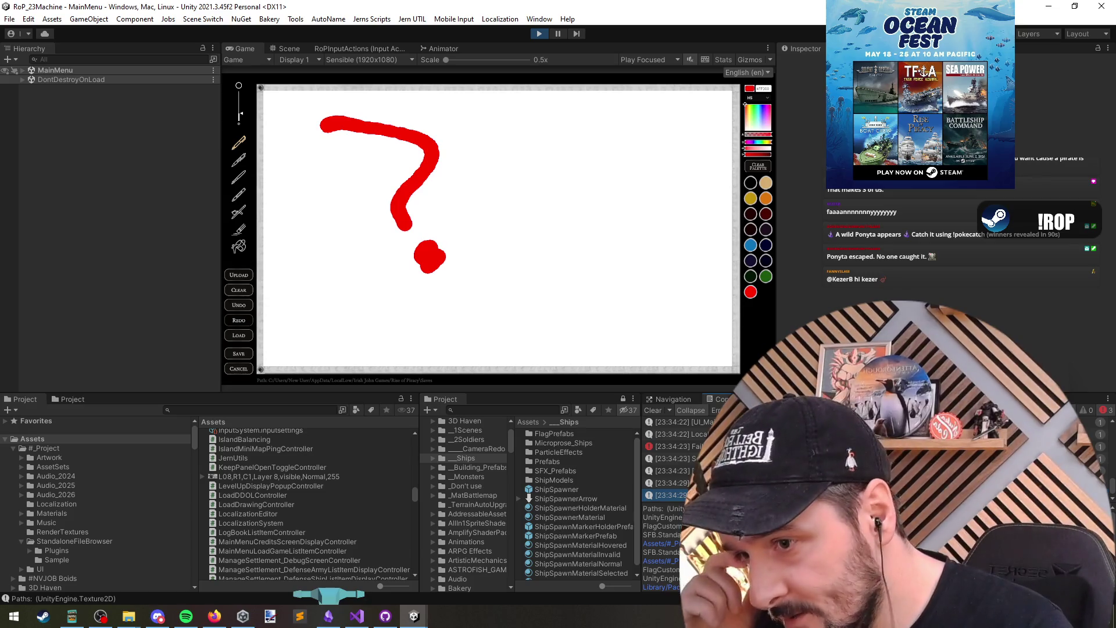
key(alt+Tab)
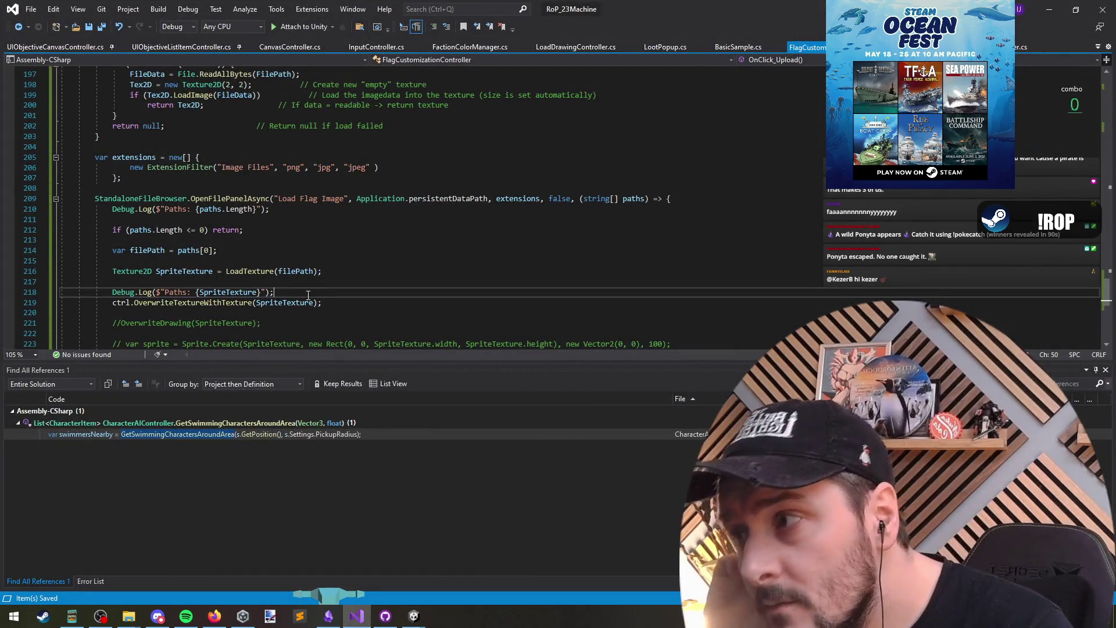
Review the OverwriteTextureWithTexture call and the log statements in the upload callback.
click(292, 313)
click(190, 303)
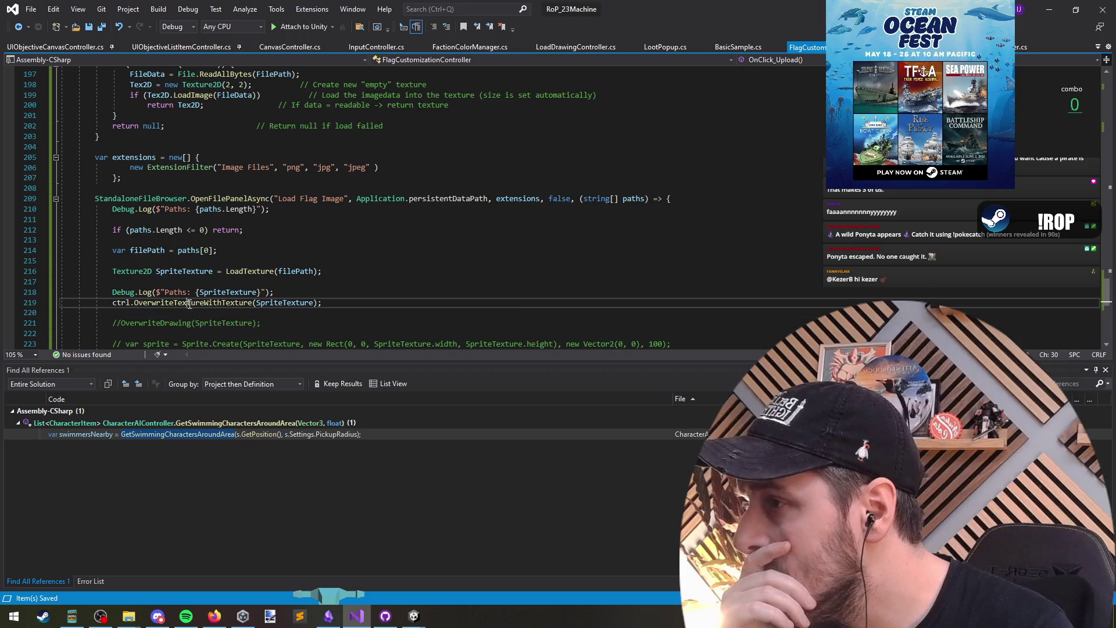
click(138, 291)
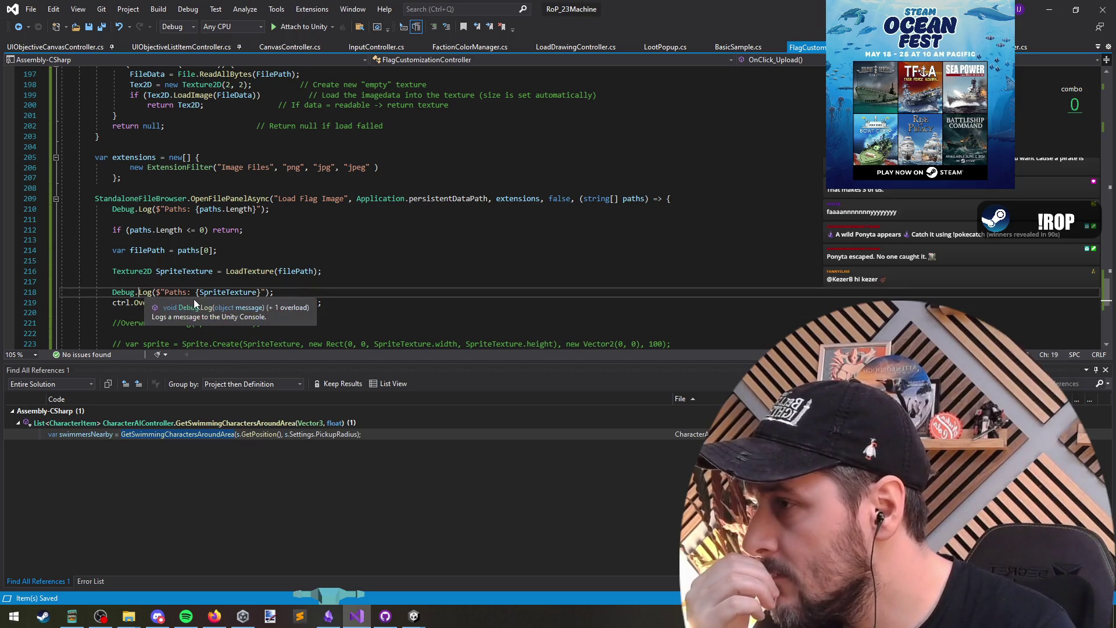
click(195, 302)
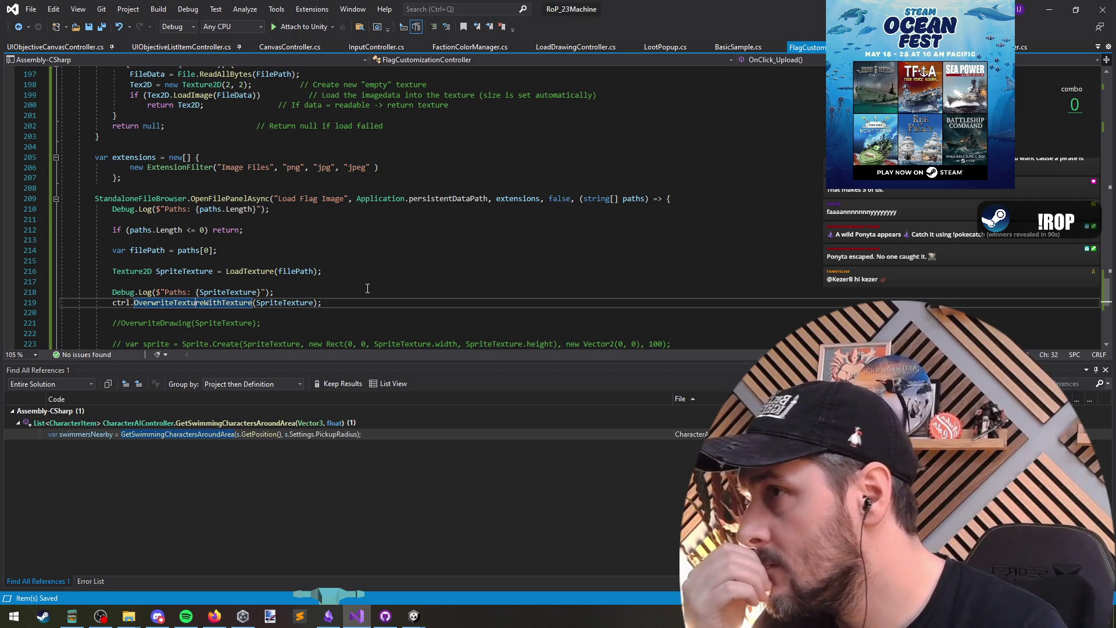
scroll(368, 288, up, 4)
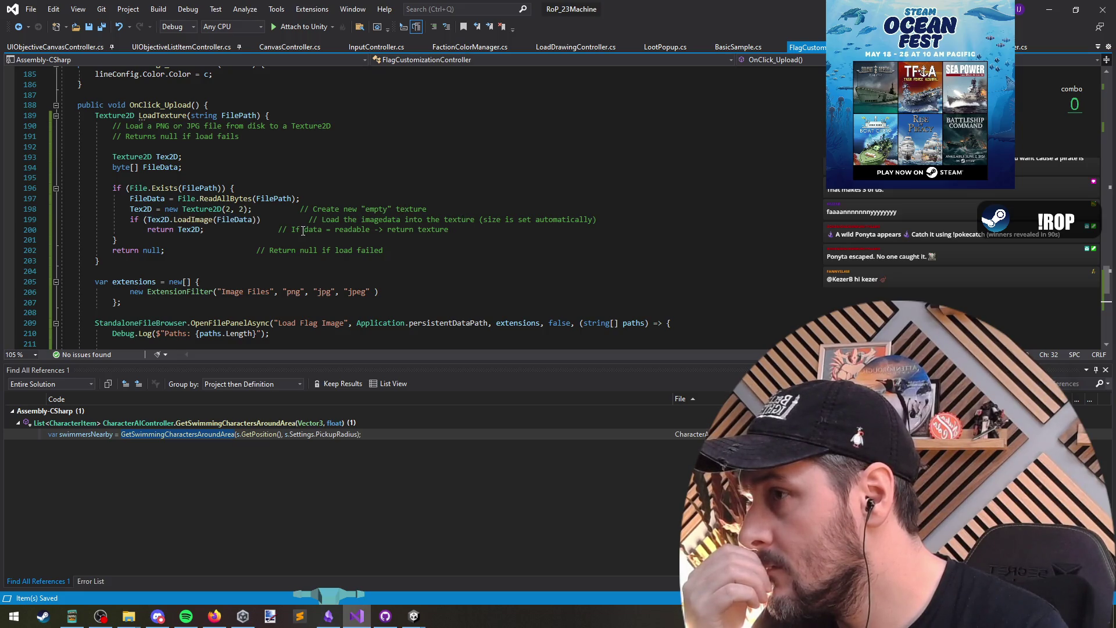
drag(291, 230, 481, 233)
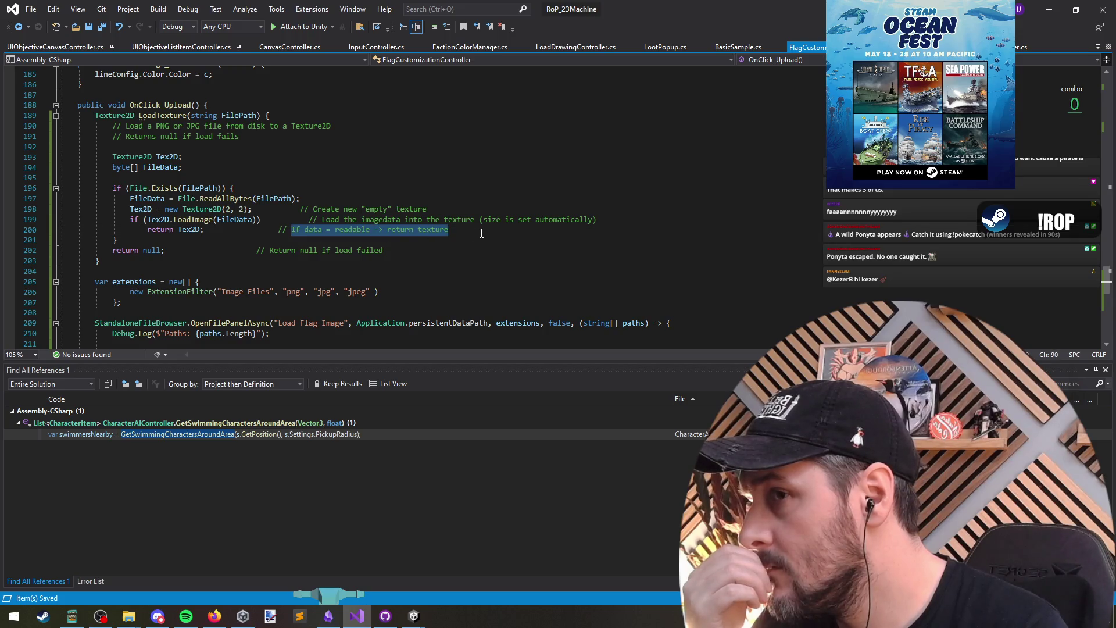
click(203, 250)
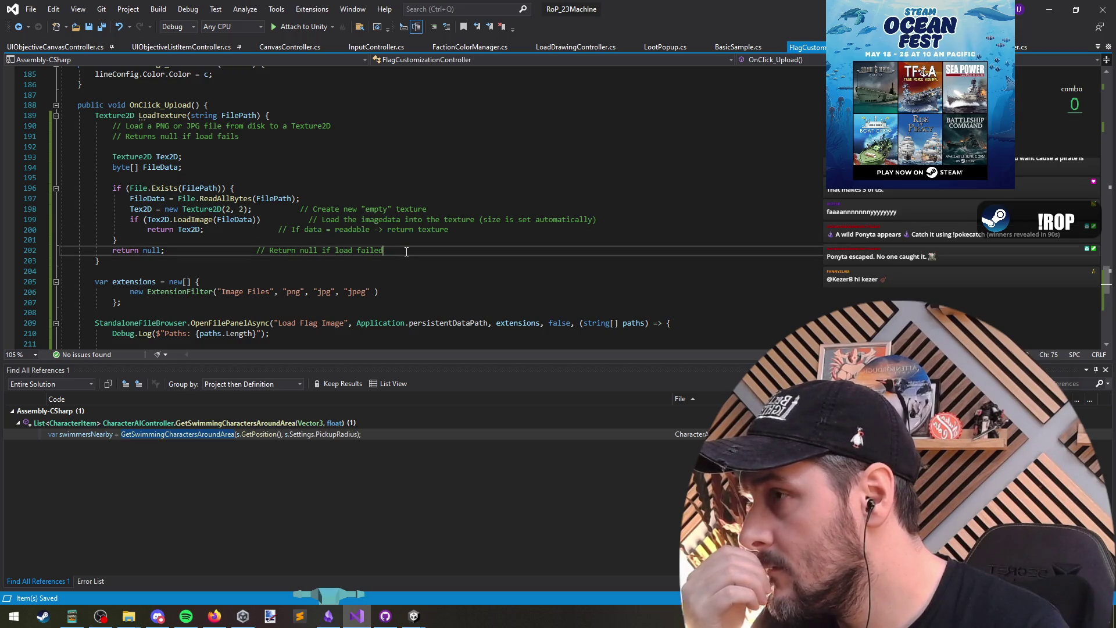
scroll(200, 244, down, 6)
click(200, 240)
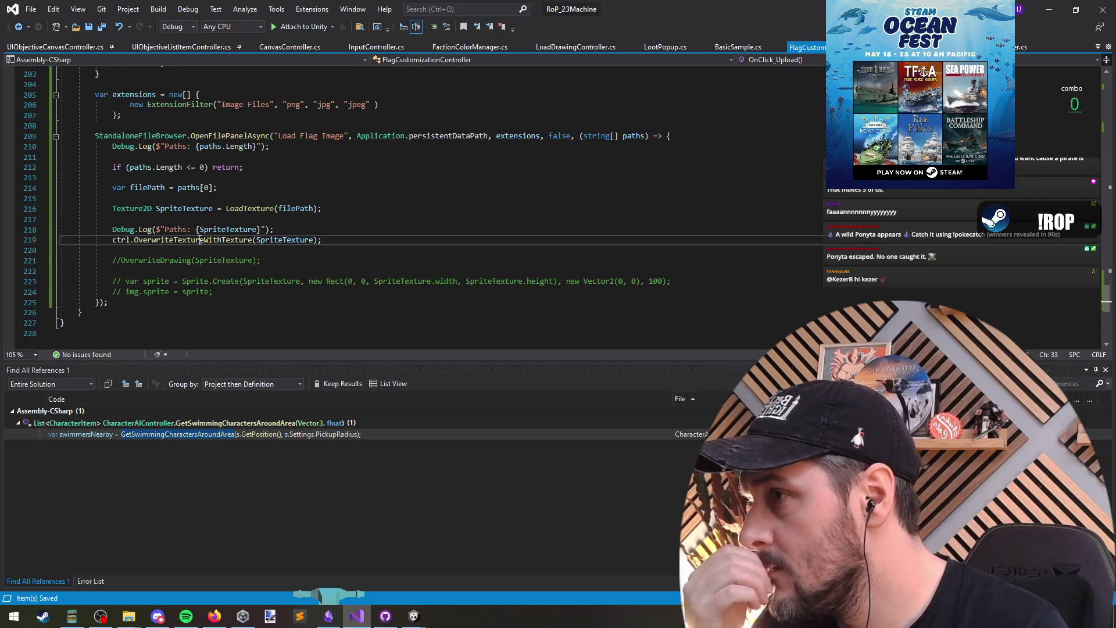
Trace OverwriteDrawing, customFlagTexture uses and the OverwriteWithWhiteTexture coroutine.
double_click(167, 260)
key(ctrl+f)
key(Return)
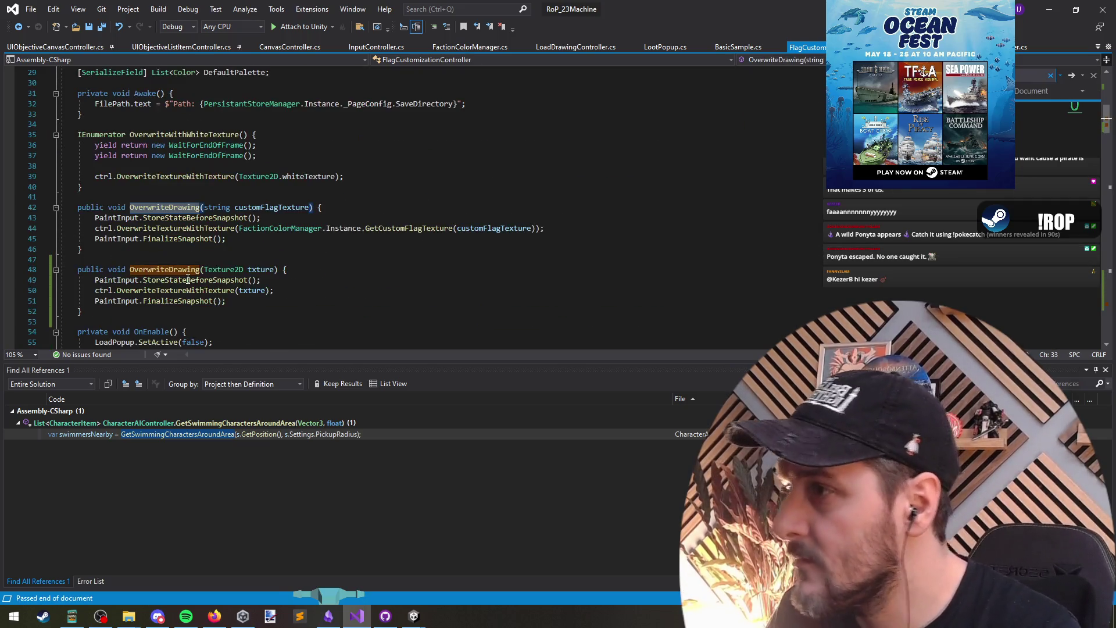
double_click(419, 229)
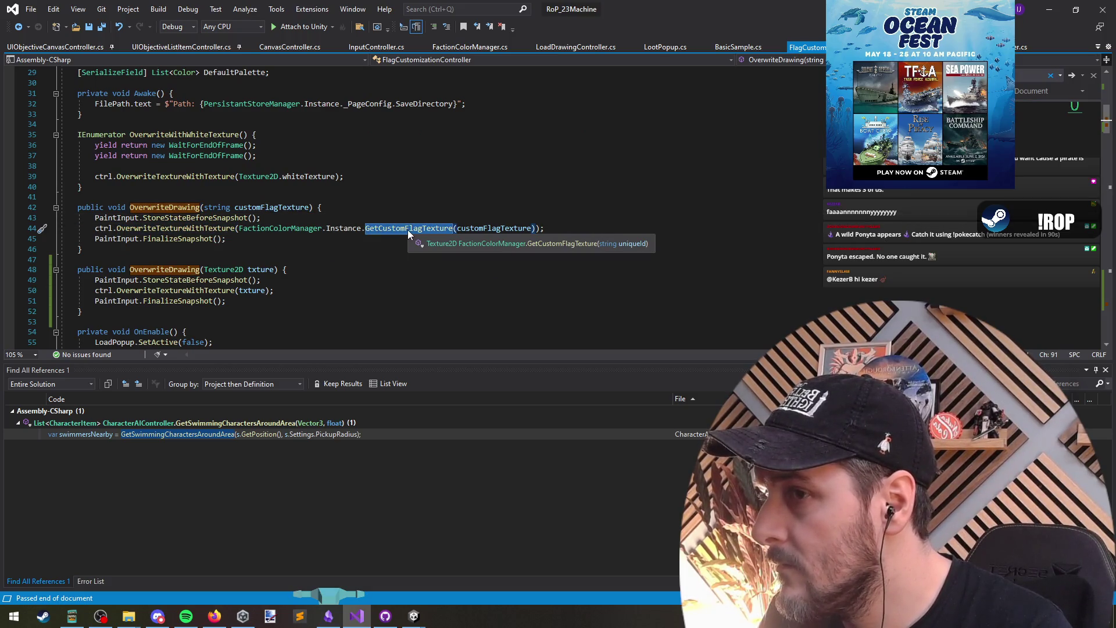
click(308, 207)
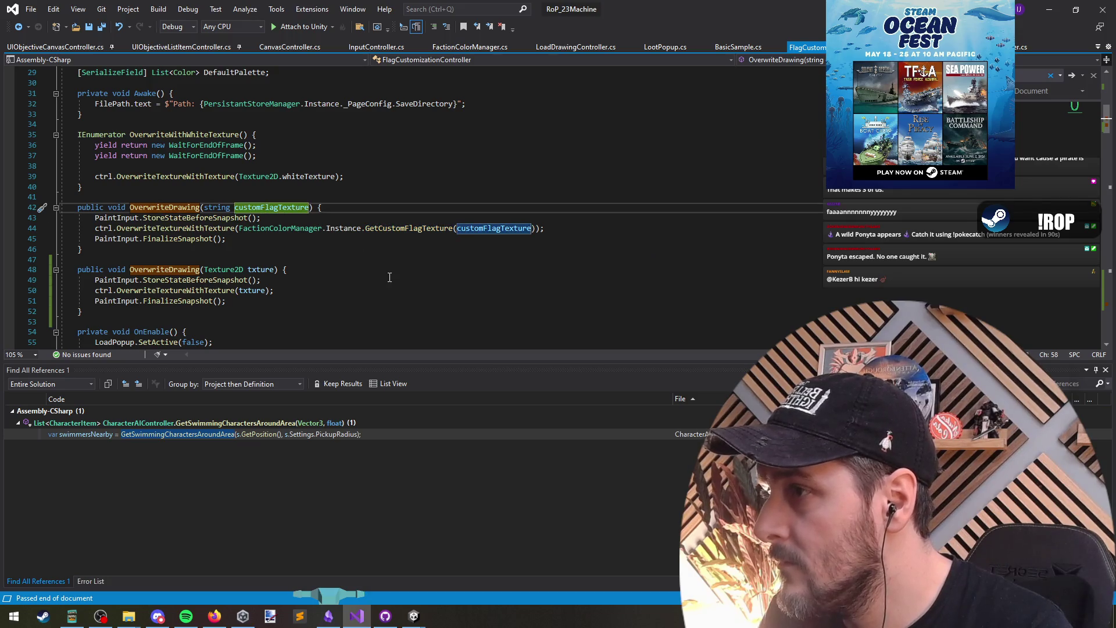
drag(320, 261, 271, 315)
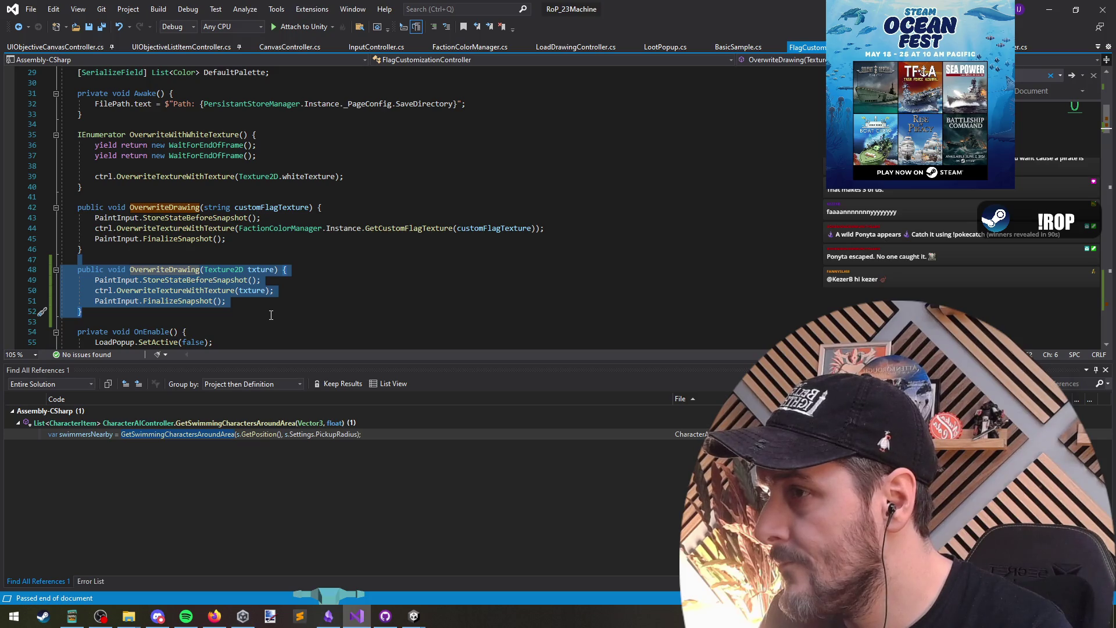
click(154, 228)
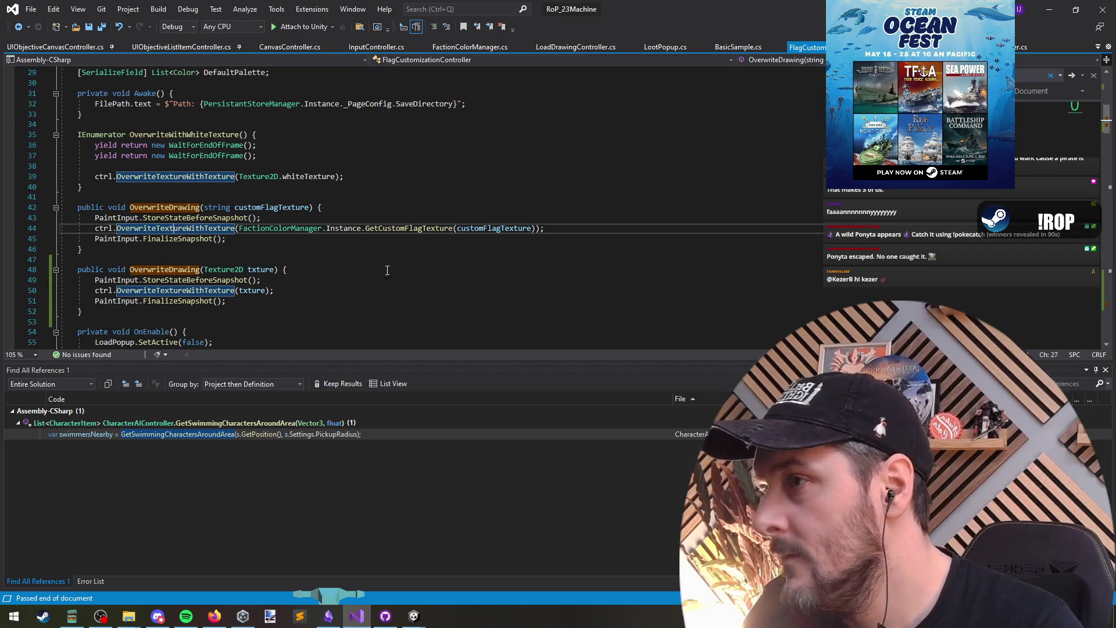
click(240, 134)
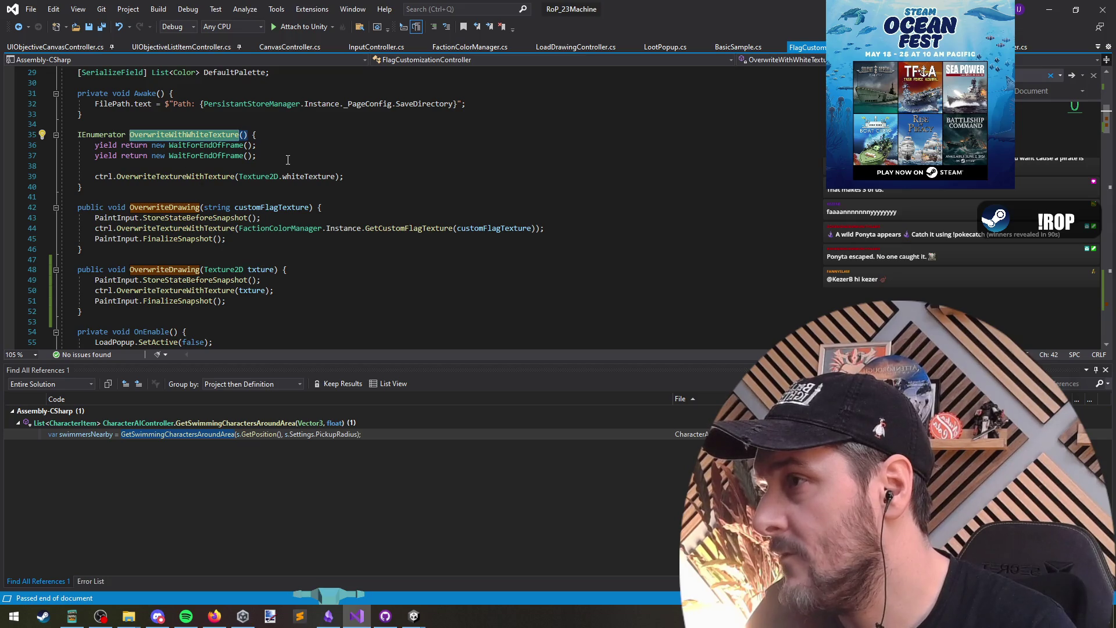
drag(288, 159, 43, 144)
Test the running game's canvas by drawing a red S-shaped stroke and a vertical stroke.
key(alt+Tab)
drag(537, 188, 495, 285)
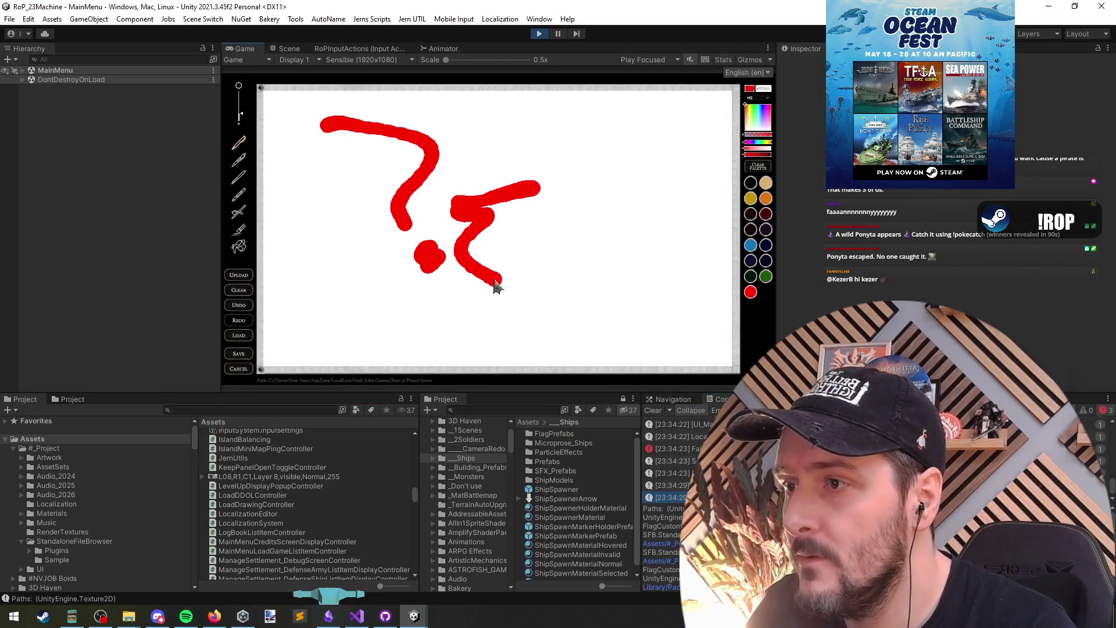
drag(597, 203, 606, 306)
key(alt+Tab)
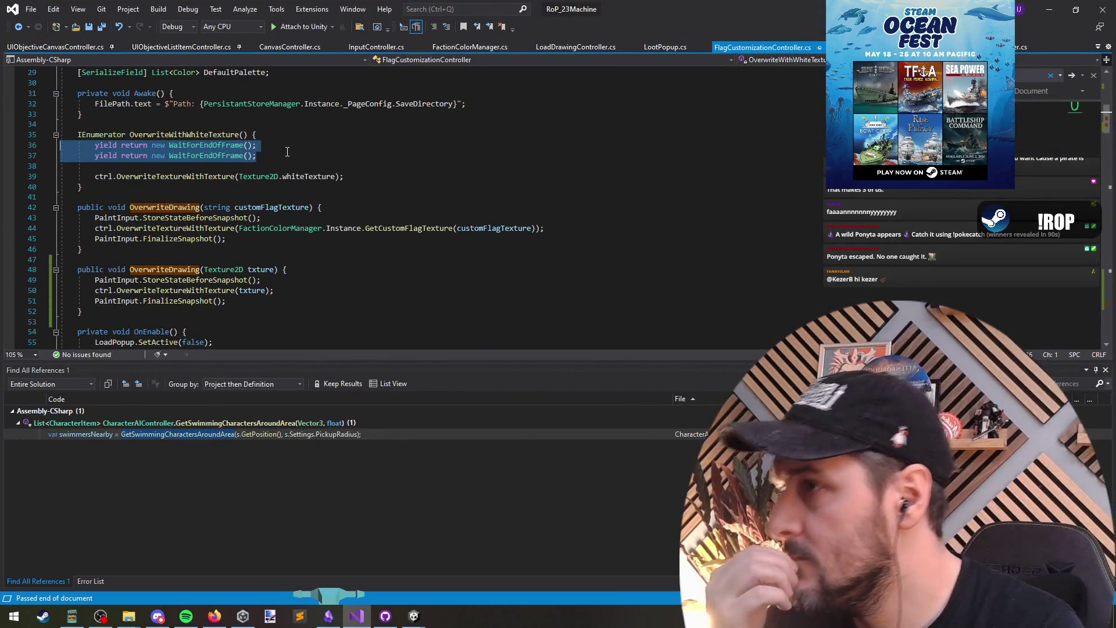
Jump to the OverwriteTextureWithTexture definition from the line 50 canvas call.
key(Right)
click(180, 133)
click(235, 176)
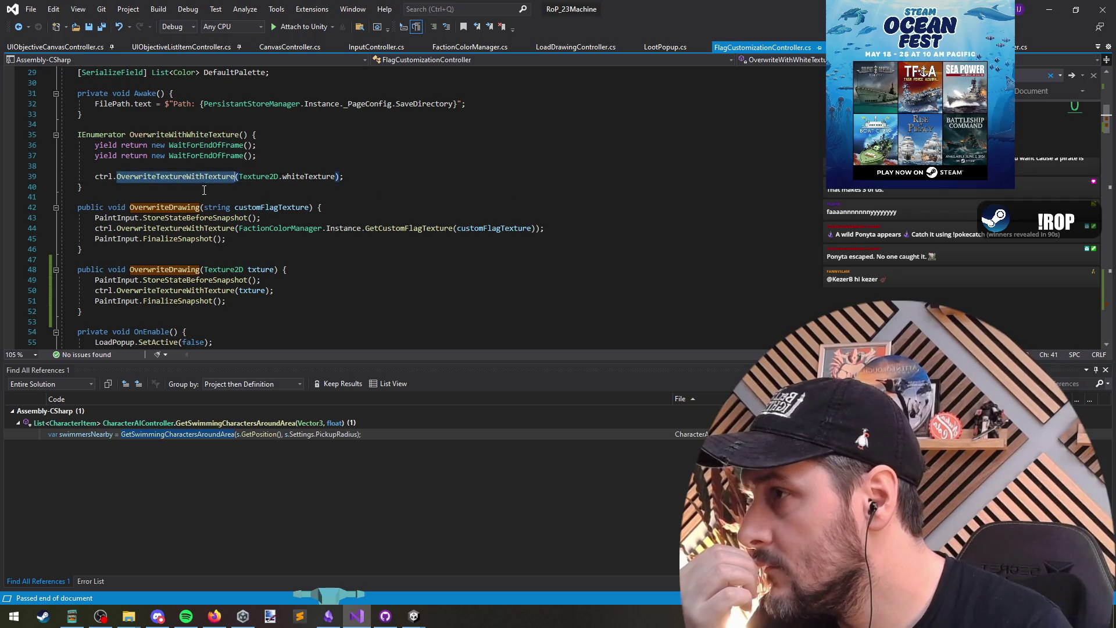
click(195, 290)
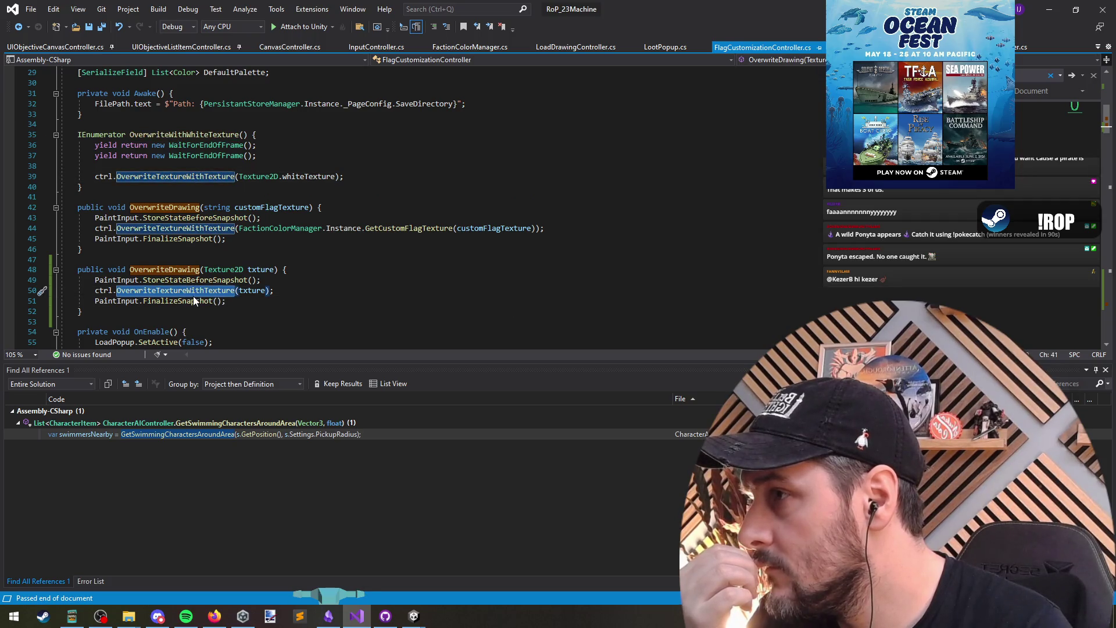
click(248, 291)
click(214, 290)
key(F12)
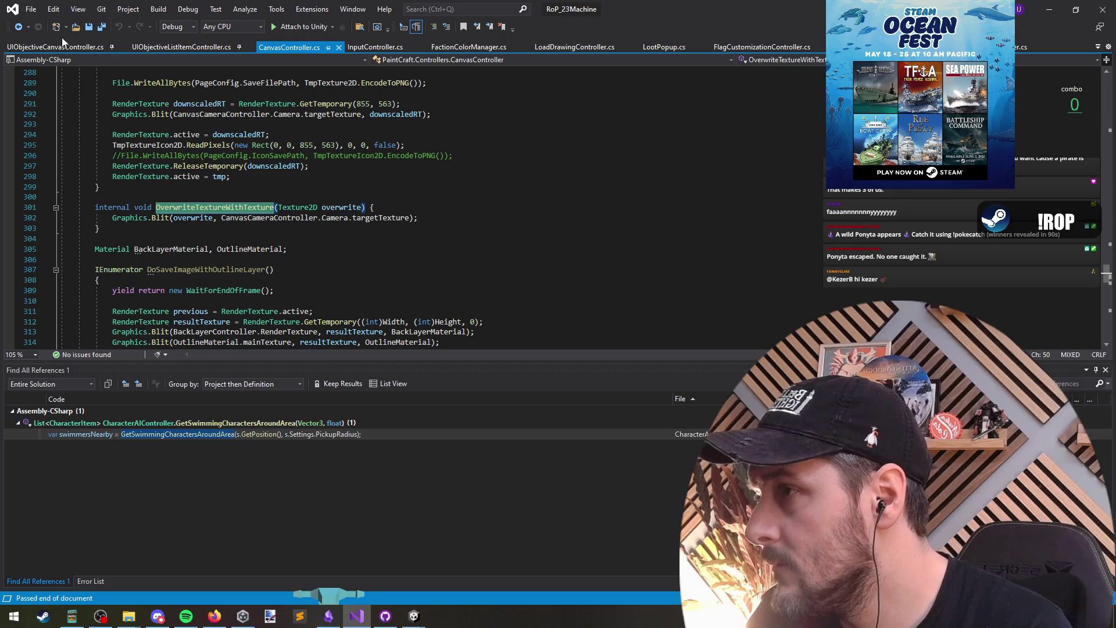
click(19, 26)
Open GetCustomFlagTexture and copy its texture-loading body.
click(19, 27)
click(407, 228)
key(F12)
key(Down)
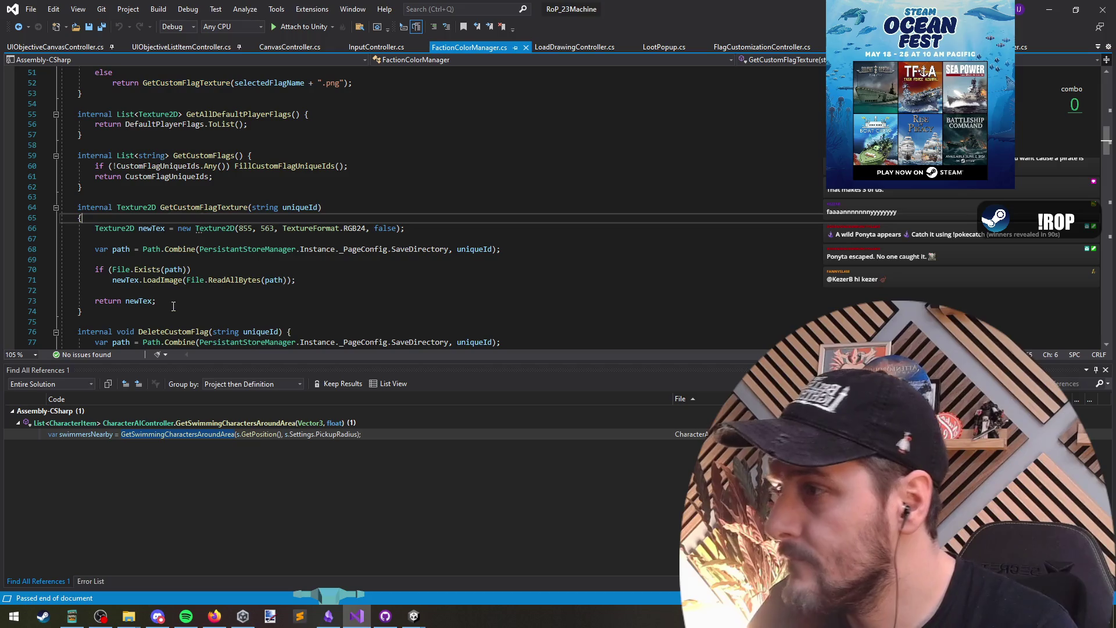
shift+click(202, 307)
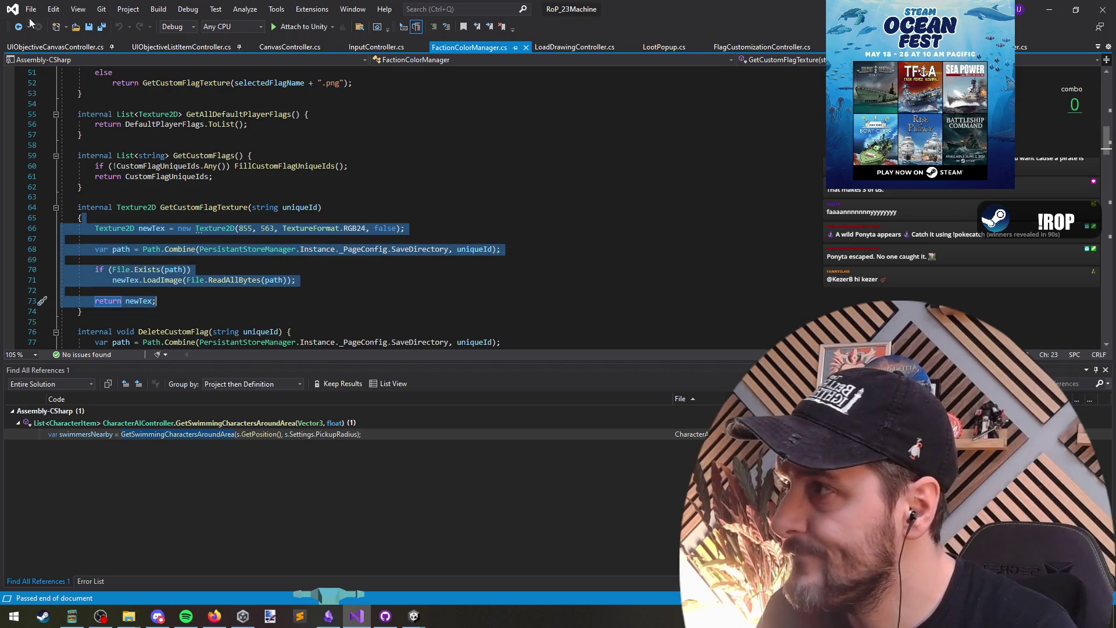
key(ctrl+minus)
key(ctrl+minus)
Comment out ctrl.OverwriteTextureWithTexture, uncomment OverwriteDrawing, and paste the copied loading lines.
click(170, 271)
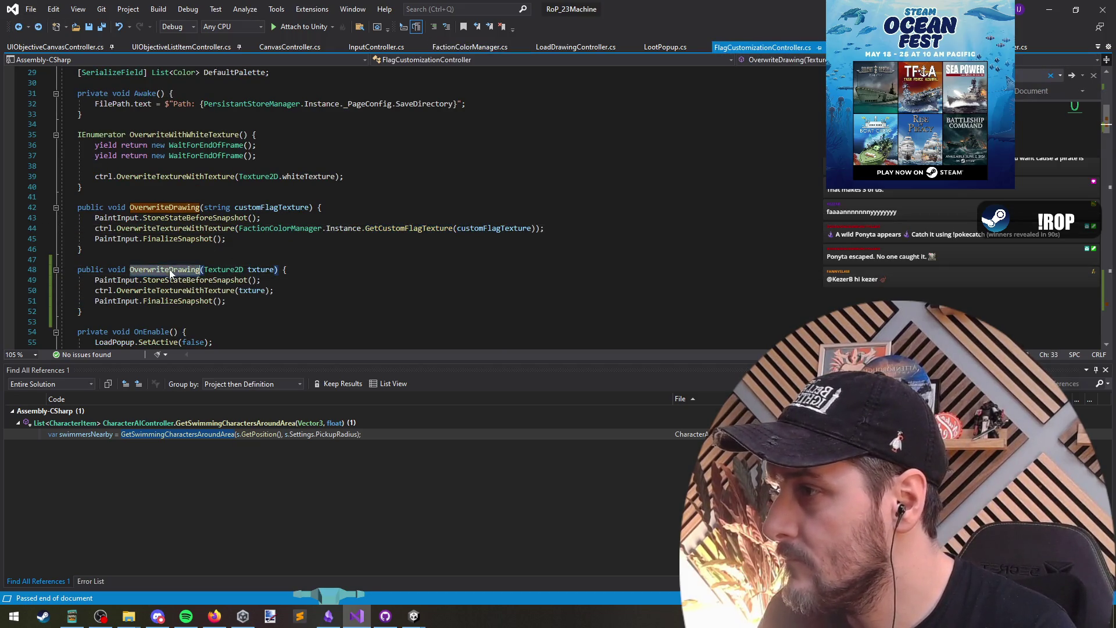
key(ctrl+minus)
click(232, 216)
click(111, 188)
click(434, 26)
key(Down)
key(Down)
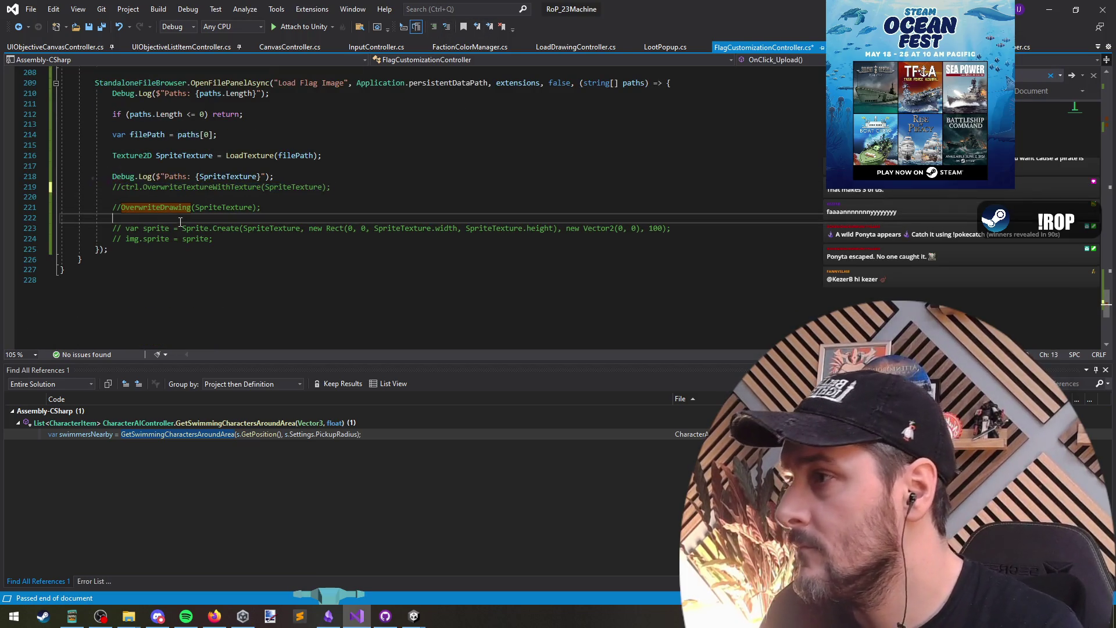
key(ctrl+k)
key(ctrl+u)
key(Return)
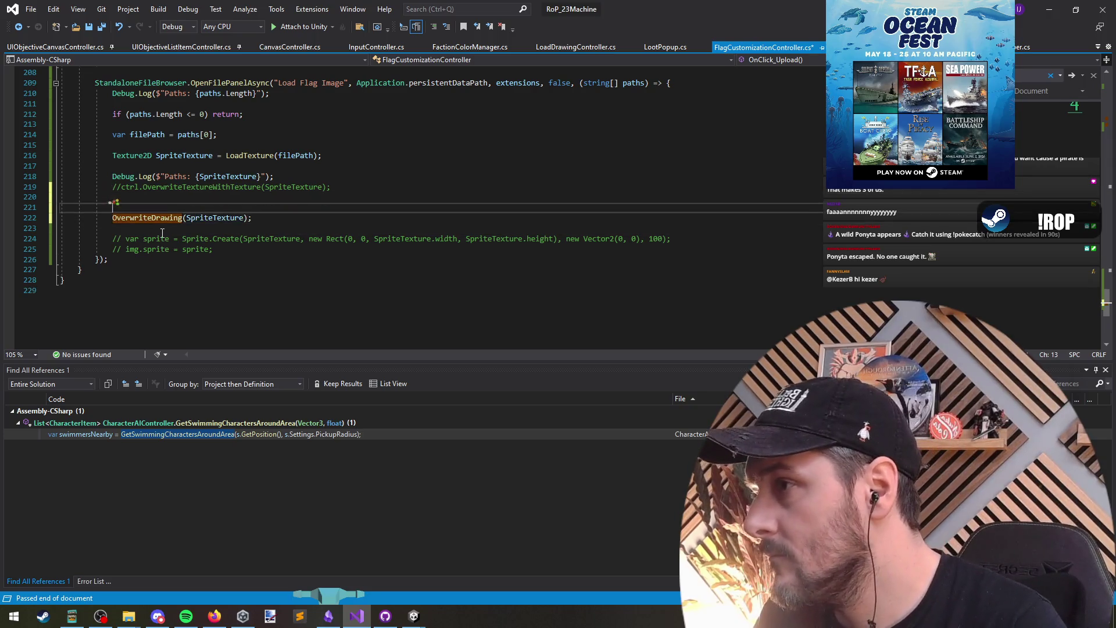
text(Texture2D newTex = new Texture2D(855, 563, TextureFormat.RGB24, false);  var path = Path.Combine(PersistantStoreManager.Instance._PageConfig.SaveDirectory, uniqueId);  if (File.Exists(path))     newTex.LoadImage(File.ReadAllBytes(path));  return newTex;)
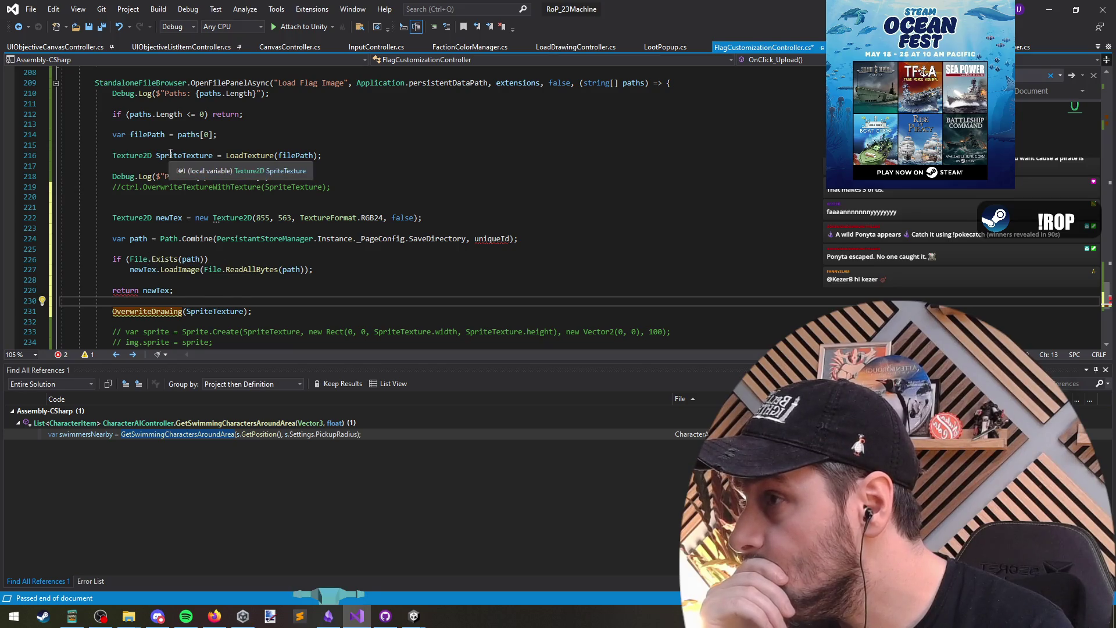
Move the 855×563 RGB24 newTex creation line into LoadTexture.
click(230, 155)
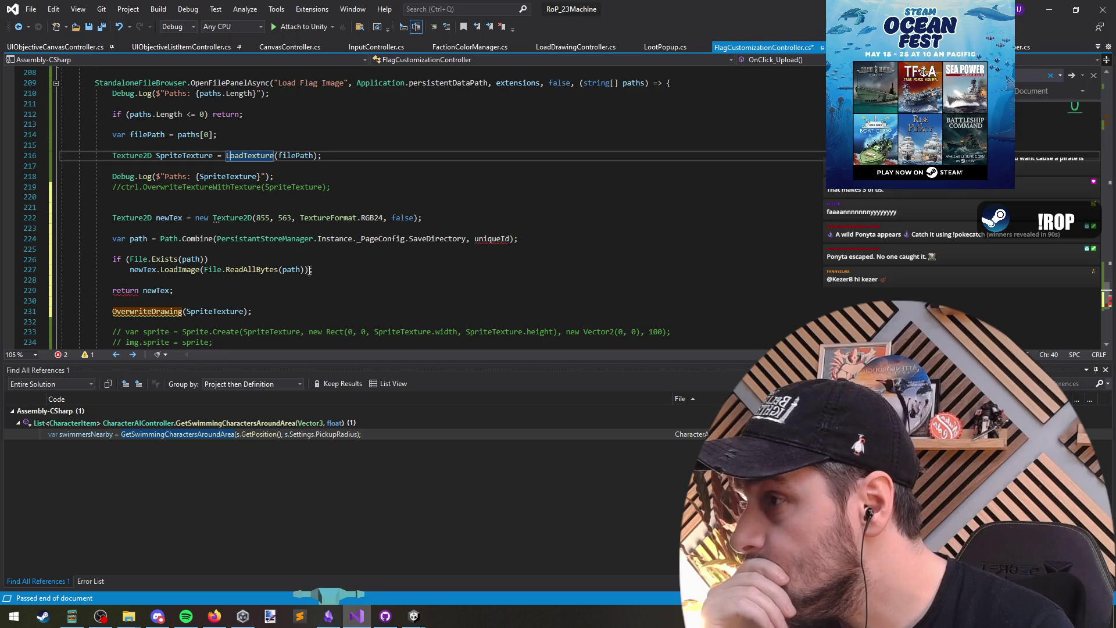
scroll(309, 270, up, 7)
click(230, 175)
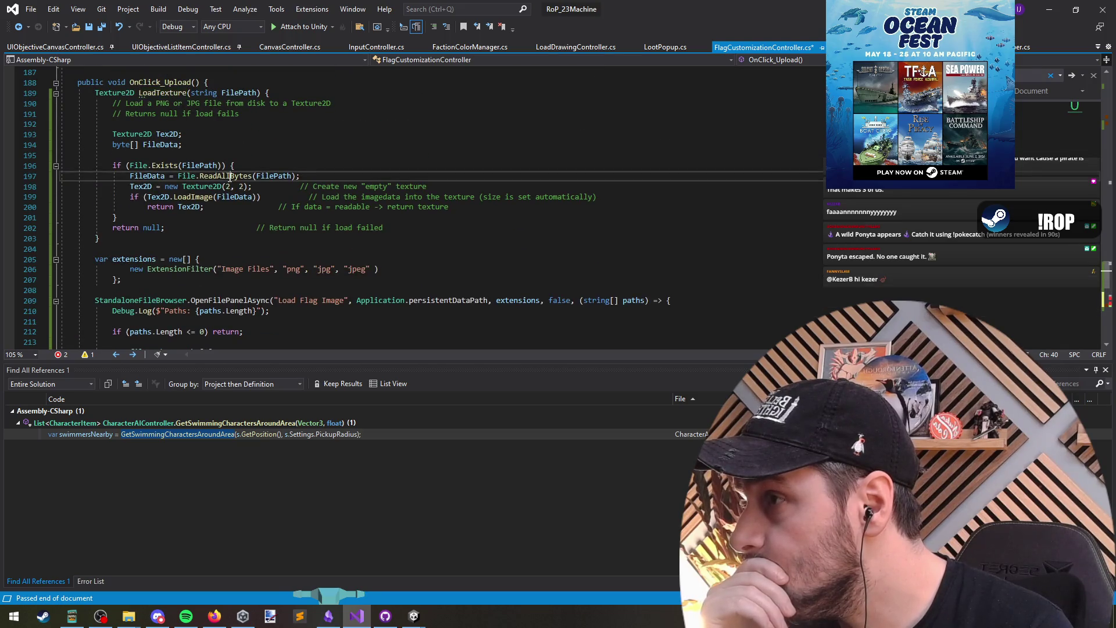
scroll(227, 248, down, 6)
triple_click(238, 251)
key(ctrl+c)
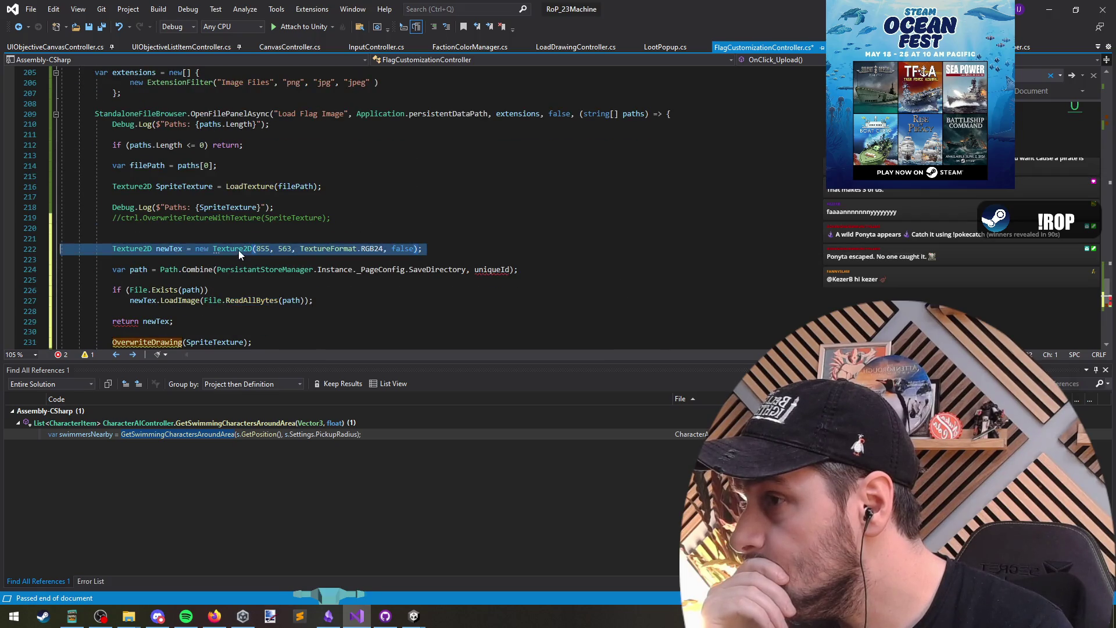
key(Delete)
scroll(417, 241, up, 4)
scroll(201, 95, down, 1)
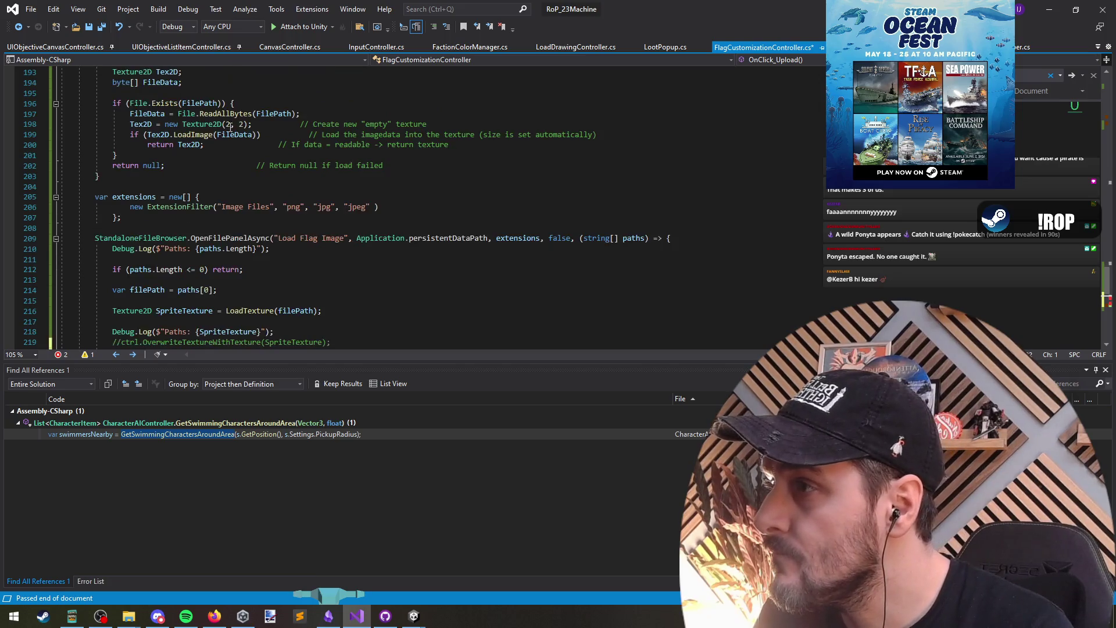
scroll(201, 116, up, 3)
click(174, 157)
key(ctrl+v)
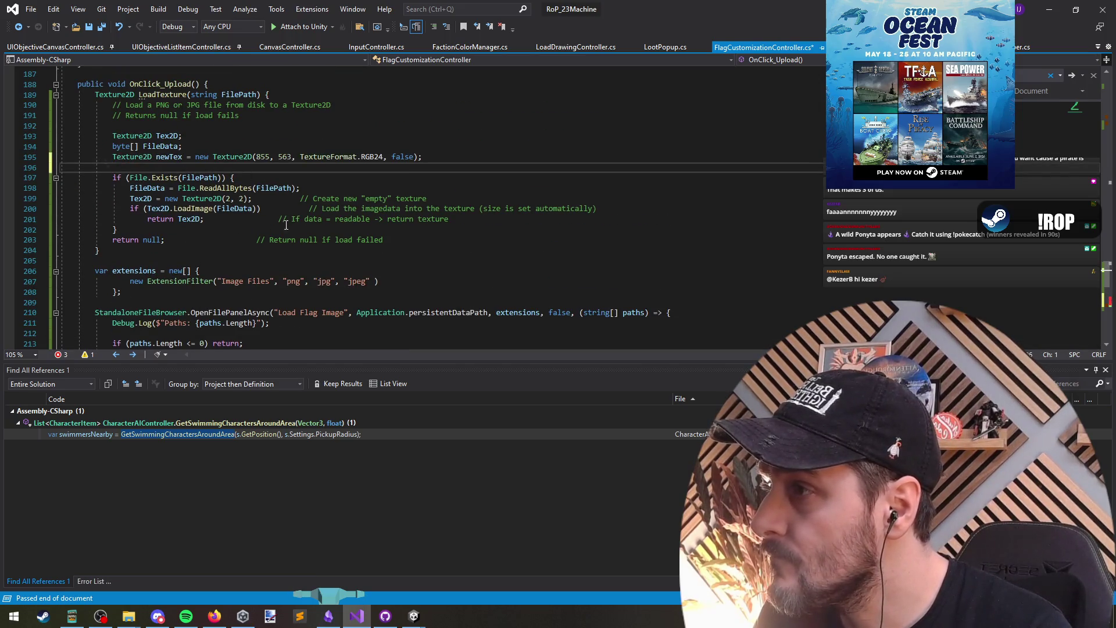
Rename newTex to Tex2D and delete the old Tex2D declaration.
double_click(166, 136)
click(172, 157)
double_click(171, 157)
text(Tex2D)
key(Up)
key(Up)
key(ctrl+x)
key(Down)
key(Down)
click(236, 225)
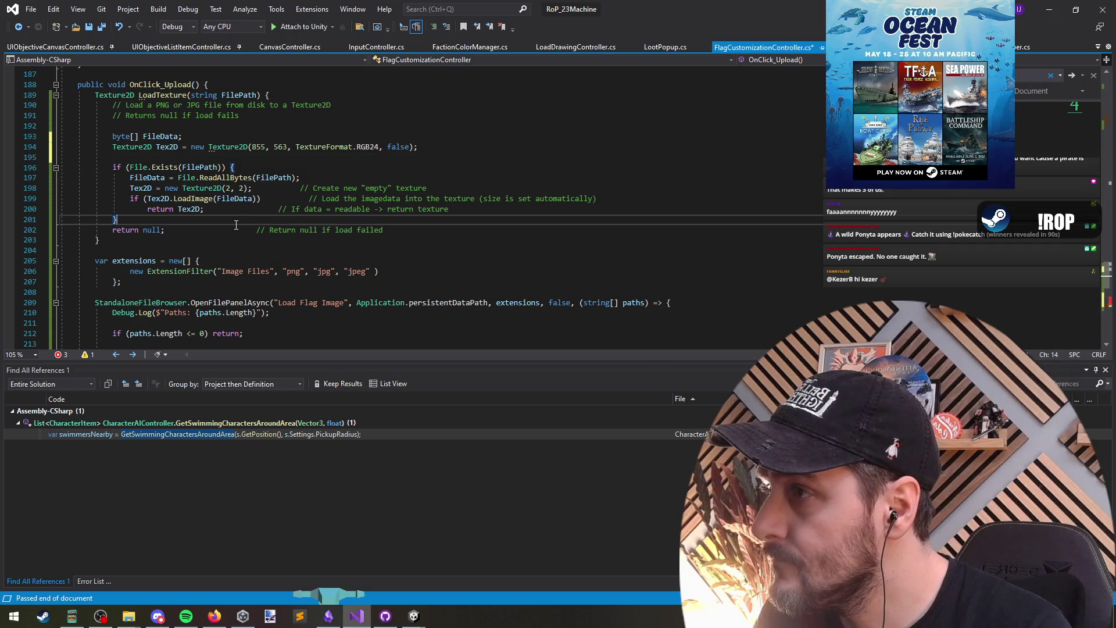
scroll(236, 225, down, 6)
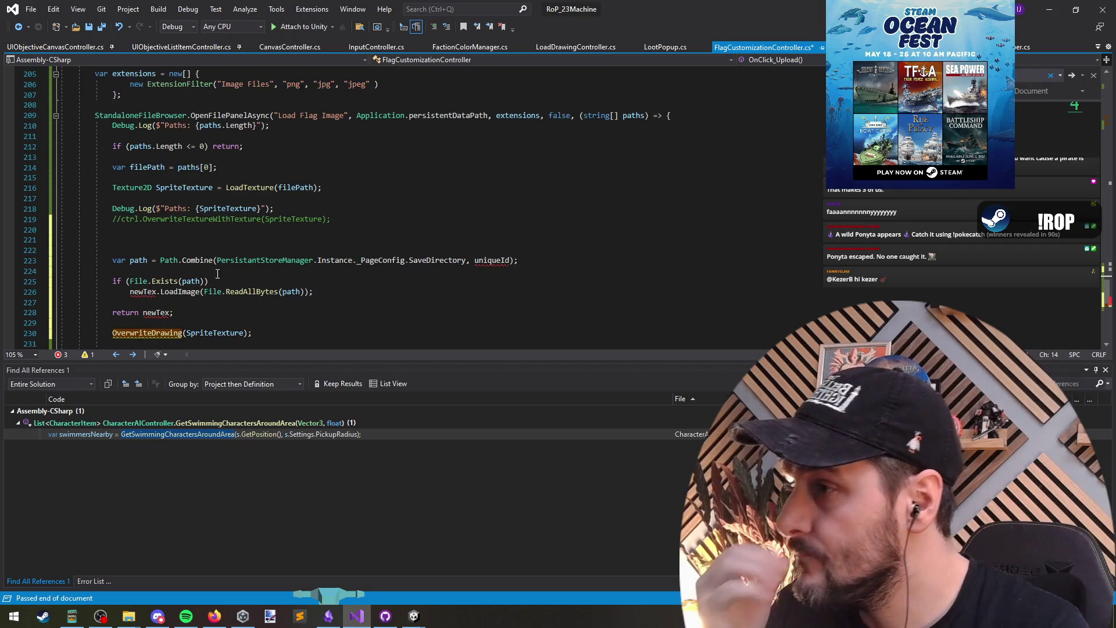
drag(348, 271, 351, 298)
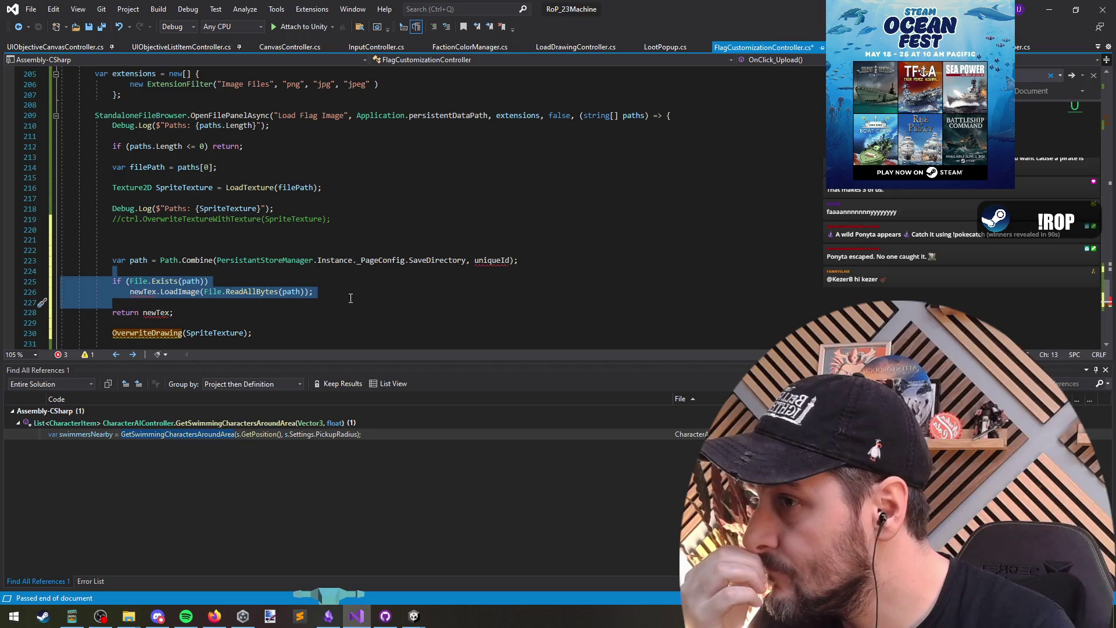